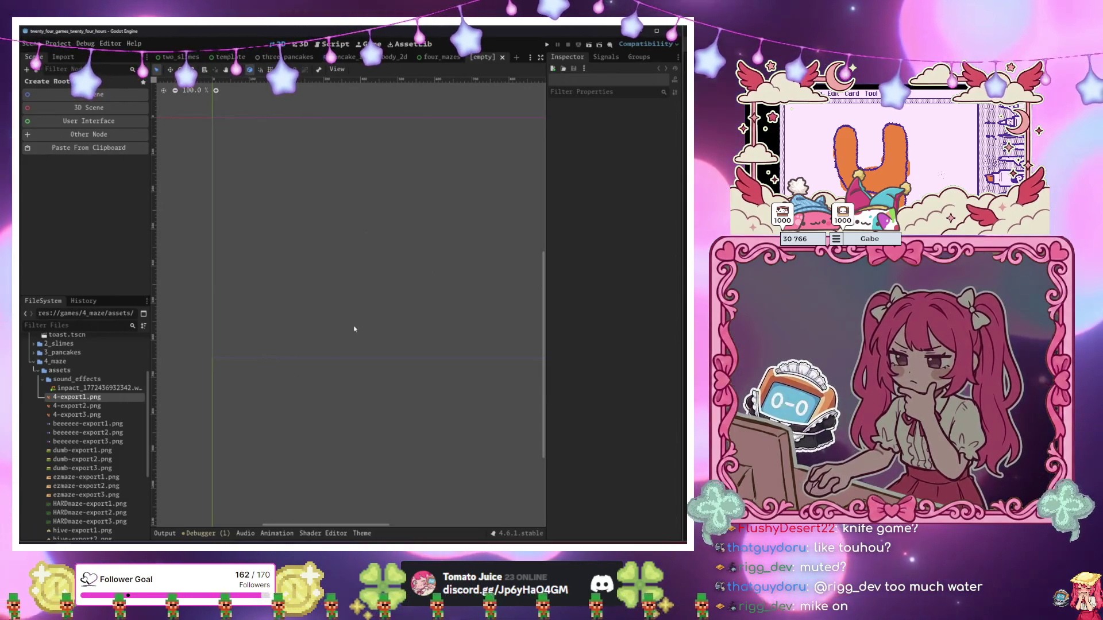
# Create a User Interface (Control) root node for the new scene, dismissing the scene list.
pyautogui.scroll(-2, 384, 253)
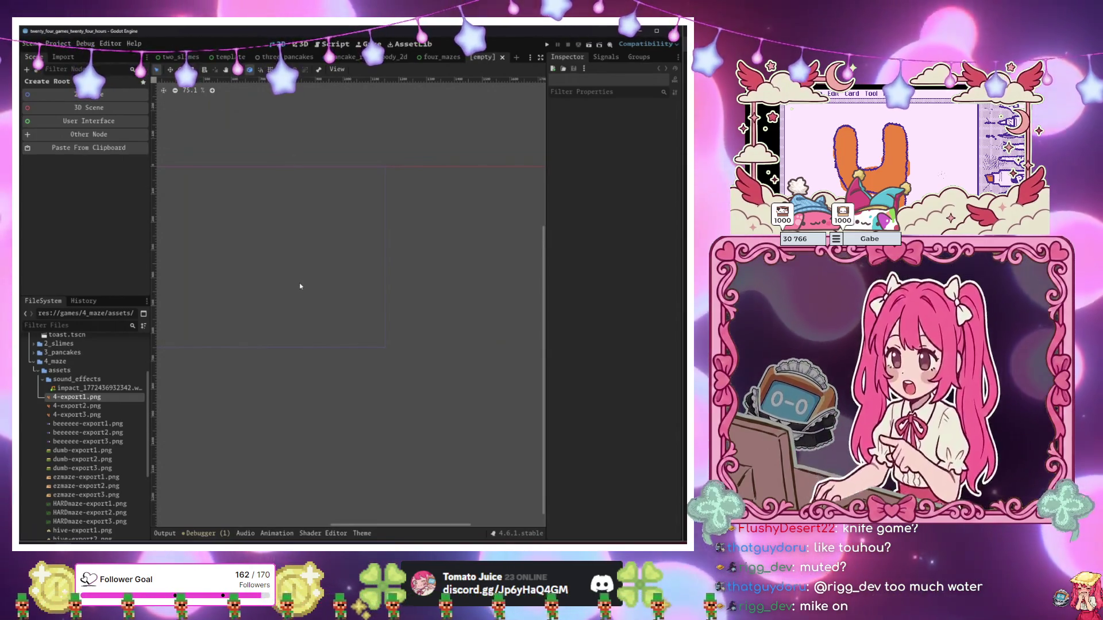
pyautogui.scroll(1, 300, 285)
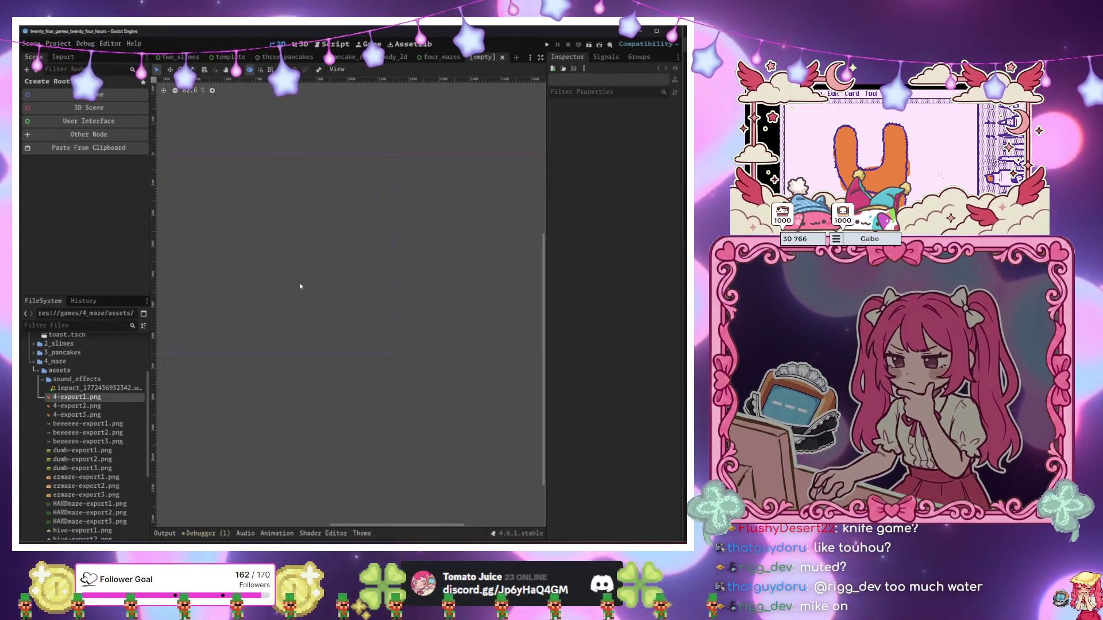
pyautogui.scroll(-2, 437, 295)
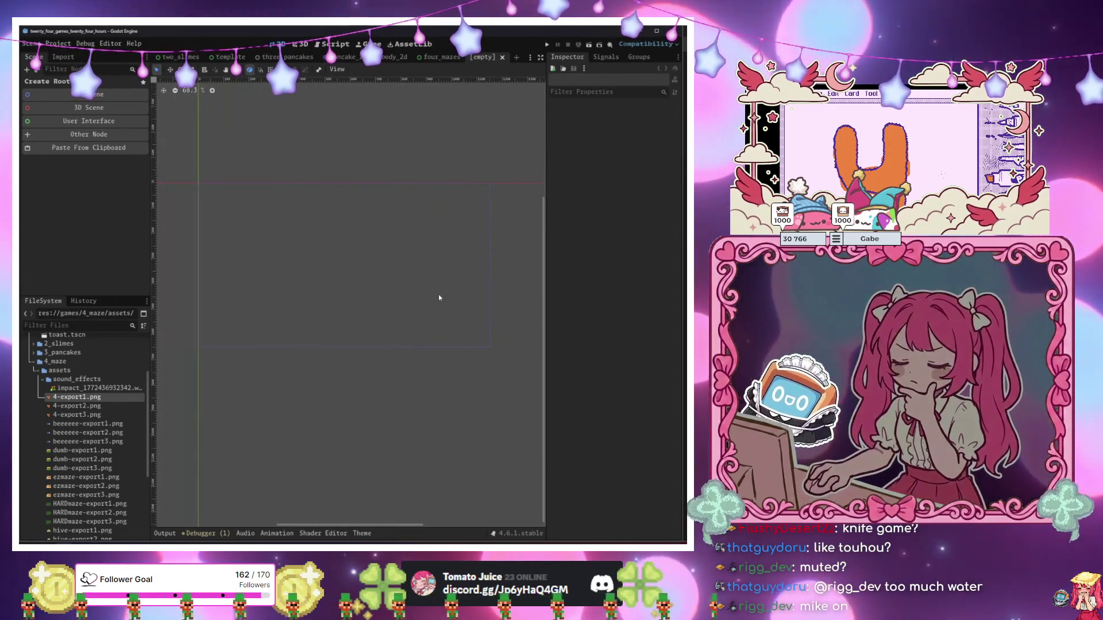
pyautogui.scroll(2, 439, 298)
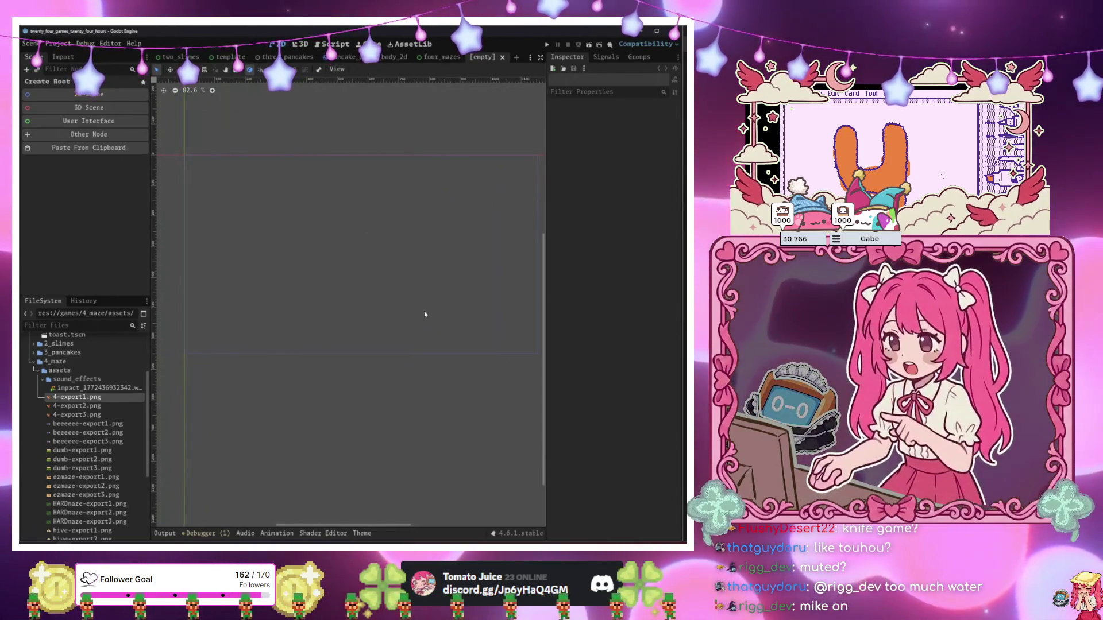
pyautogui.scroll(-1, 357, 311)
pyautogui.moveTo(357, 311); pyautogui.dragTo(340, 315)
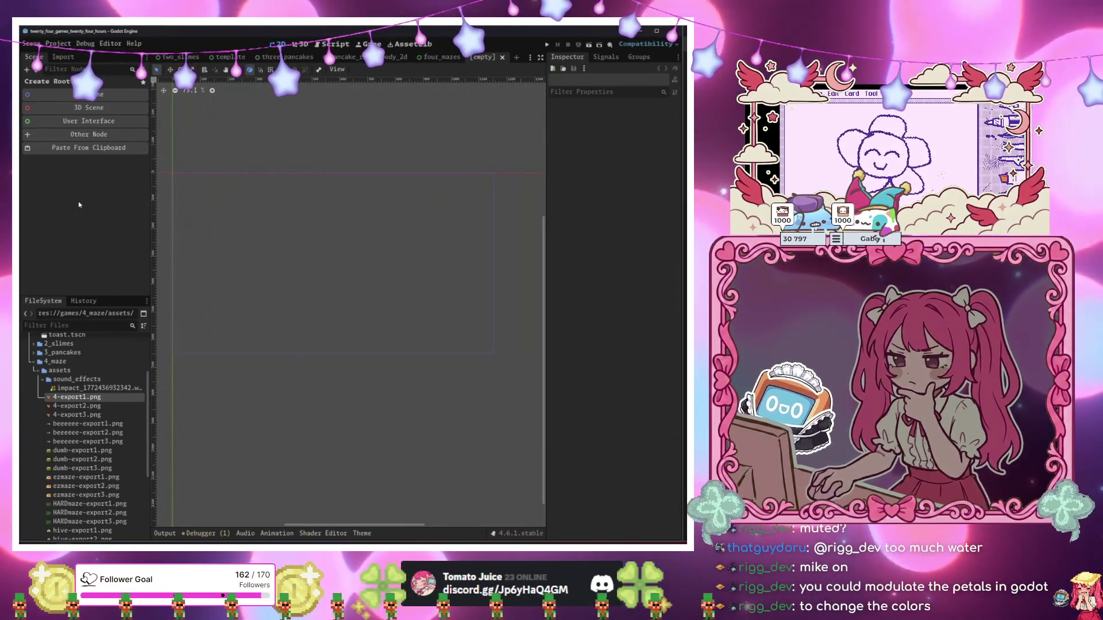
pyautogui.click(85, 123)
pyautogui.click(36, 69)
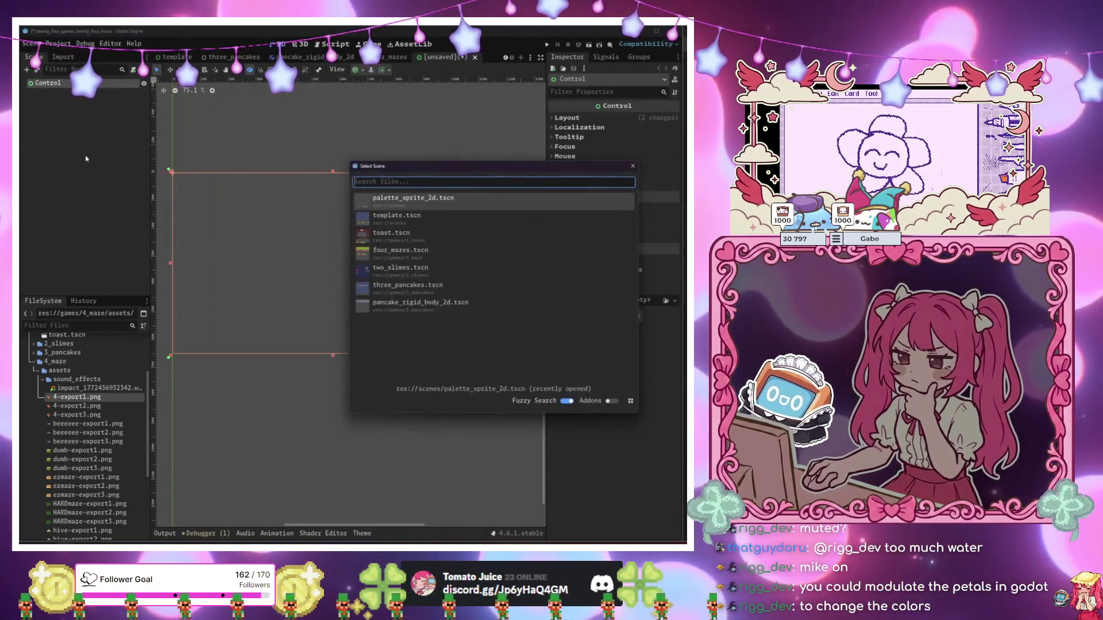
pyautogui.click(633, 166)
# Rename the root Control node to FivePetals.
pyautogui.doubleClick(47, 82)
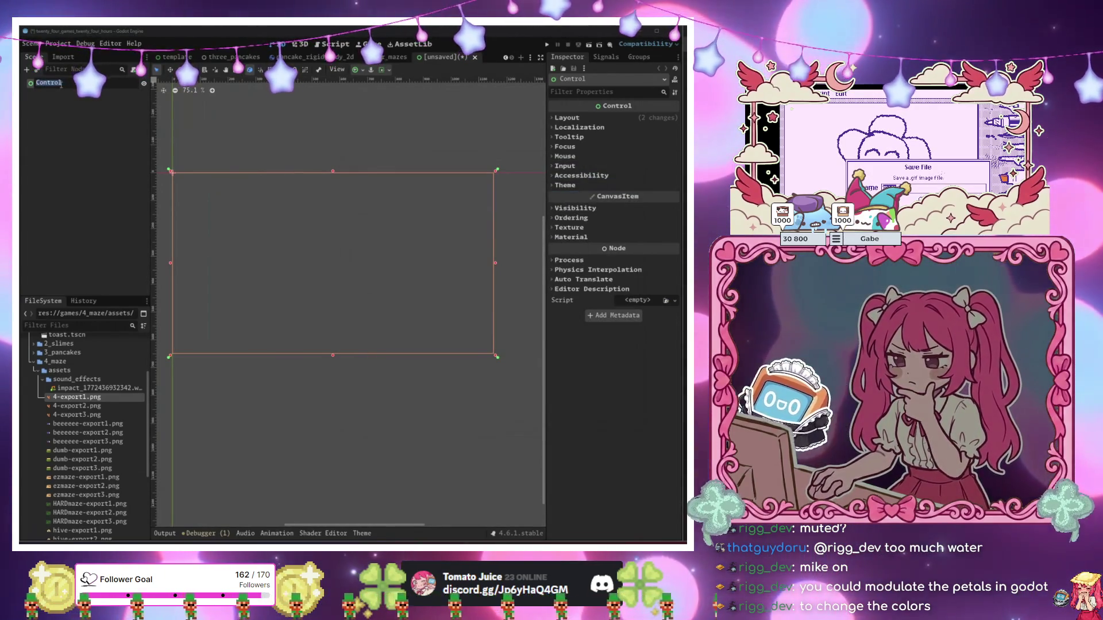
pyautogui.write('5')
pyautogui.press('BackSpace')
pyautogui.write('FivePe')
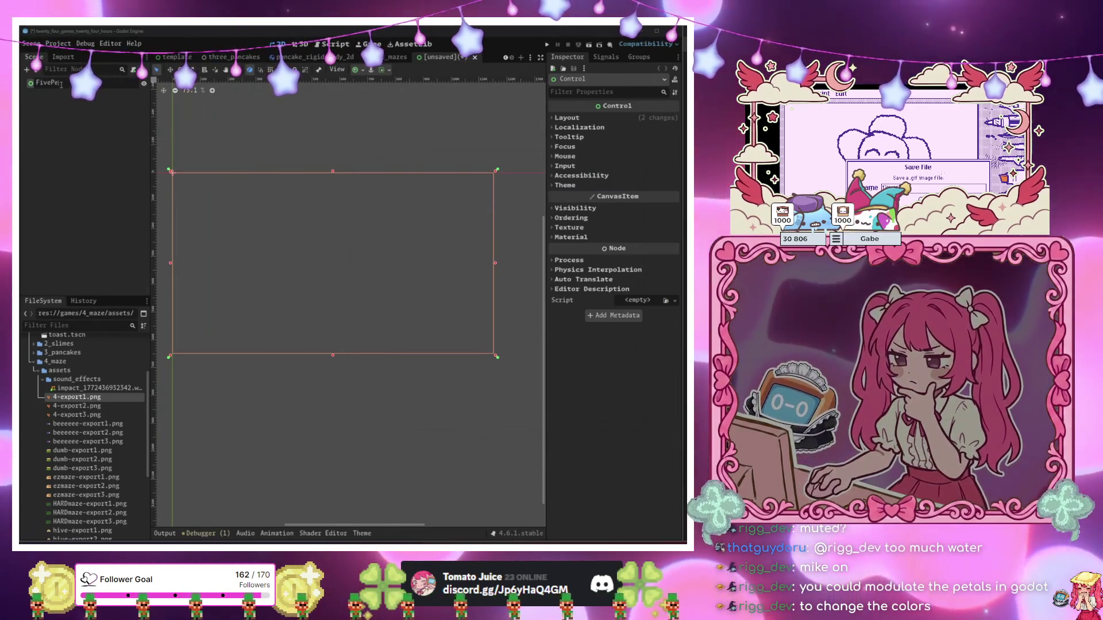
pyautogui.write('tals')
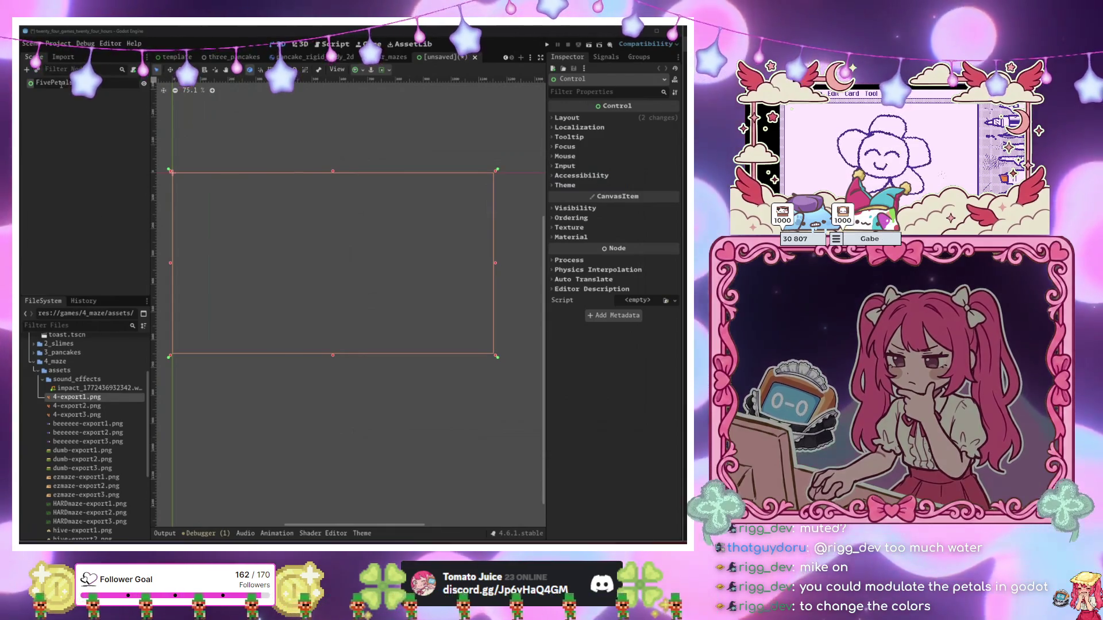
pyautogui.press('Return')
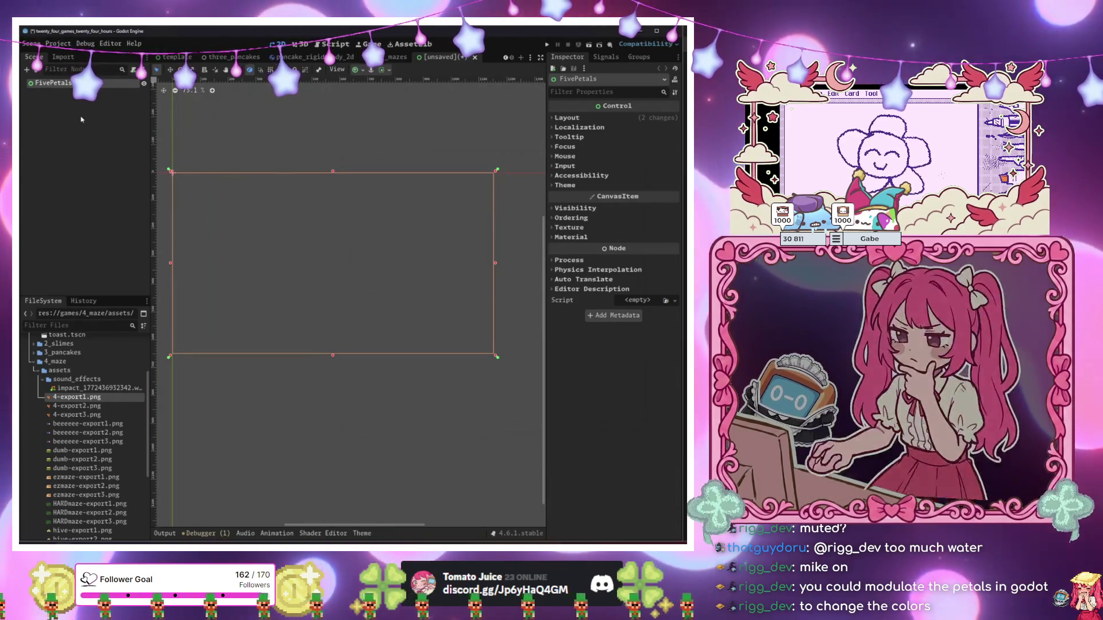
# Add an HBoxContainer and a MarginContainer as children of FivePetals.
pyautogui.hotkey('ctrl', 'a')
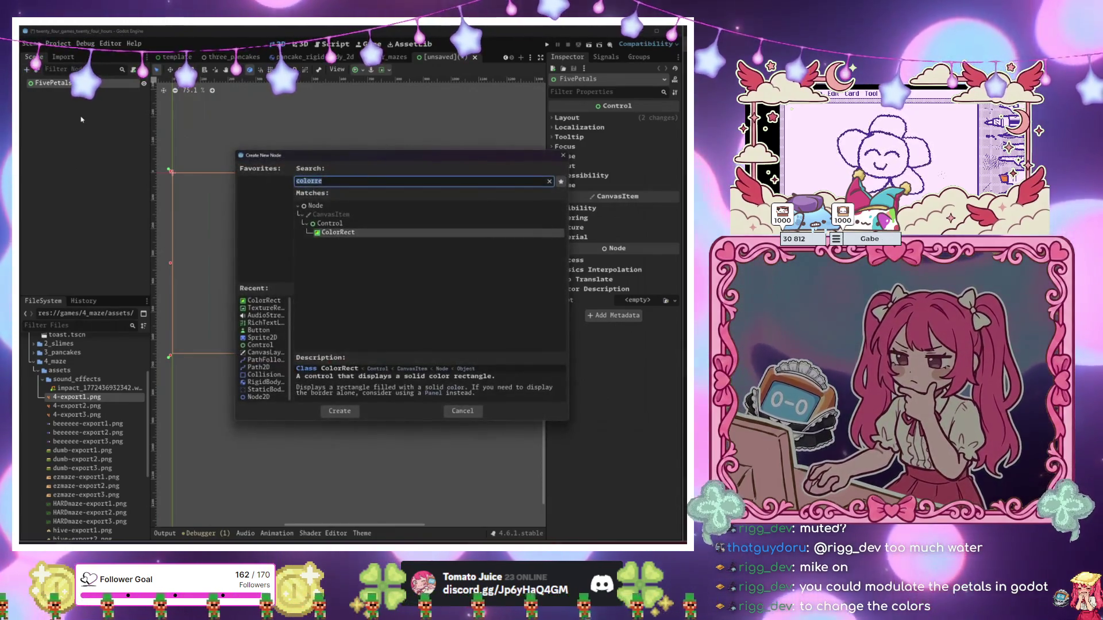
pyautogui.write('hbox')
pyautogui.press('Return')
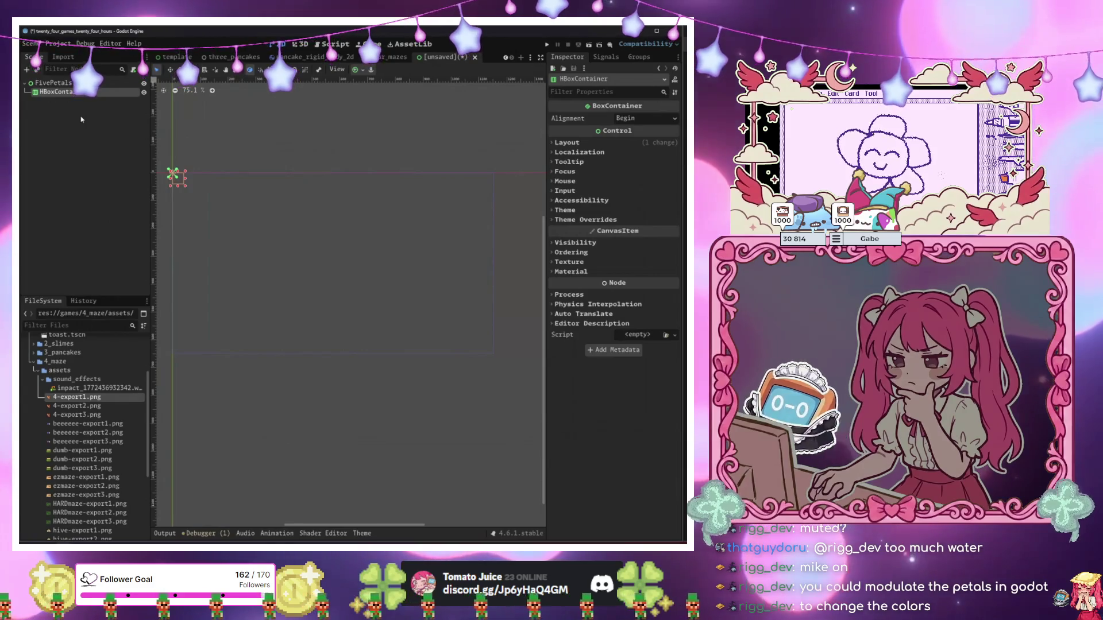
pyautogui.press('Up')
pyautogui.hotkey('ctrl', 'a')
pyautogui.write('margin')
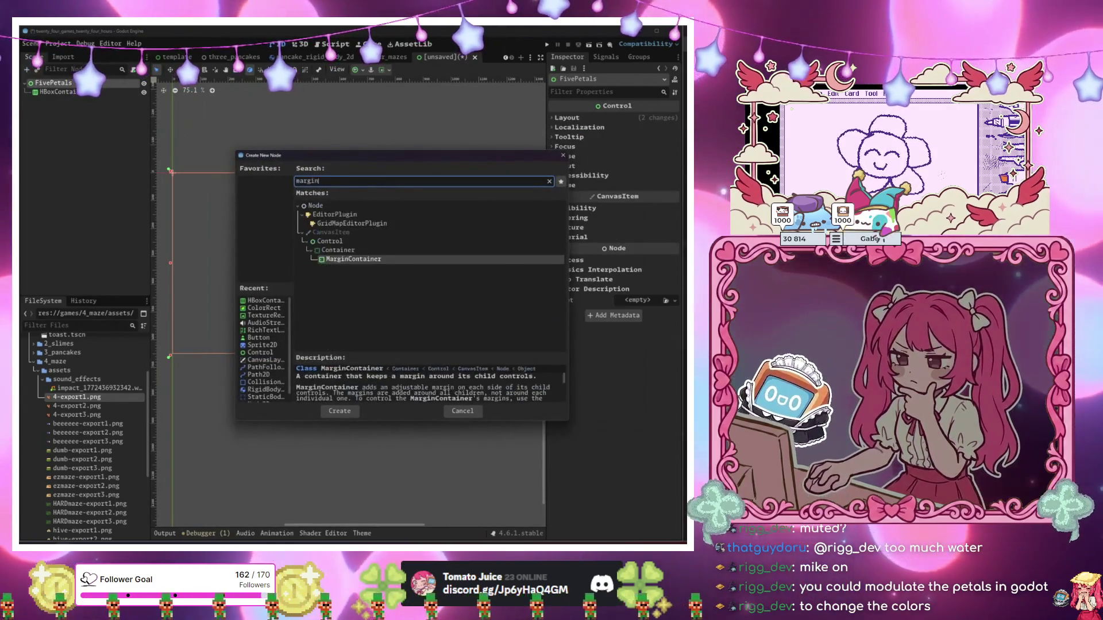
pyautogui.press('Return')
# Add a VBoxContainer inside the MarginContainer and move the HBoxContainer into it.
pyautogui.hotkey('ctrl', 'a')
pyautogui.write('vbox')
pyautogui.press('Return')
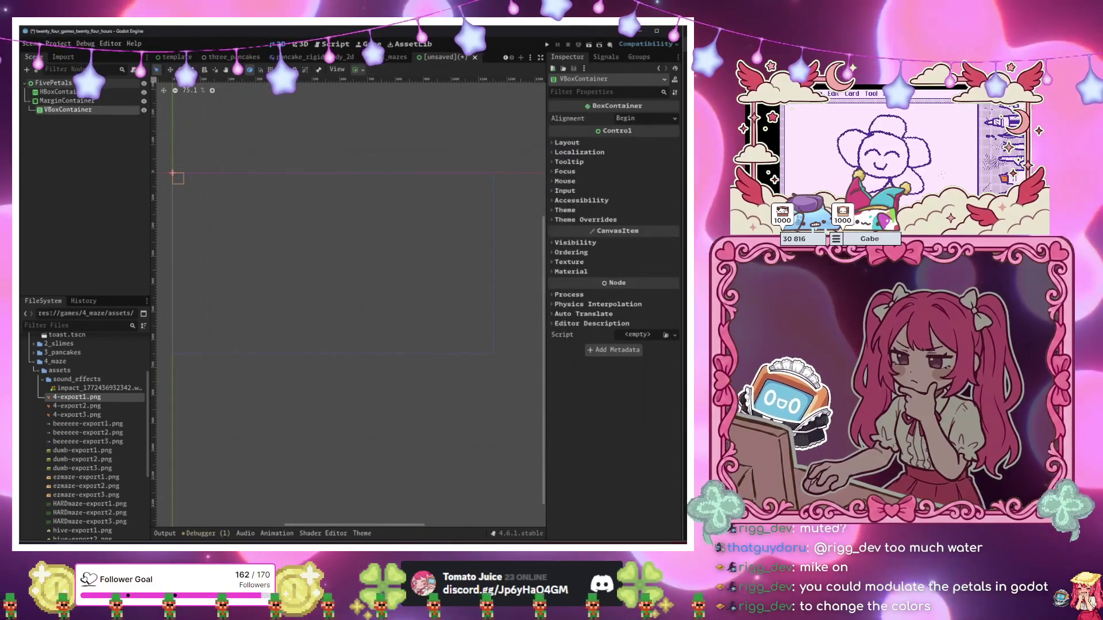
pyautogui.moveTo(75, 92)
pyautogui.mouseDown()
pyautogui.moveTo(75, 118)
pyautogui.moveTo(67, 101)
pyautogui.mouseUp()
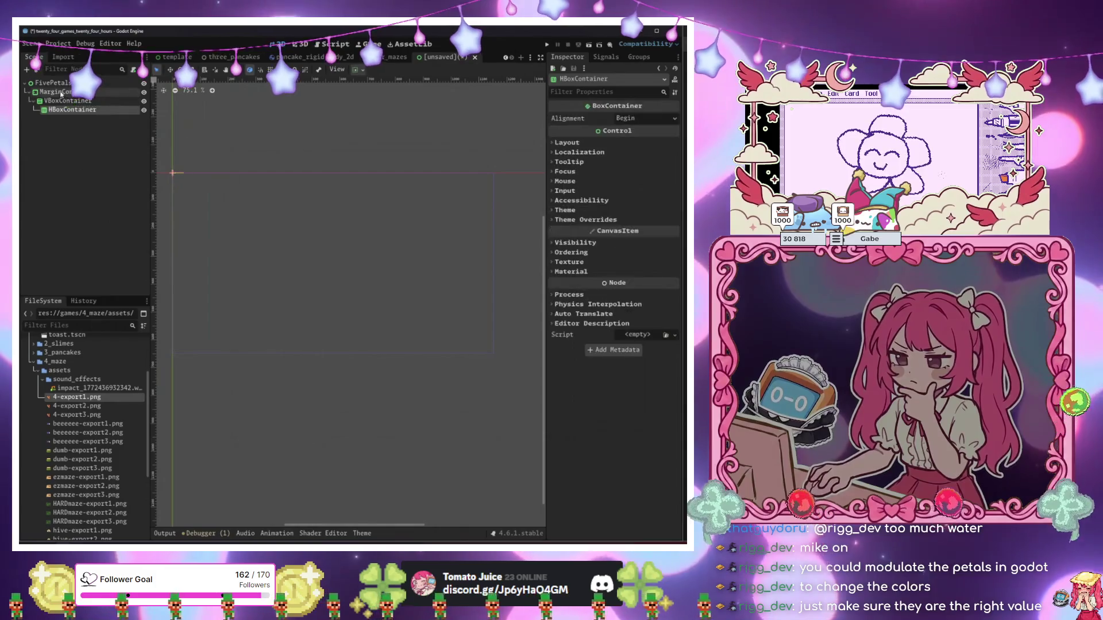
# Set the MarginContainer's anchor preset to Full Rect.
pyautogui.click(58, 92)
pyautogui.click(356, 69)
pyautogui.click(398, 123)
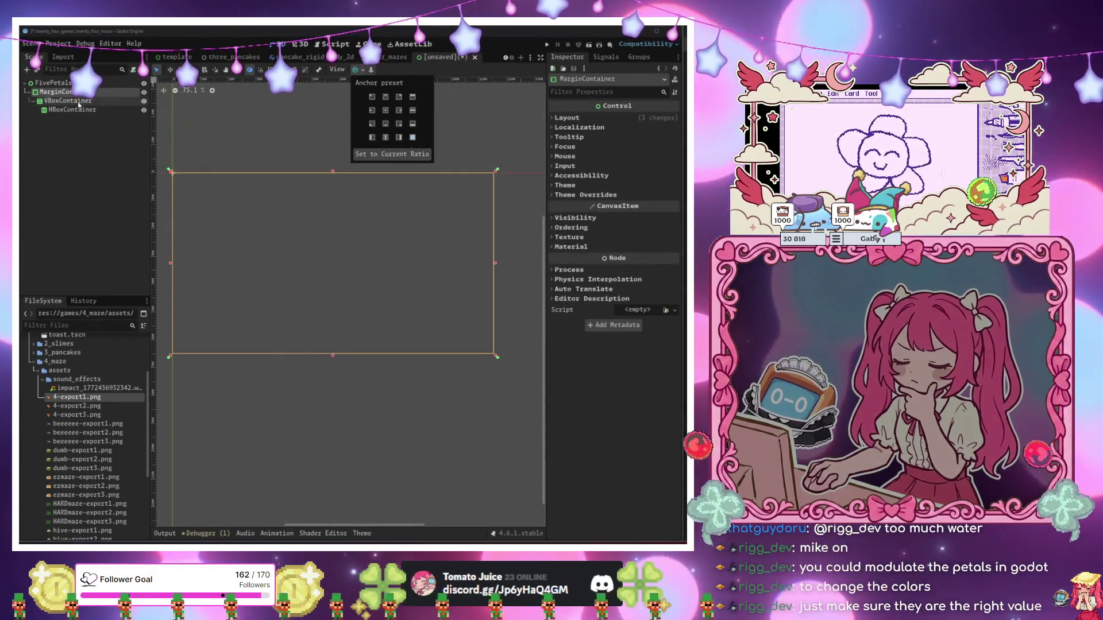
# Rename the HBoxContainer to ColorSequenceHBoxContainer.
pyautogui.click(76, 101)
pyautogui.click(84, 110)
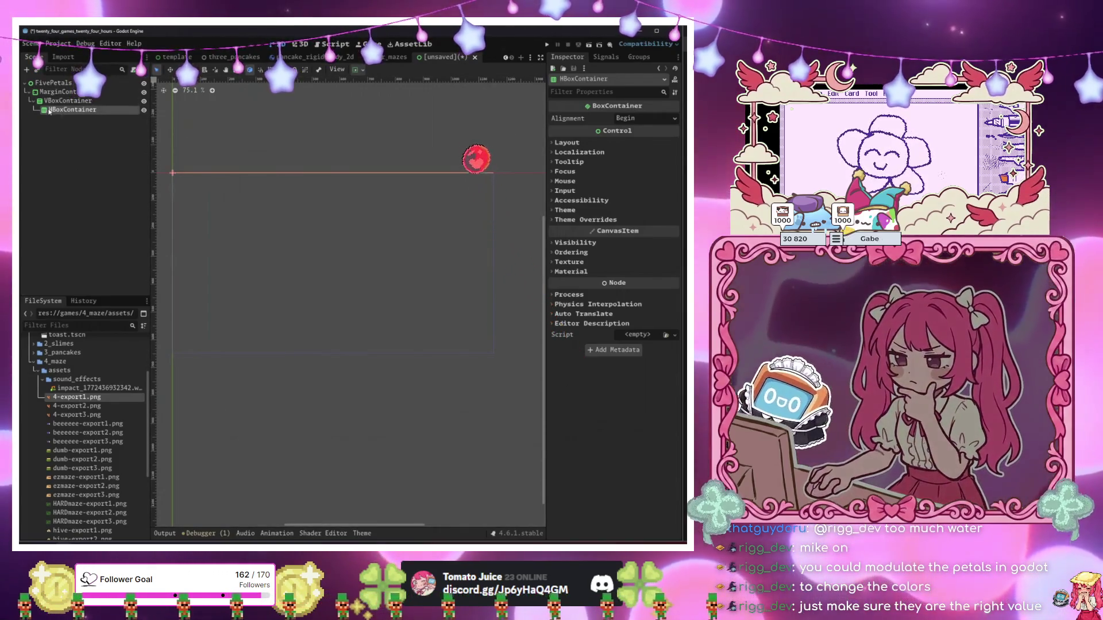
pyautogui.write('ColorSe')
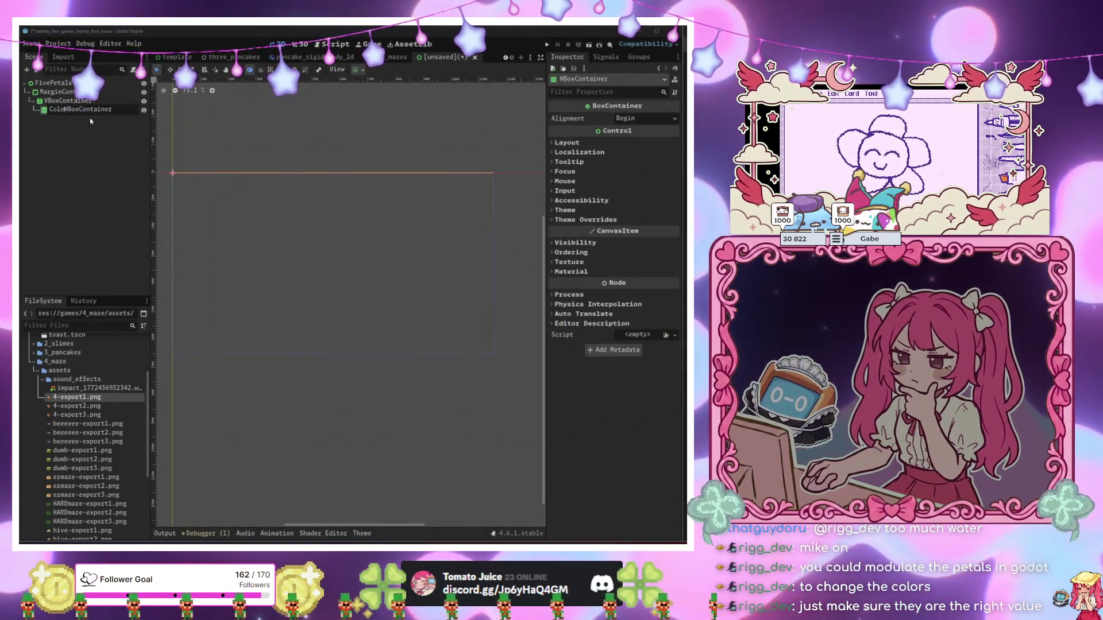
pyautogui.write('quenc')
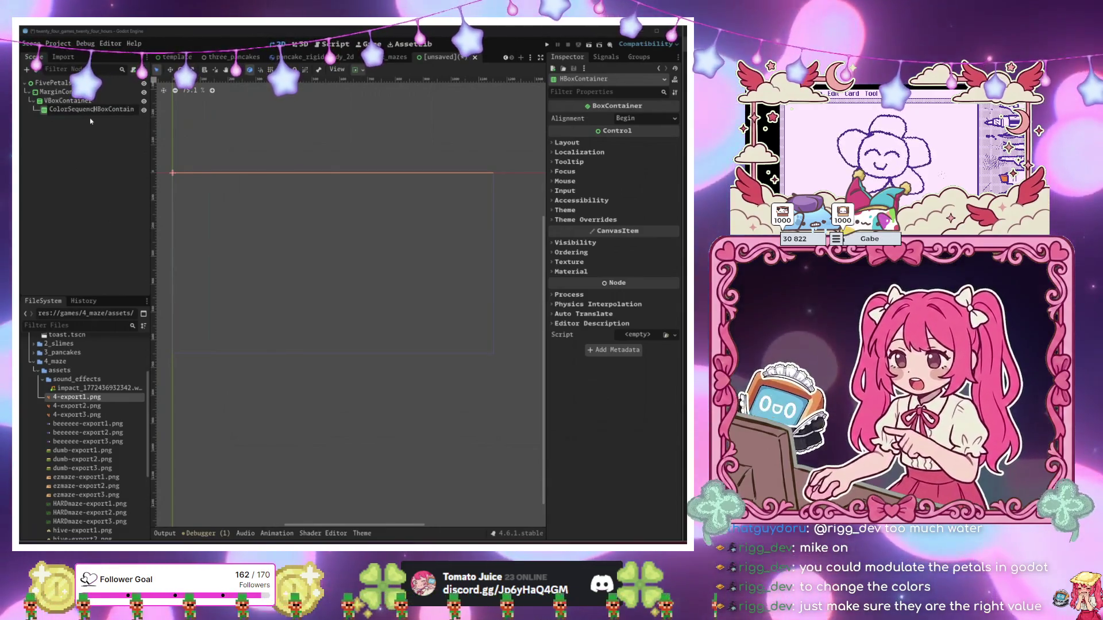
pyautogui.write('e')
pyautogui.press('Return')
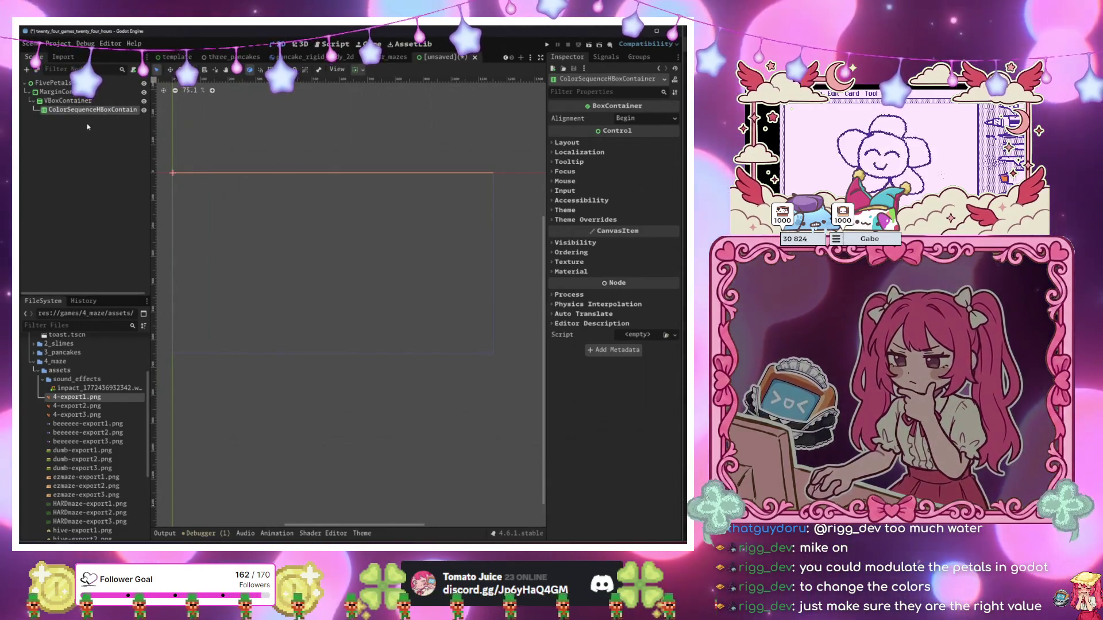
pyautogui.press('Up')
pyautogui.press('Up')
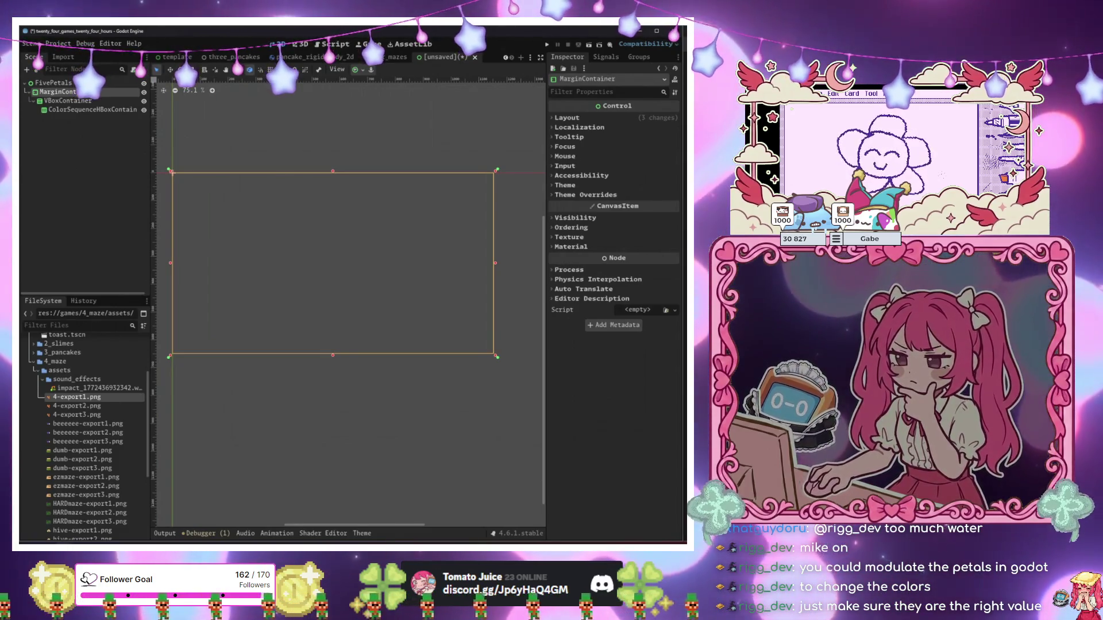
pyautogui.click(288, 439)
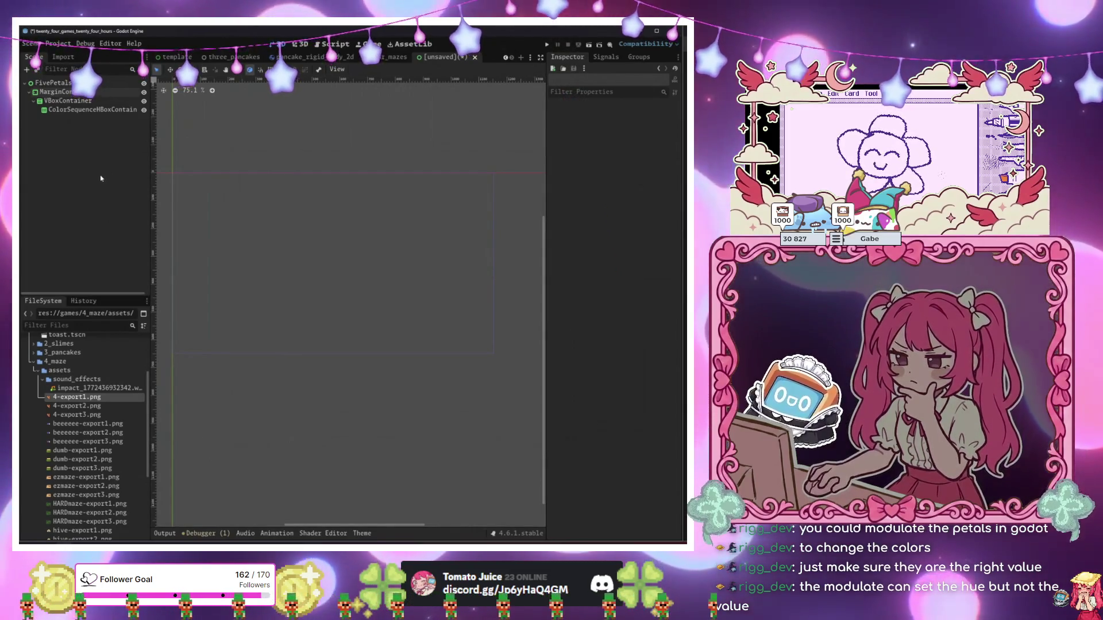
# Set the MarginContainer's left, top, right and bottom margin constants to 20.
pyautogui.click(81, 110)
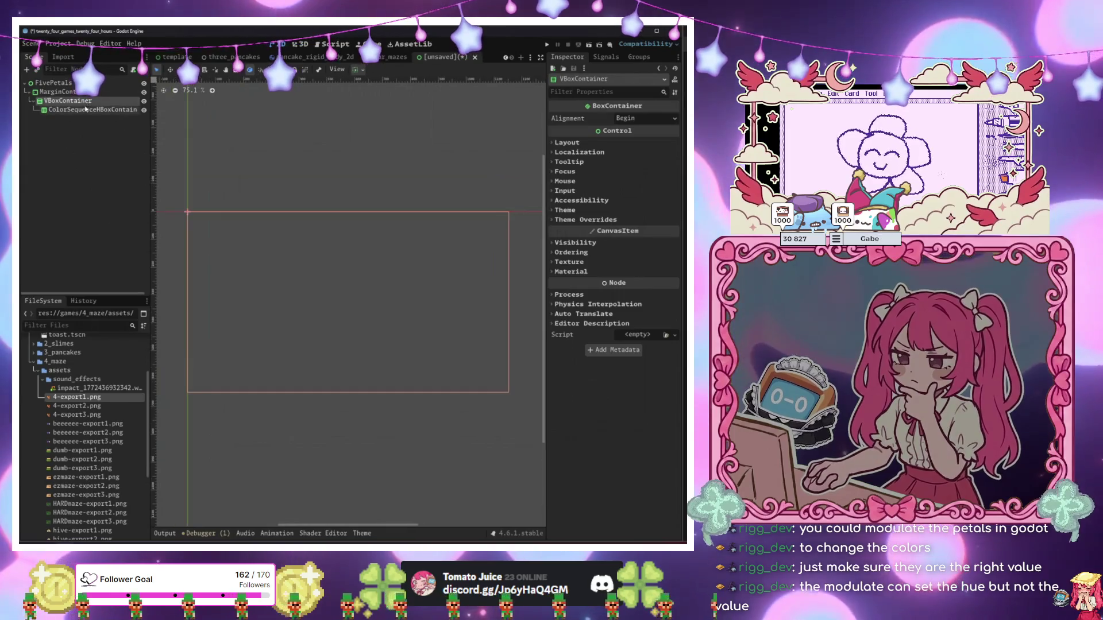
pyautogui.click(585, 195)
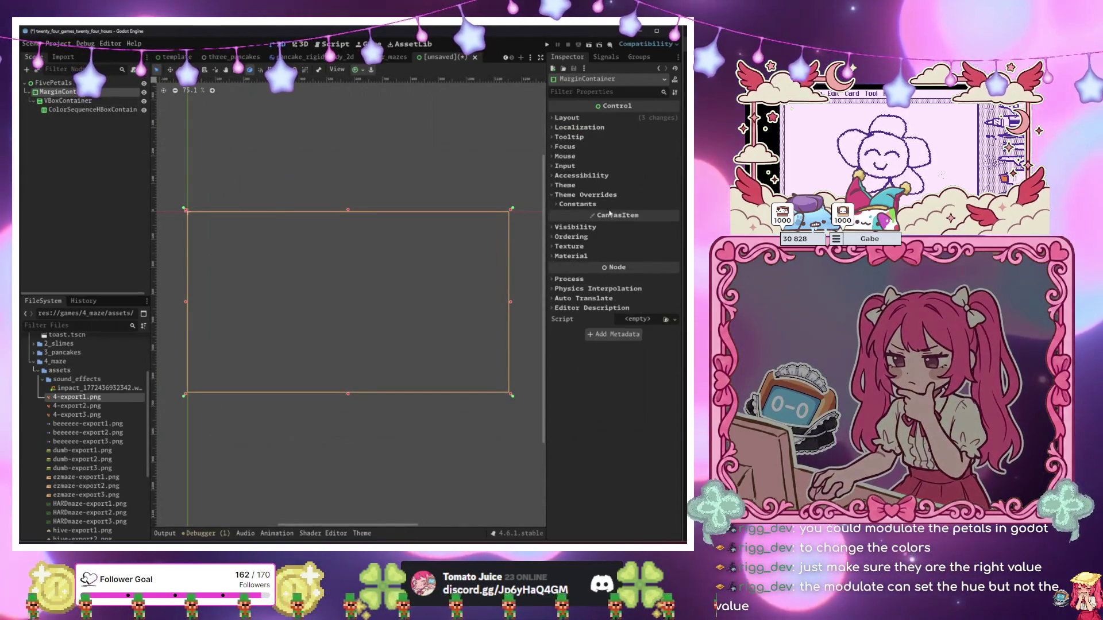
pyautogui.click(577, 204)
pyautogui.write('20')
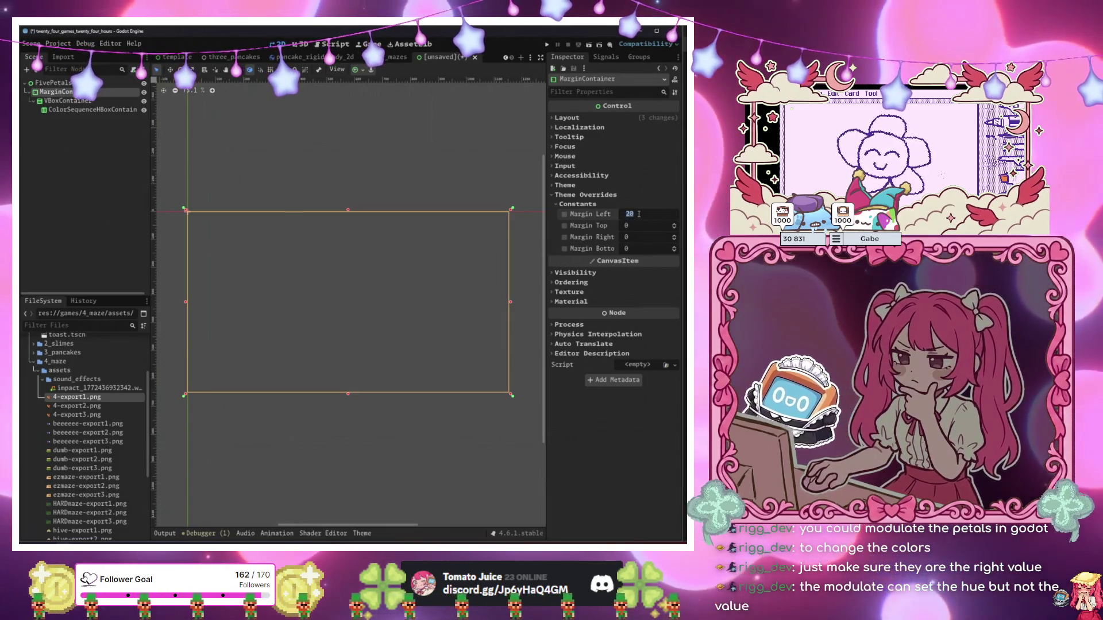
pyautogui.press('Tab')
pyautogui.write('20')
pyautogui.click(640, 233)
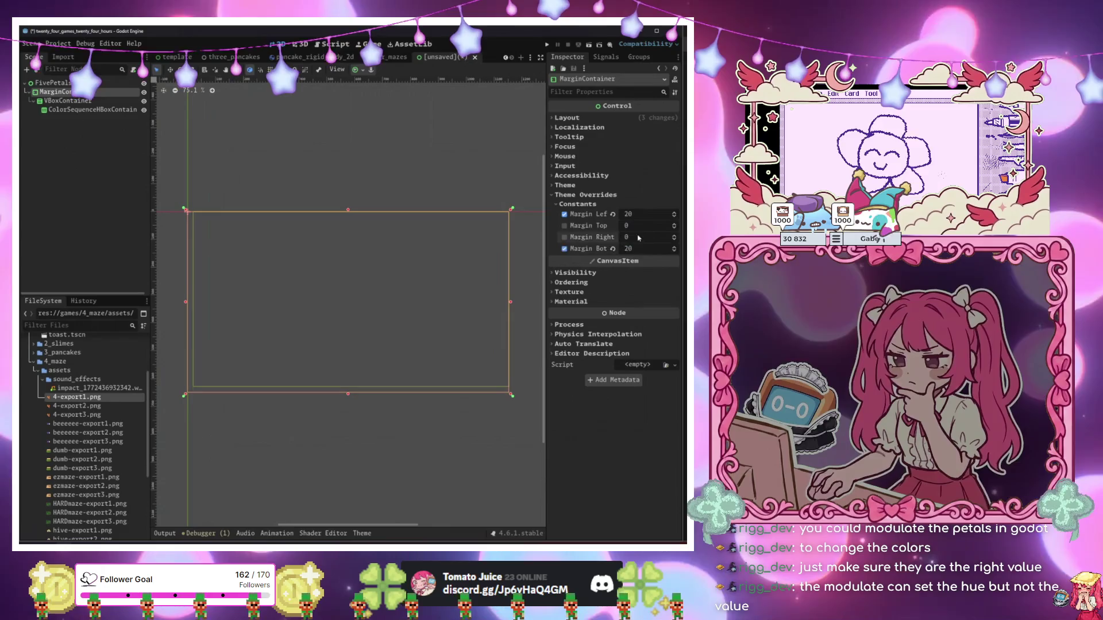
pyautogui.write('20')
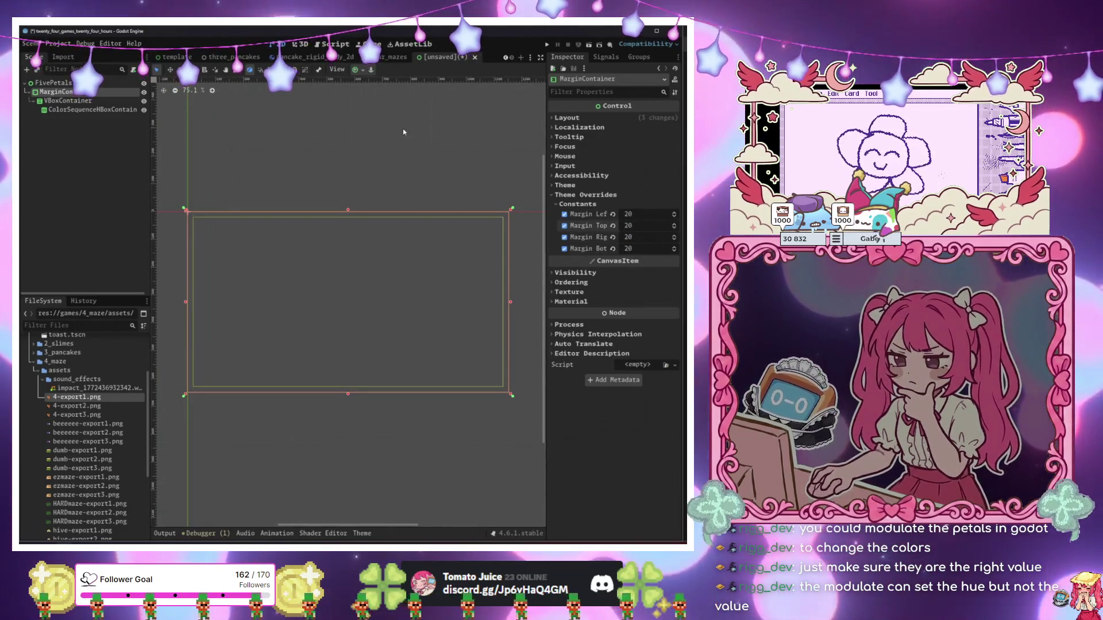
# Check the new inset by selecting the VBoxContainer, ColorSequenceHBoxContainer and FivePetals nodes.
pyautogui.click(332, 192)
pyautogui.click(291, 256)
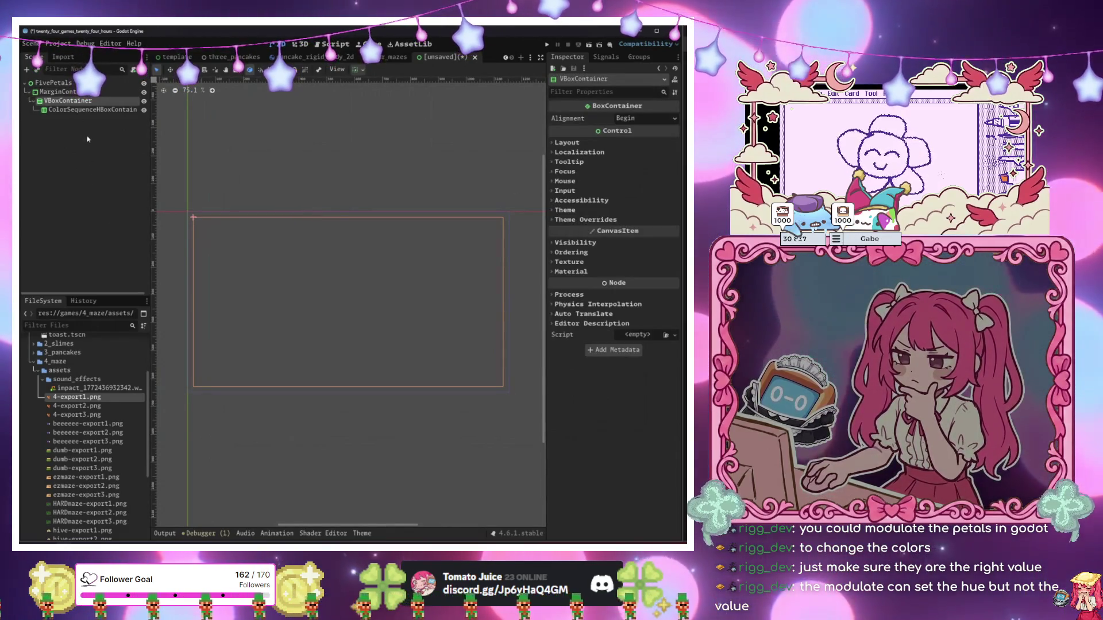
pyautogui.click(70, 109)
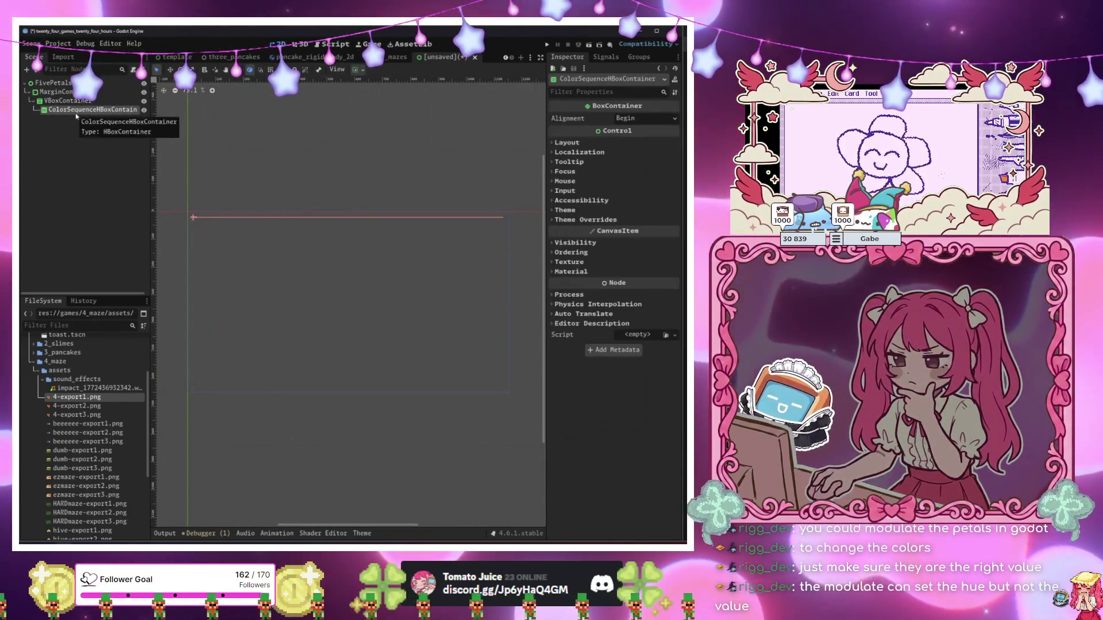
pyautogui.click(67, 101)
pyautogui.click(55, 91)
pyautogui.click(53, 82)
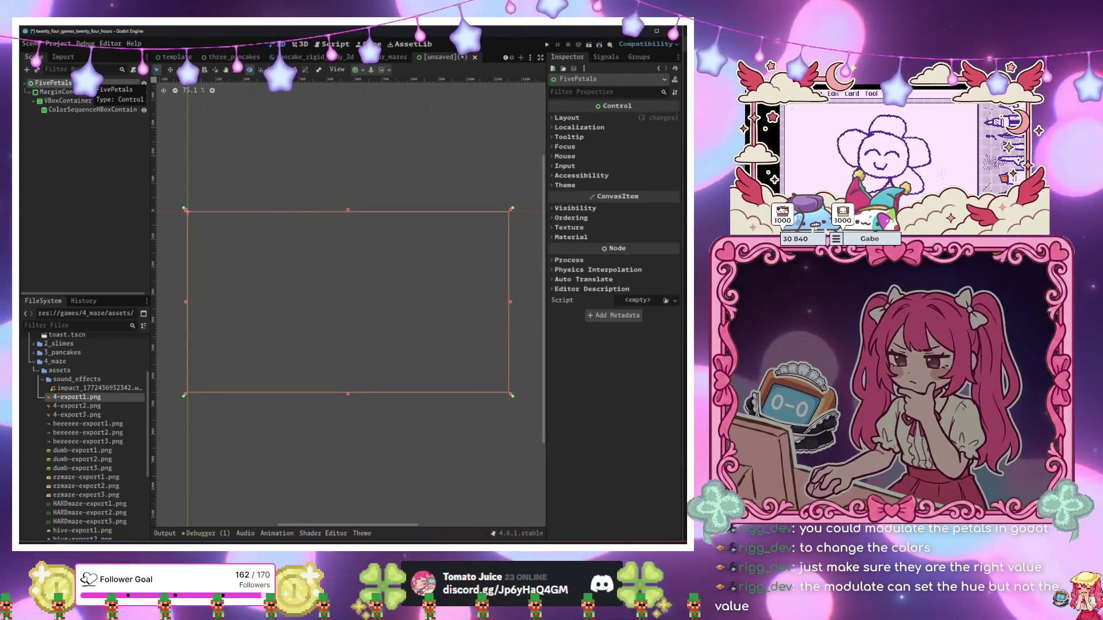
# Add a TextureRect under FivePetals named FiveTextureRect.
pyautogui.hotkey('ctrl', 'a')
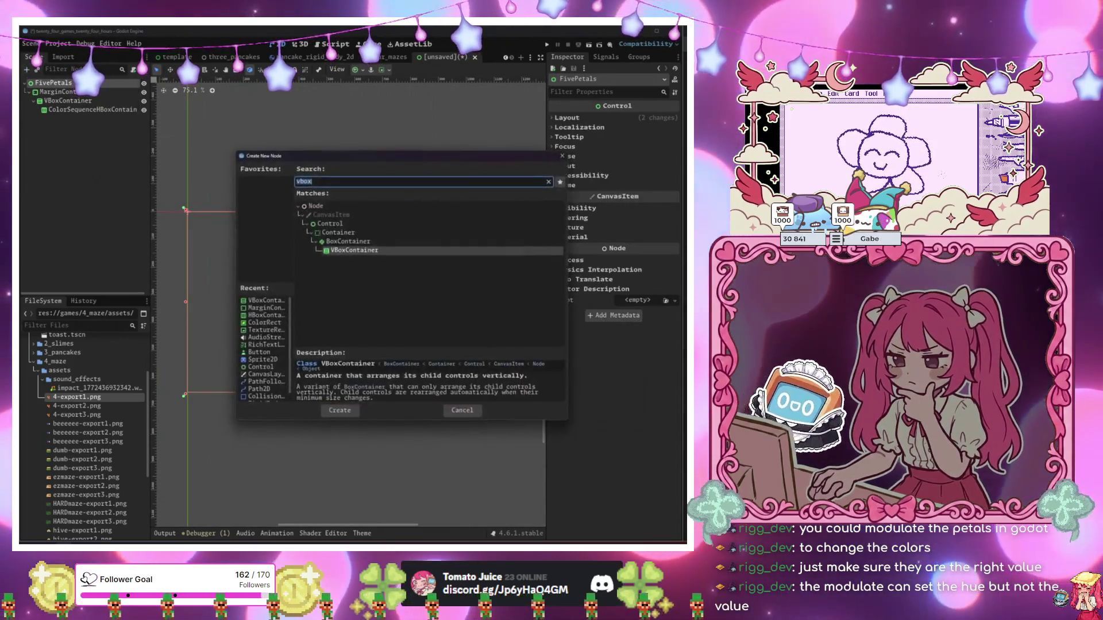
pyautogui.write('texut')
pyautogui.press('Return')
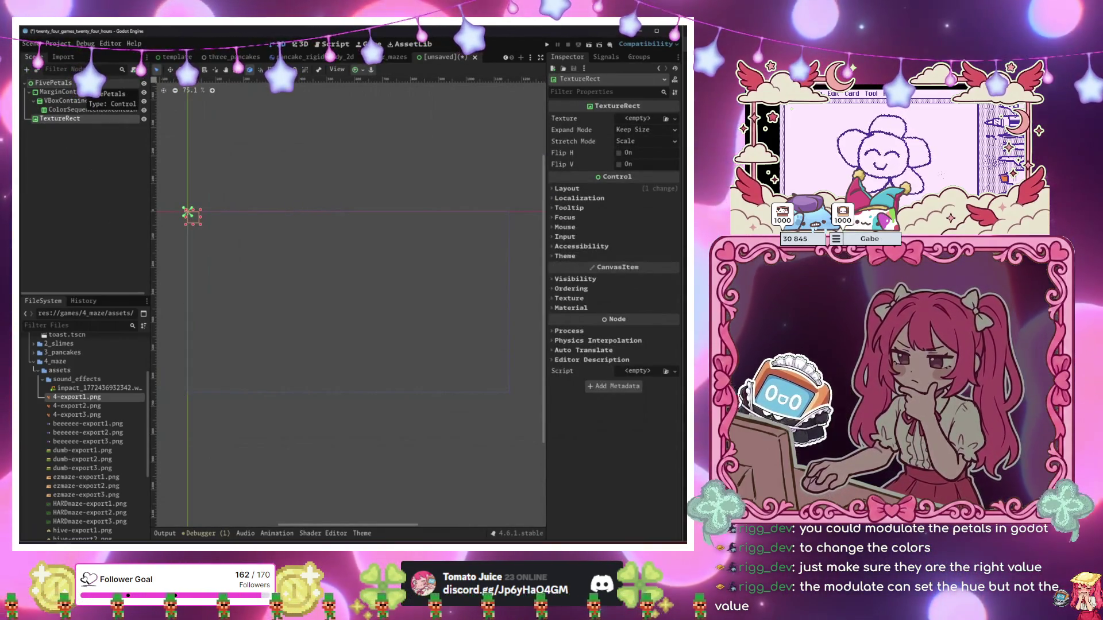
pyautogui.press('BackSpace')
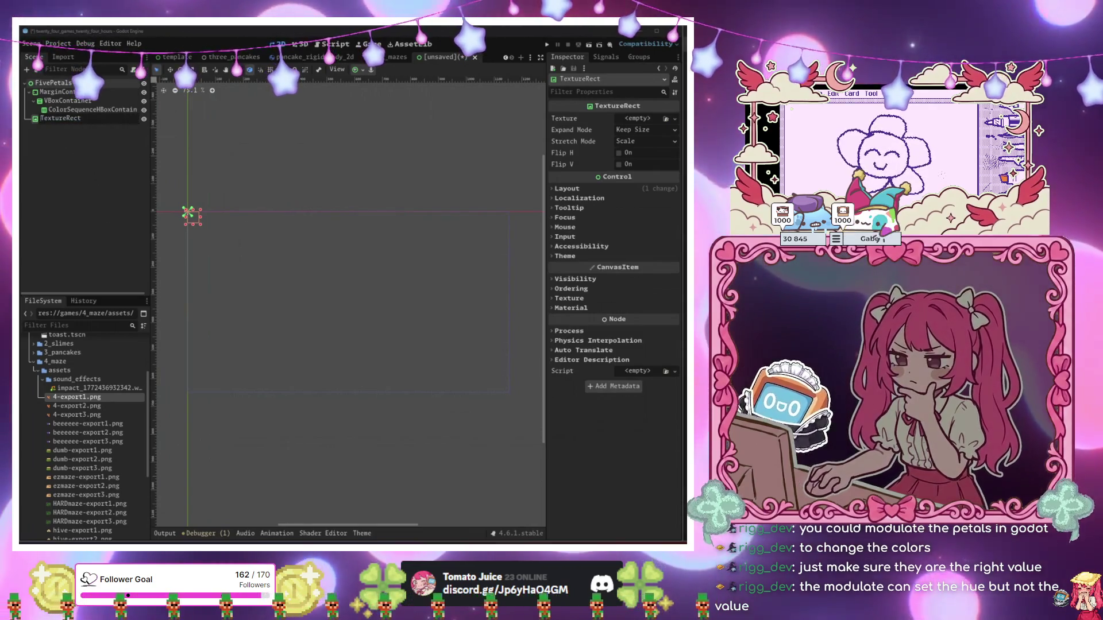
pyautogui.write('F')
pyautogui.write('ive')
pyautogui.press('Return')
# Duplicate FiveTextureRect and rename the copy FlowerTextureRect.
pyautogui.hotkey('ctrl', 'd')
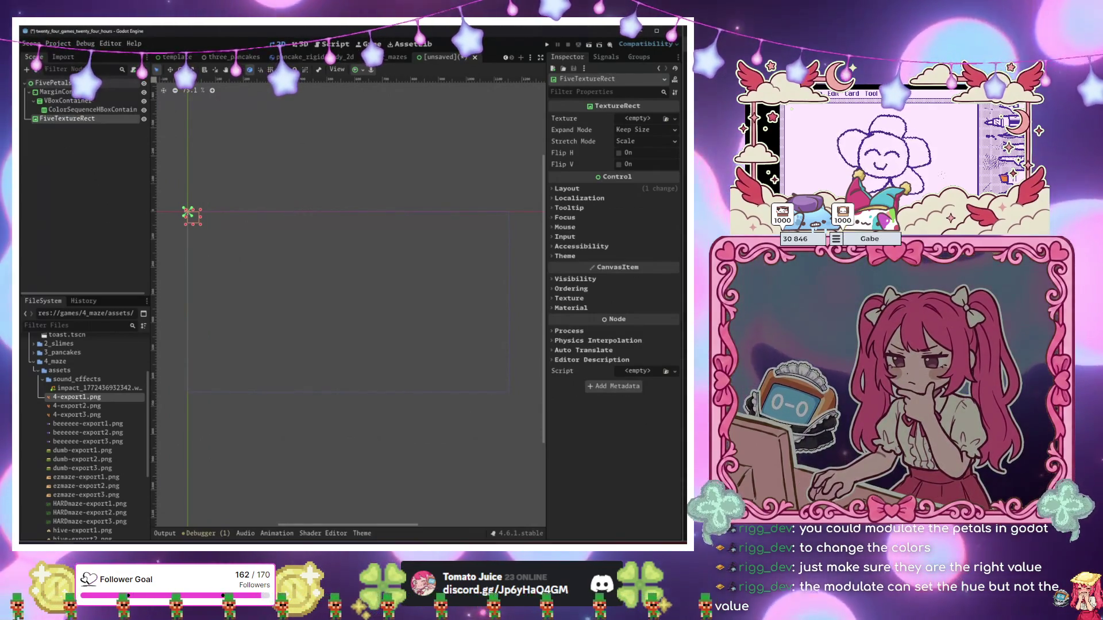
pyautogui.press('Return')
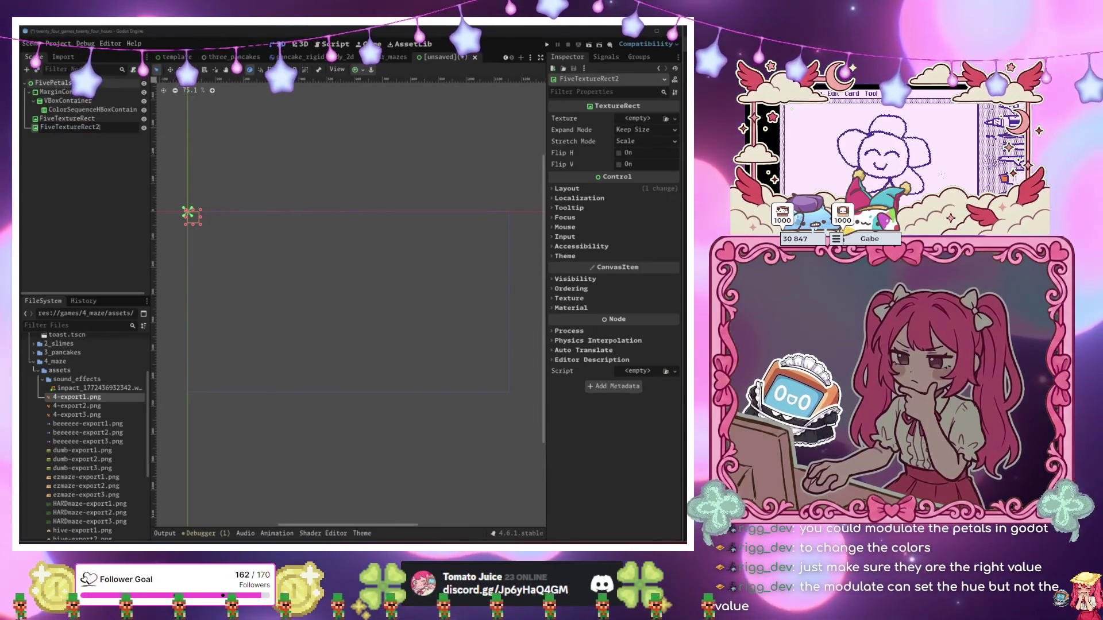
pyautogui.press('BackSpace')
pyautogui.press('BackSpace')
pyautogui.press('BackSpace')
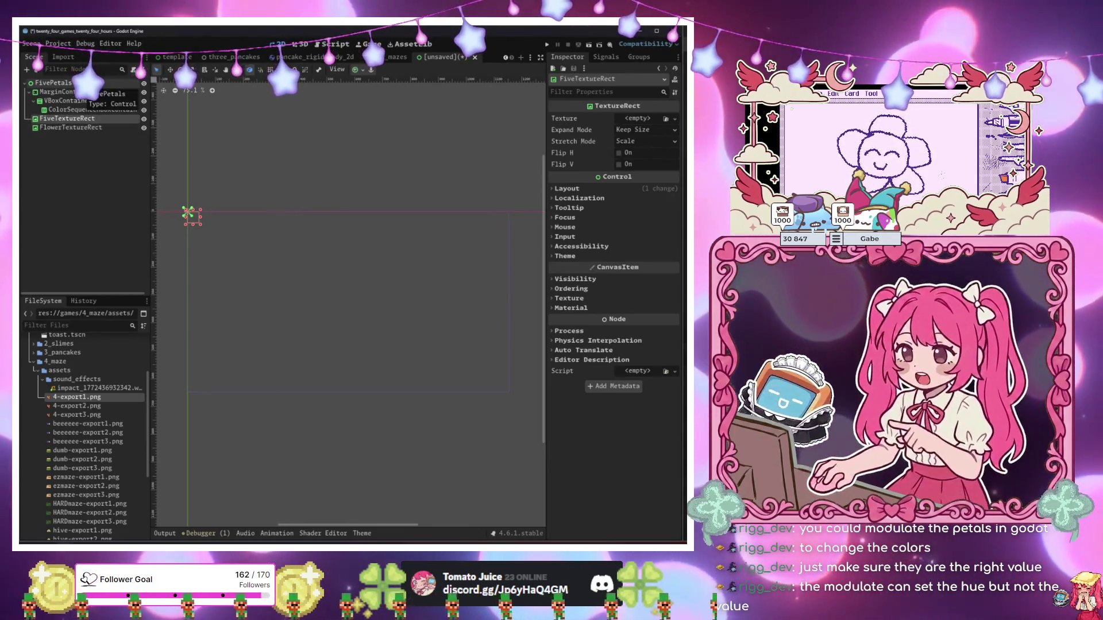
# Add a RichTextLabel named YouWinRichTextLabel under FivePetals, then delete it.
pyautogui.click(53, 82)
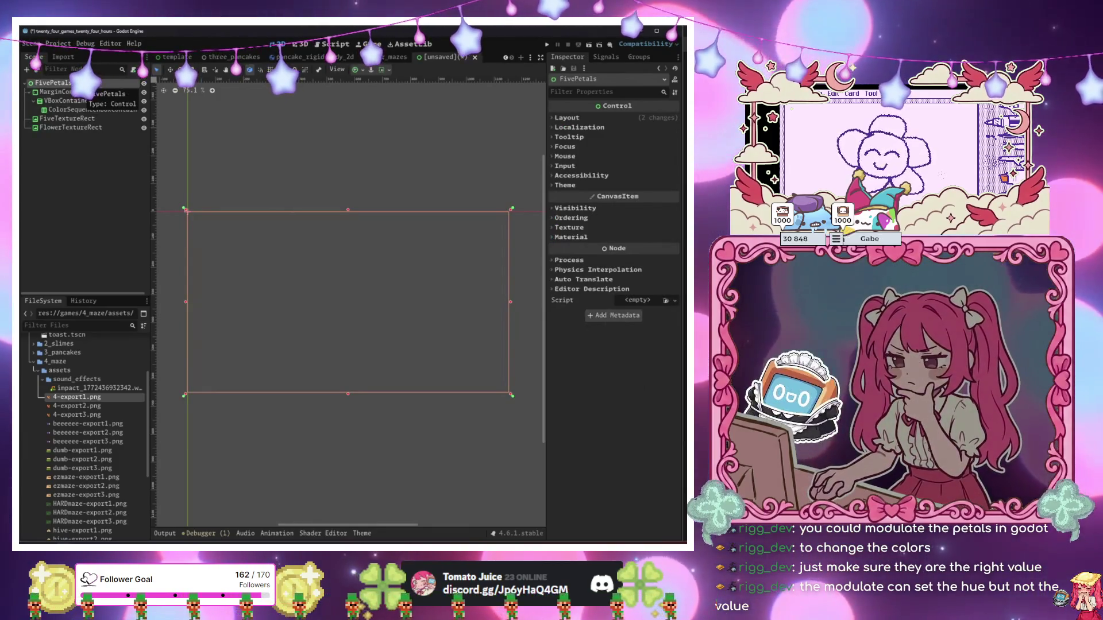
pyautogui.hotkey('ctrl', 'a')
pyautogui.write('rich')
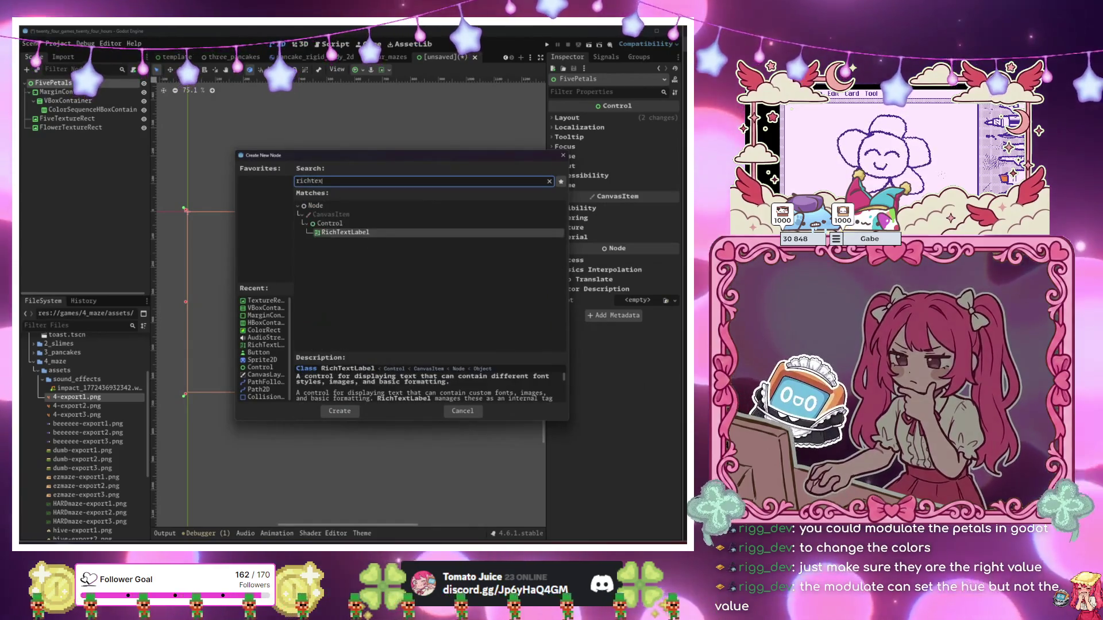
pyautogui.press('Return')
pyautogui.write('YouWinRichTextLabel')
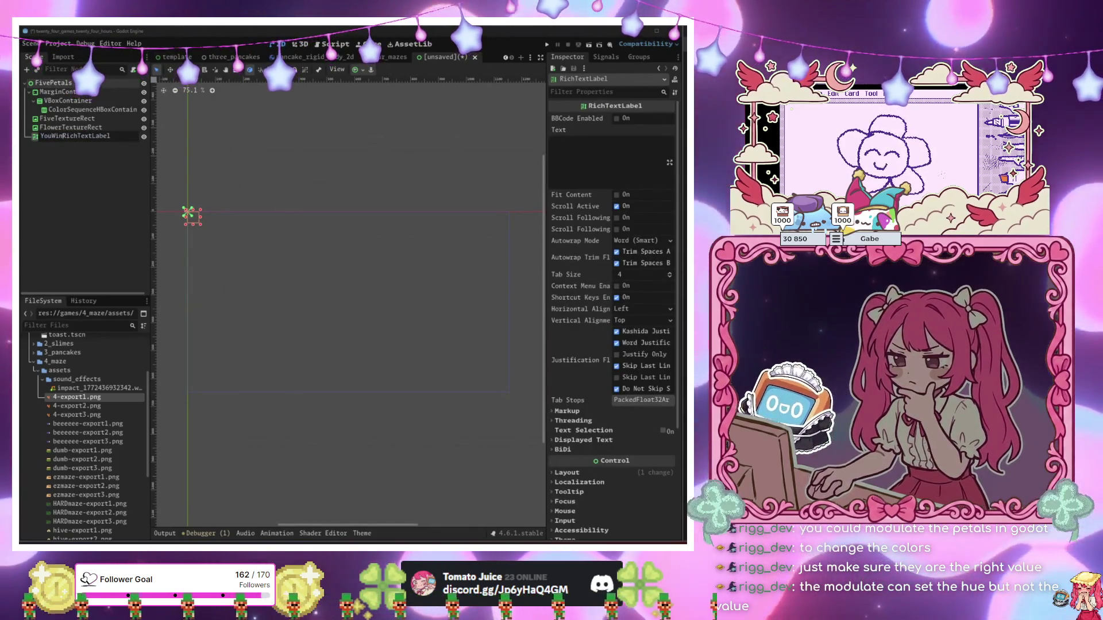
pyautogui.press('Return')
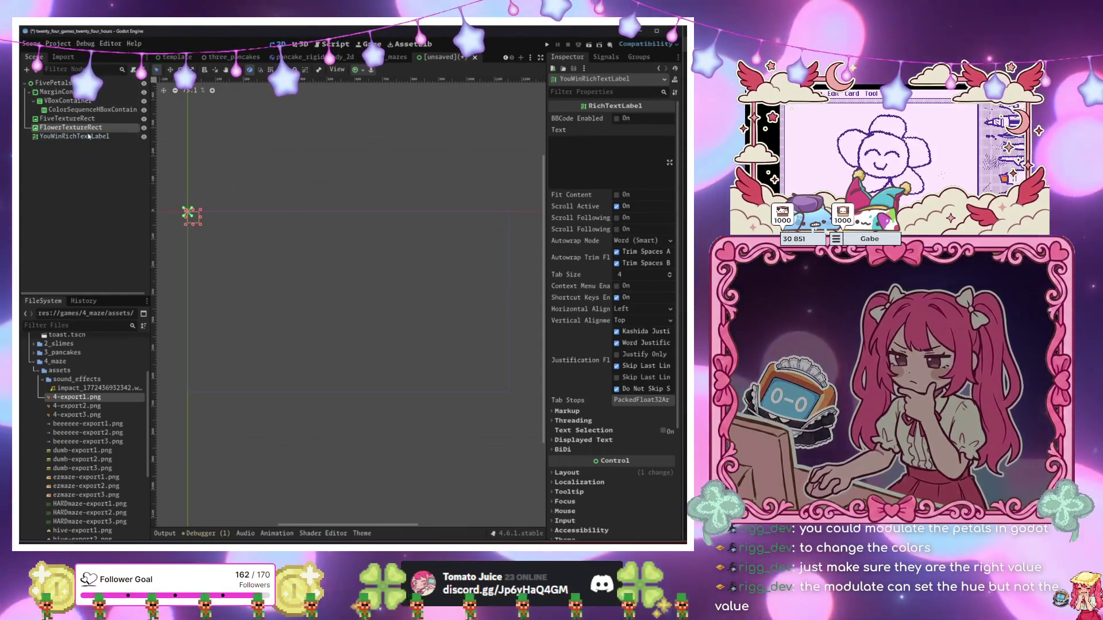
pyautogui.press('Delete')
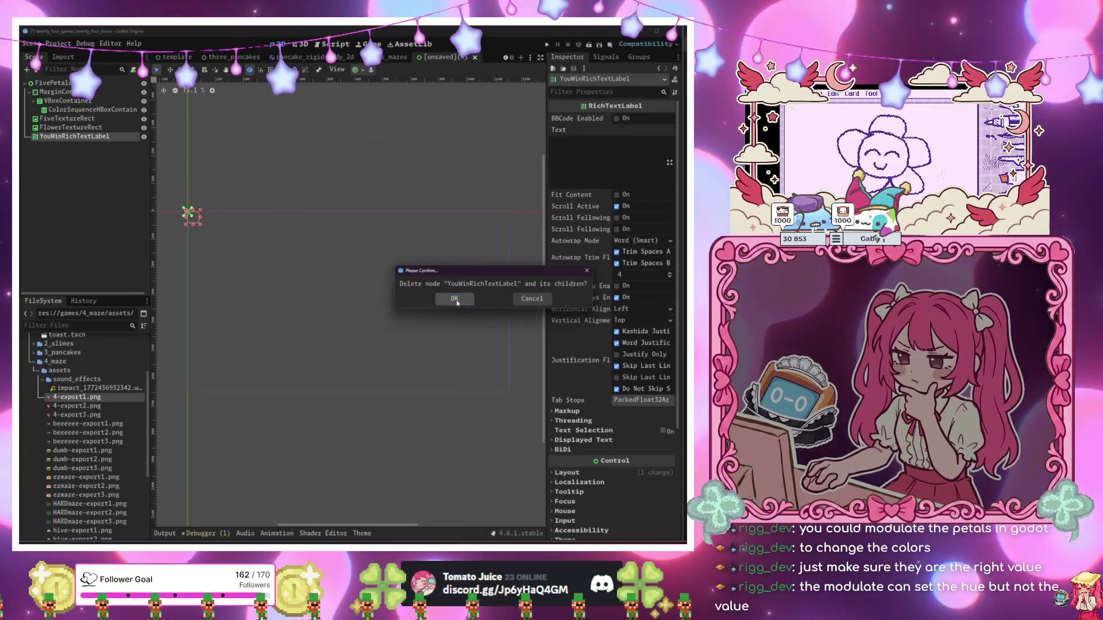
pyautogui.click(454, 299)
pyautogui.click(56, 92)
pyautogui.click(57, 119)
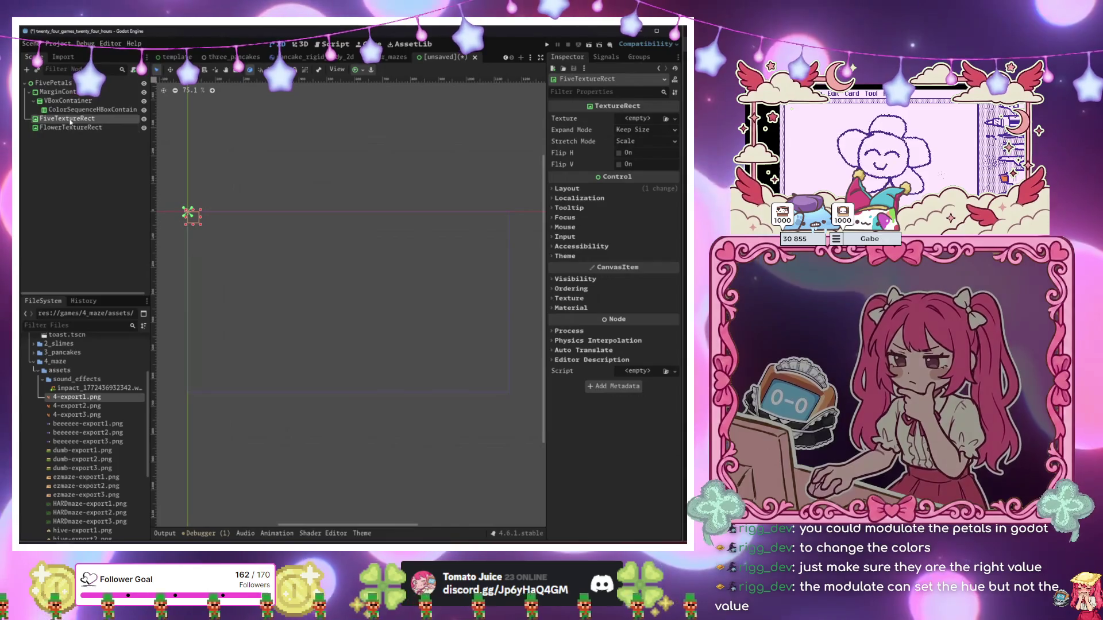
pyautogui.press('Up')
pyautogui.press('Up')
pyautogui.press('Up')
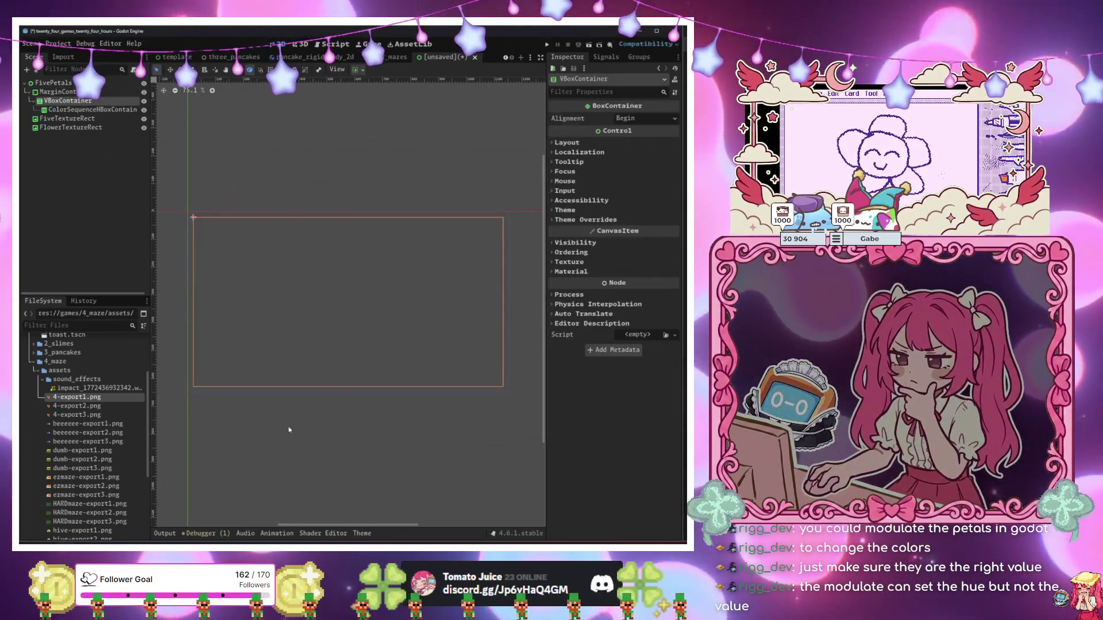
pyautogui.click(218, 464)
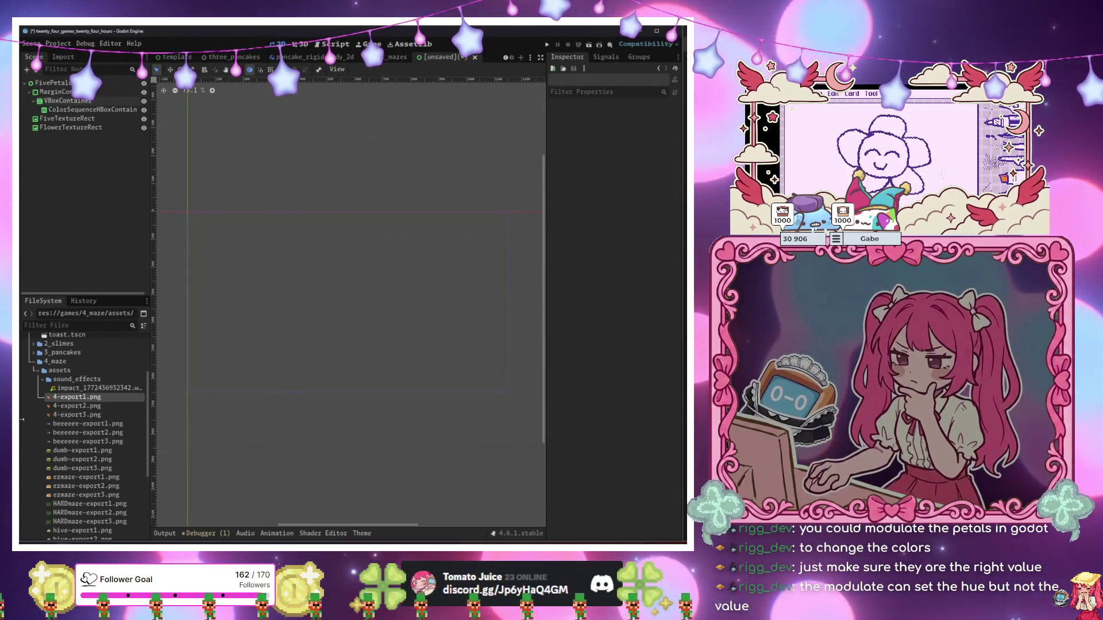
pyautogui.click(78, 102)
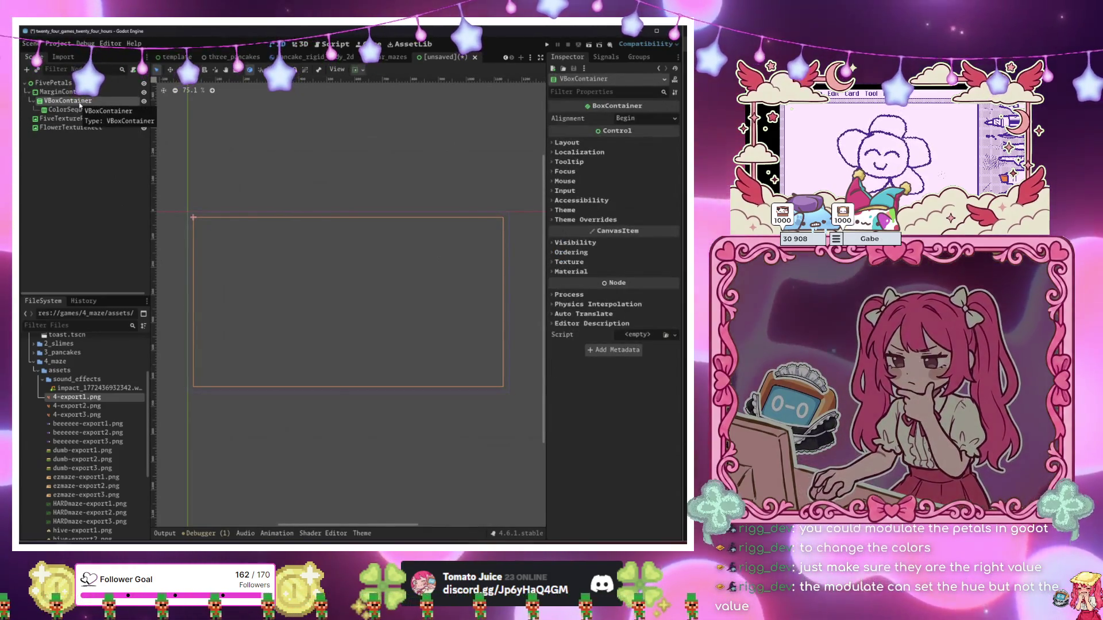
pyautogui.click(115, 84)
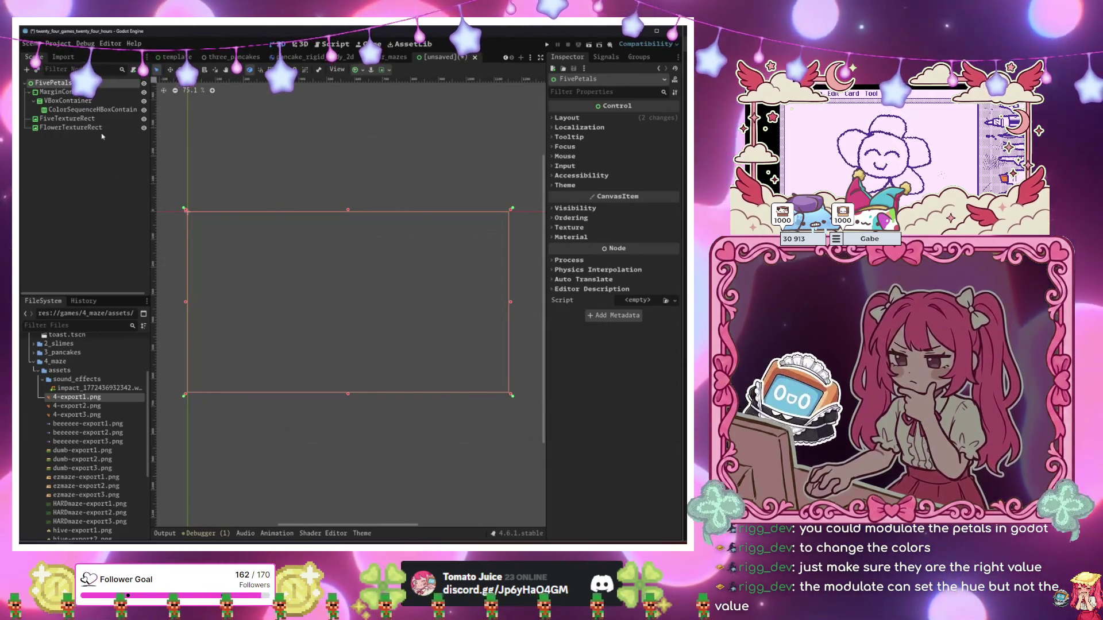
pyautogui.click(226, 163)
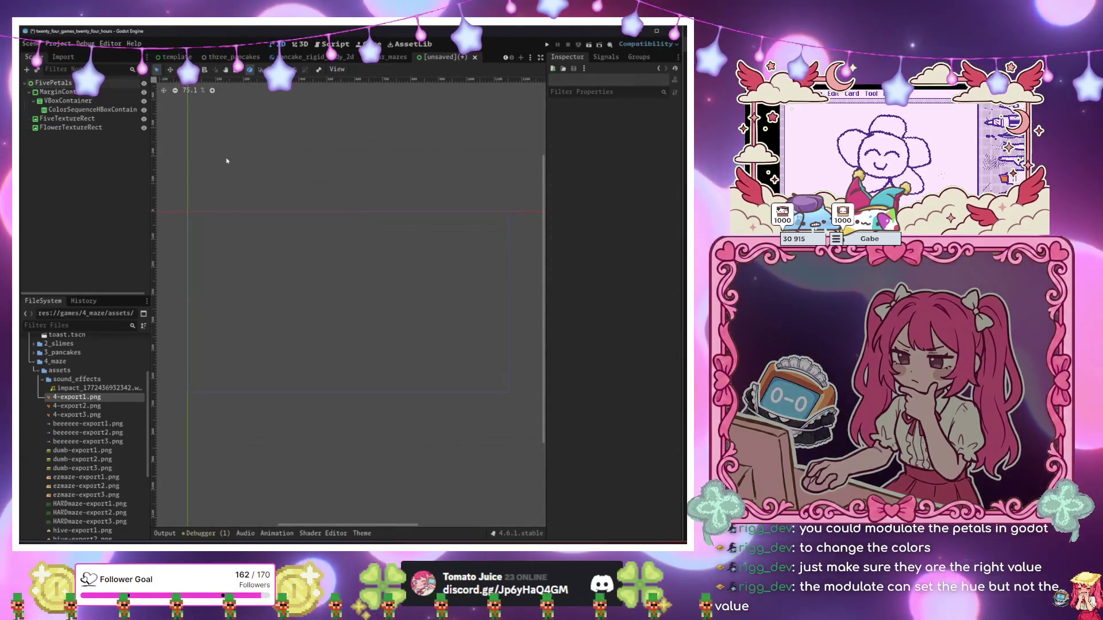
pyautogui.scroll(-2, 293, 266)
pyautogui.click(356, 305)
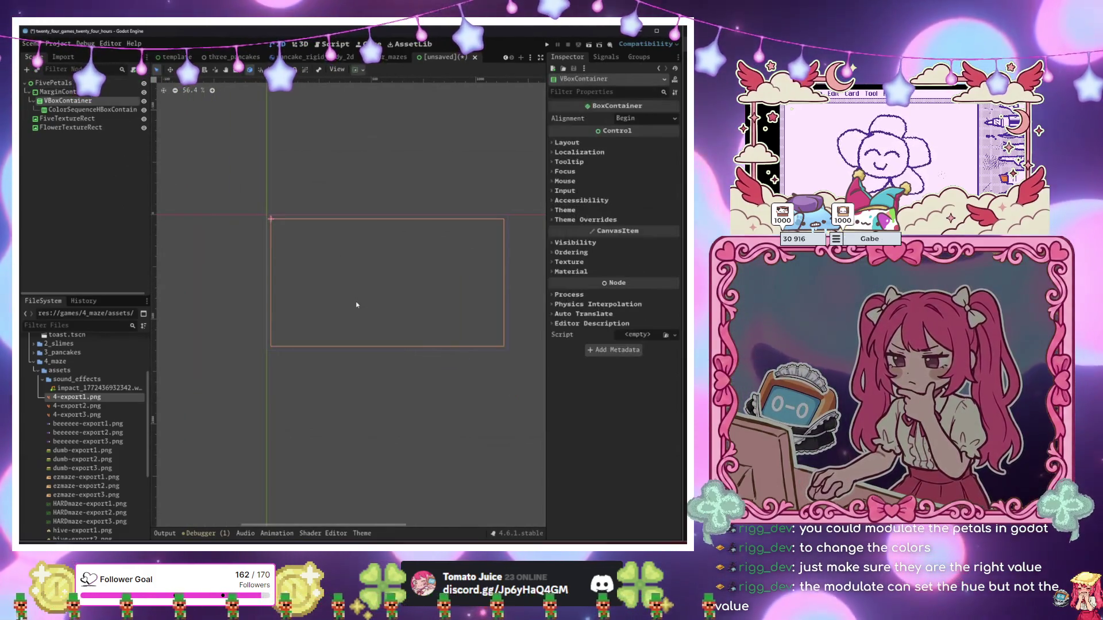
pyautogui.scroll(2, 356, 305)
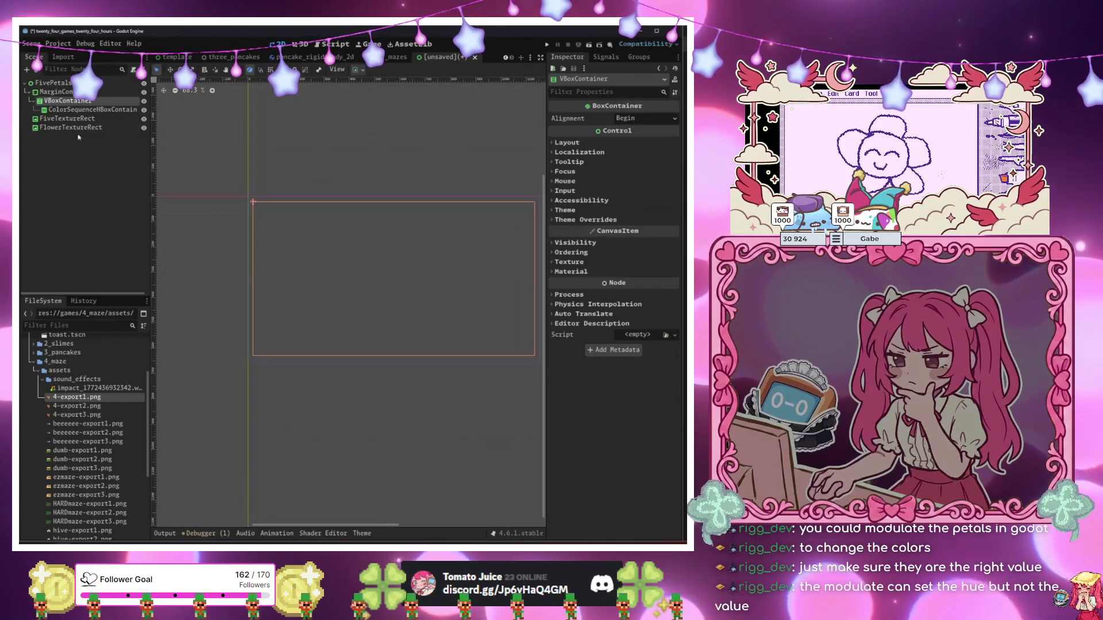
pyautogui.hotkey('ctrl', 'z')
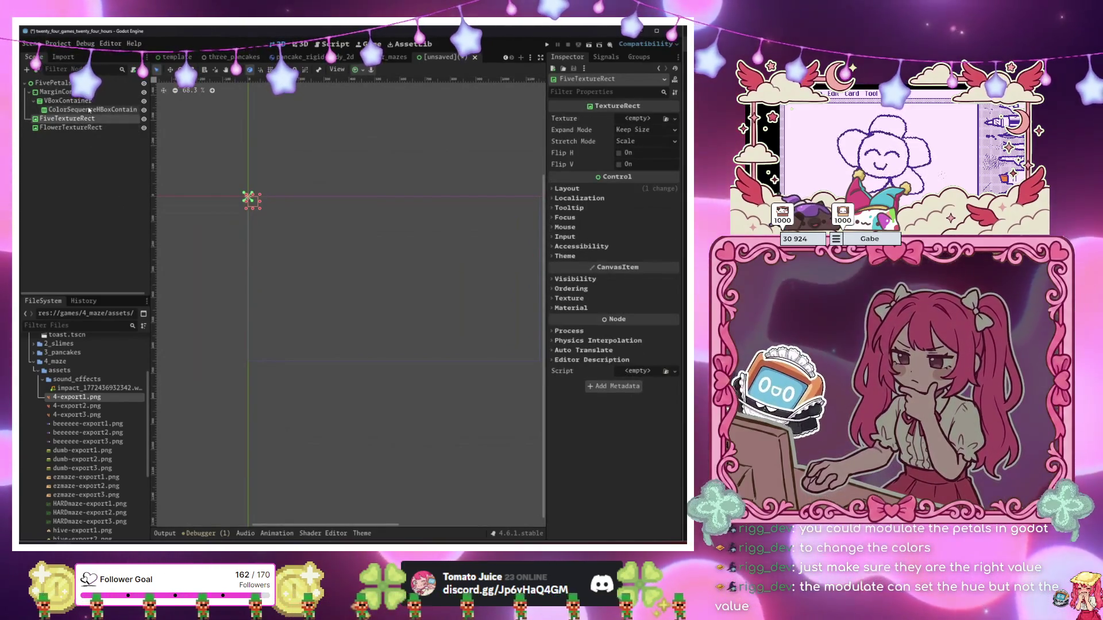
pyautogui.click(57, 83)
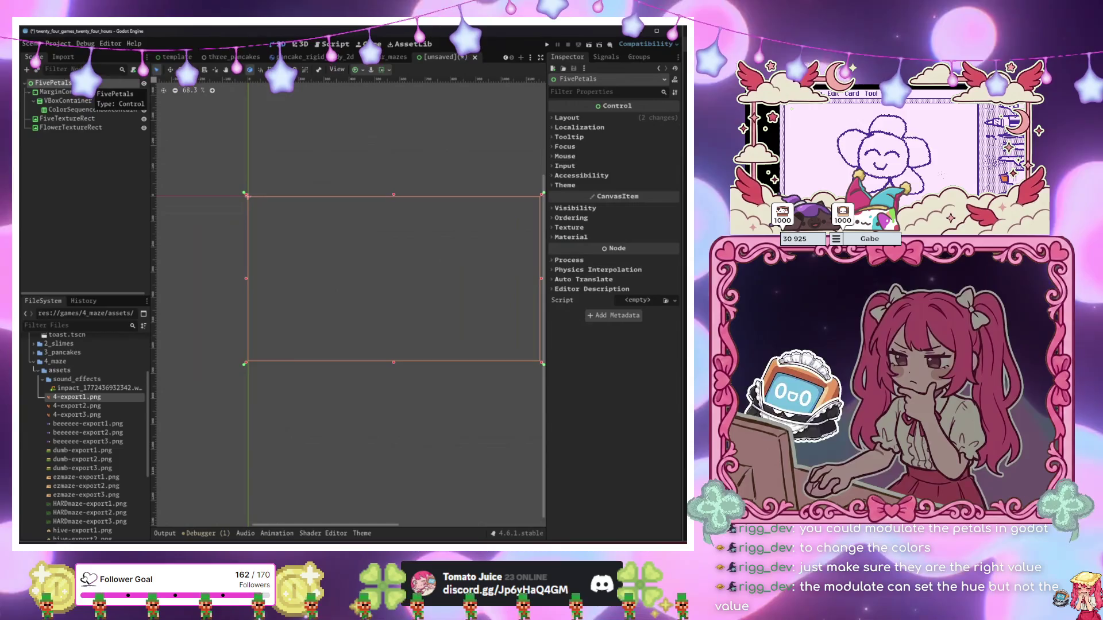
pyautogui.click(27, 69)
# Add a Button named StartButton and set its text to Start.
pyautogui.write('button')
pyautogui.press('Return')
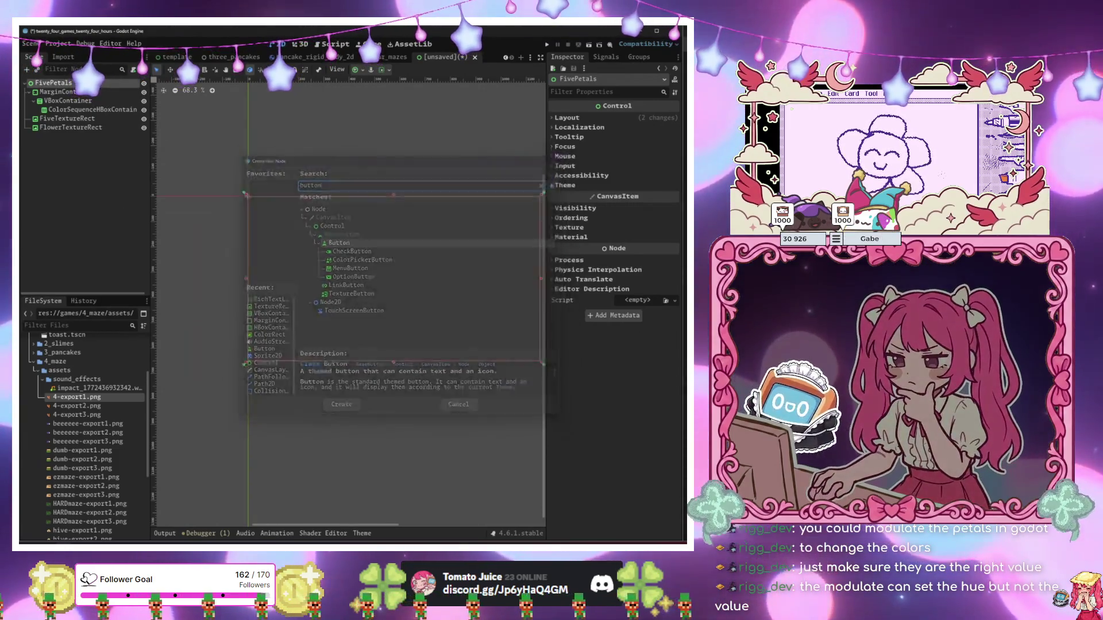
pyautogui.write('RButton')
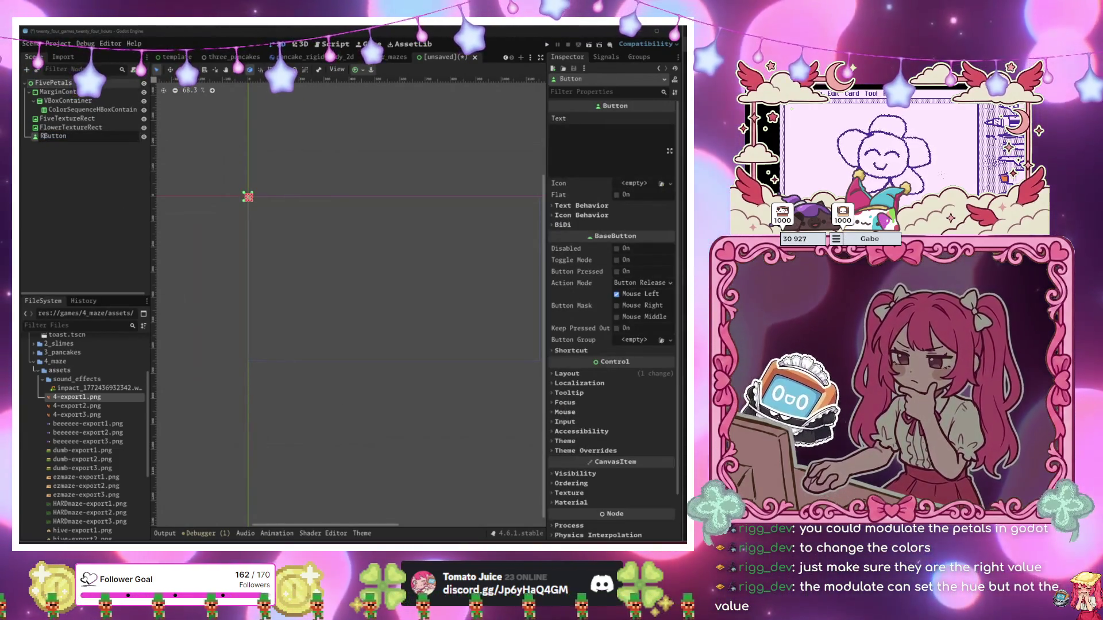
pyautogui.write('art')
pyautogui.press('Return')
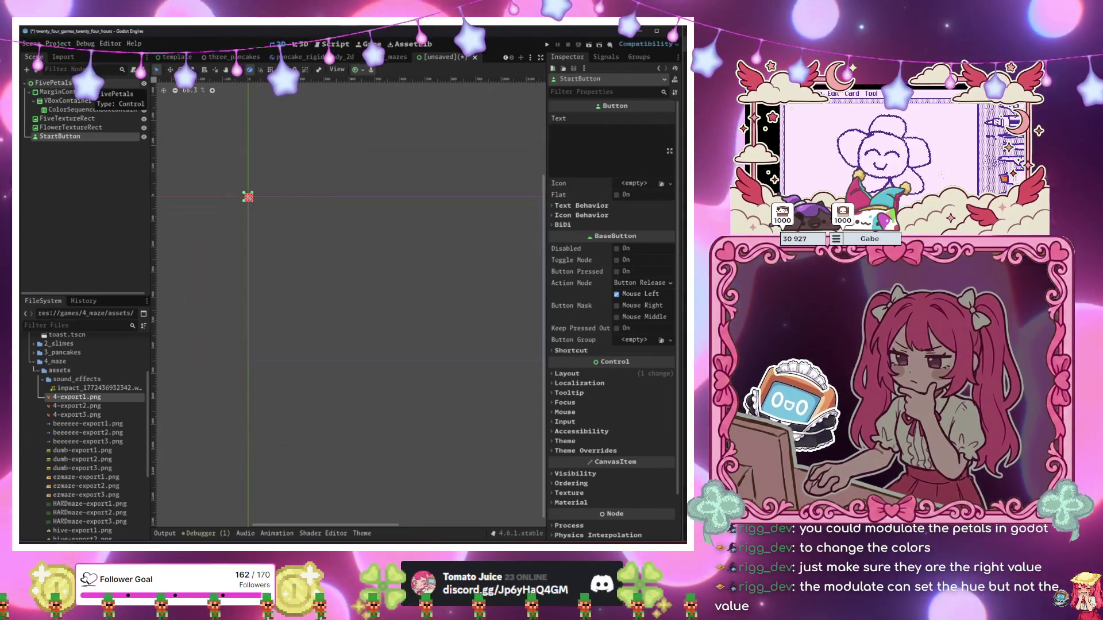
pyautogui.click(607, 153)
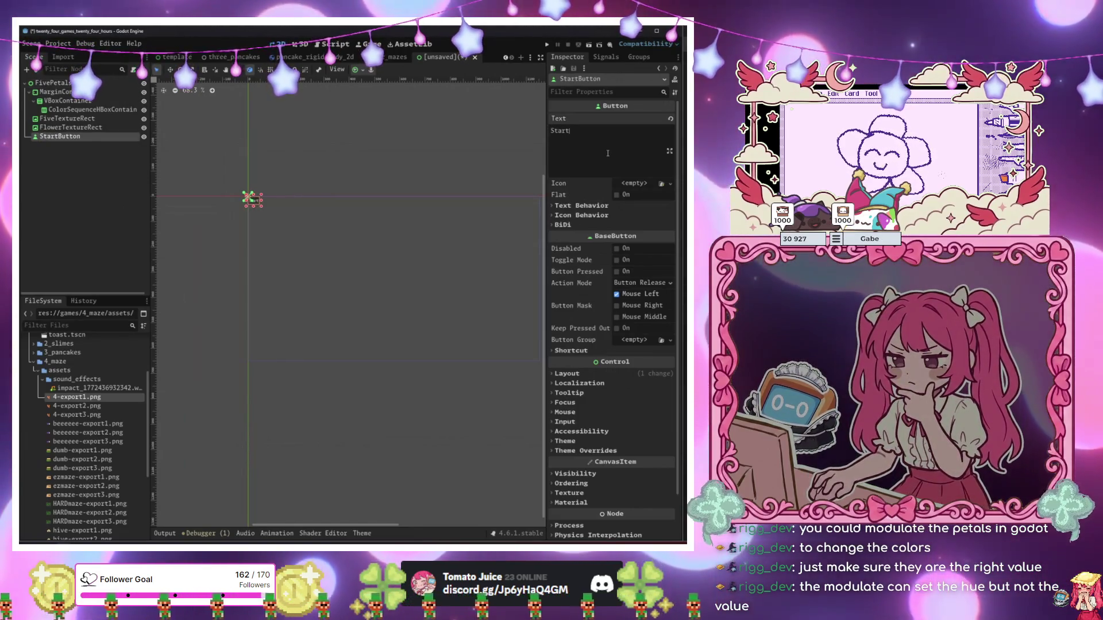
# Add a ColorRect under FivePetals and make it the first child.
pyautogui.click(249, 204)
pyautogui.hotkey('ctrl', 'a')
pyautogui.write('colorrect')
pyautogui.press('Return')
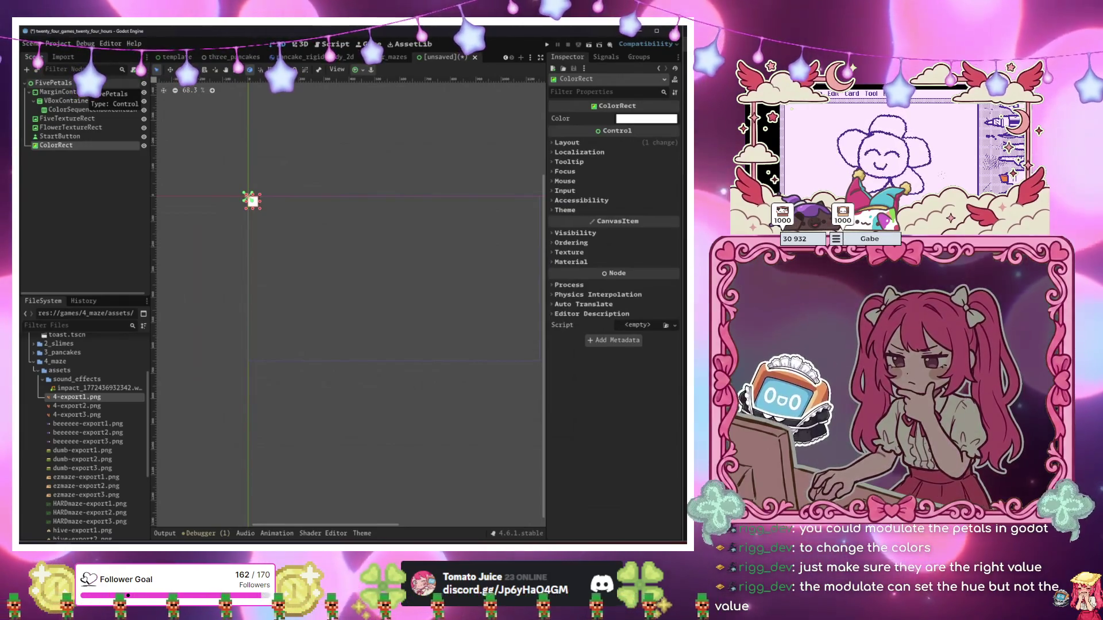
pyautogui.moveTo(67, 95); pyautogui.dragTo(52, 91)
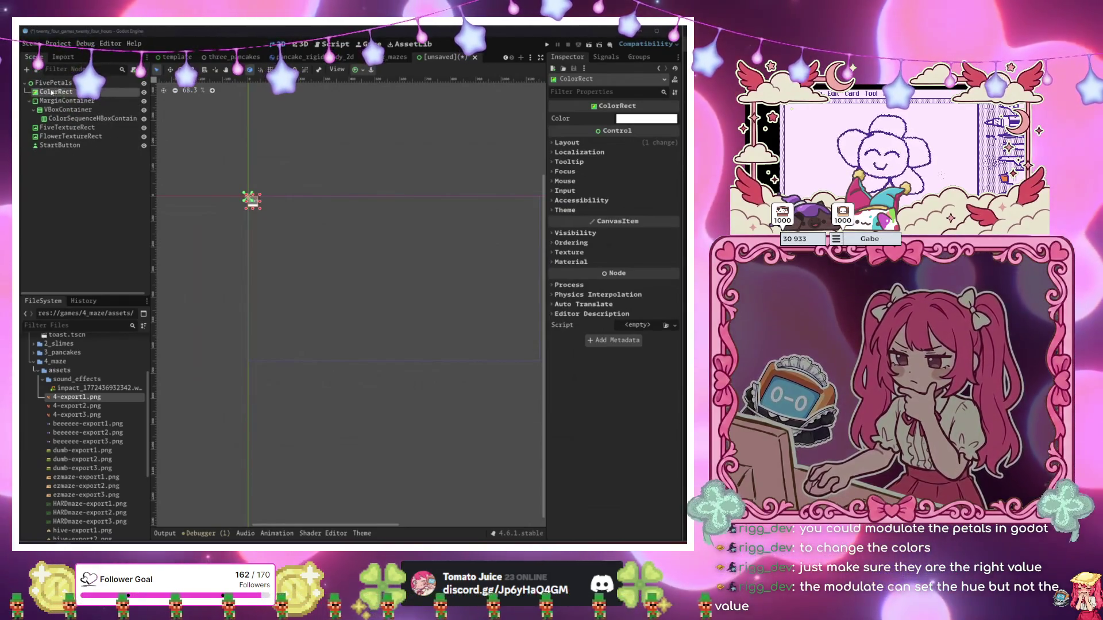
# Name the ColorRect BackgroundColorRect, make it Full Rect, and instance the palette sprite under it.
pyautogui.press('Return')
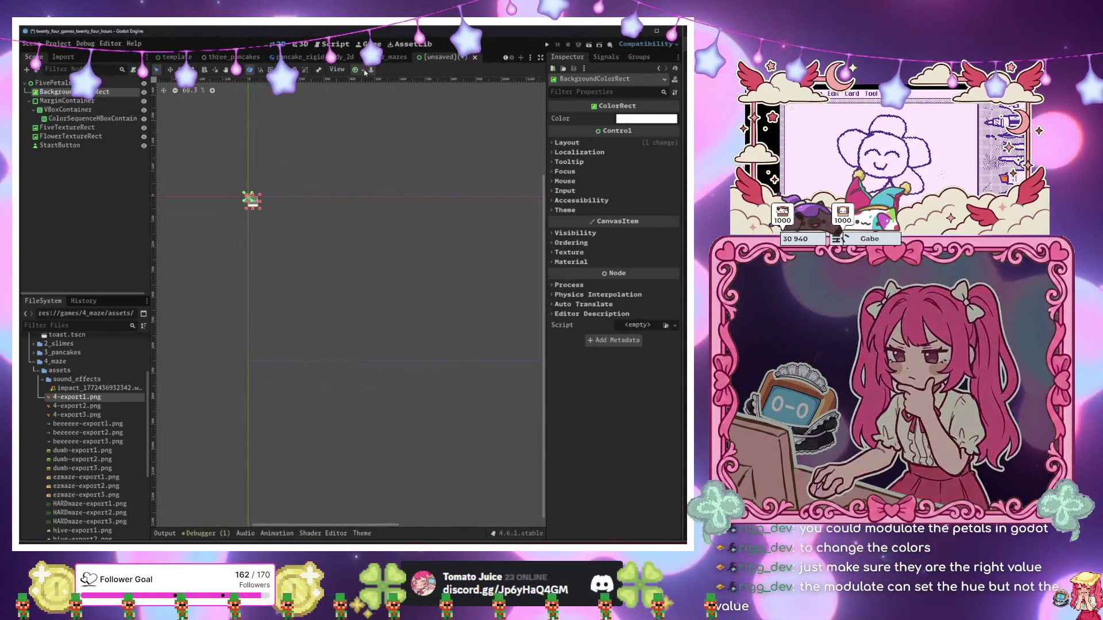
pyautogui.click(362, 69)
pyautogui.click(411, 135)
pyautogui.scroll(-1, 298, 228)
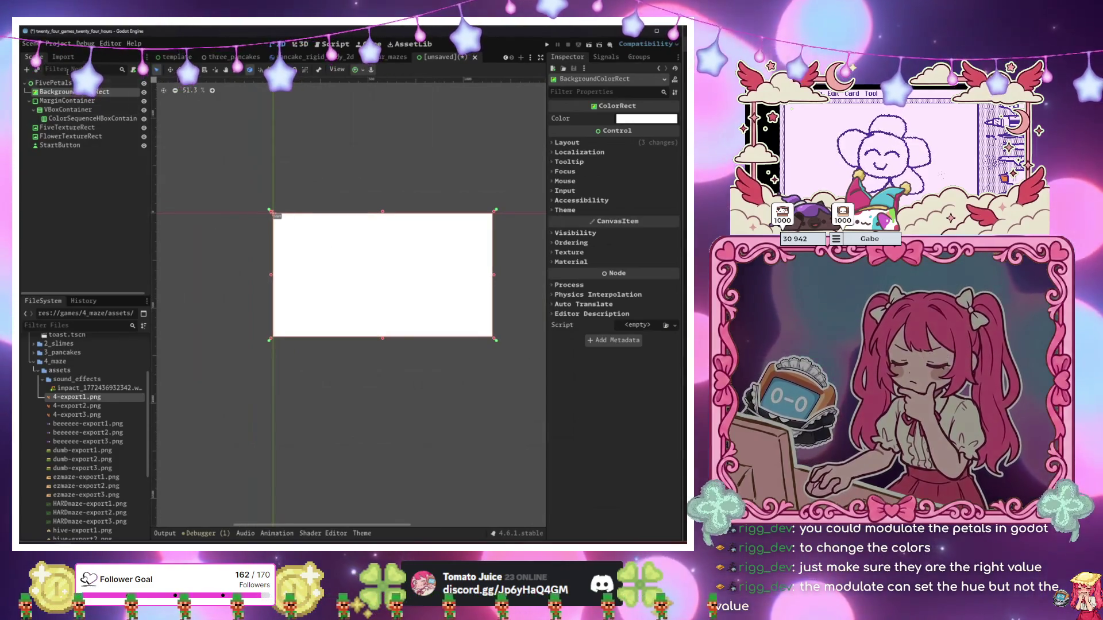
pyautogui.hotkey('ctrl', 'shift', 'a')
pyautogui.press('Return')
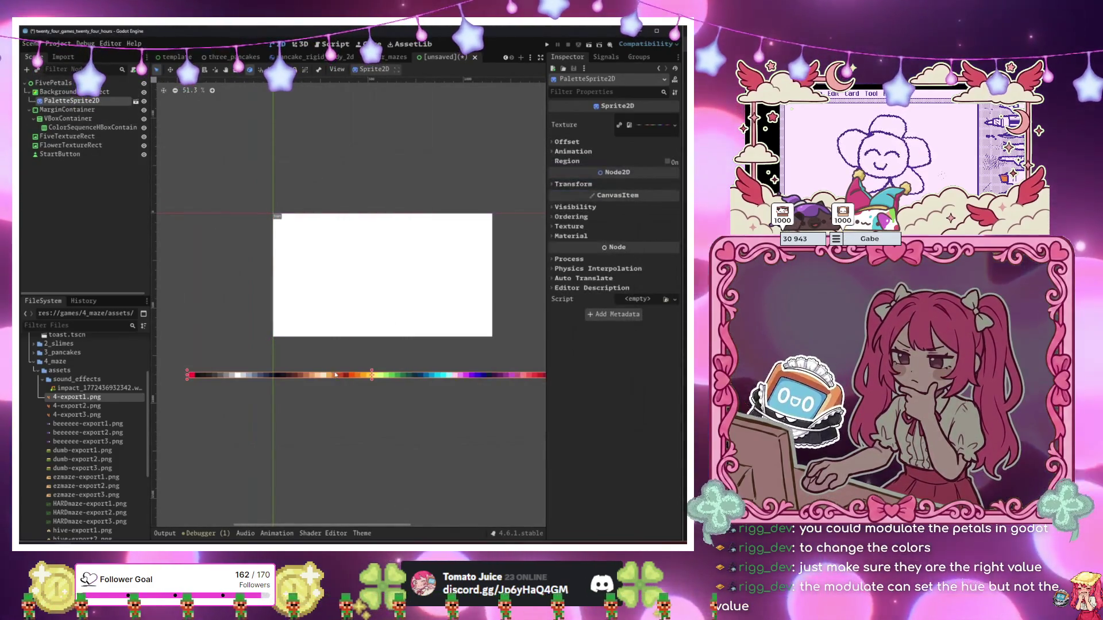
pyautogui.scroll(1, 335, 374)
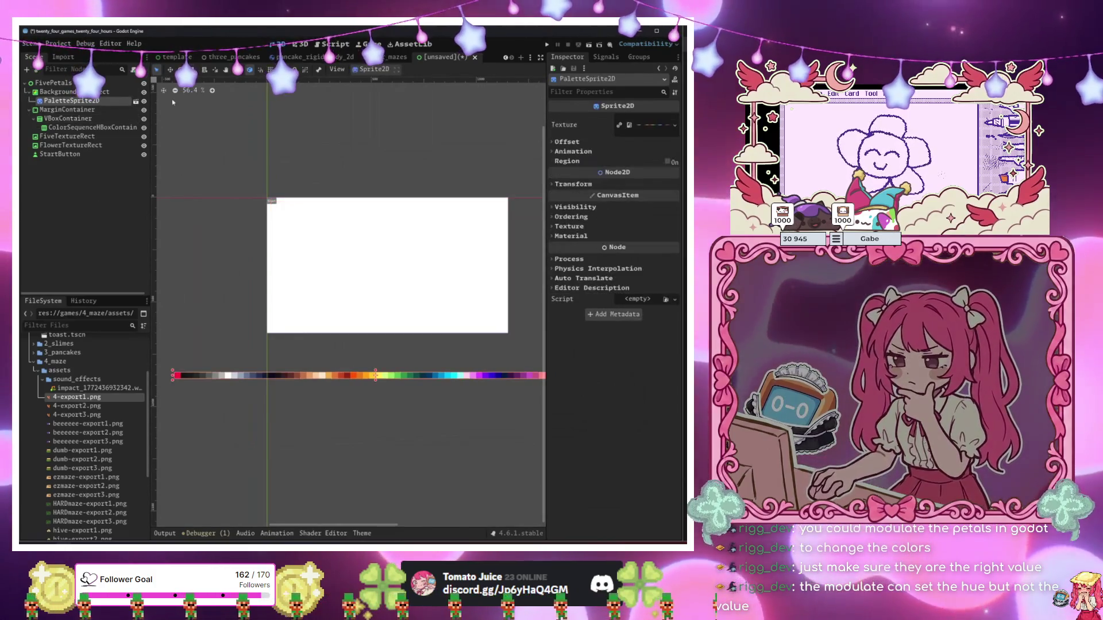
# Set the background colour to pink using the eyedropper on the palette strip.
pyautogui.click(64, 92)
pyautogui.click(646, 118)
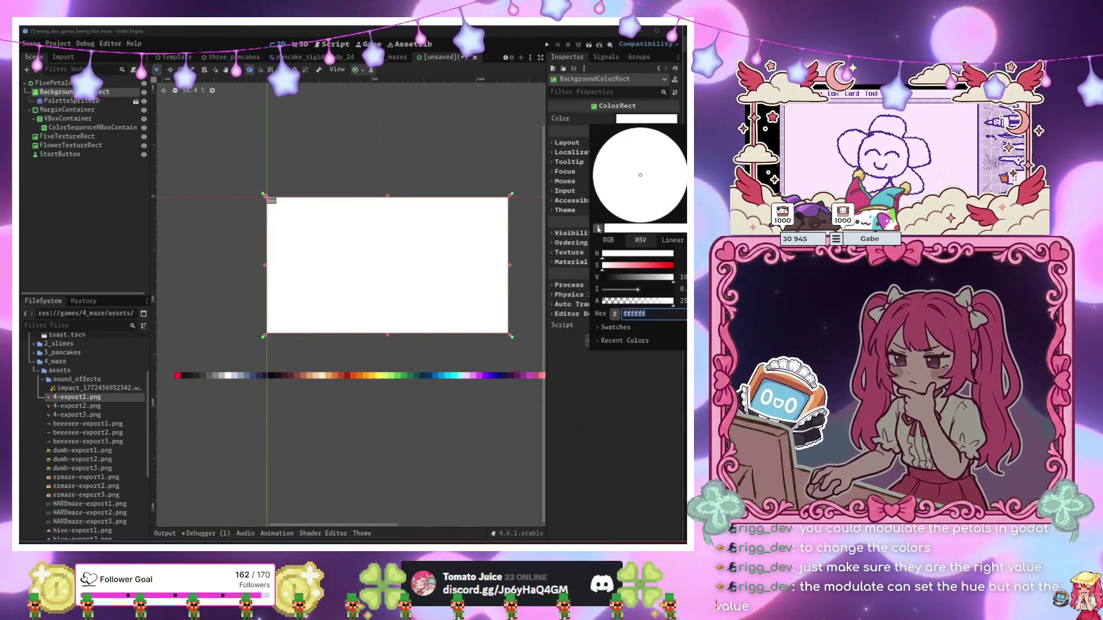
pyautogui.click(598, 229)
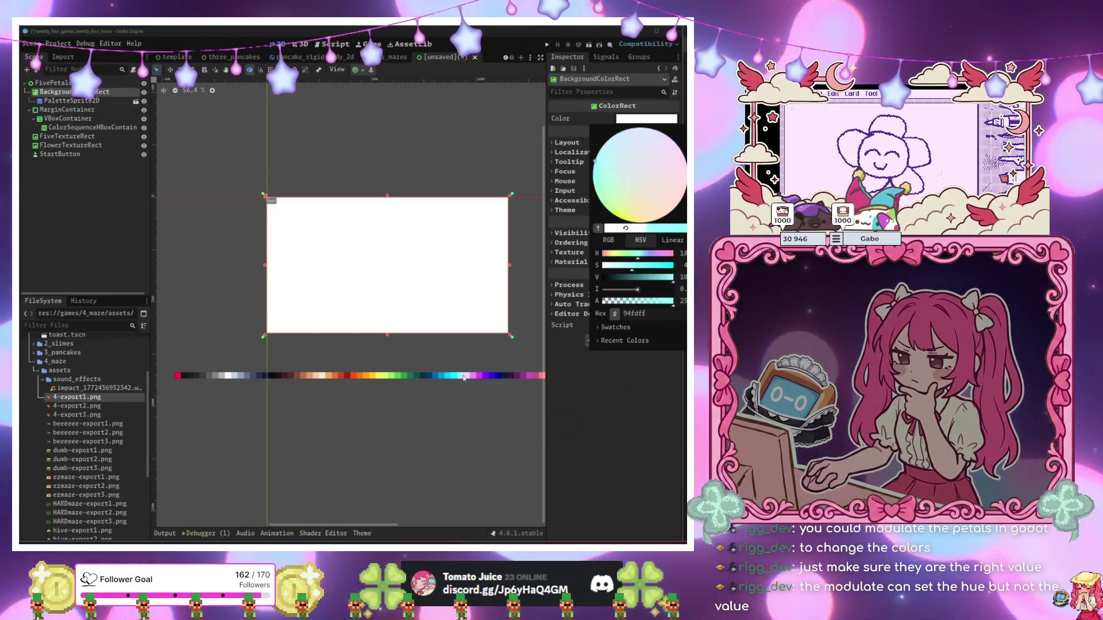
pyautogui.click(464, 376)
pyautogui.click(433, 419)
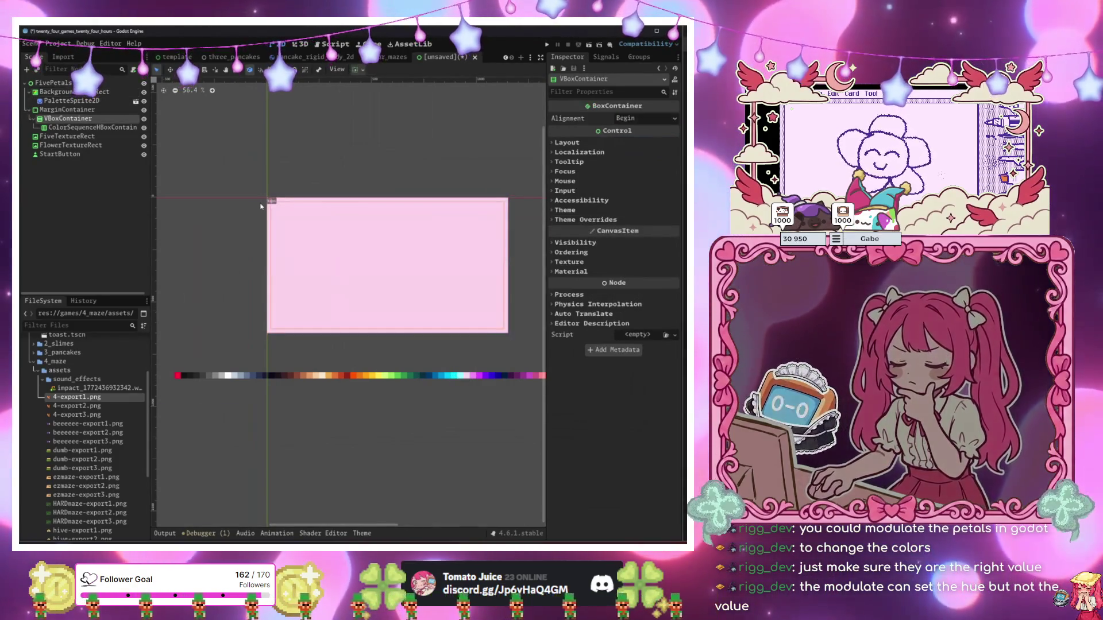
pyautogui.scroll(2, 261, 207)
pyautogui.click(274, 195)
pyautogui.scroll(3, 280, 217)
# Move the Start button to the bottom-left of the pink background.
pyautogui.moveTo(244, 163)
pyautogui.mouseDown()
pyautogui.moveTo(266, 232)
pyautogui.moveTo(274, 451)
pyautogui.moveTo(259, 451)
pyautogui.mouseUp()
pyautogui.scroll(-3, 394, 360)
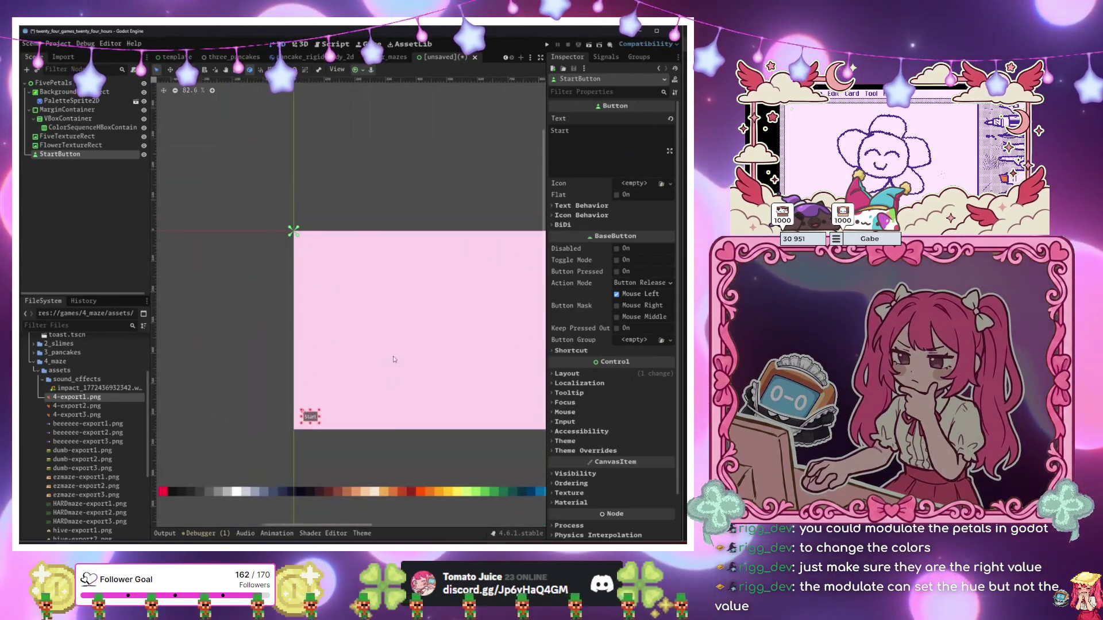
pyautogui.hscroll(3, 393, 360)
# Inspect the VBoxContainer, FiveTextureRect and MarginContainer nodes, then place the cursor in five_petals.gd.
pyautogui.click(394, 256)
pyautogui.scroll(-2, 394, 256)
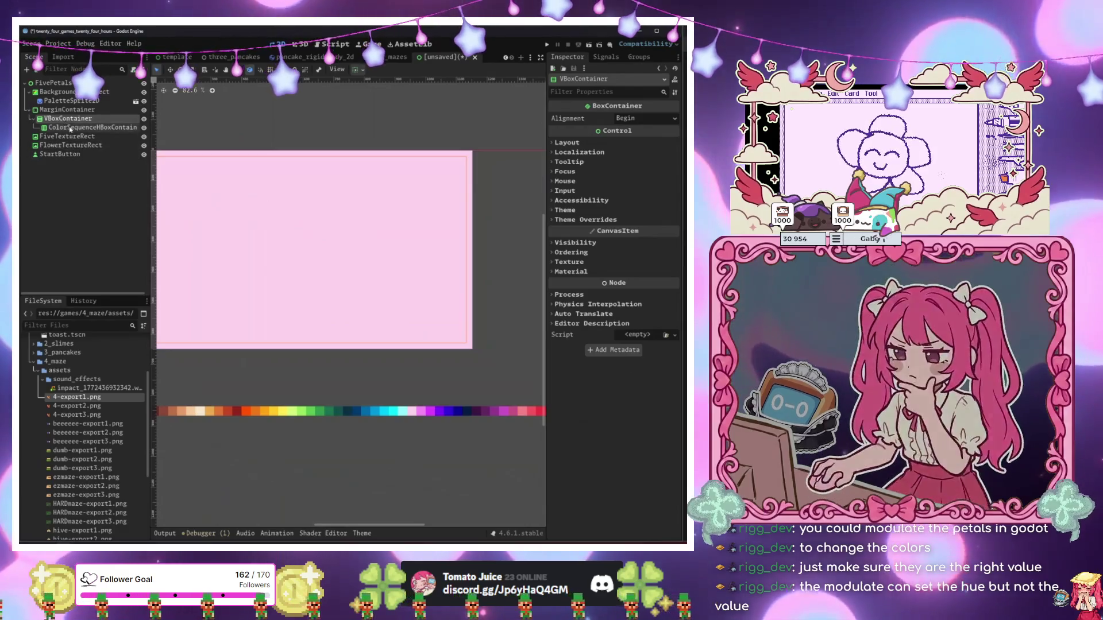
pyautogui.click(53, 137)
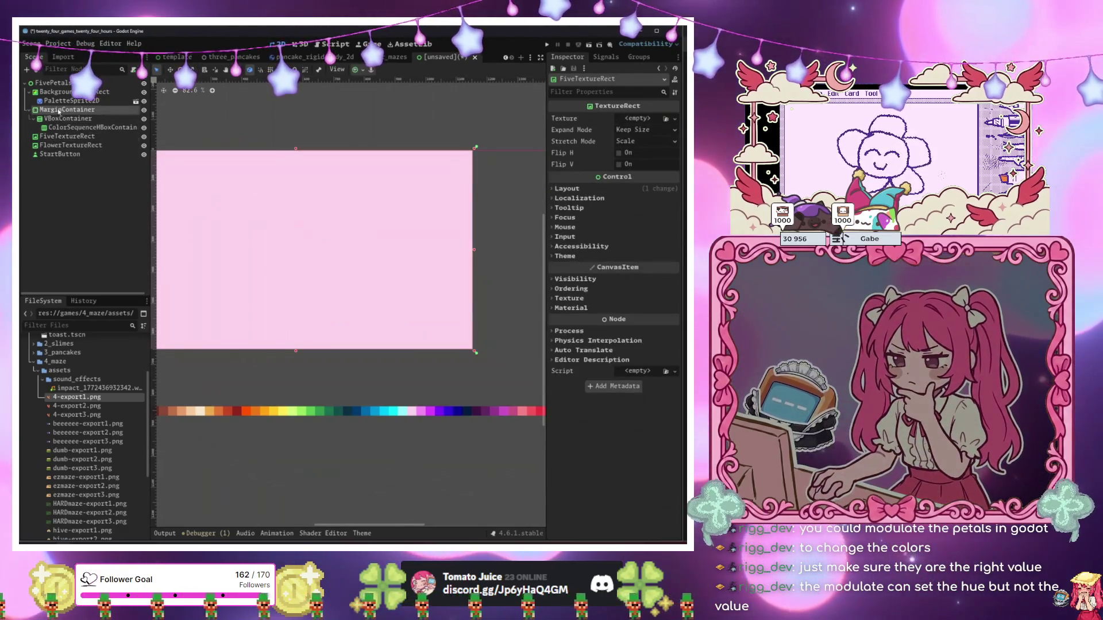
pyautogui.click(58, 111)
pyautogui.click(58, 137)
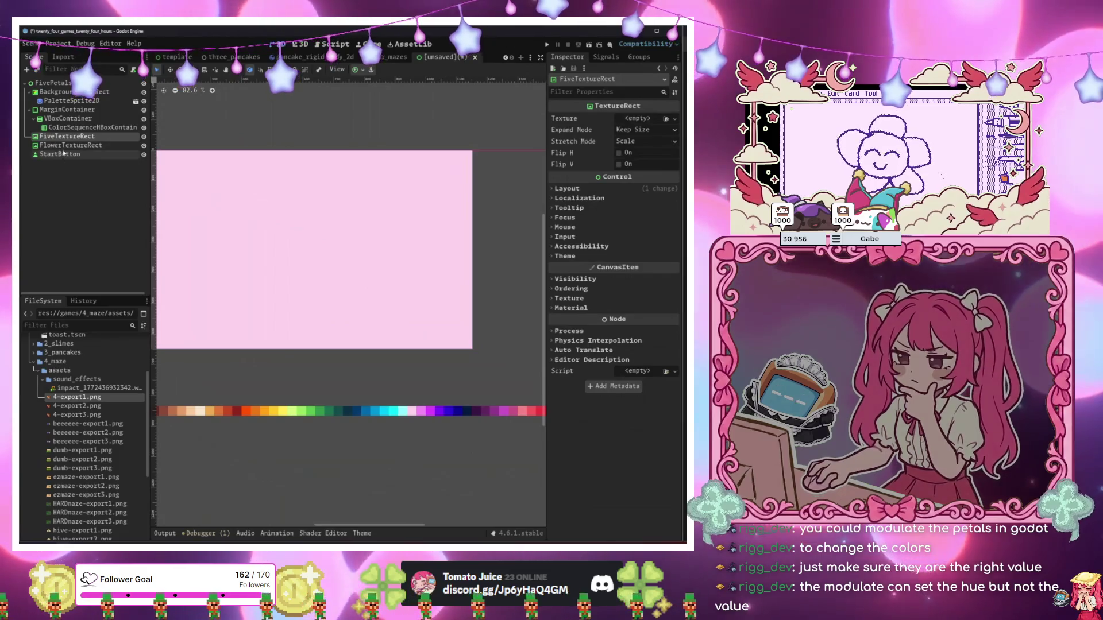
pyautogui.press('Up')
pyautogui.press('Up')
pyautogui.press('Up')
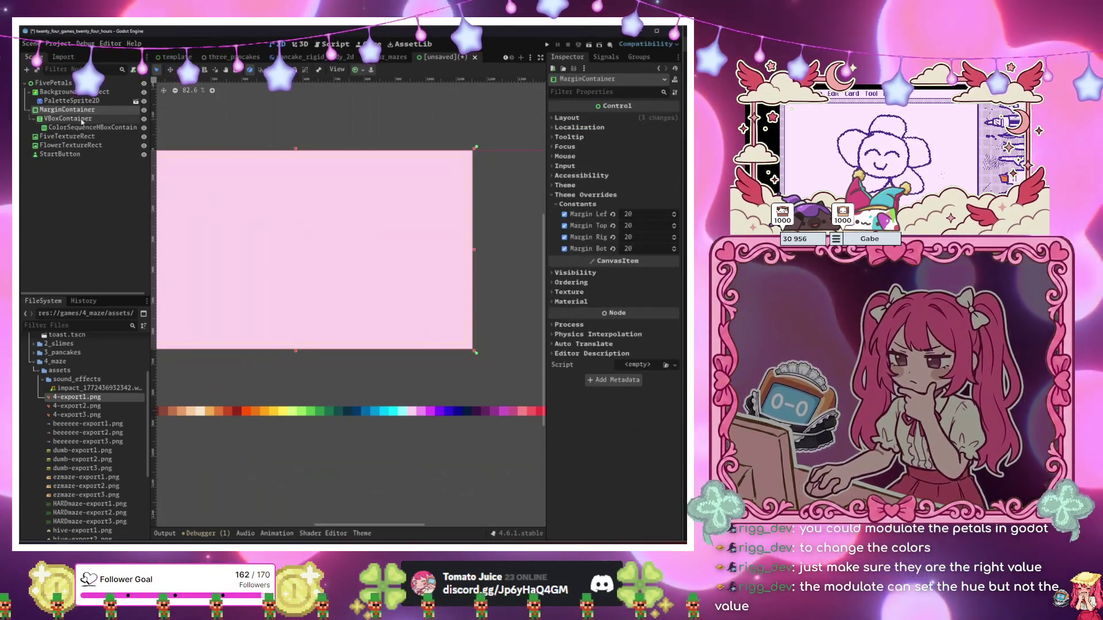
pyautogui.press('Down')
pyautogui.press('Down')
pyautogui.press('Down')
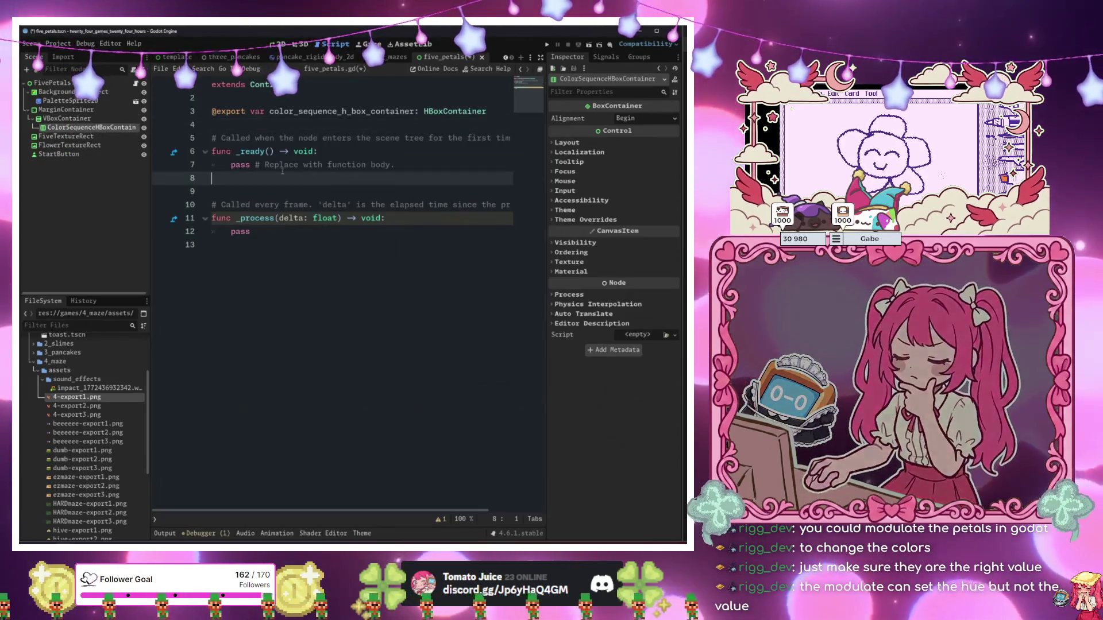
pyautogui.click(274, 124)
# On line 6, type 'var colors: Array[Color] = {' and begin a 'Color.' entry below.
pyautogui.press('Return')
pyautogui.press('Return')
pyautogui.press('Return')
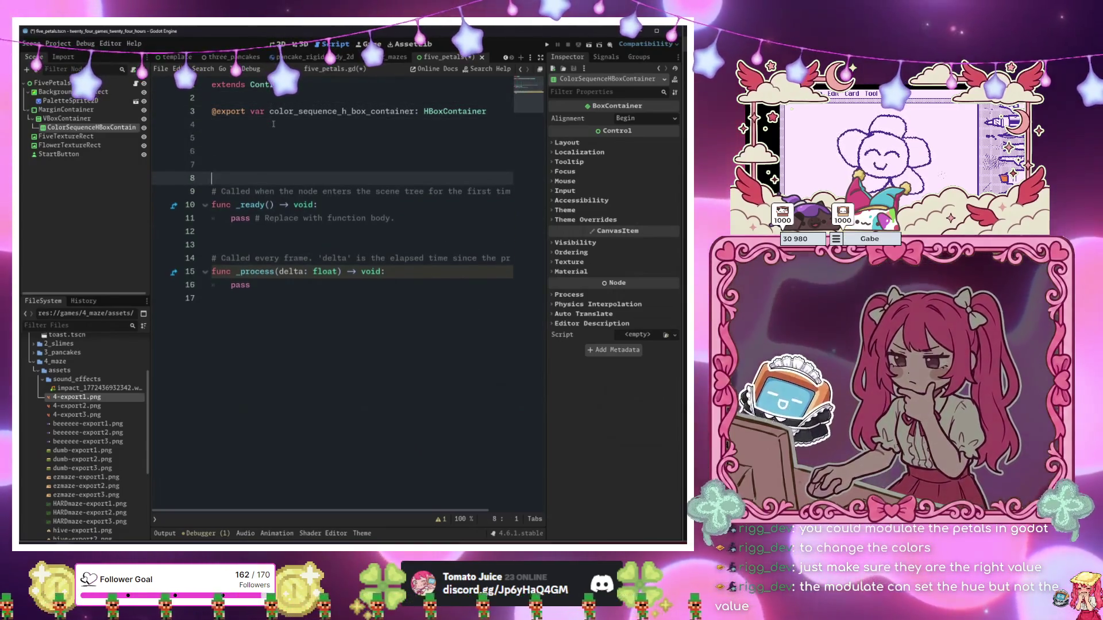
pyautogui.press('Up')
pyautogui.press('Up')
pyautogui.write('var colors: ')
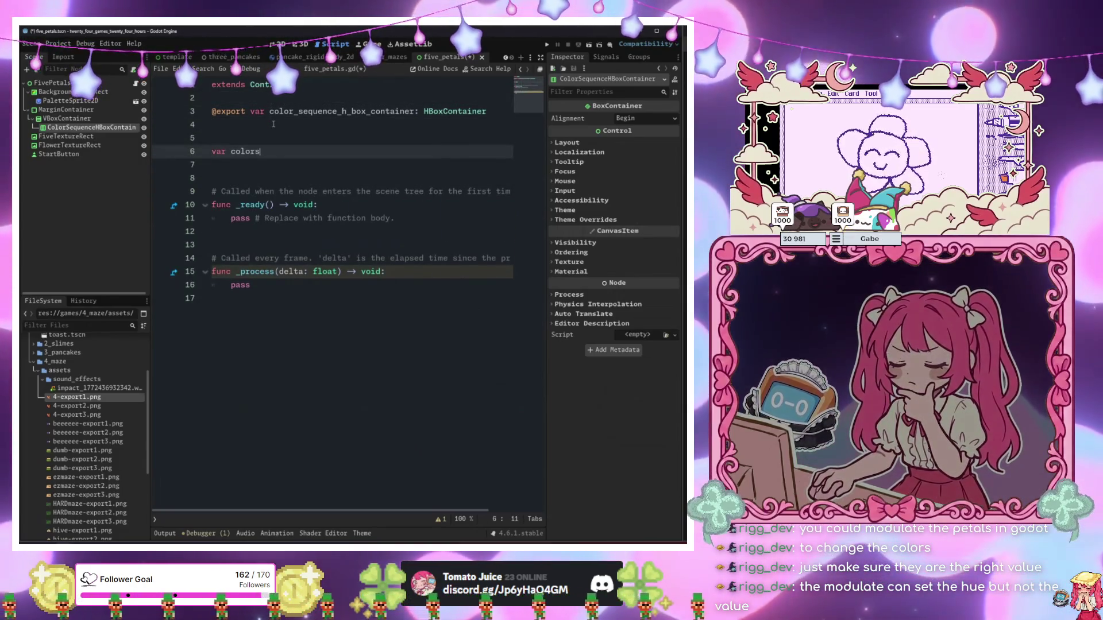
pyautogui.write('Array[')
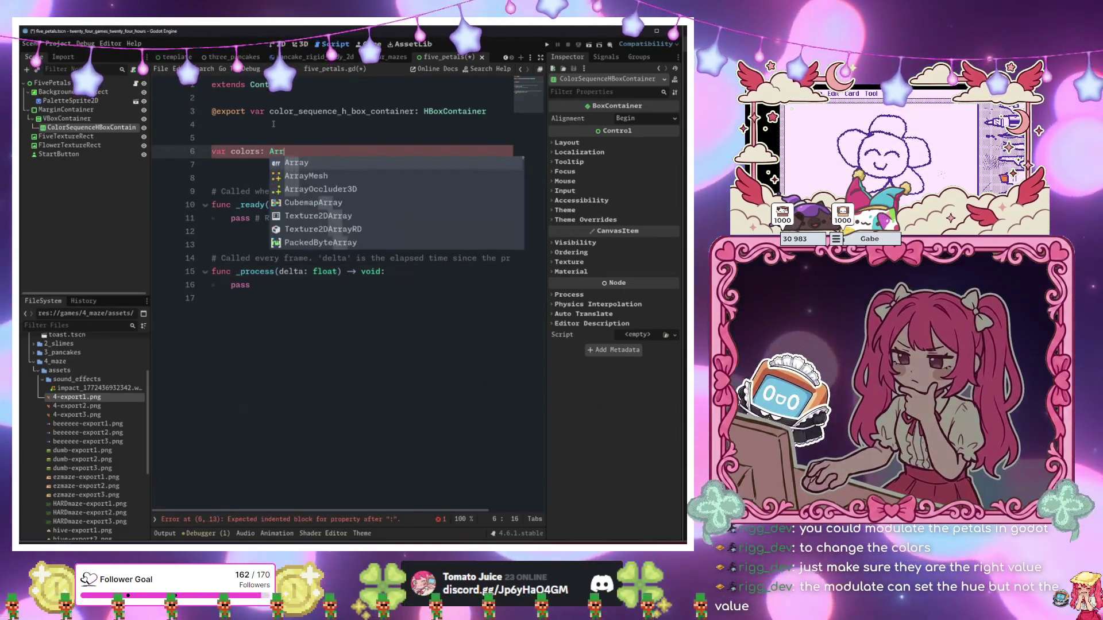
pyautogui.write('Color] =')
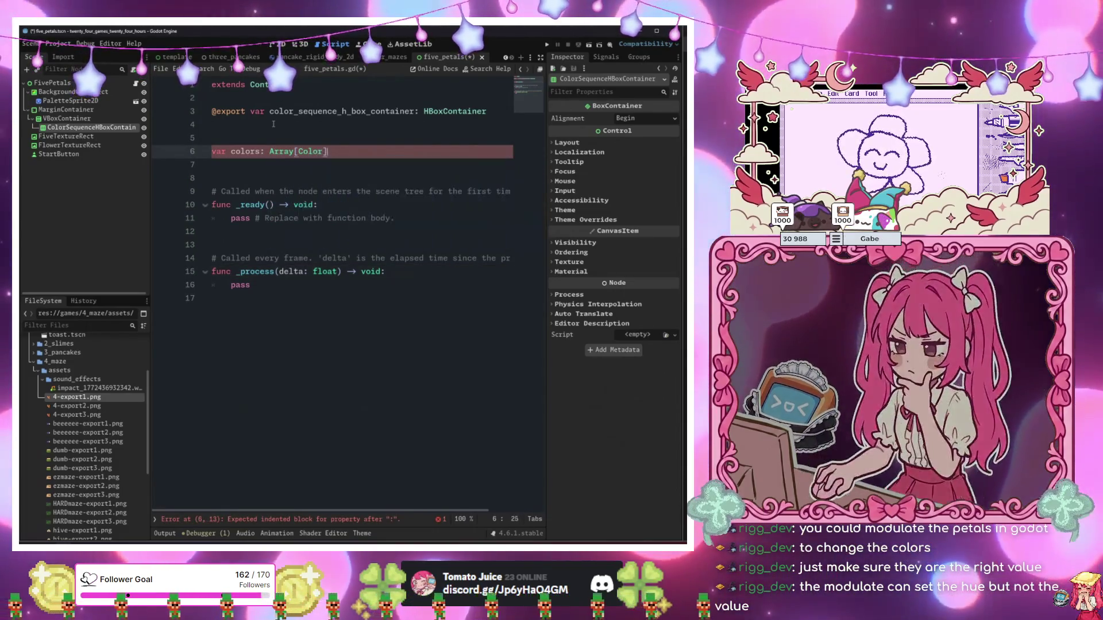
pyautogui.write(' {')
pyautogui.press('Return')
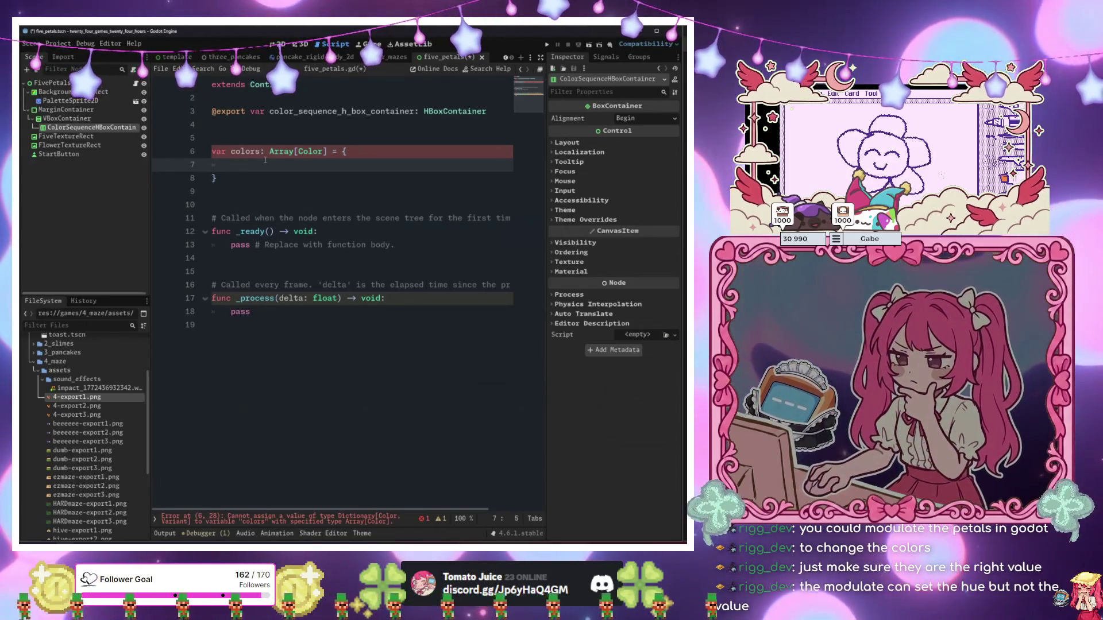
pyautogui.write('Color.')
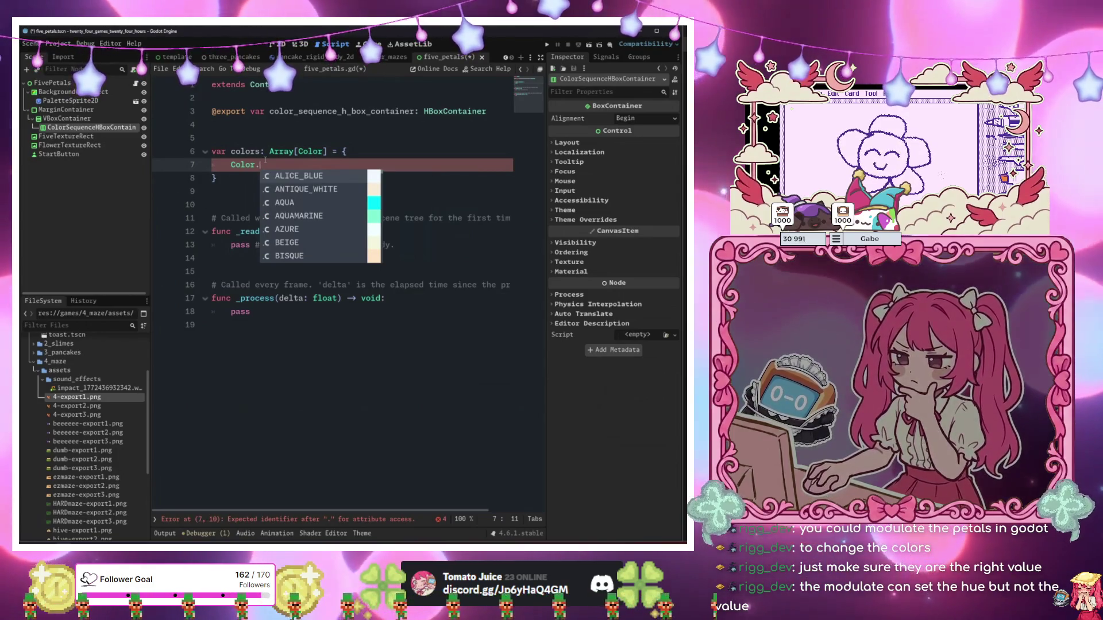
# Read the Color class documentation for the hex() and html() methods.
pyautogui.keyDown('ctrl'); pyautogui.click(244, 164); pyautogui.keyUp('ctrl')
pyautogui.scroll(-10, 264, 241)
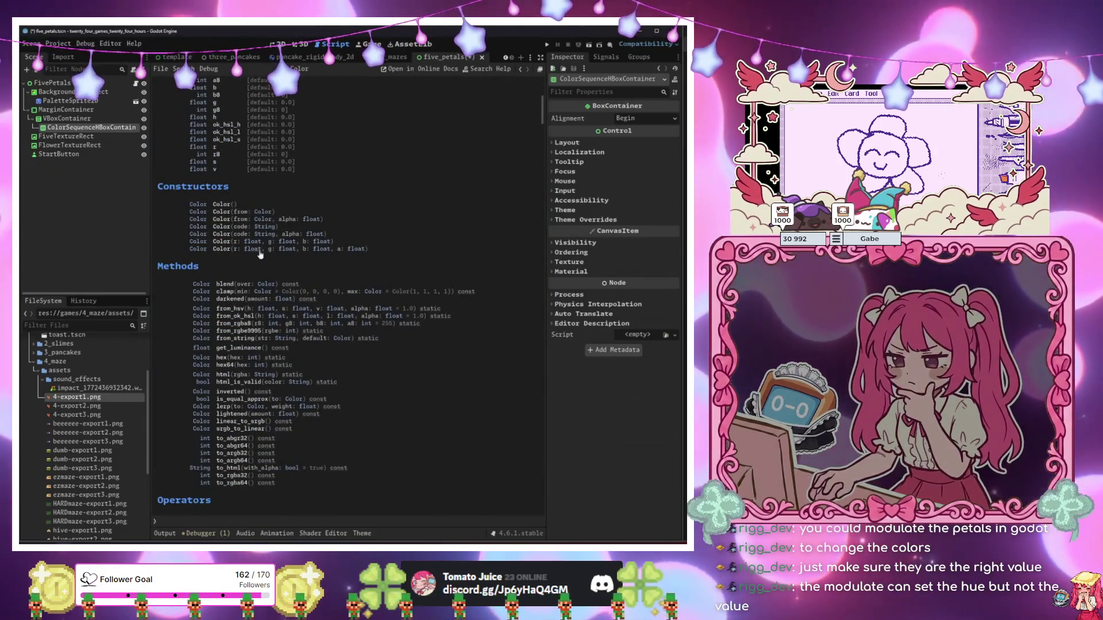
pyautogui.scroll(-4, 260, 252)
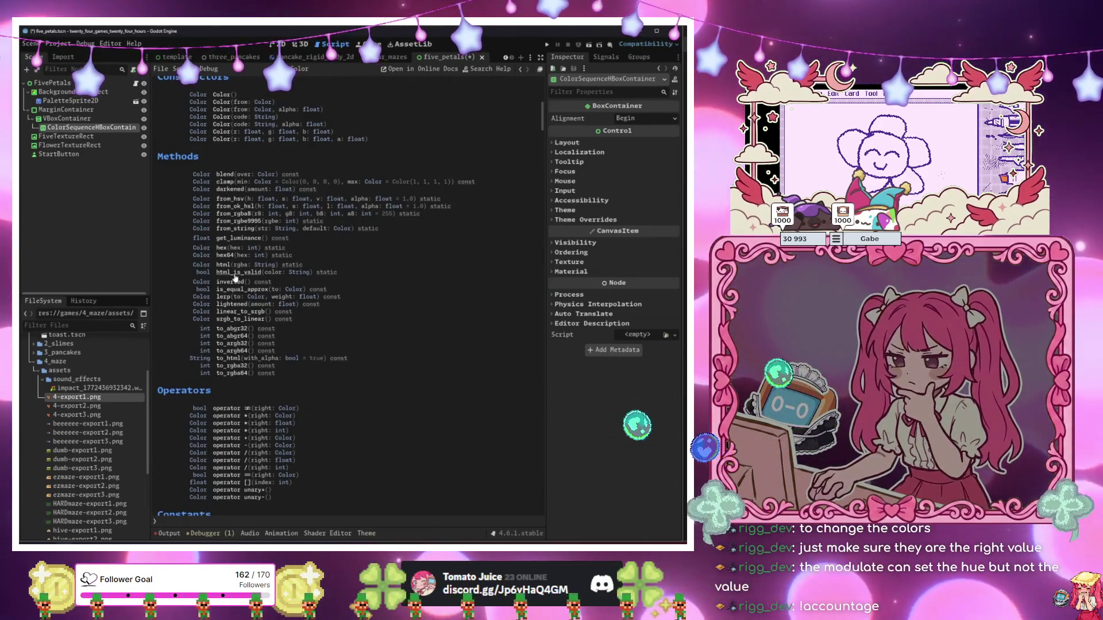
pyautogui.click(224, 249)
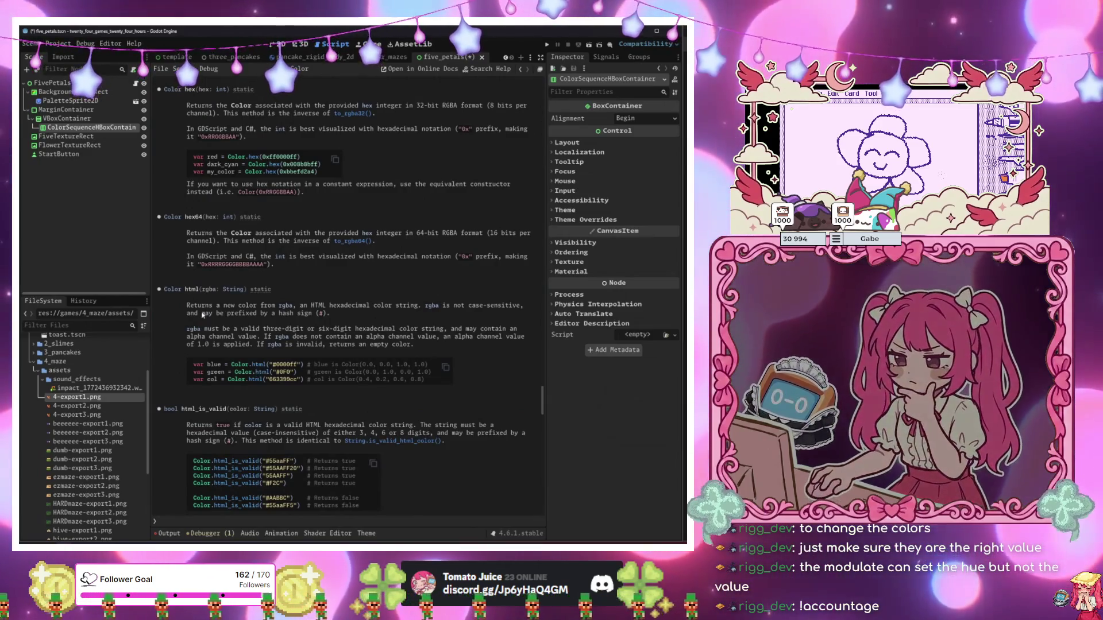
pyautogui.click(136, 84)
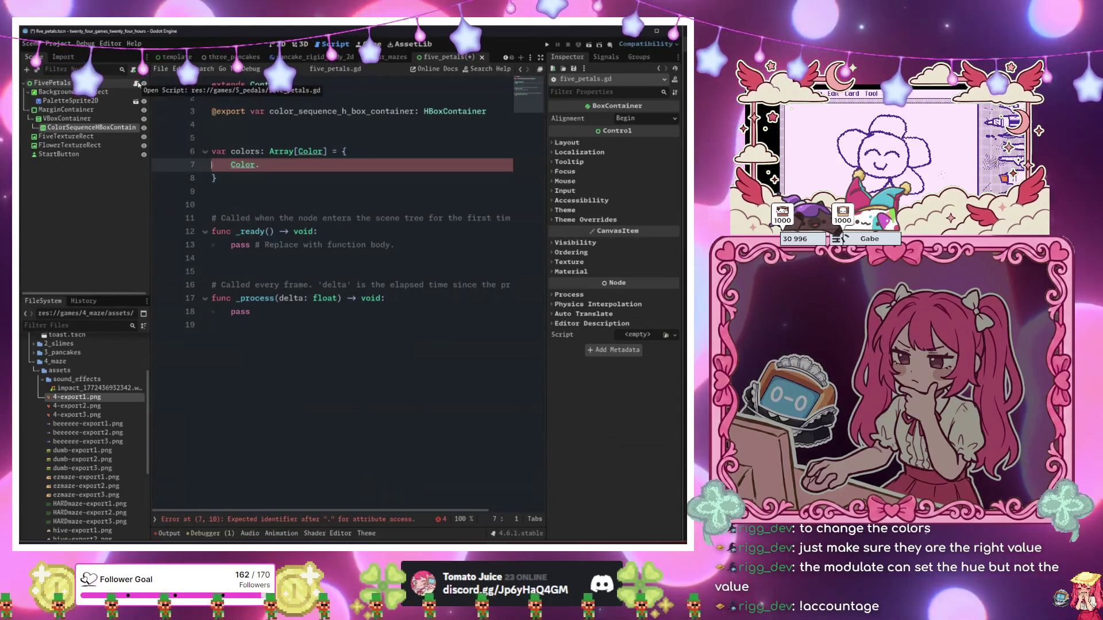
pyautogui.keyDown('ctrl'); pyautogui.click(241, 166); pyautogui.keyUp('ctrl')
pyautogui.scroll(-10, 229, 336)
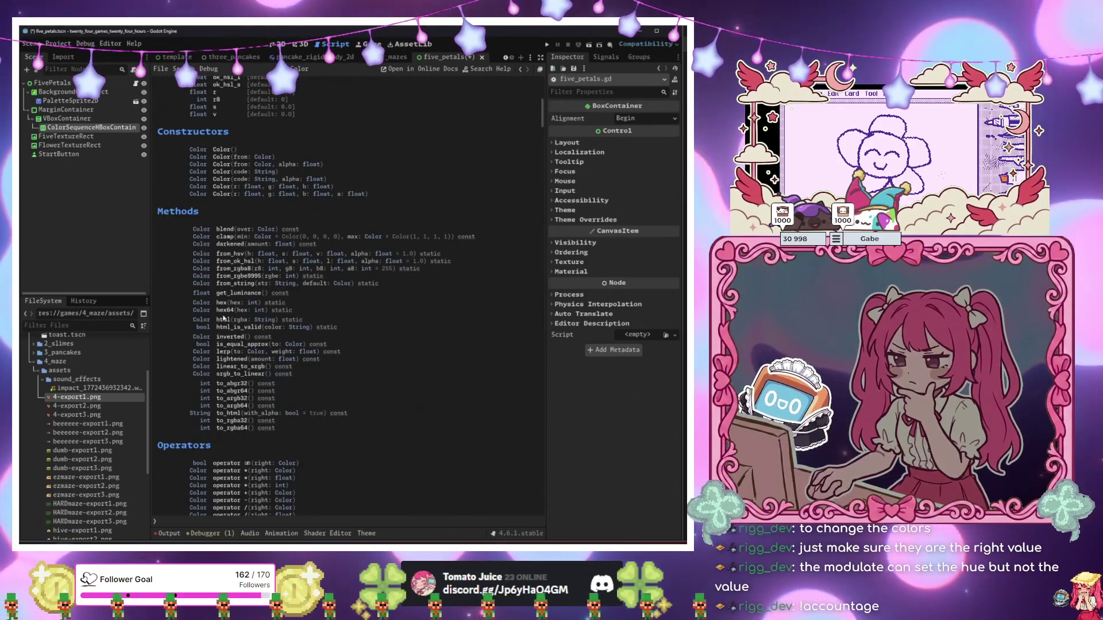
# Complete the first entry as Color.html() in the script, then return to the 2D view.
pyautogui.hotkey('alt', 'Left')
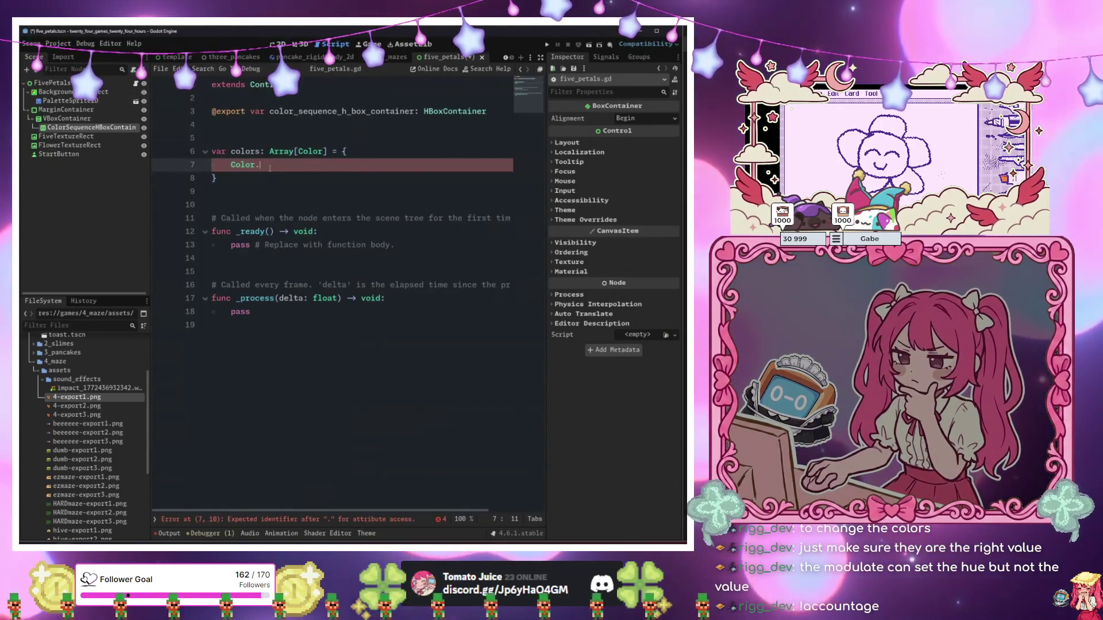
pyautogui.write('html')
pyautogui.press('Return')
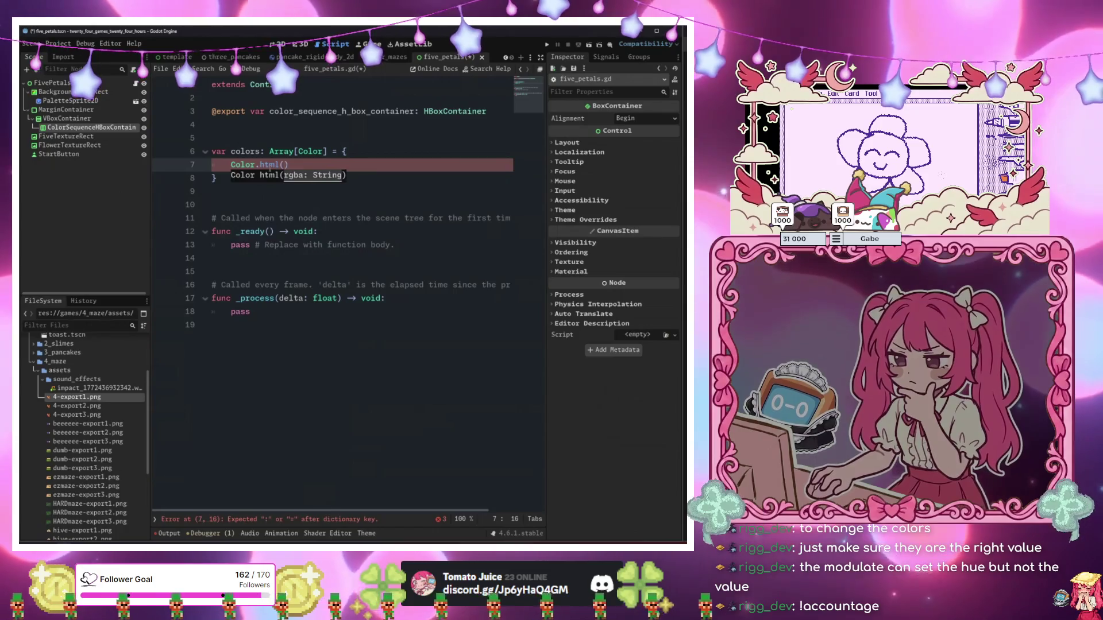
pyautogui.click(280, 44)
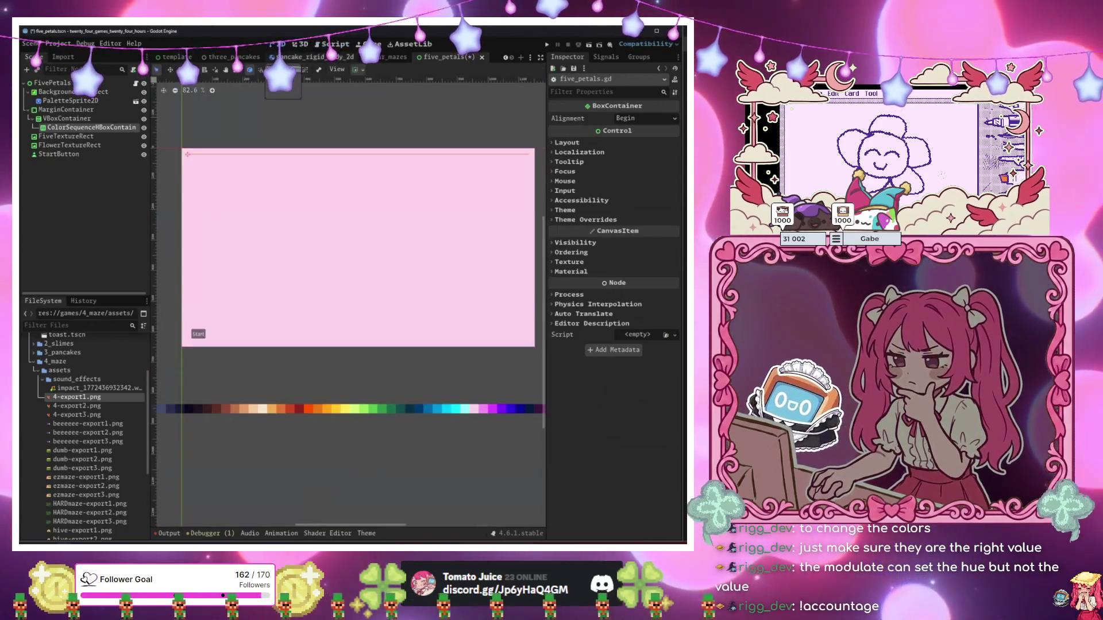
# Add a ColorRect node under the root FivePetals node.
pyautogui.scroll(3, 342, 419)
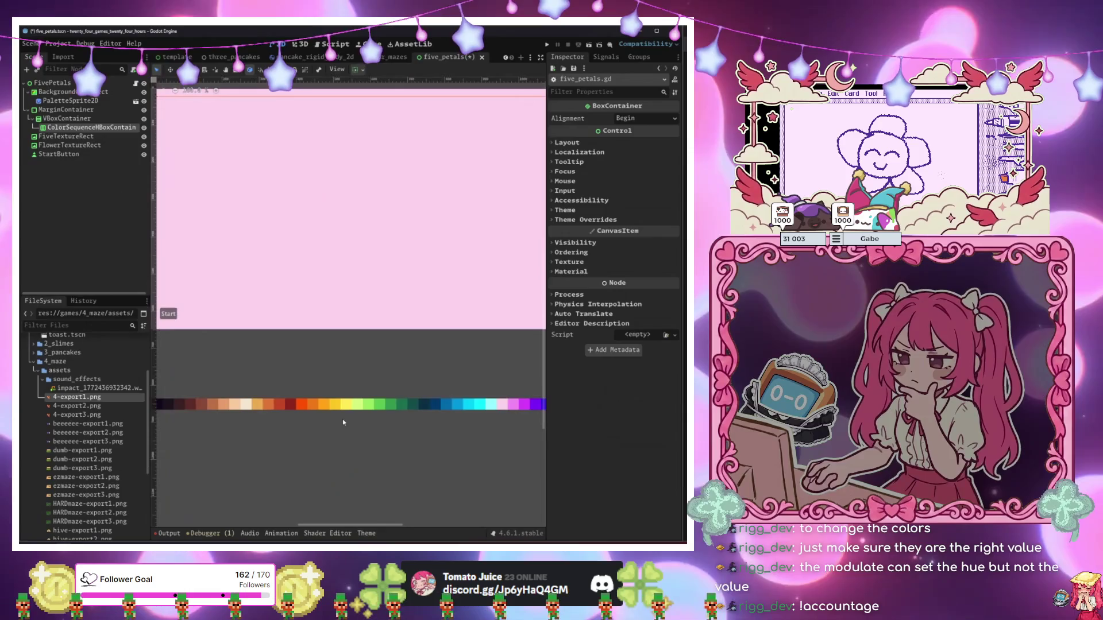
pyautogui.moveTo(323, 410); pyautogui.dragTo(327, 392)
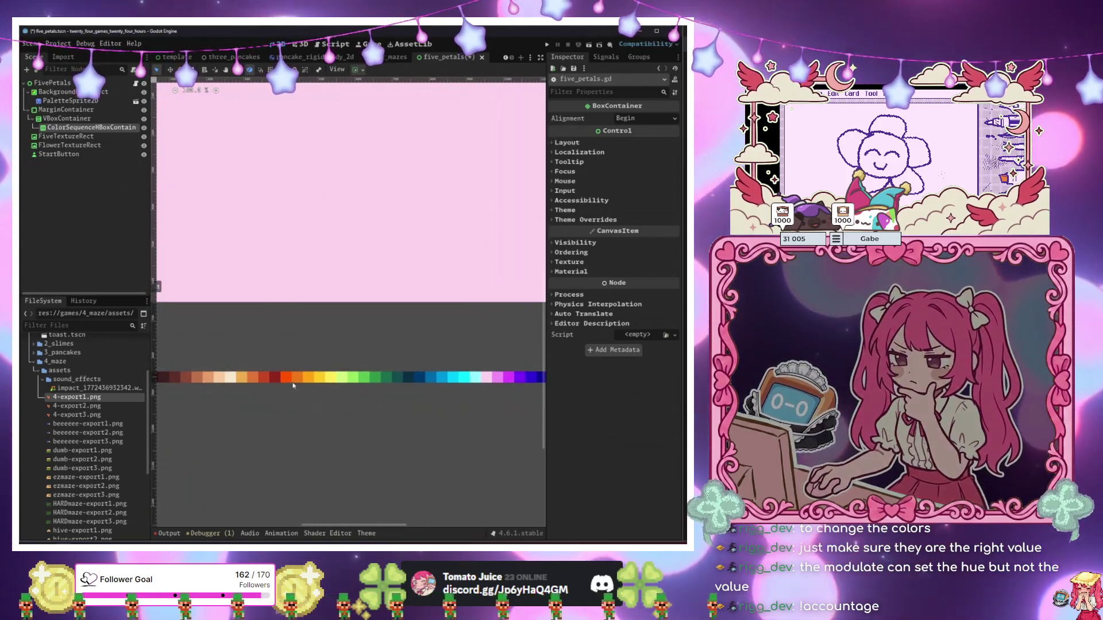
pyautogui.click(51, 84)
pyautogui.hotkey('ctrl', 'a')
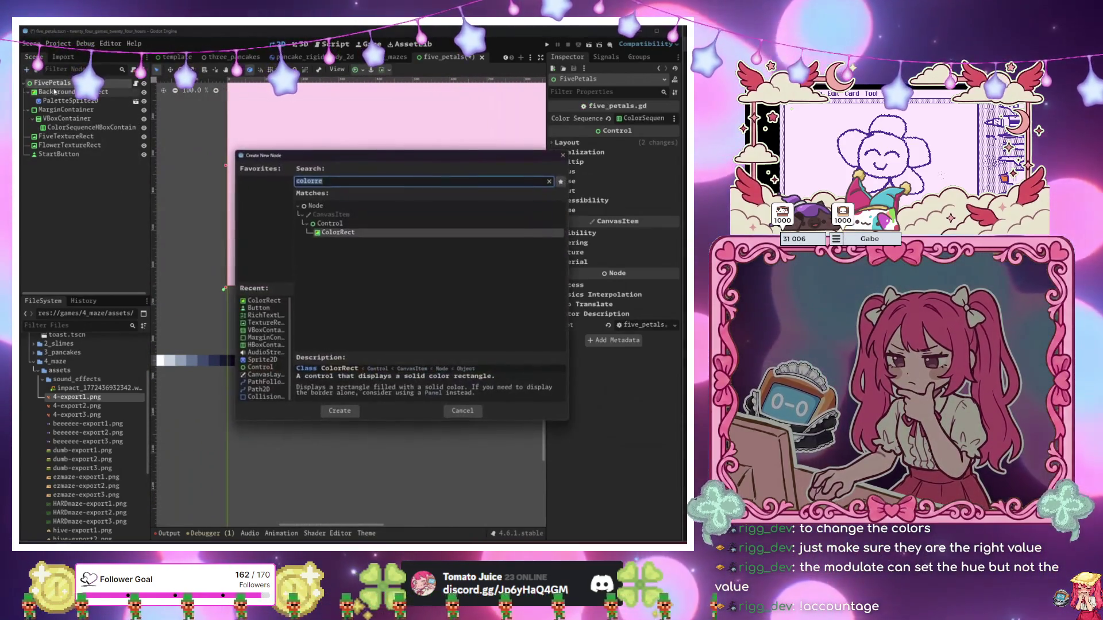
pyautogui.write('color')
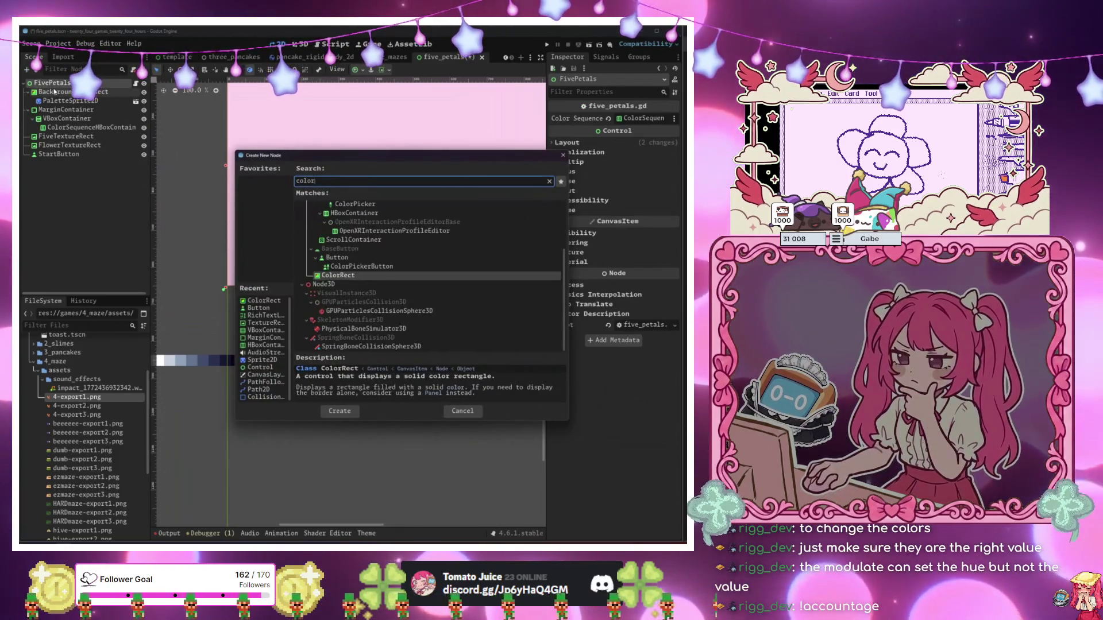
pyautogui.press('Return')
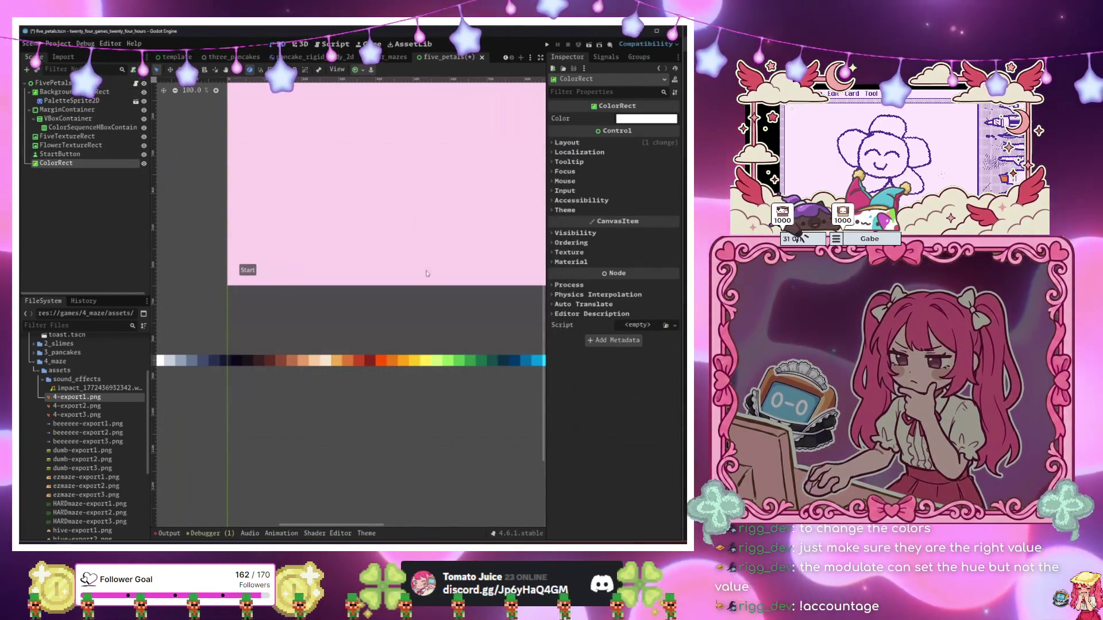
# Give the ColorRect a sampled light green, then pan the canvas to show the palette strip.
pyautogui.click(646, 119)
pyautogui.click(597, 228)
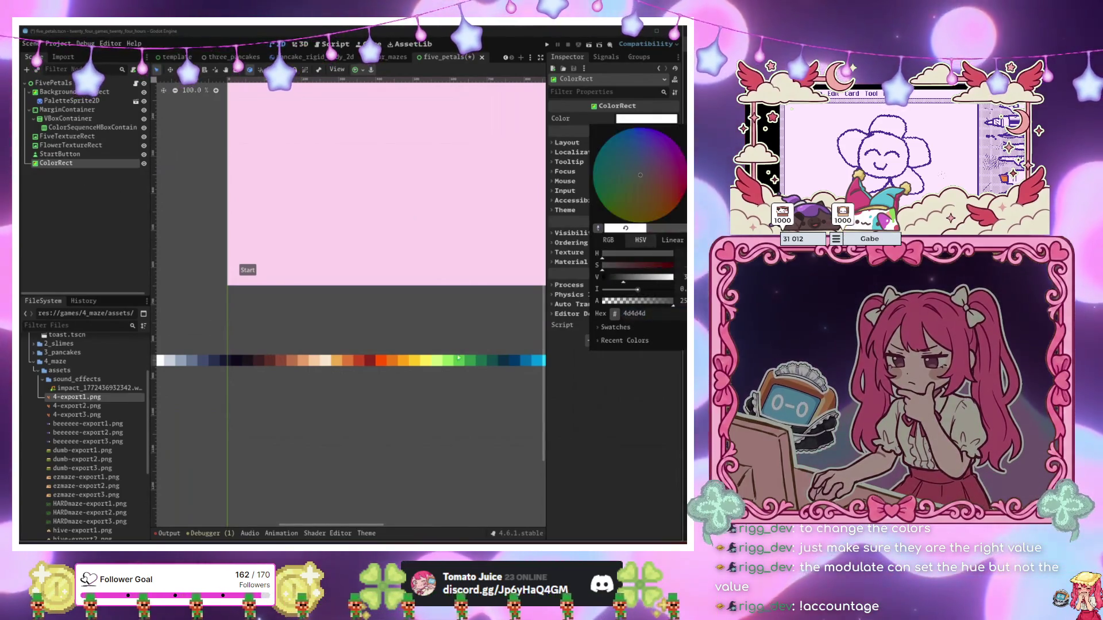
pyautogui.click(437, 360)
pyautogui.scroll(-5, 396, 340)
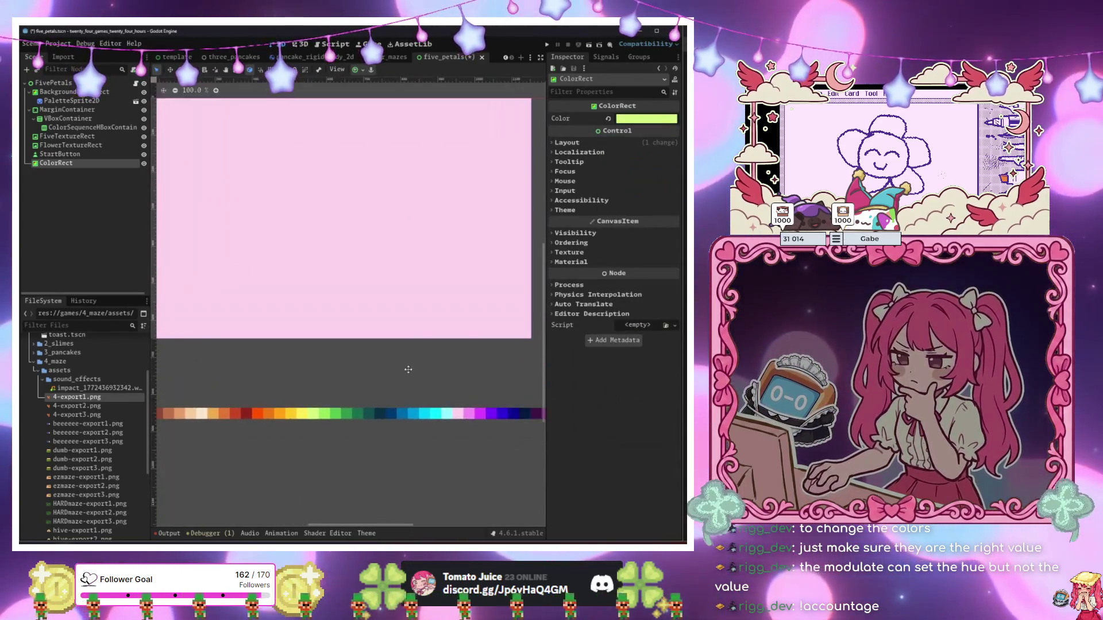
pyautogui.scroll(5, 397, 340)
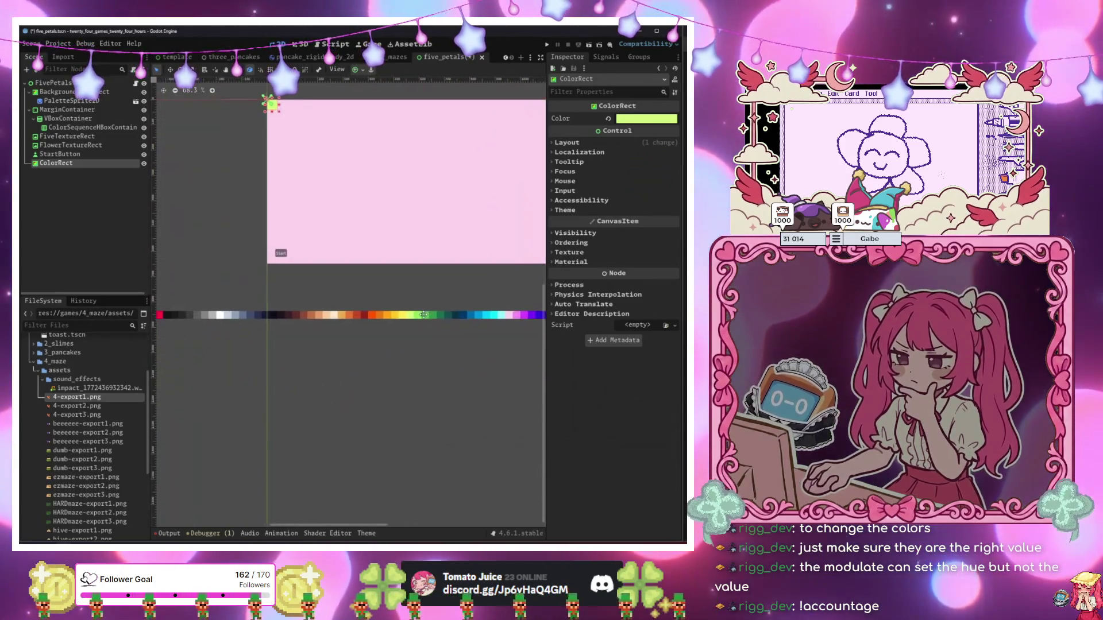
pyautogui.hscroll(-3, 357, 343)
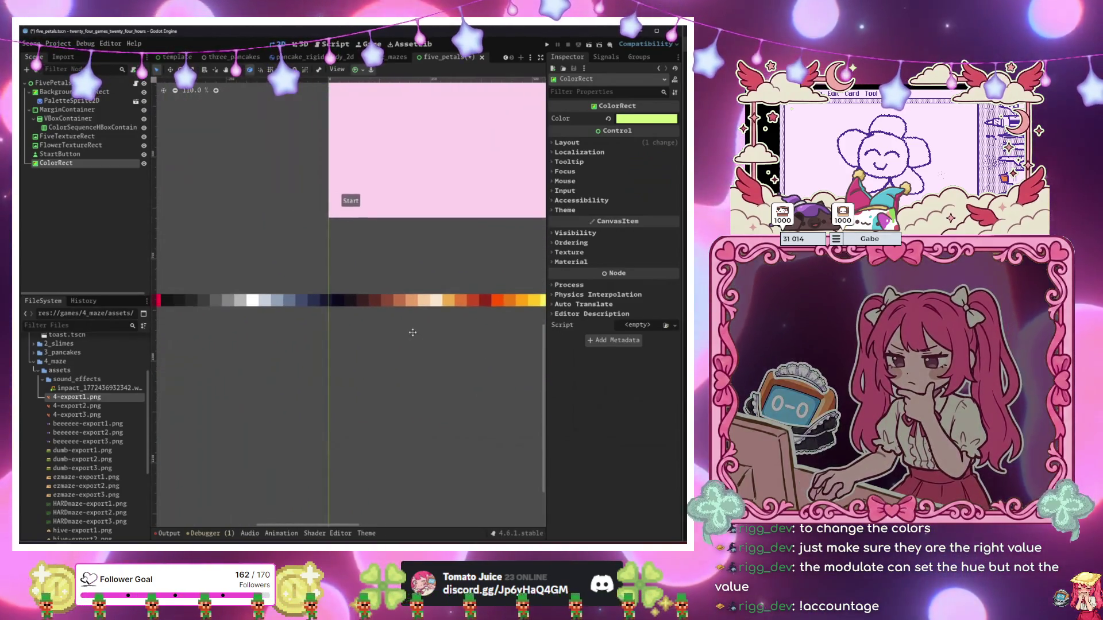
pyautogui.scroll(-2, 356, 342)
pyautogui.scroll(2, 345, 339)
pyautogui.hscroll(4, 326, 328)
pyautogui.moveTo(326, 328); pyautogui.dragTo(251, 333)
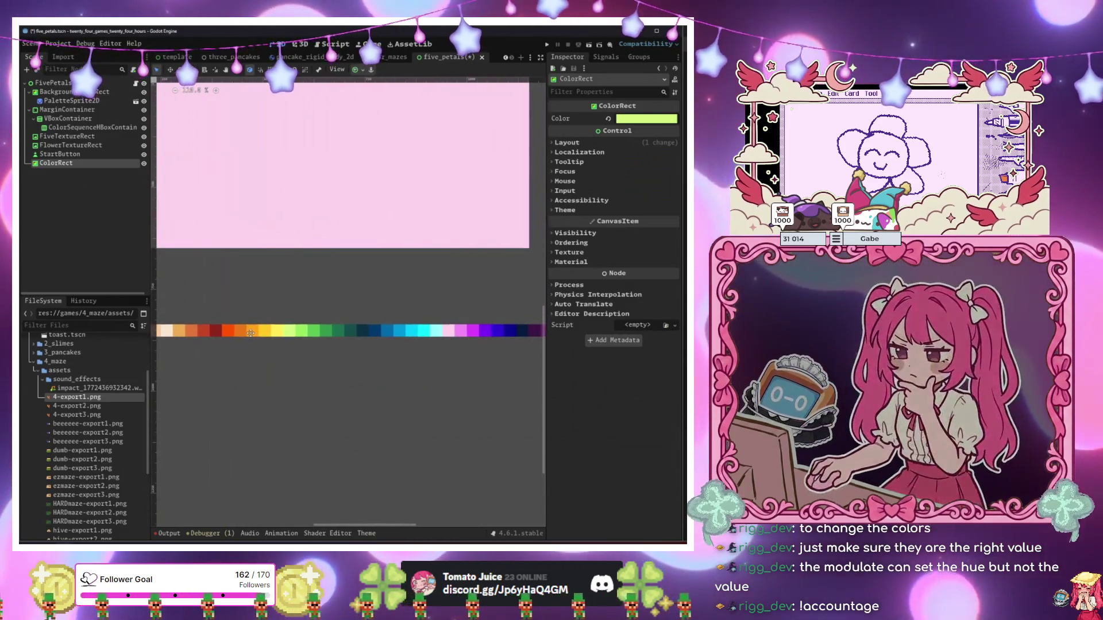
# Try yellow-green d3fc7e, then an orange-red from the palette as the ColorRect colour.
pyautogui.click(646, 118)
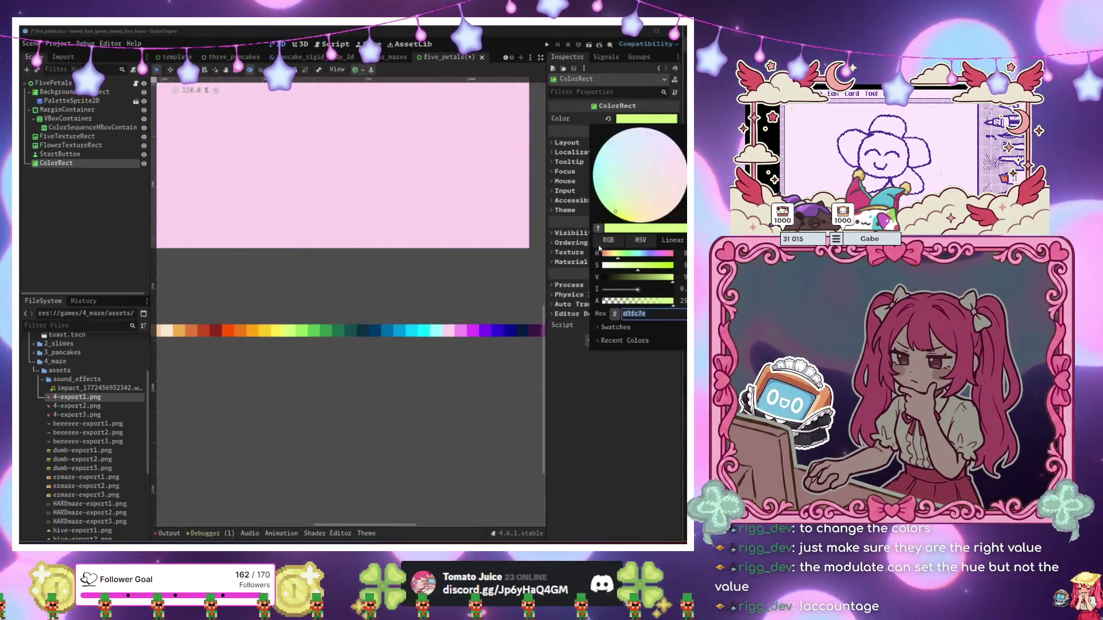
pyautogui.click(597, 228)
pyautogui.click(289, 331)
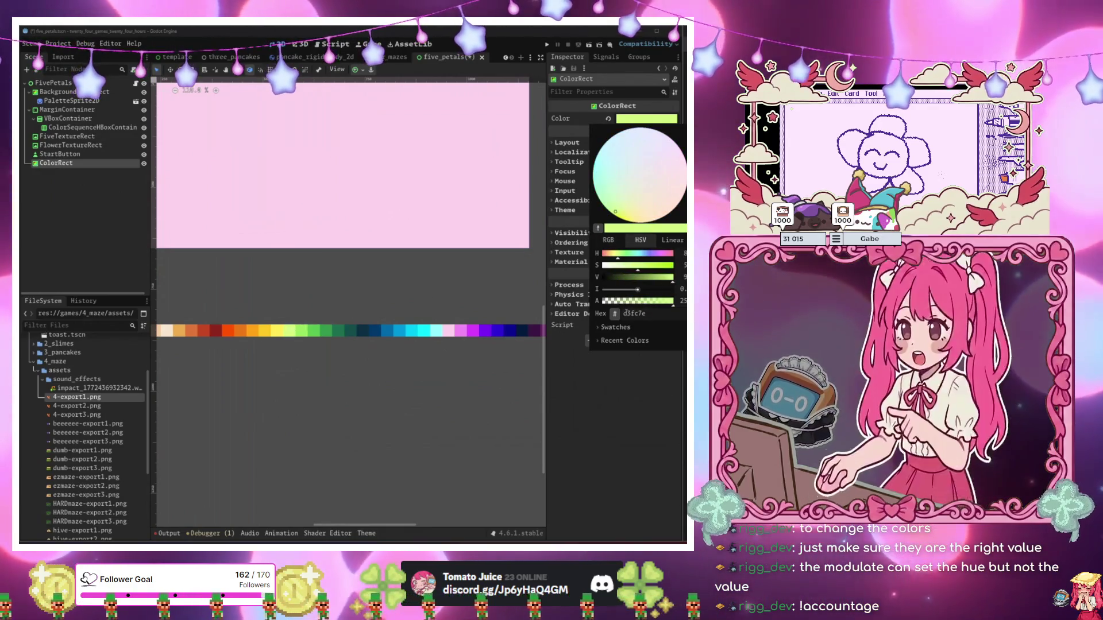
pyautogui.click(632, 314)
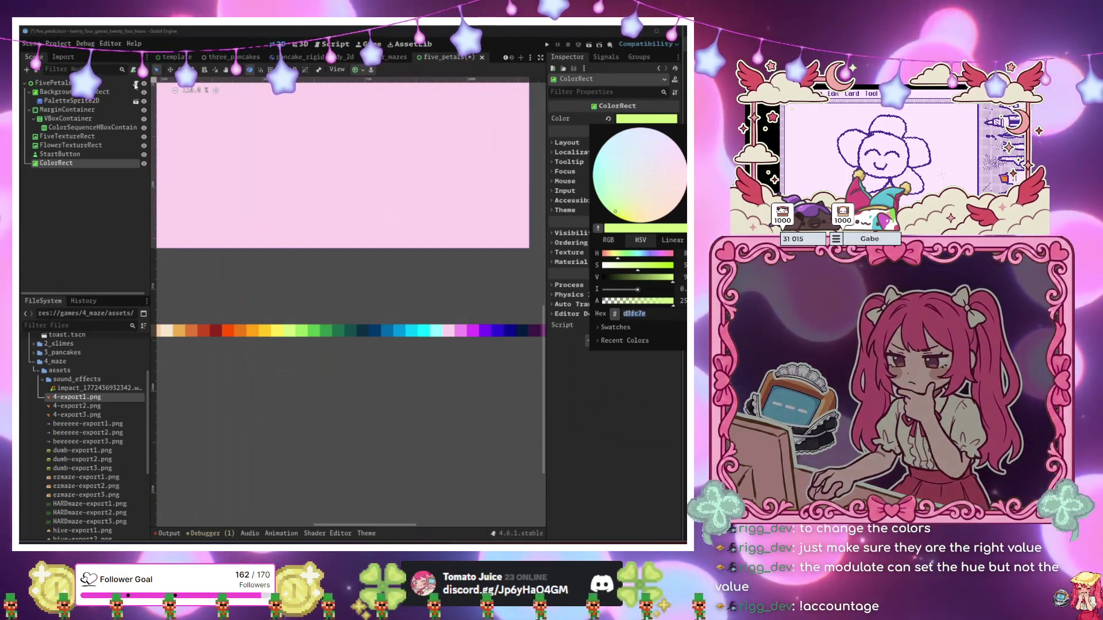
pyautogui.click(597, 228)
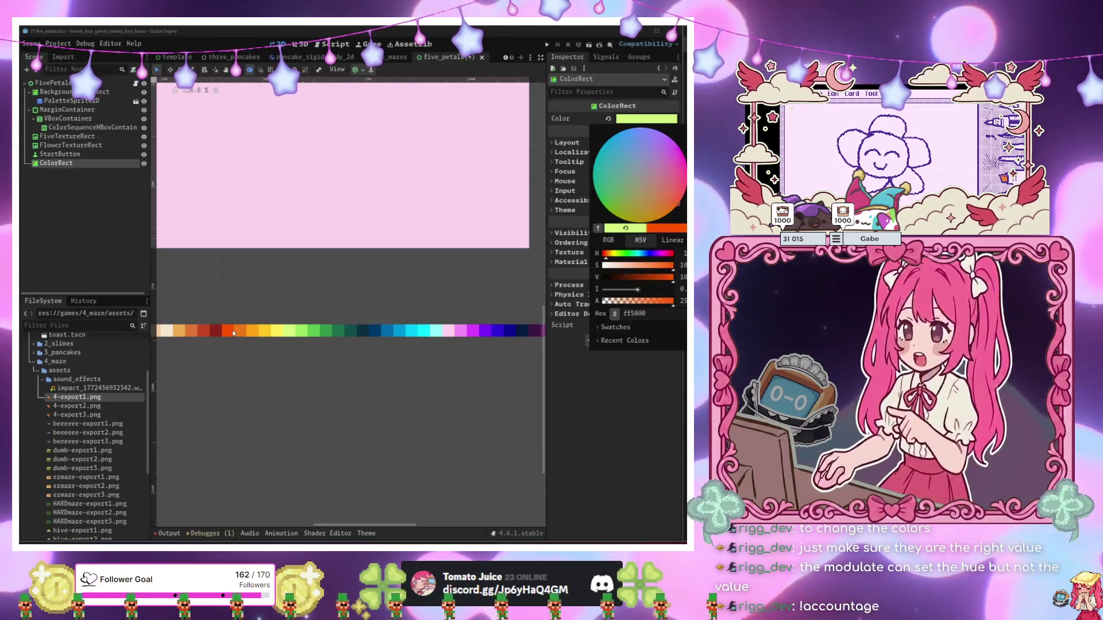
pyautogui.click(418, 341)
# Eyedrop the red ea323c palette swatch into the ColorRect colour.
pyautogui.hscroll(5, 418, 342)
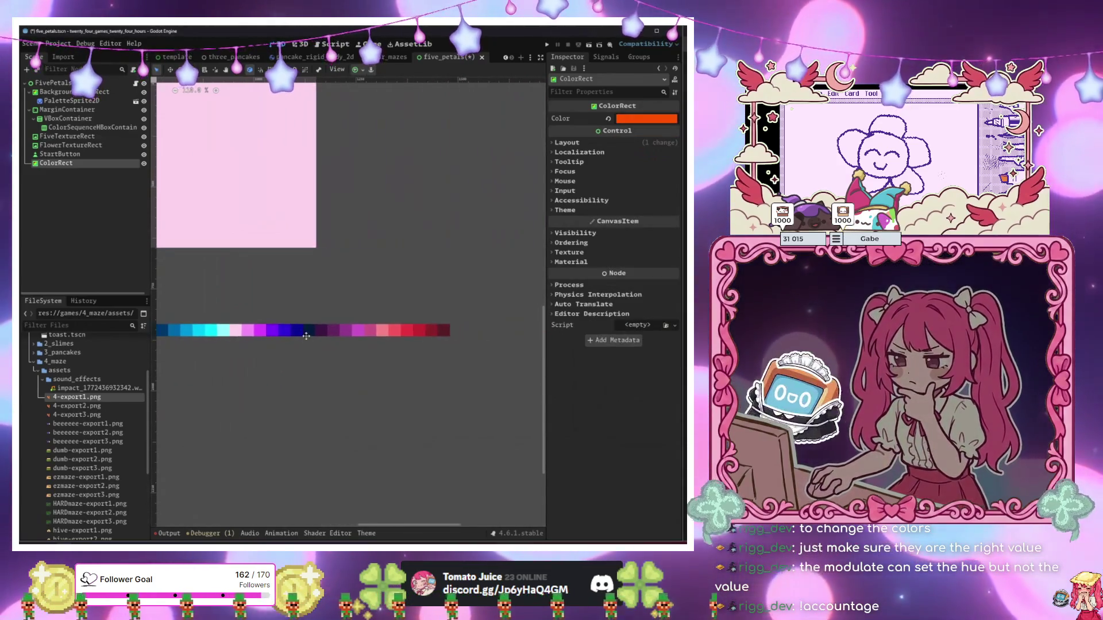
pyautogui.click(646, 118)
pyautogui.click(599, 228)
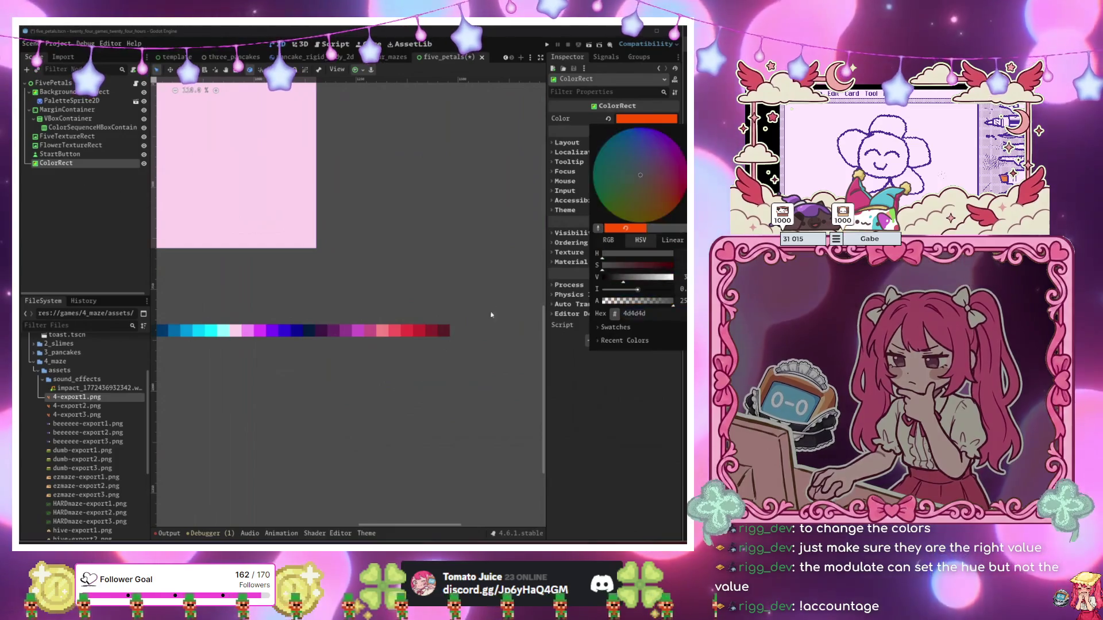
pyautogui.click(407, 334)
pyautogui.click(347, 228)
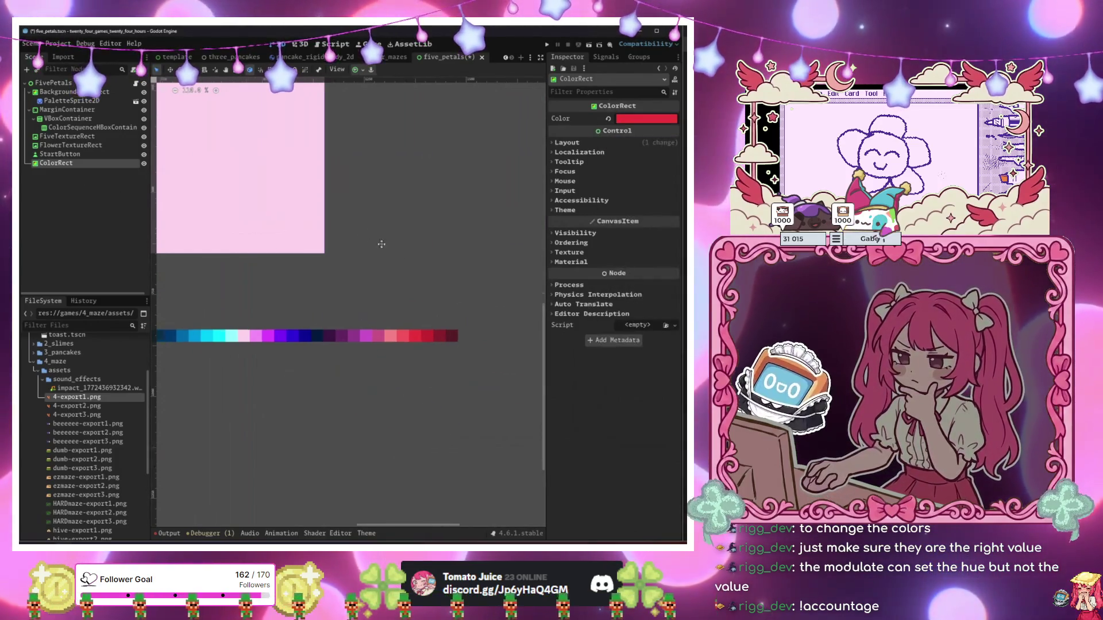
pyautogui.scroll(-3, 345, 233)
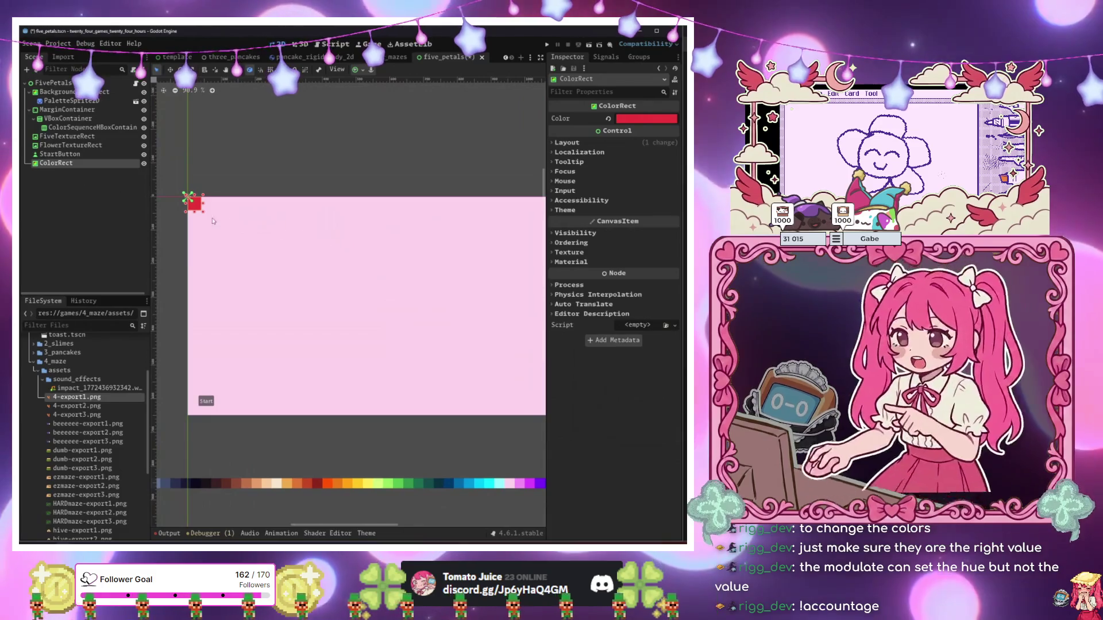
# Confirm the red hex value, then bring up the five_petals.gd script.
pyautogui.click(646, 118)
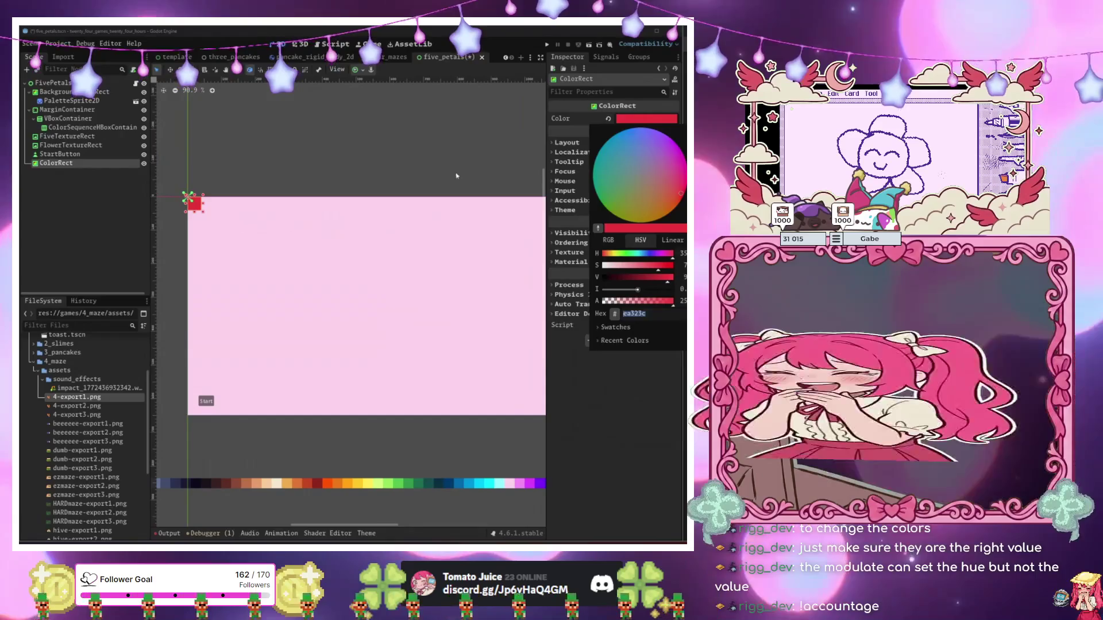
pyautogui.click(235, 103)
pyautogui.click(135, 84)
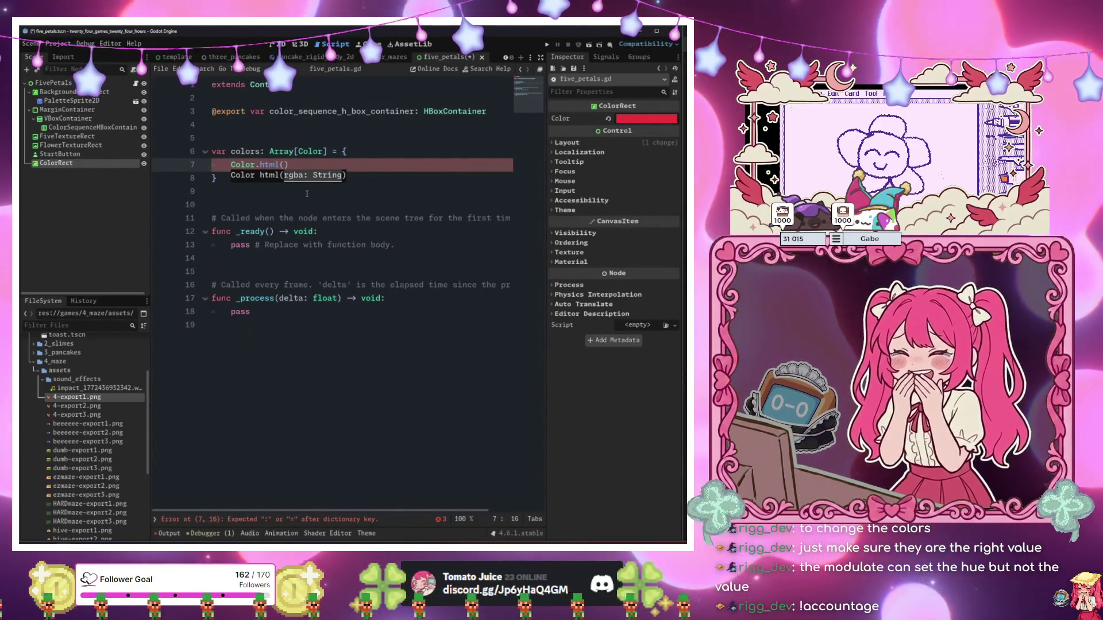
# Duplicate the Color.html("ea323c") entry five times and end line 7 with a comma.
pyautogui.click(343, 166)
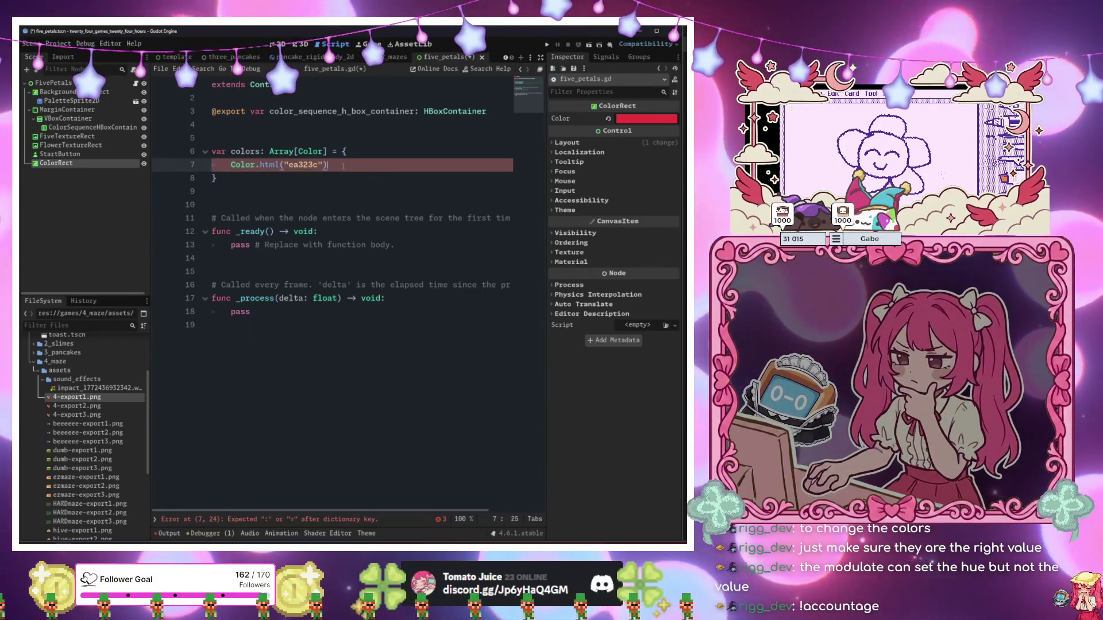
pyautogui.hotkey('ctrl', 'd')
pyautogui.hotkey('ctrl', 'd')
pyautogui.hotkey('ctrl', 'd')
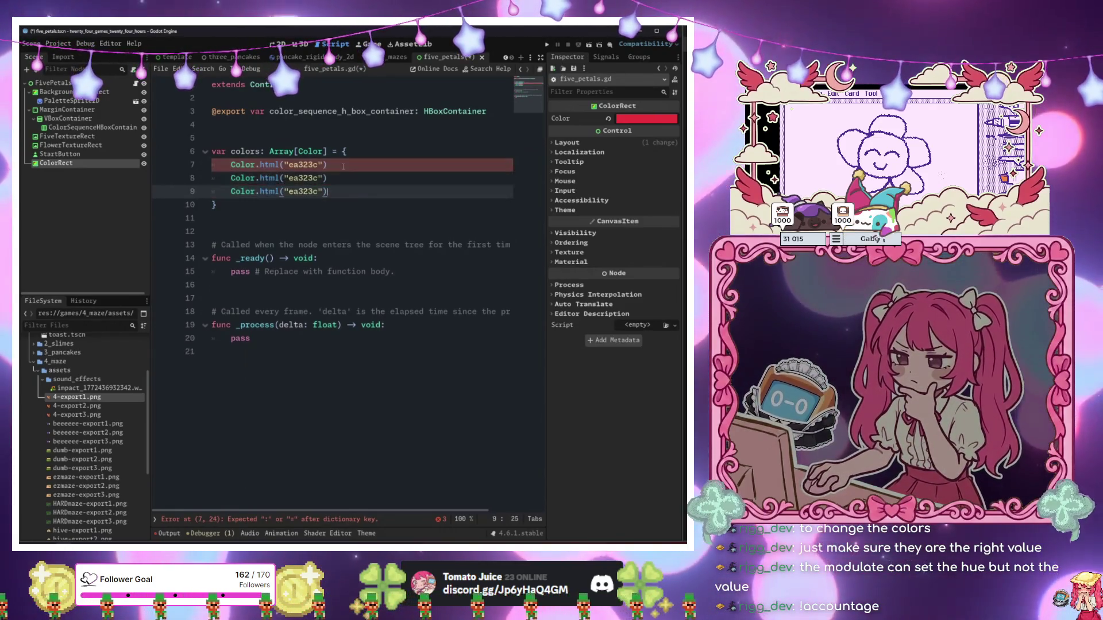
pyautogui.click(343, 166)
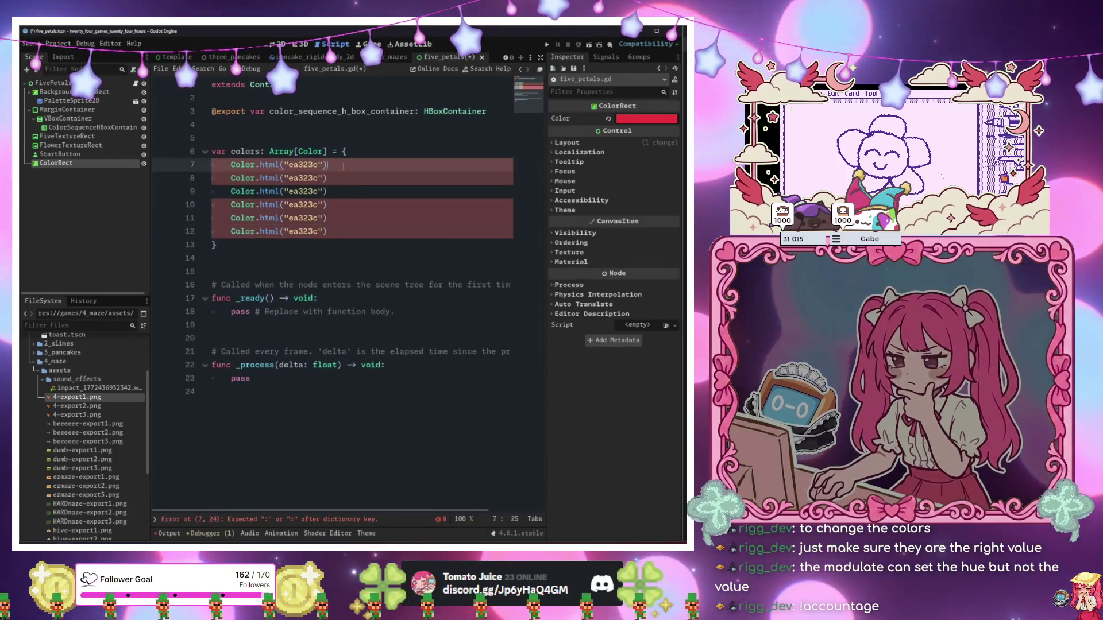
pyautogui.write(',')
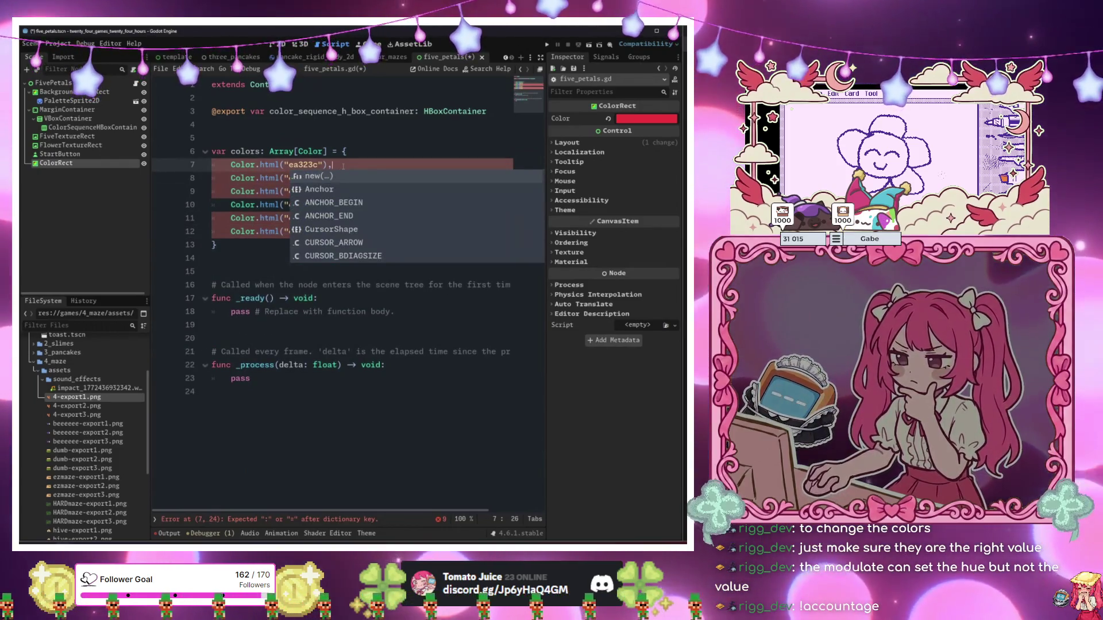
pyautogui.press('Escape')
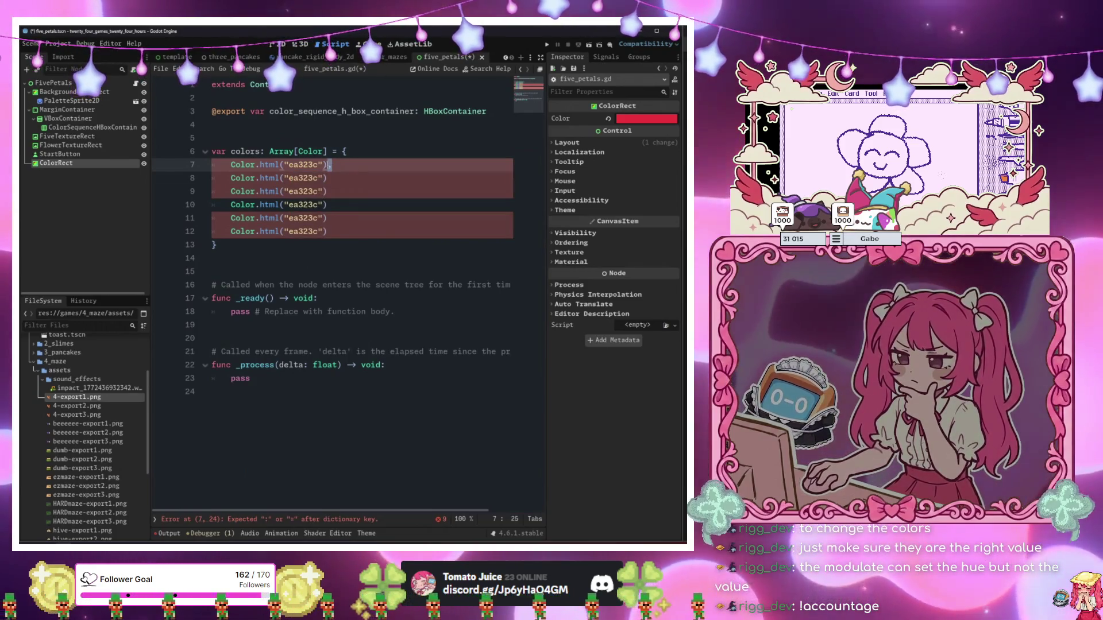
# Add trailing commas to the duplicated colour entries on lines 8 through 12.
pyautogui.click(335, 178)
pyautogui.write(',')
pyautogui.click(335, 190)
pyautogui.write(',')
pyautogui.click(336, 204)
pyautogui.write(',')
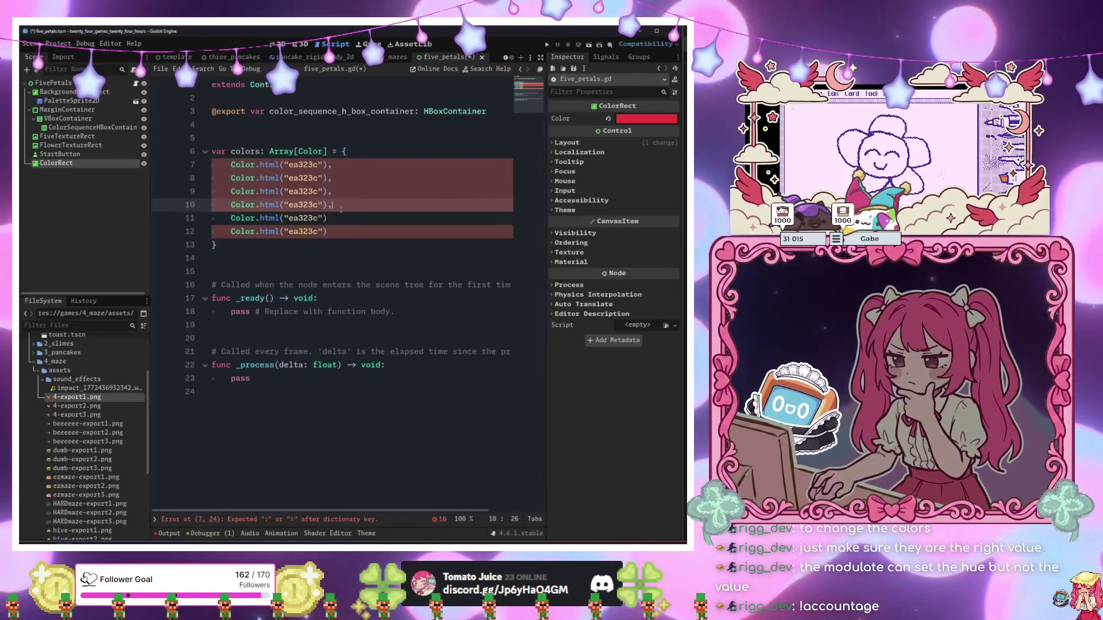
pyautogui.click(337, 218)
pyautogui.write(',')
pyautogui.click(338, 226)
pyautogui.write(',')
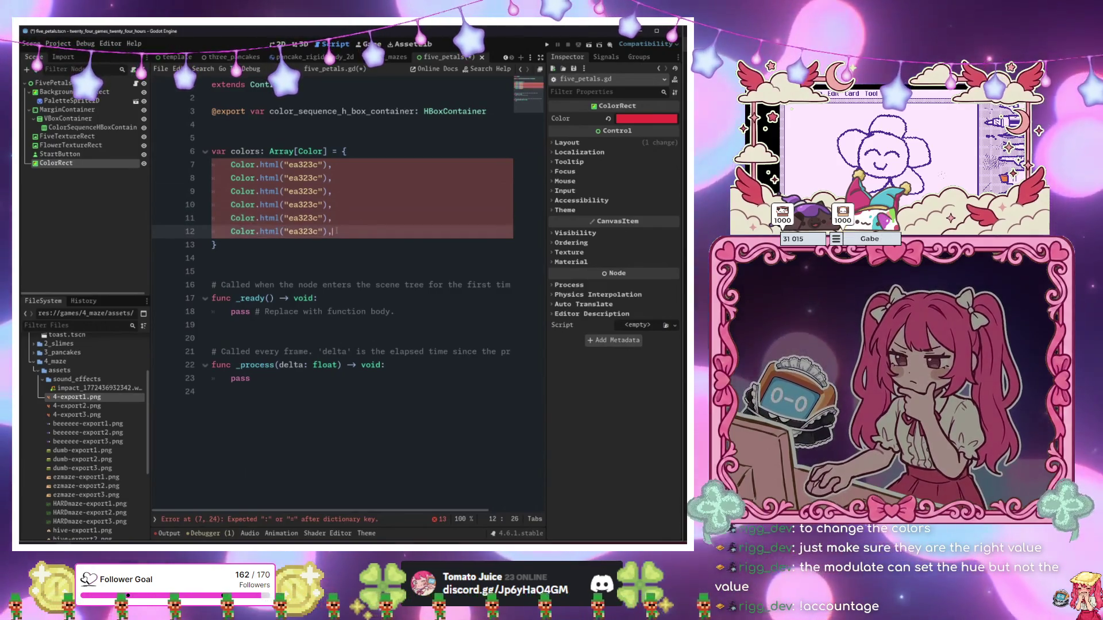
pyautogui.press('Up')
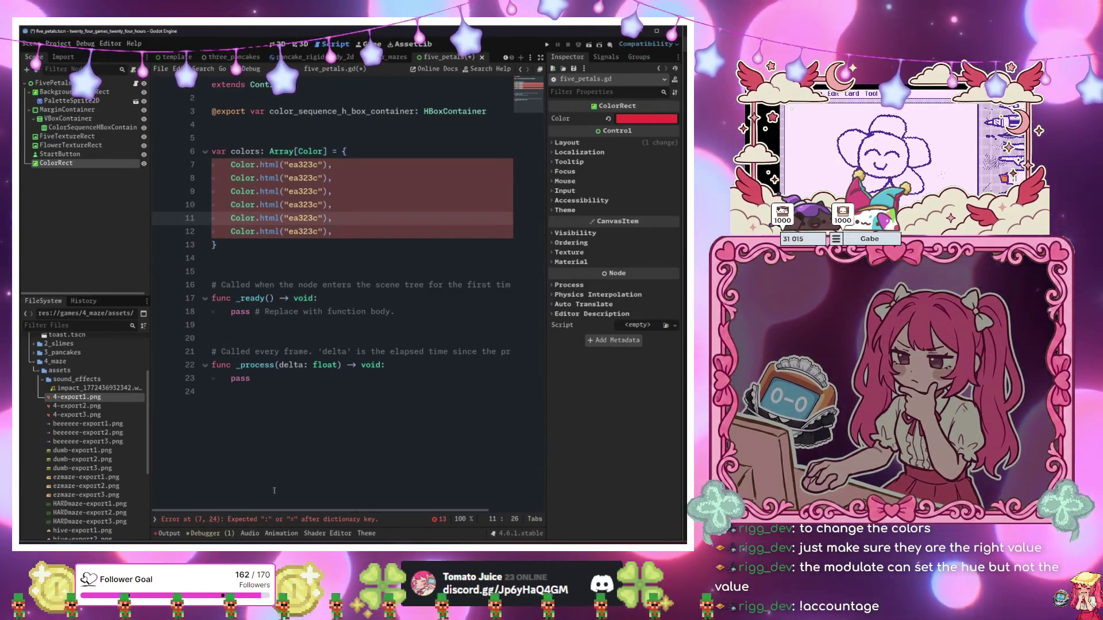
# Remove the extra bracket on line 6 and replace the closing curly brace with ].
pyautogui.click(360, 151)
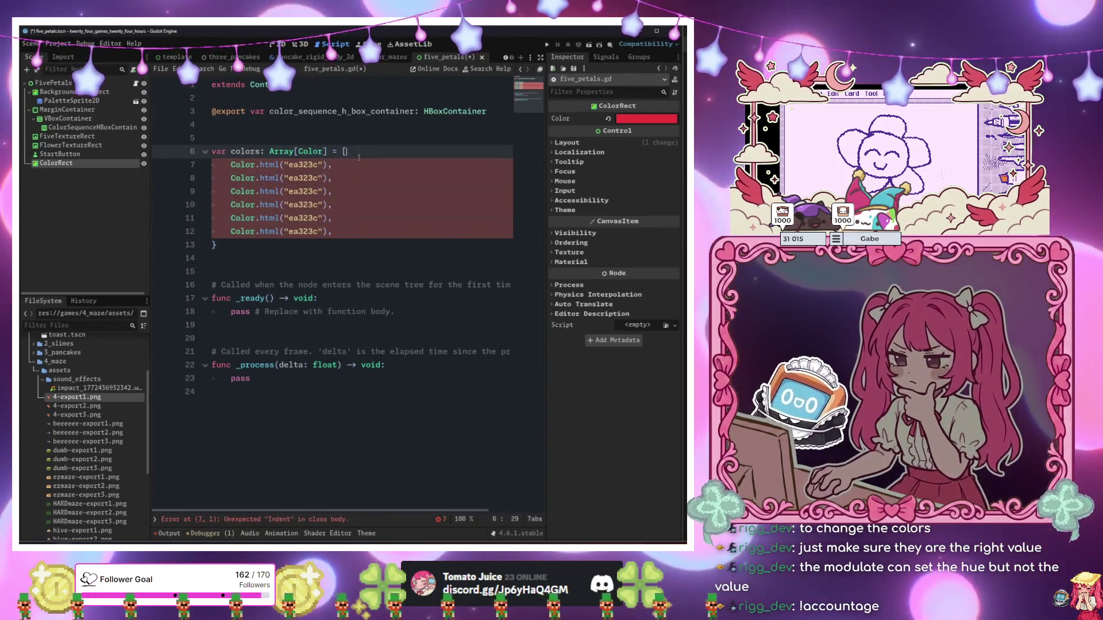
pyautogui.press('Delete')
pyautogui.click(318, 250)
pyautogui.press('BackSpace')
pyautogui.write(']')
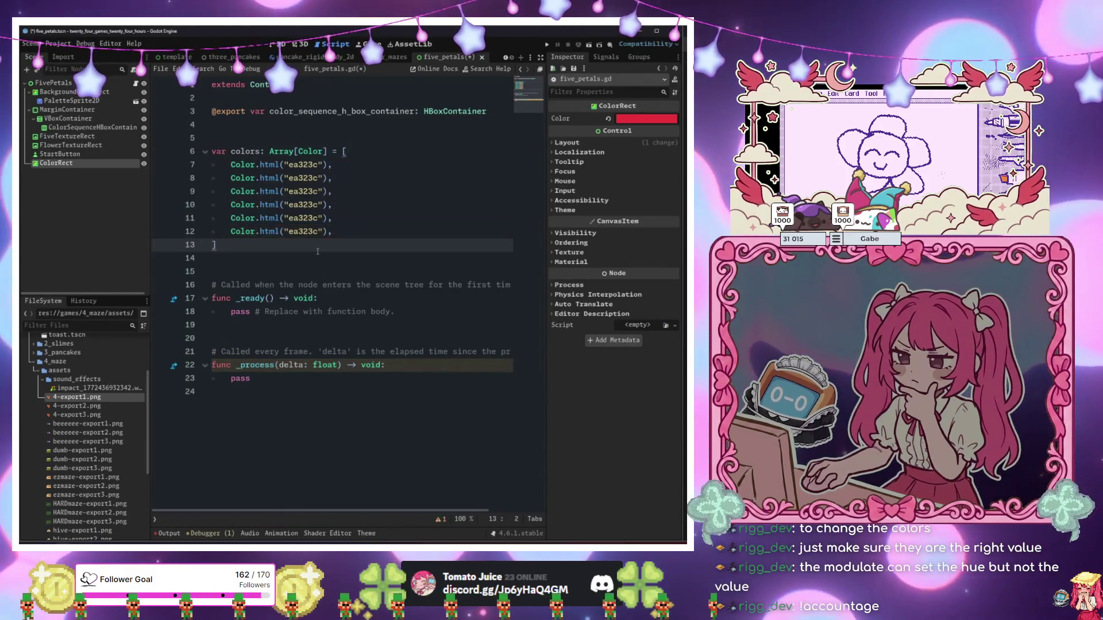
# Review the colour entries and place the caret on line 2 below extends.
pyautogui.press('Up')
pyautogui.press('Up')
pyautogui.press('Up')
pyautogui.press('End')
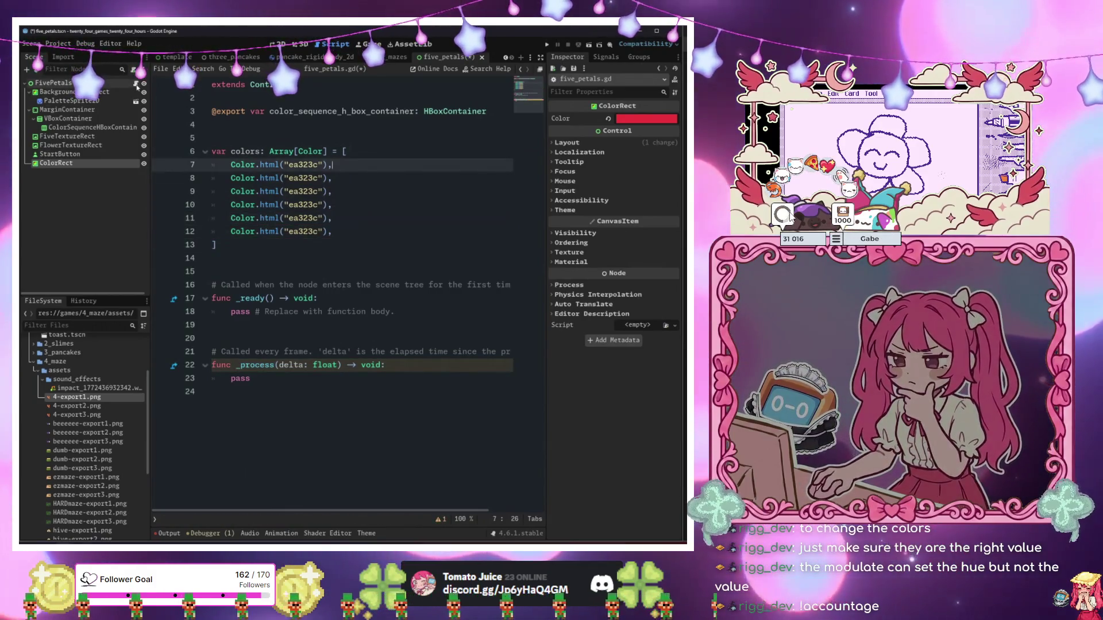
pyautogui.press('Down')
pyautogui.press('Down')
pyautogui.press('Down')
pyautogui.press('Left')
pyautogui.press('Left')
pyautogui.press('Left')
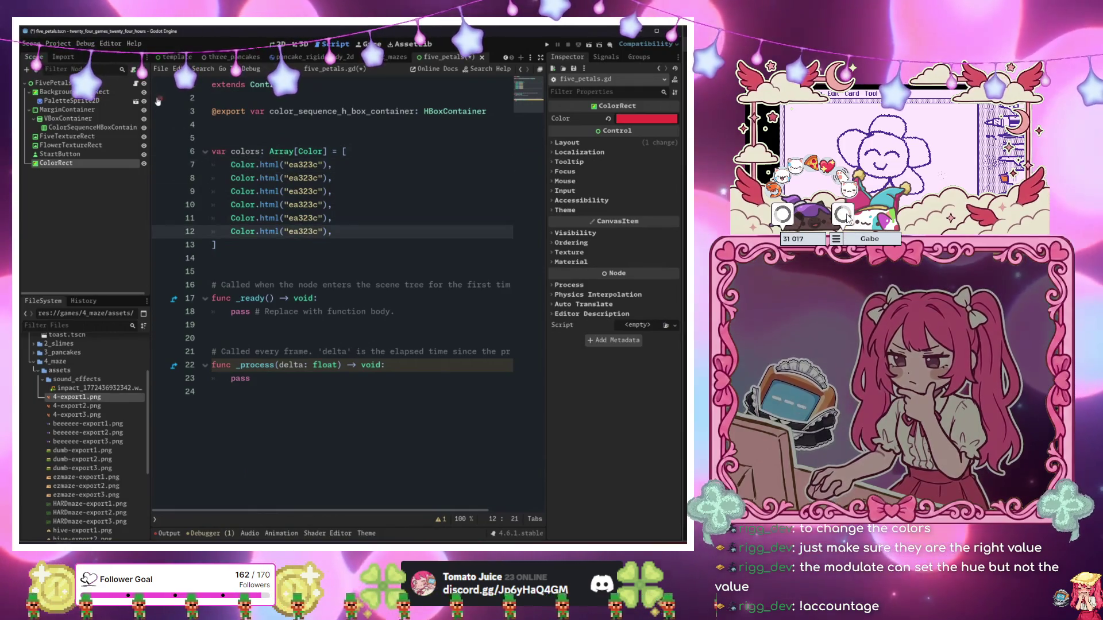
pyautogui.click(355, 166)
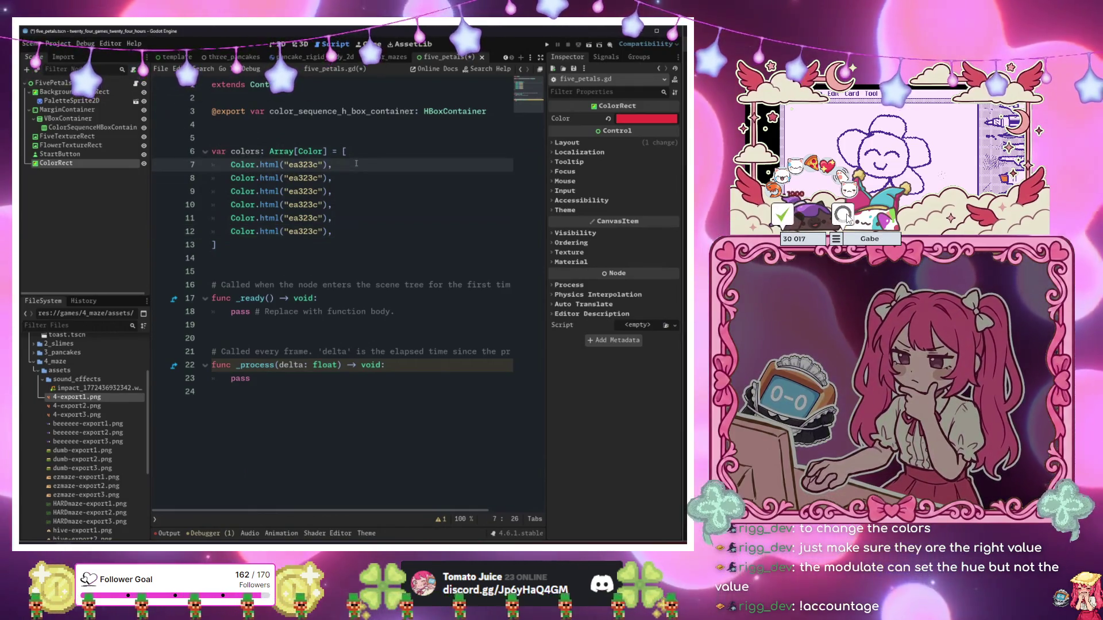
pyautogui.write('\\')
pyautogui.press('BackSpace')
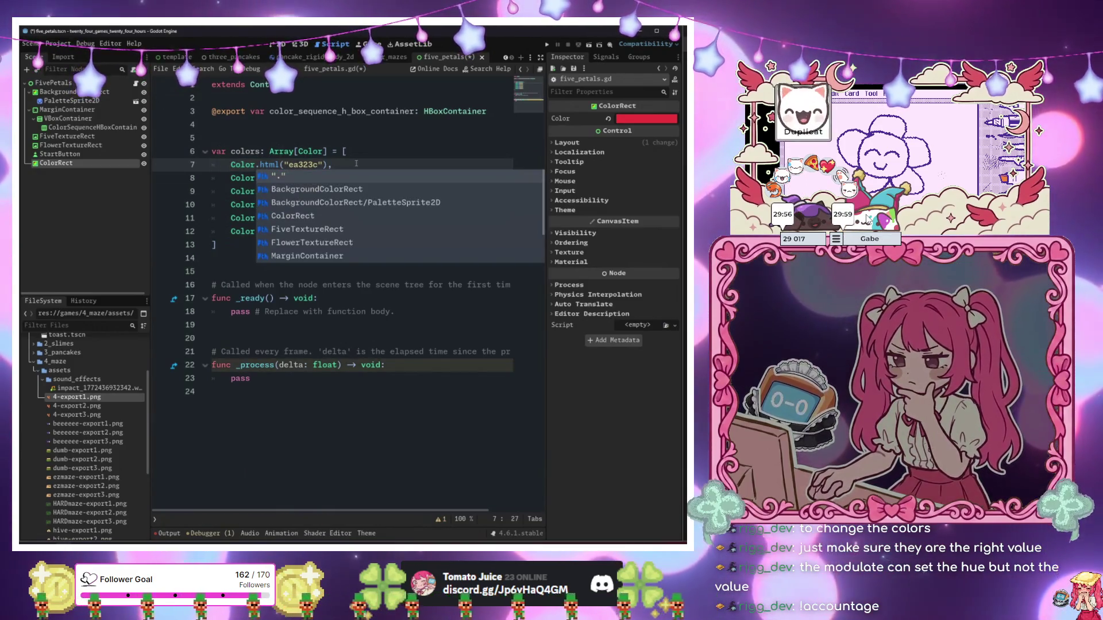
pyautogui.click(340, 137)
pyautogui.click(325, 98)
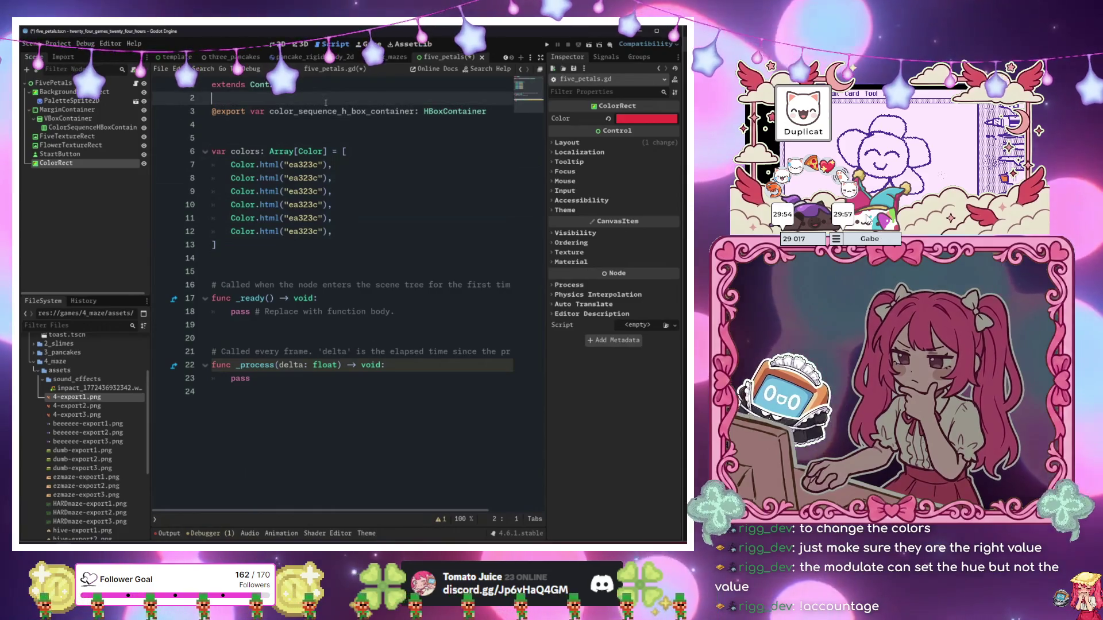
# Start the Colors enum below extends with RED as its first value.
pyautogui.press('Return')
pyautogui.press('Return')
pyautogui.press('Return')
pyautogui.press('Up')
pyautogui.press('Up')
pyautogui.press('Up')
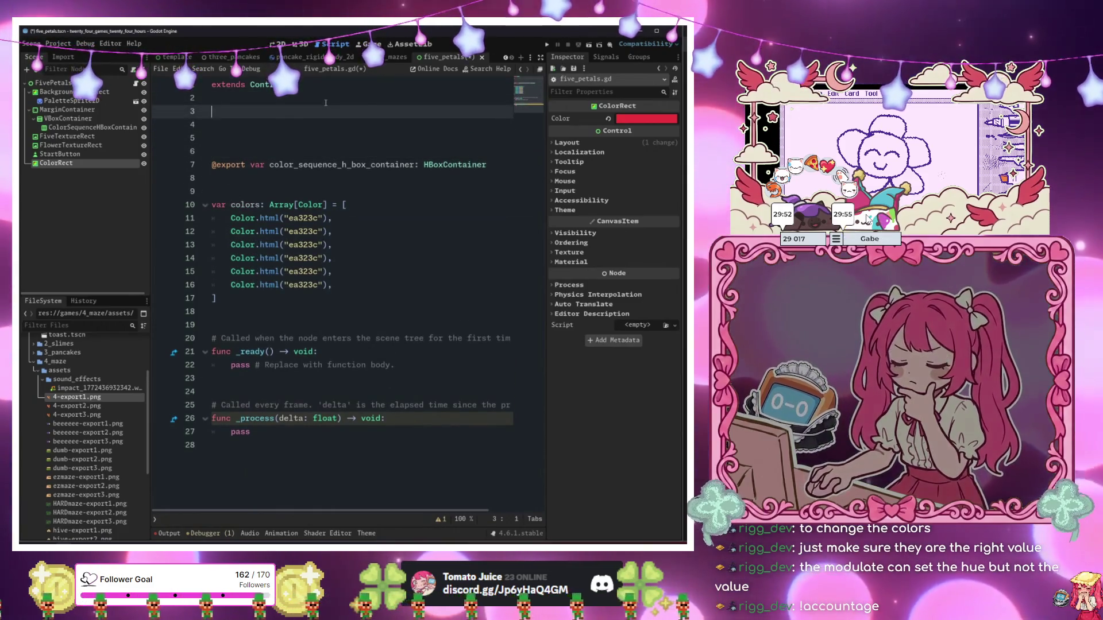
pyautogui.write('#enum Co')
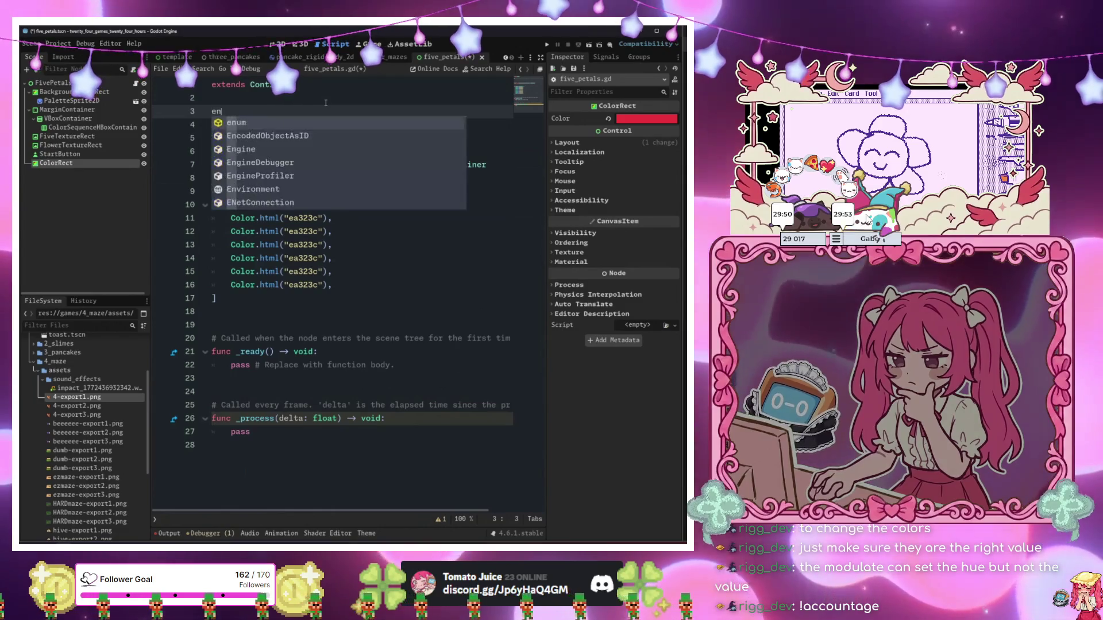
pyautogui.write('lor')
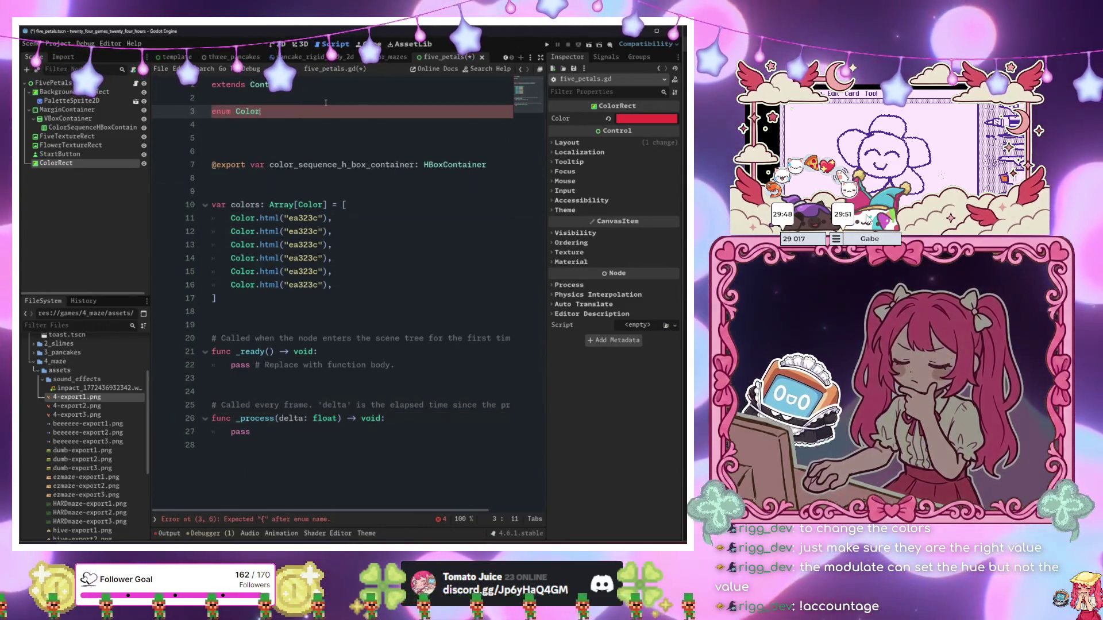
pyautogui.write(' {')
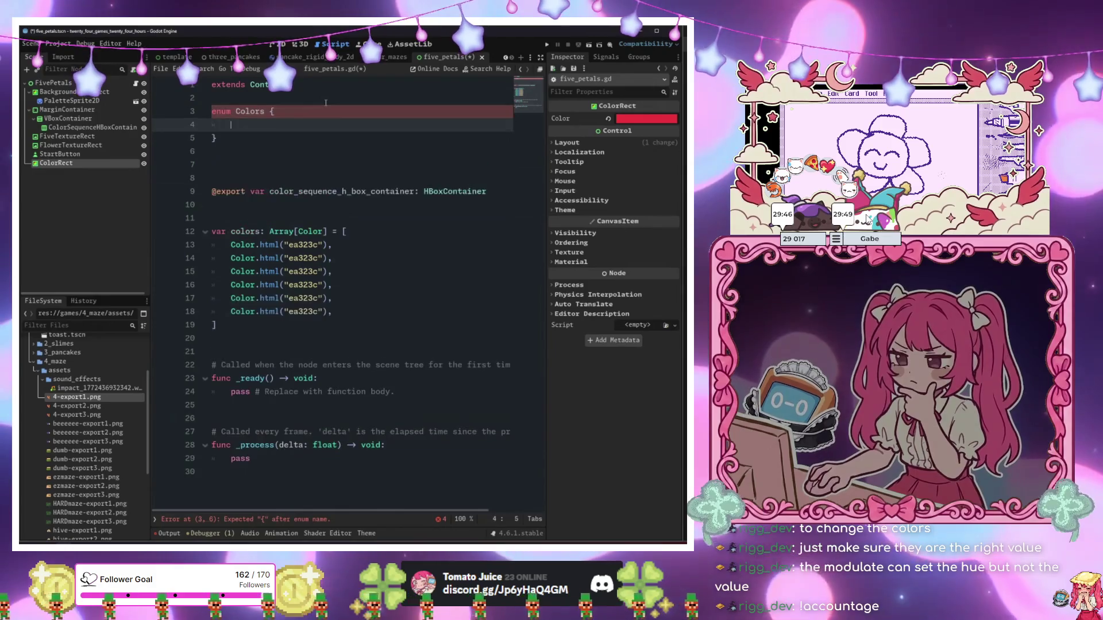
pyautogui.press('Return')
pyautogui.write('RED,')
pyautogui.press('Return')
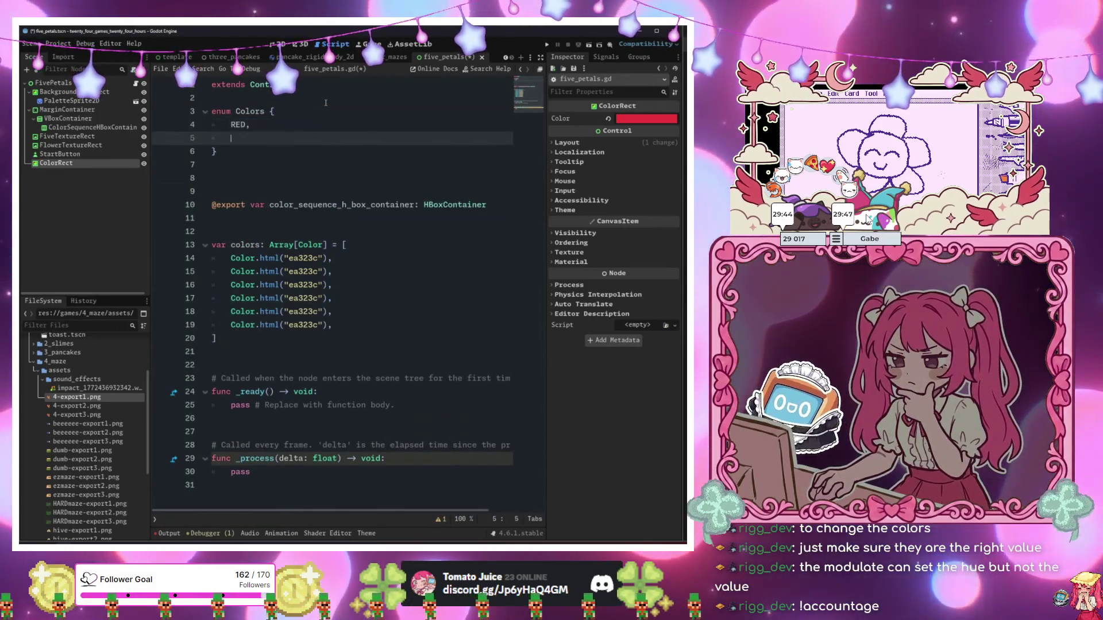
# Delete the sixth Color.html entry and add BLUE, PURPLE, ORANGE and PINK to the enum.
pyautogui.tripleClick(346, 323)
pyautogui.press('BackSpace')
pyautogui.press('BackSpace')
pyautogui.click(273, 140)
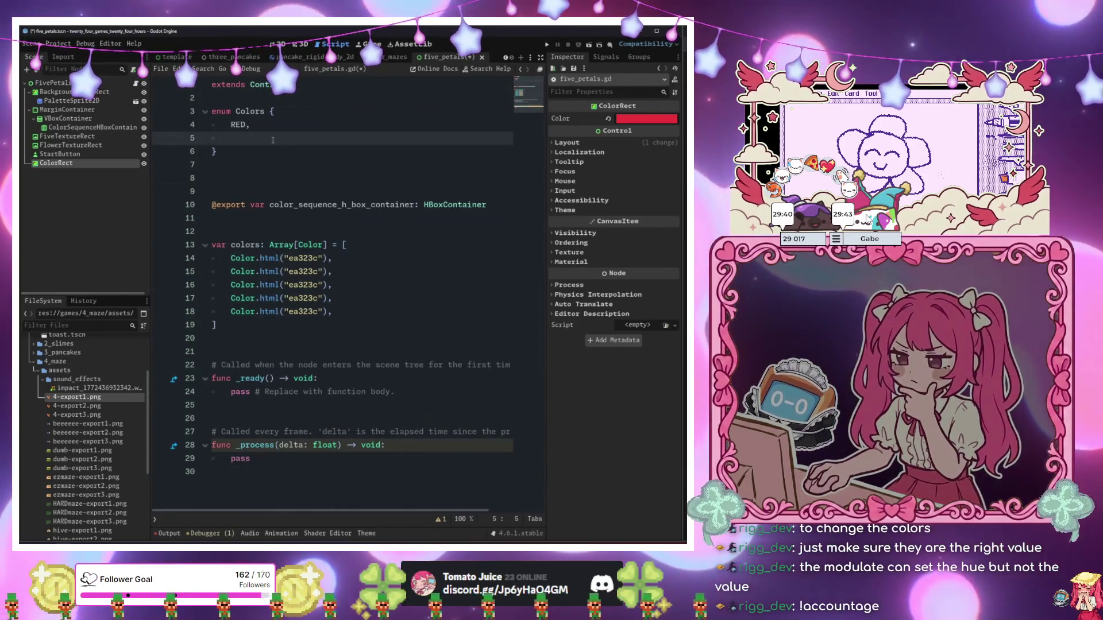
pyautogui.write(',')
pyautogui.press('Return')
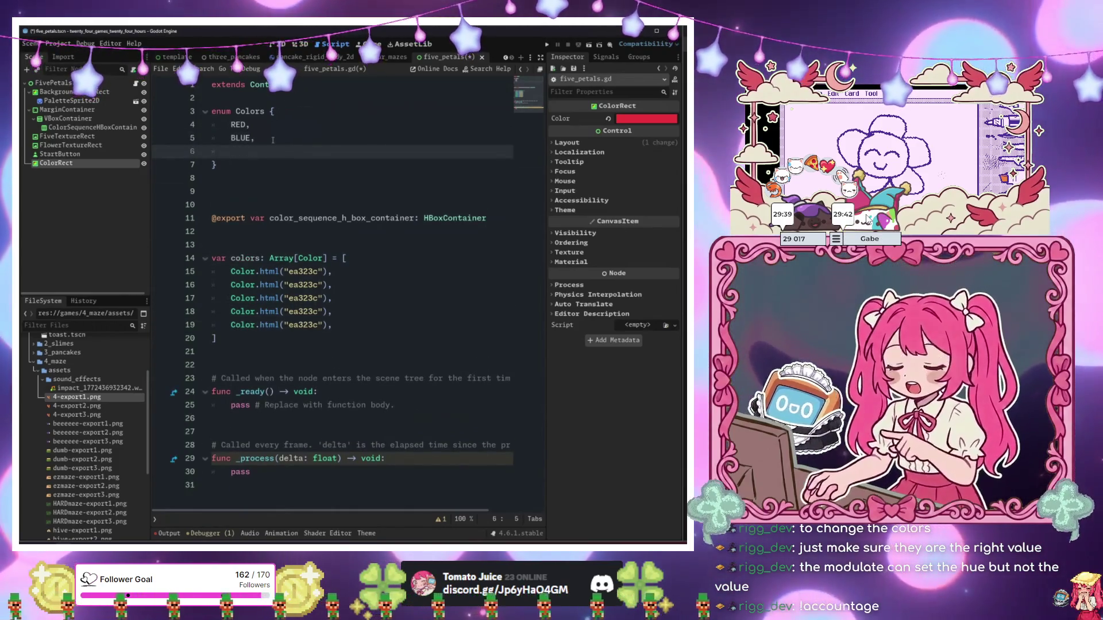
pyautogui.write('PURPLE,')
pyautogui.press('Return')
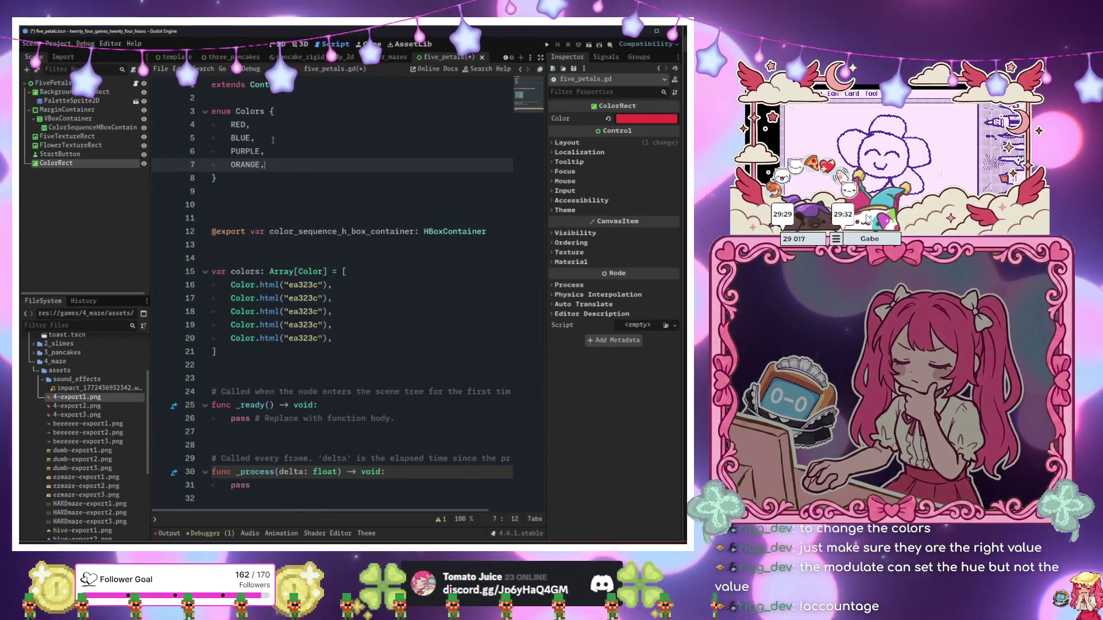
pyautogui.press('Return')
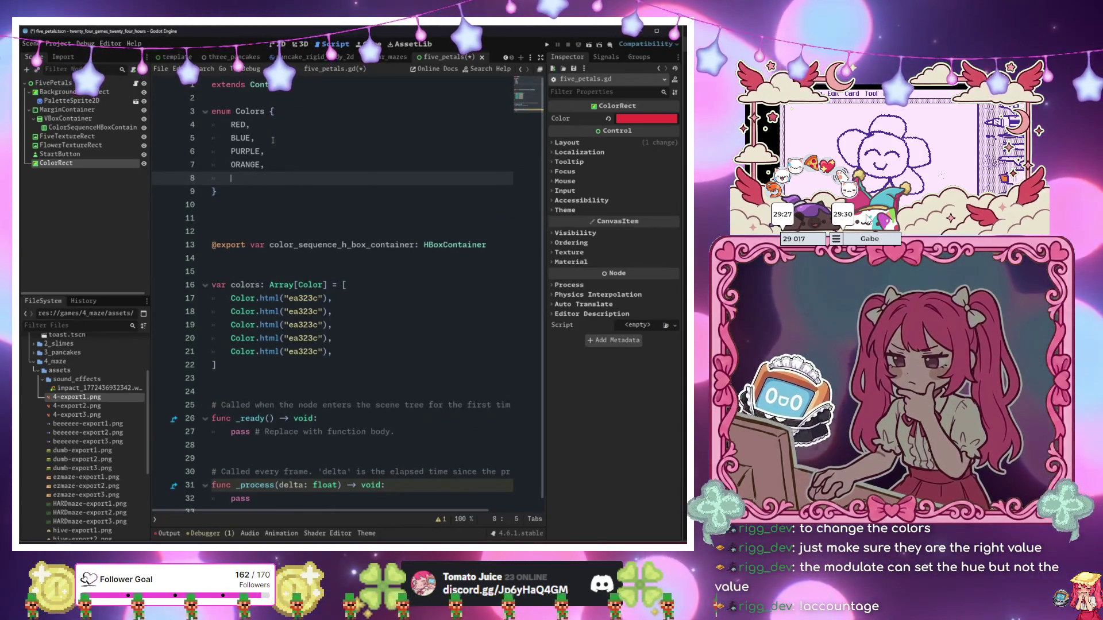
pyautogui.write(',')
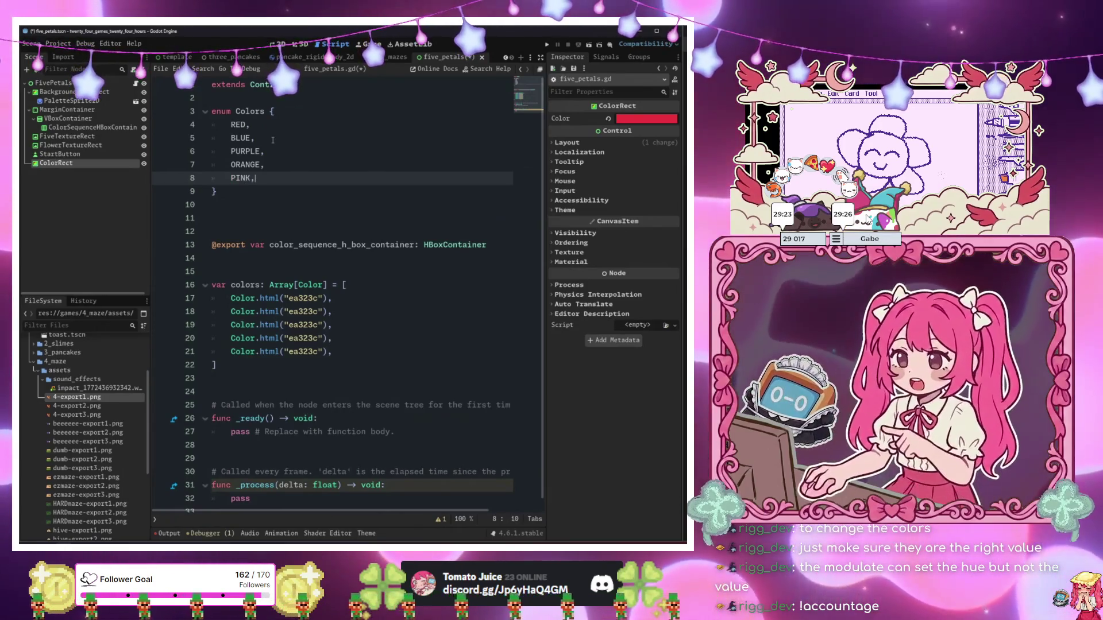
pyautogui.click(289, 311)
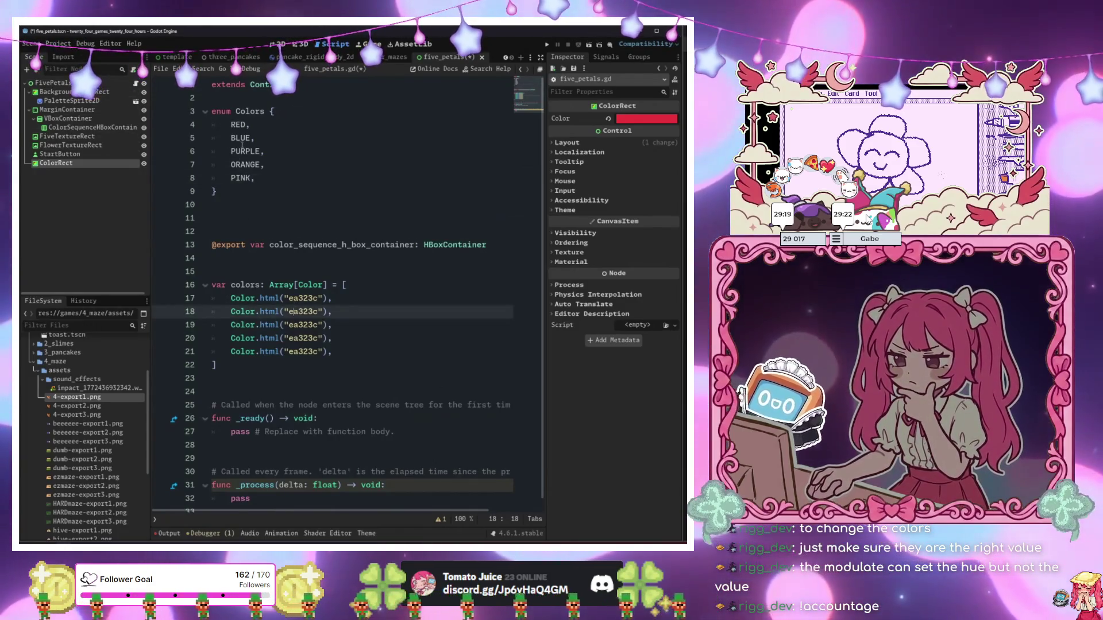
pyautogui.click(69, 82)
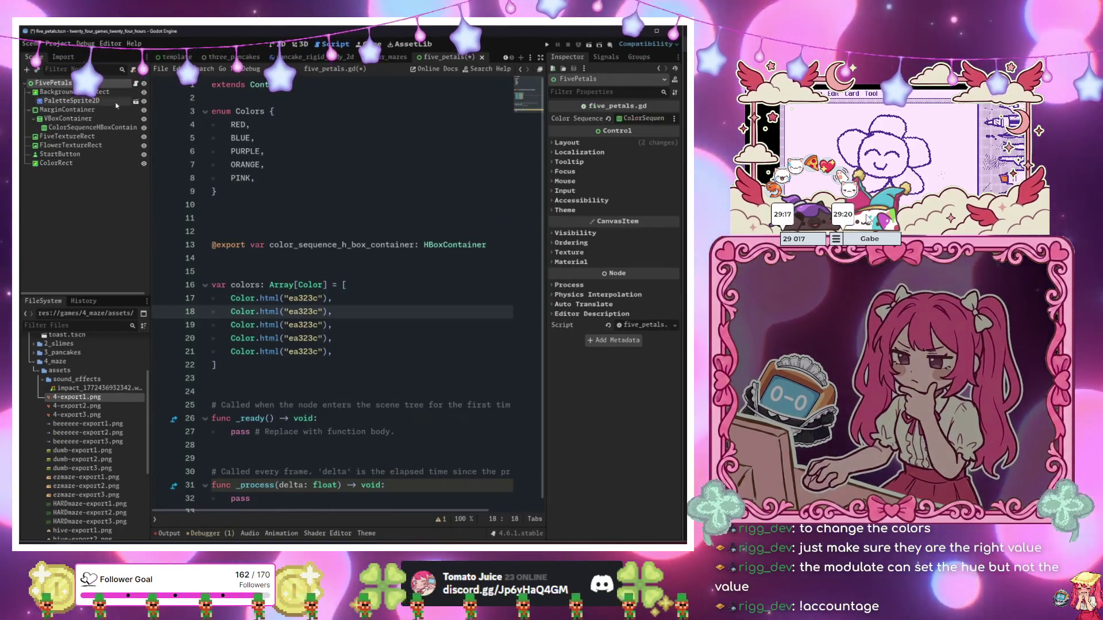
# Eyedrop the cyan palette swatch into the ColorRect colour.
pyautogui.click(55, 162)
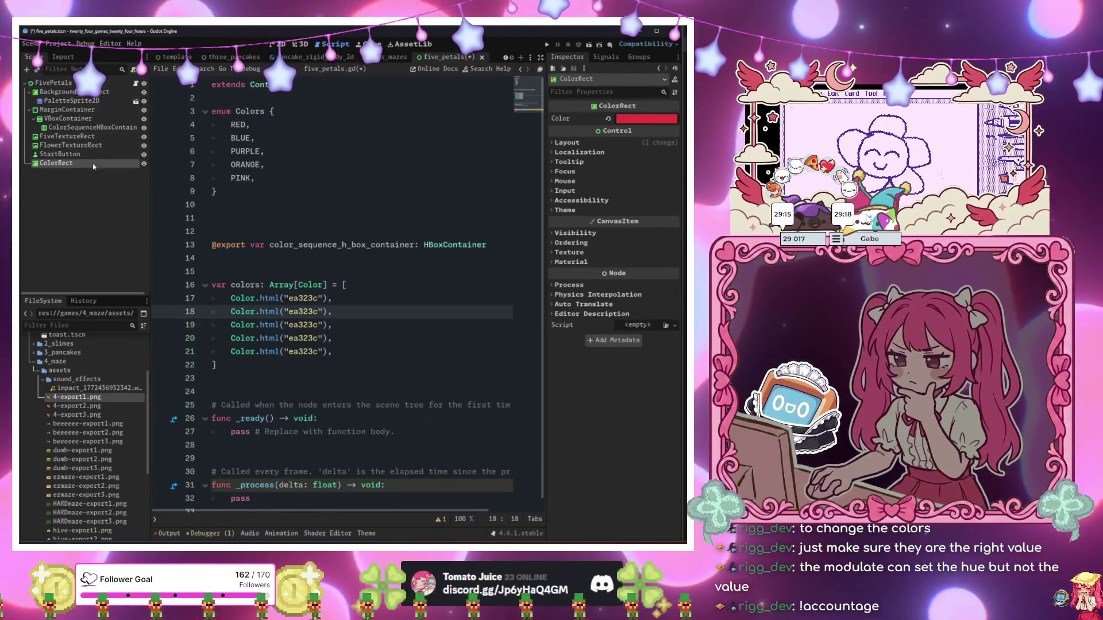
pyautogui.click(281, 43)
pyautogui.scroll(3, 377, 216)
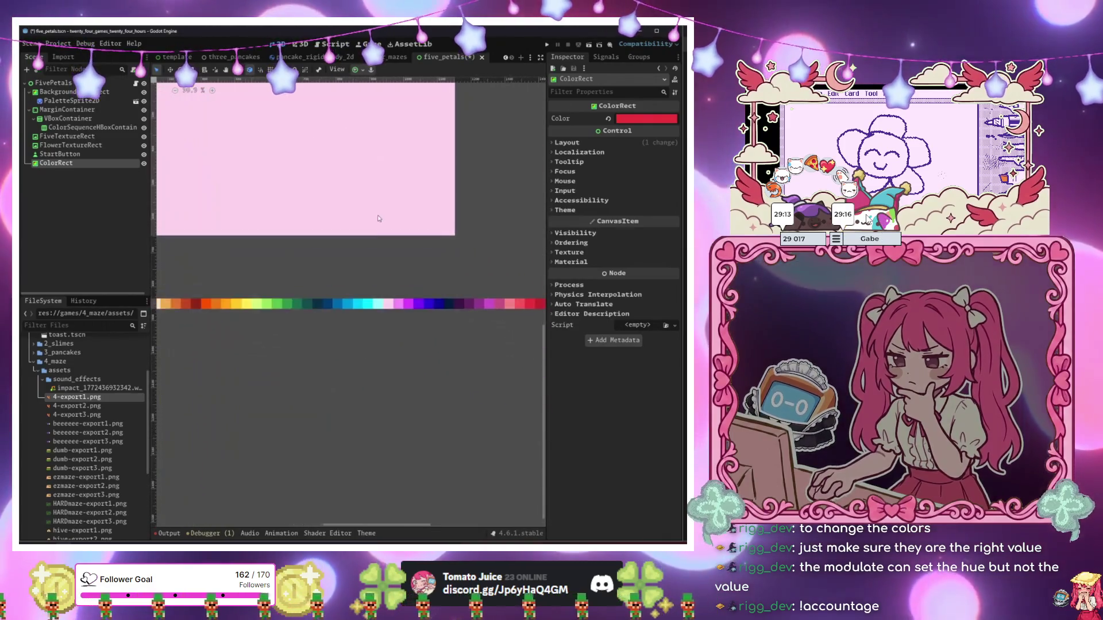
pyautogui.click(643, 118)
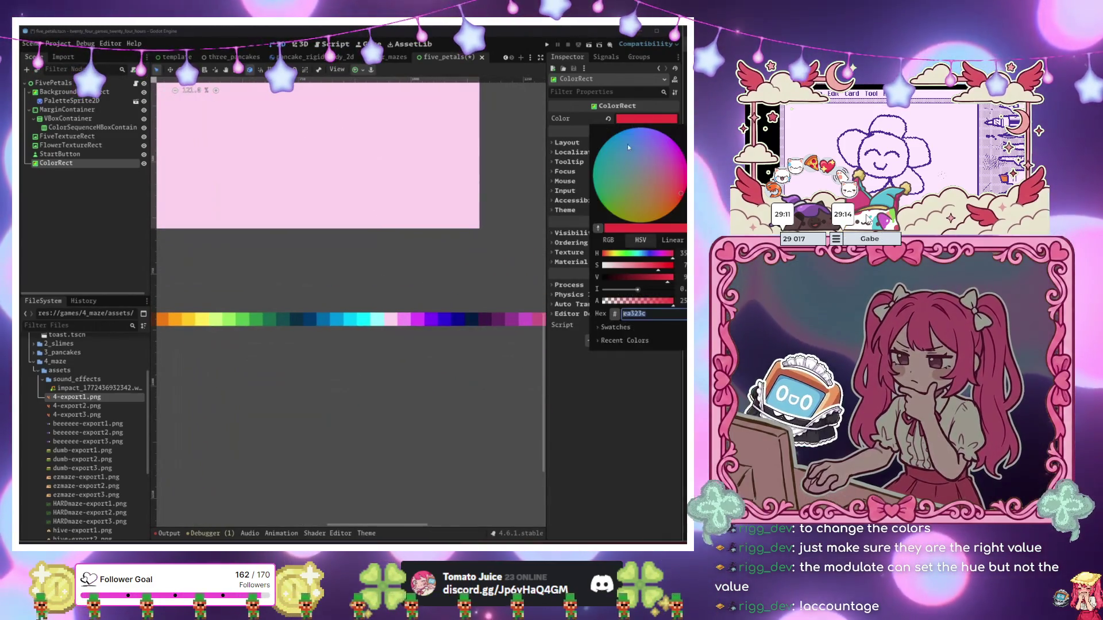
pyautogui.click(598, 228)
pyautogui.click(332, 325)
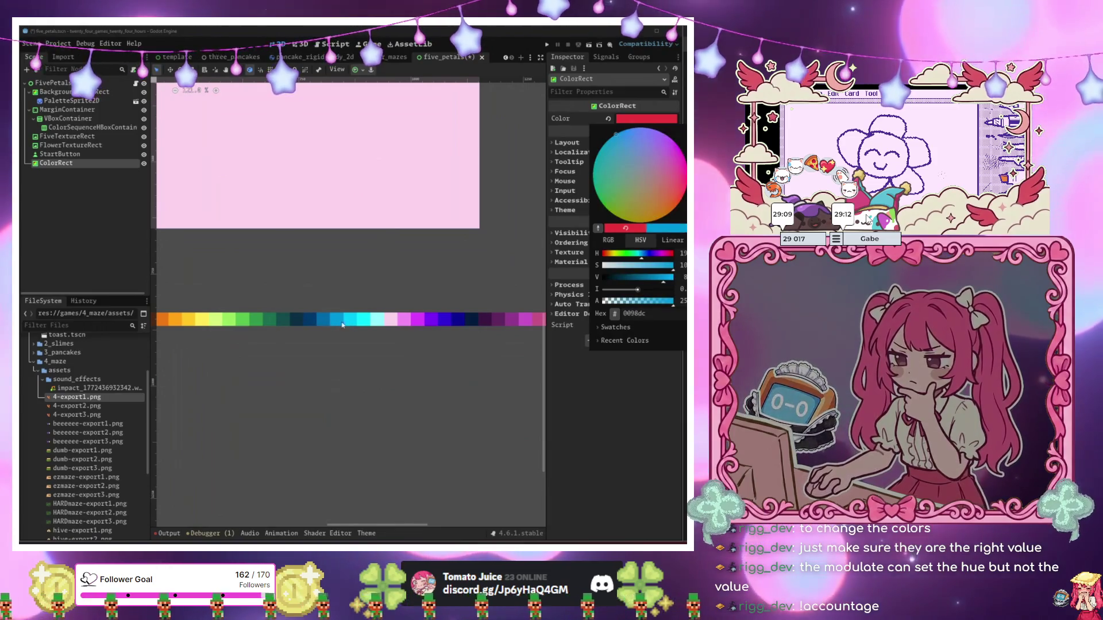
pyautogui.click(342, 228)
pyautogui.scroll(-1, 364, 221)
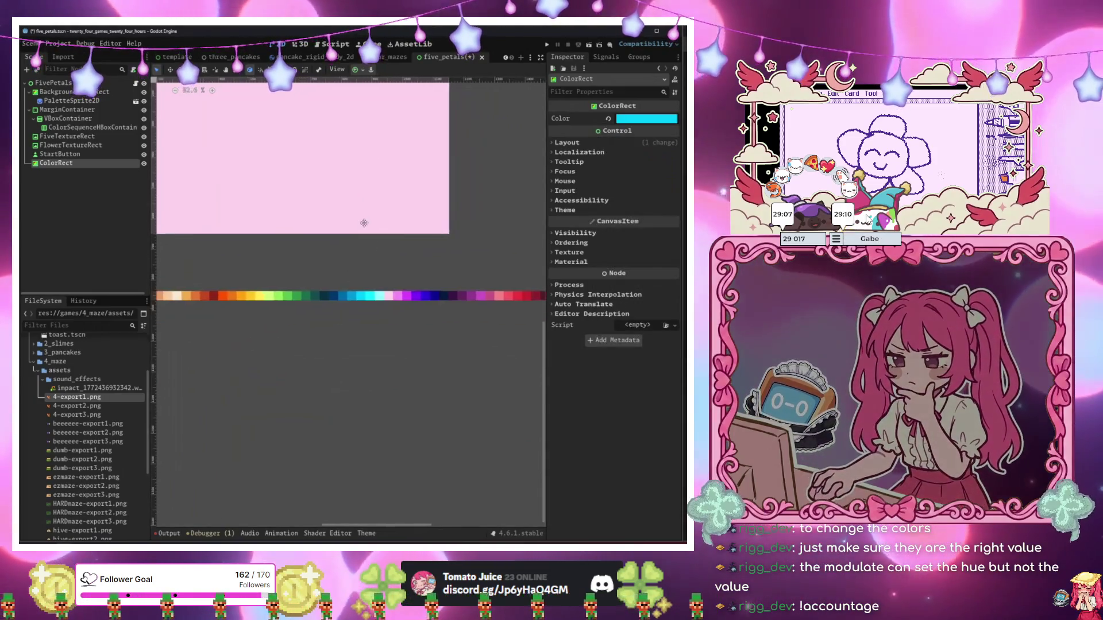
pyautogui.scroll(2, 187, 140)
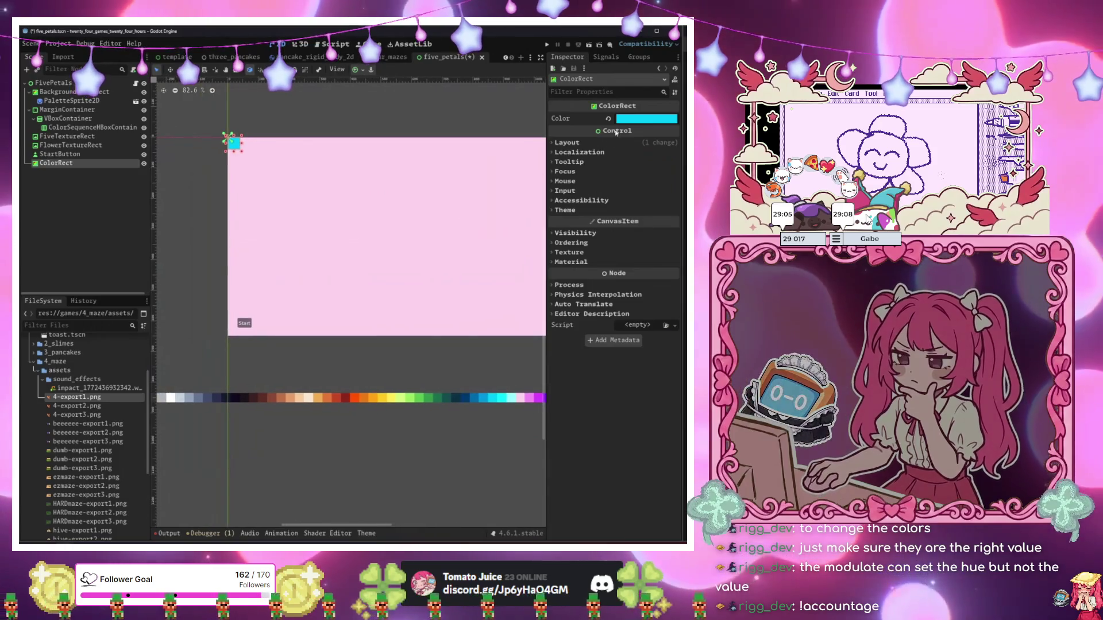
# Copy hex 00cdf9 and paste it over the second colour entry's ea323c.
pyautogui.click(626, 119)
pyautogui.rightClick(641, 316)
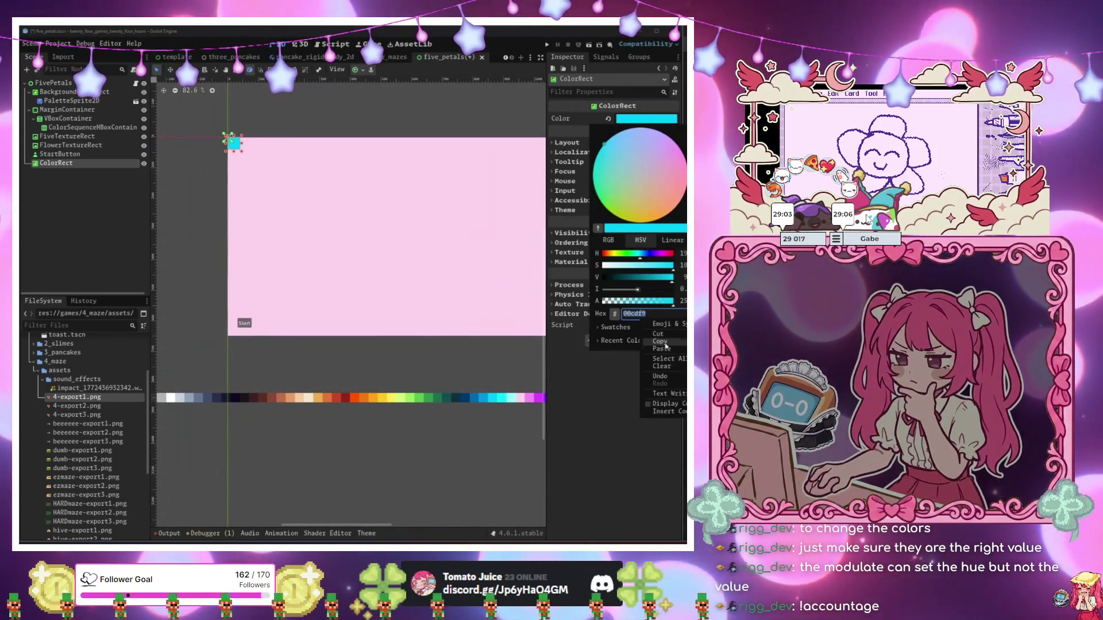
pyautogui.click(329, 223)
pyautogui.click(134, 84)
pyautogui.click(134, 85)
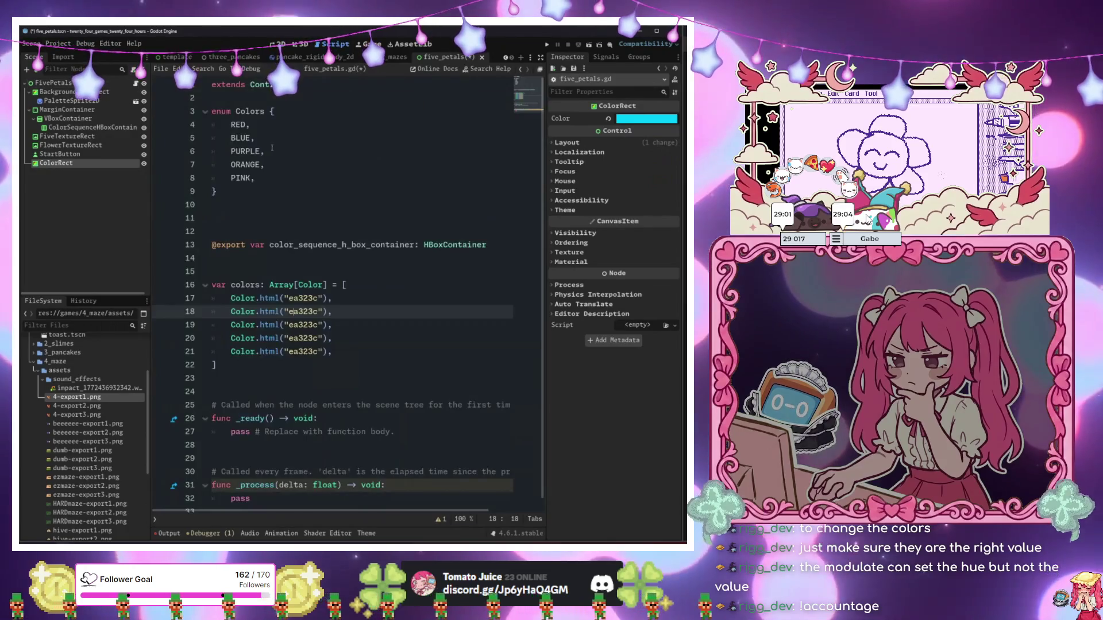
pyautogui.doubleClick(291, 311)
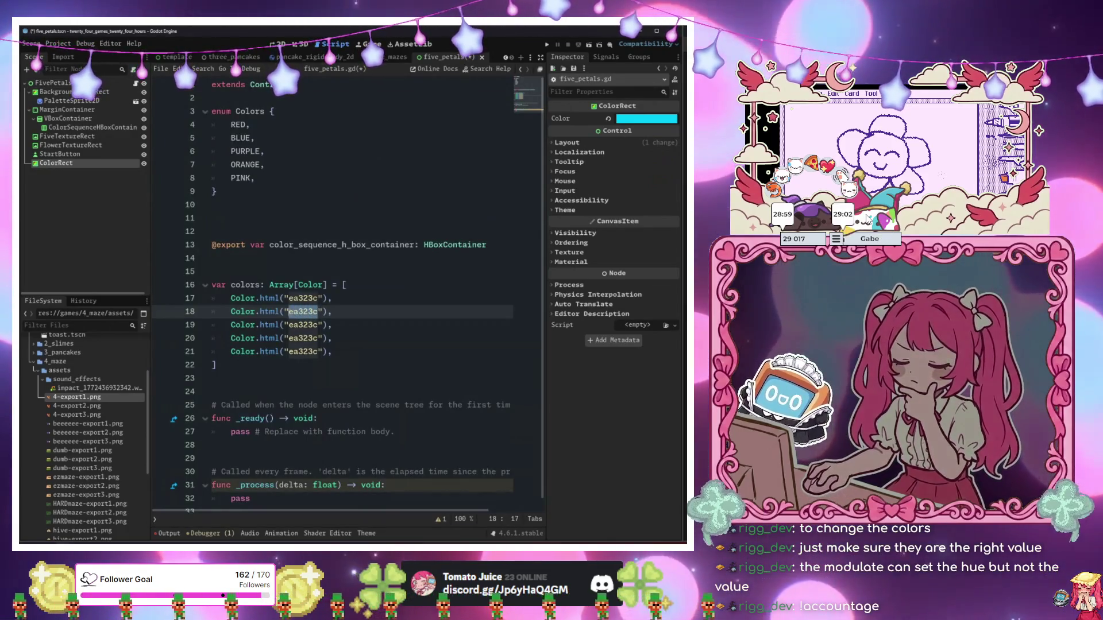
pyautogui.write('00cdf9')
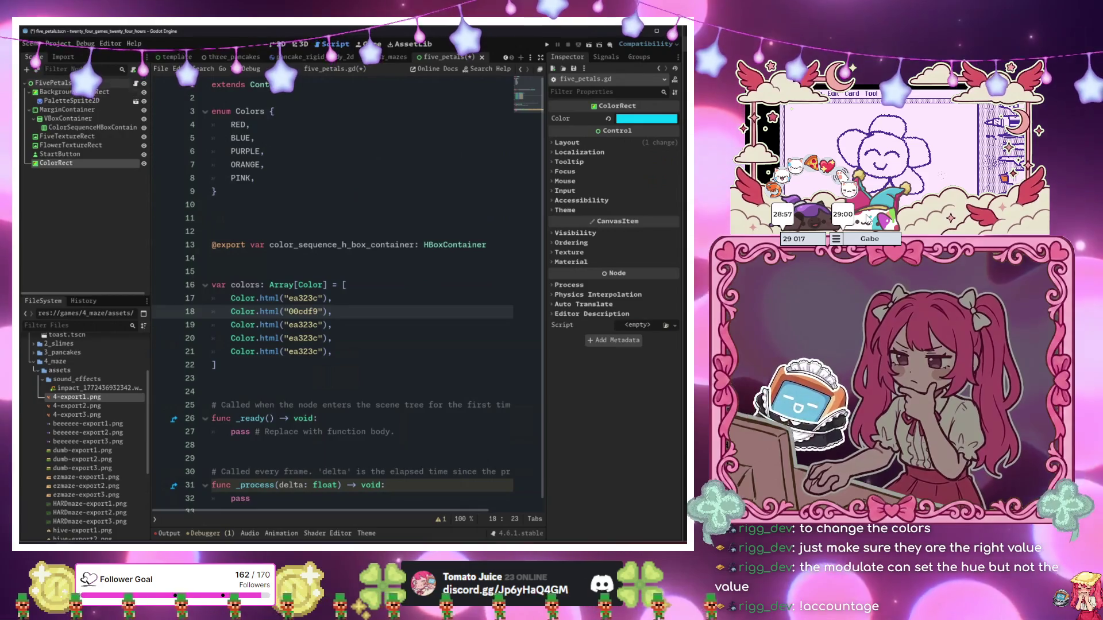
pyautogui.click(137, 85)
pyautogui.click(280, 45)
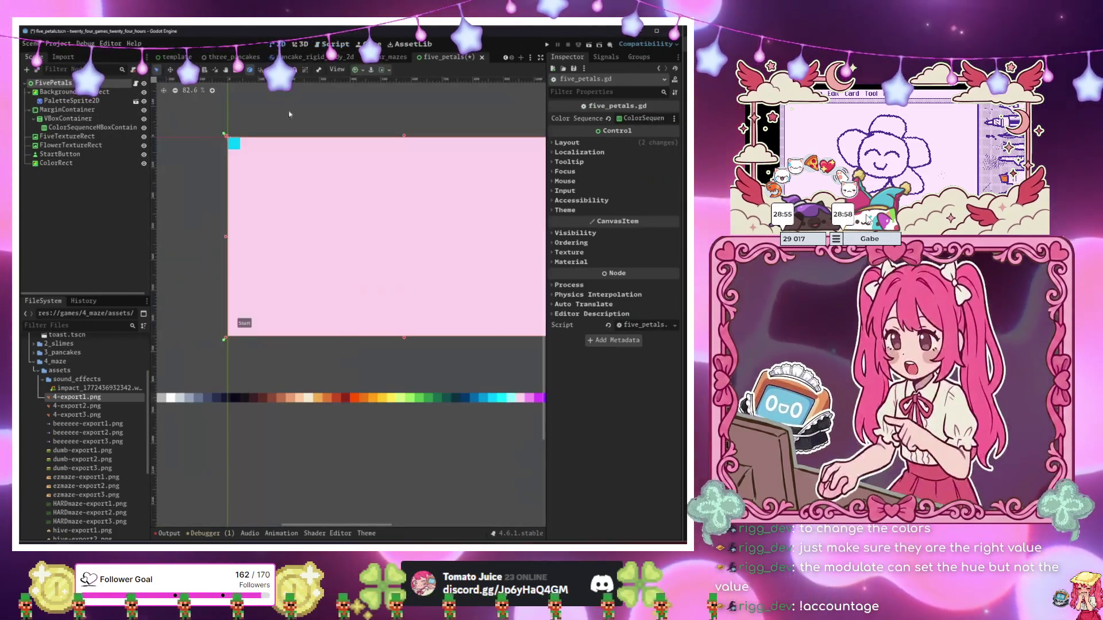
pyautogui.scroll(5, 399, 276)
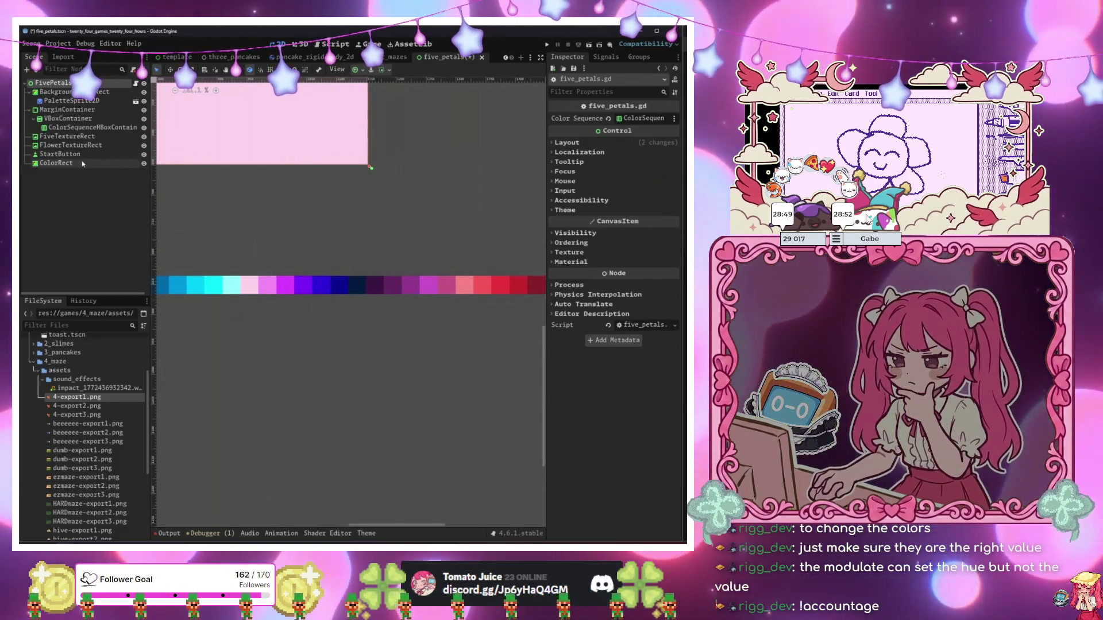
# Eyedrop the purple 93388f swatch and paste it as the third colour entry.
pyautogui.click(57, 163)
pyautogui.click(646, 119)
pyautogui.click(598, 228)
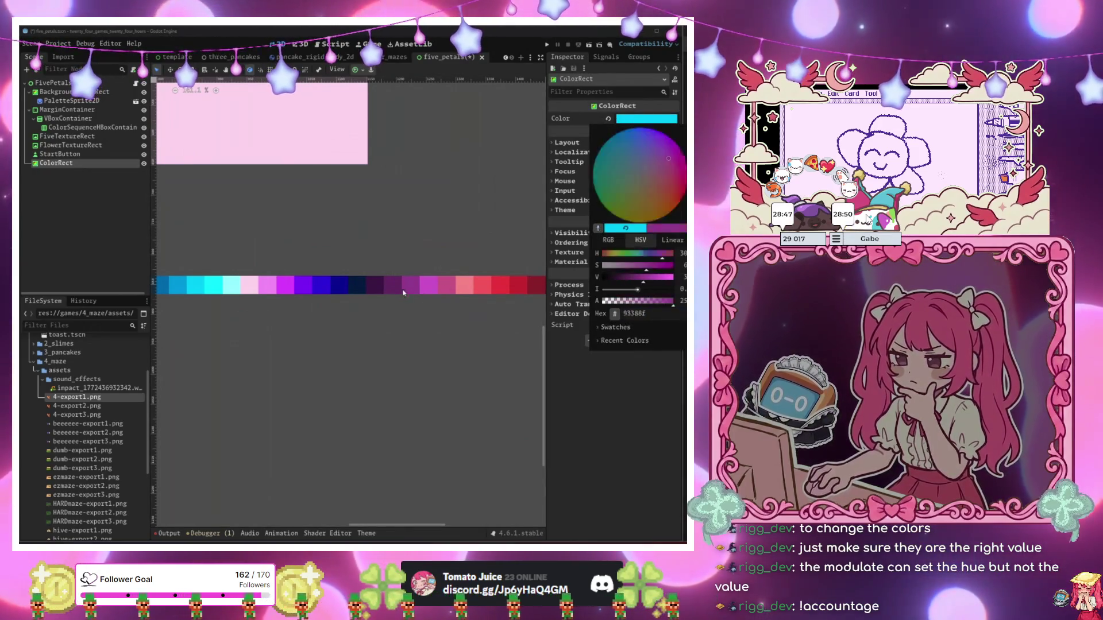
pyautogui.click(647, 314)
pyautogui.click(389, 233)
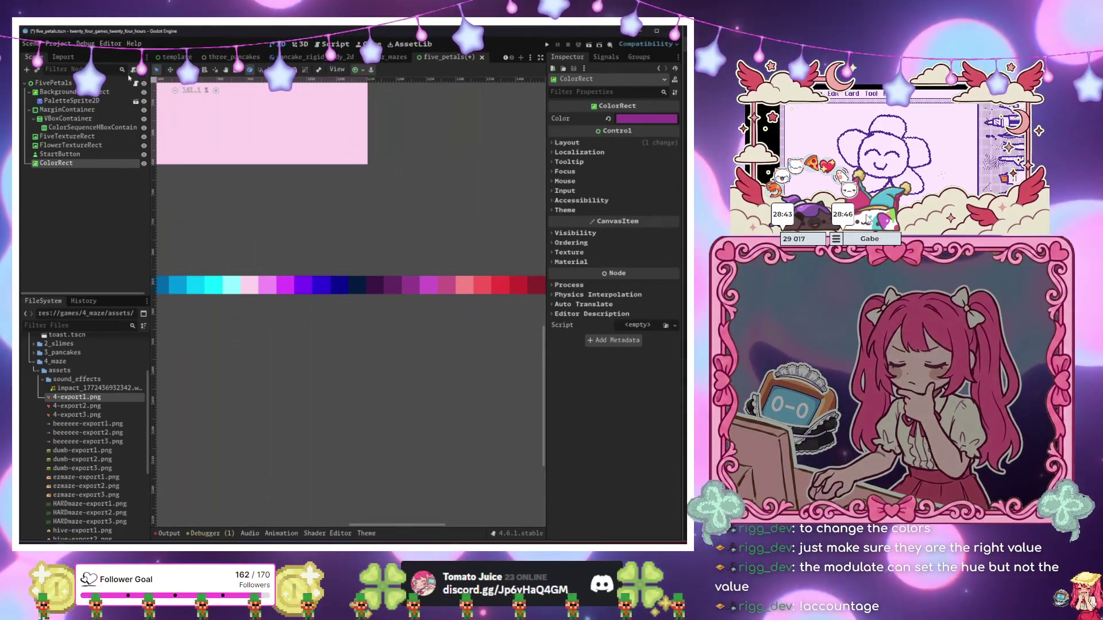
pyautogui.click(136, 83)
pyautogui.doubleClick(303, 324)
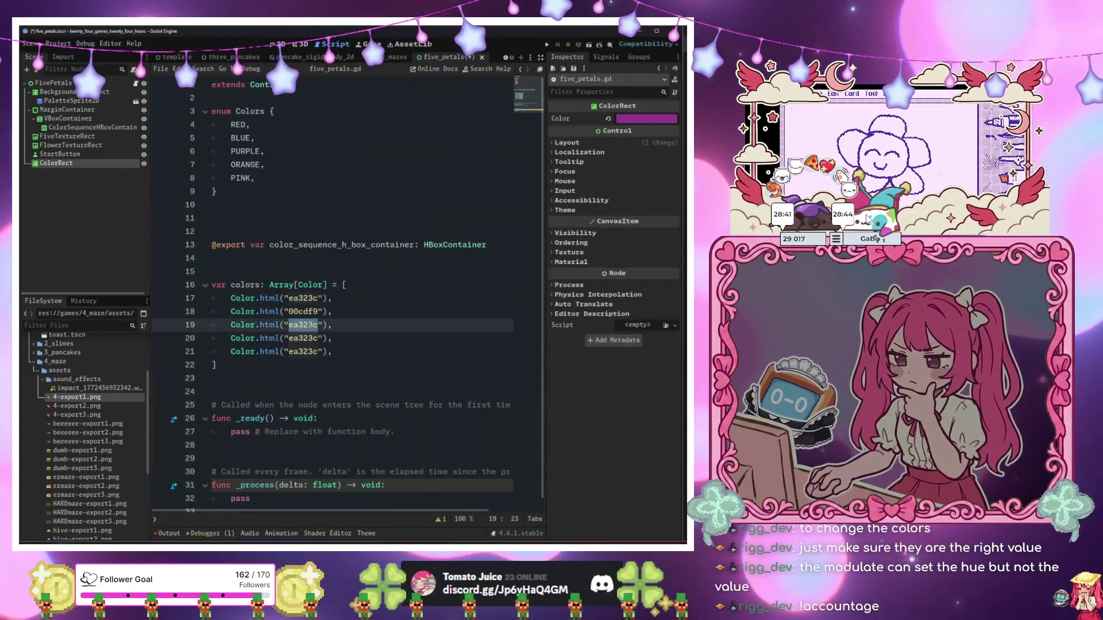
pyautogui.write('93388f')
pyautogui.click(340, 244)
# Eyedrop the orange ff5000 palette swatch into the ColorRect colour.
pyautogui.click(136, 84)
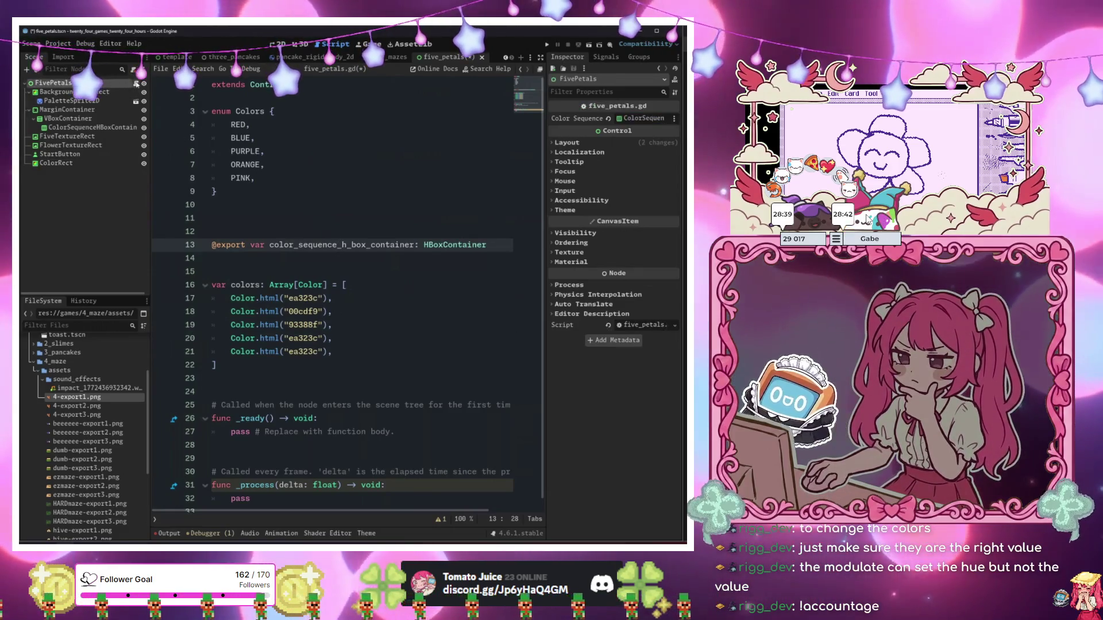
pyautogui.click(281, 45)
pyautogui.scroll(2, 407, 262)
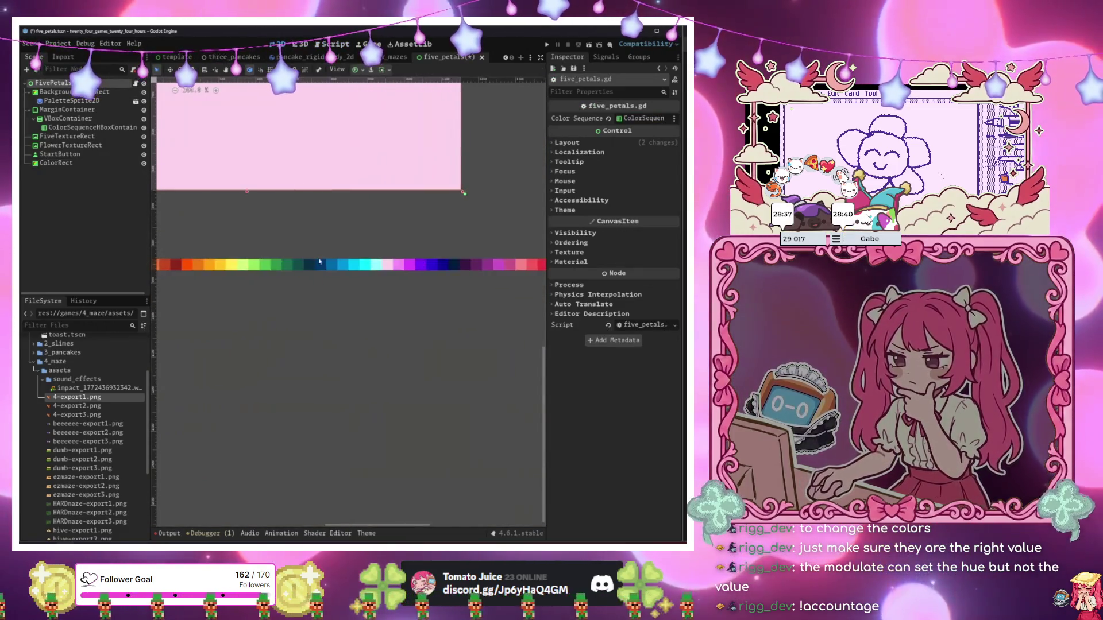
pyautogui.scroll(2, 357, 269)
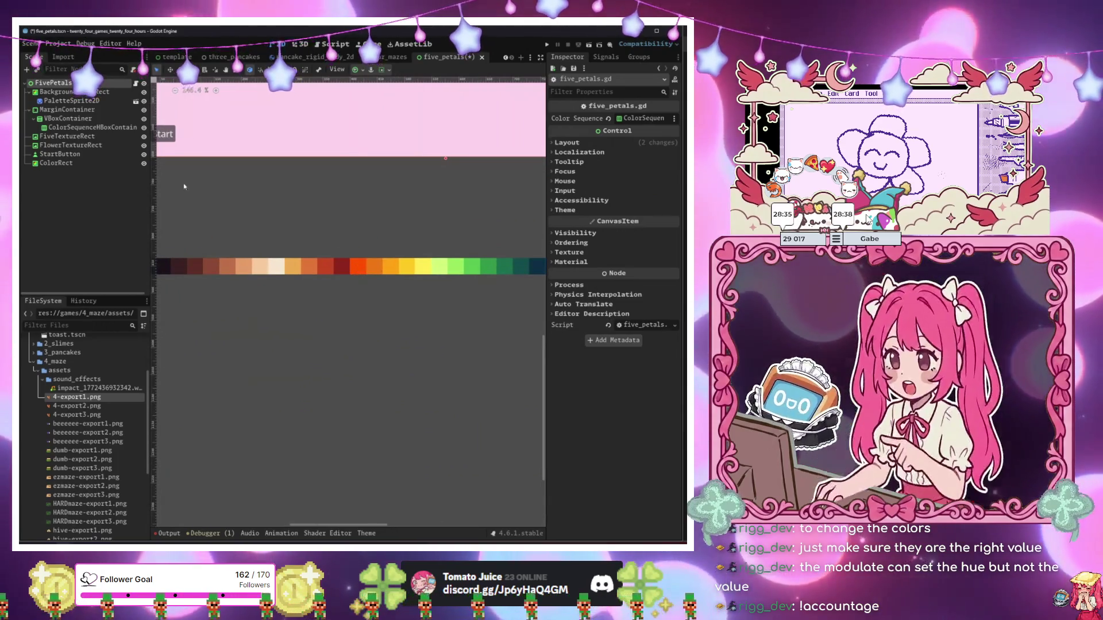
pyautogui.click(55, 163)
pyautogui.click(646, 119)
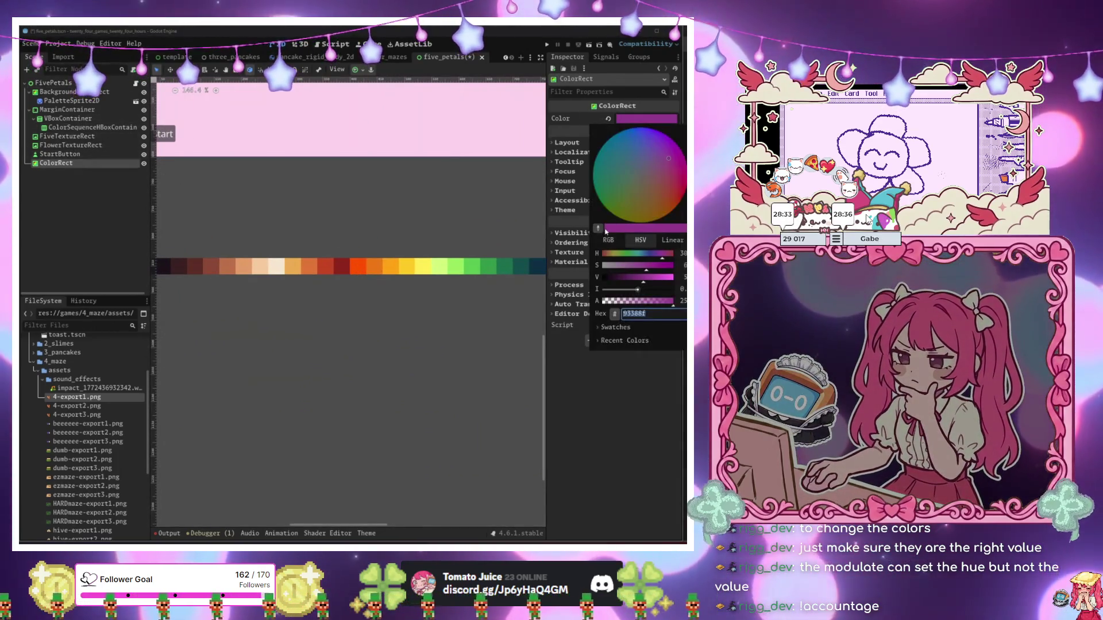
pyautogui.click(599, 229)
pyautogui.click(359, 271)
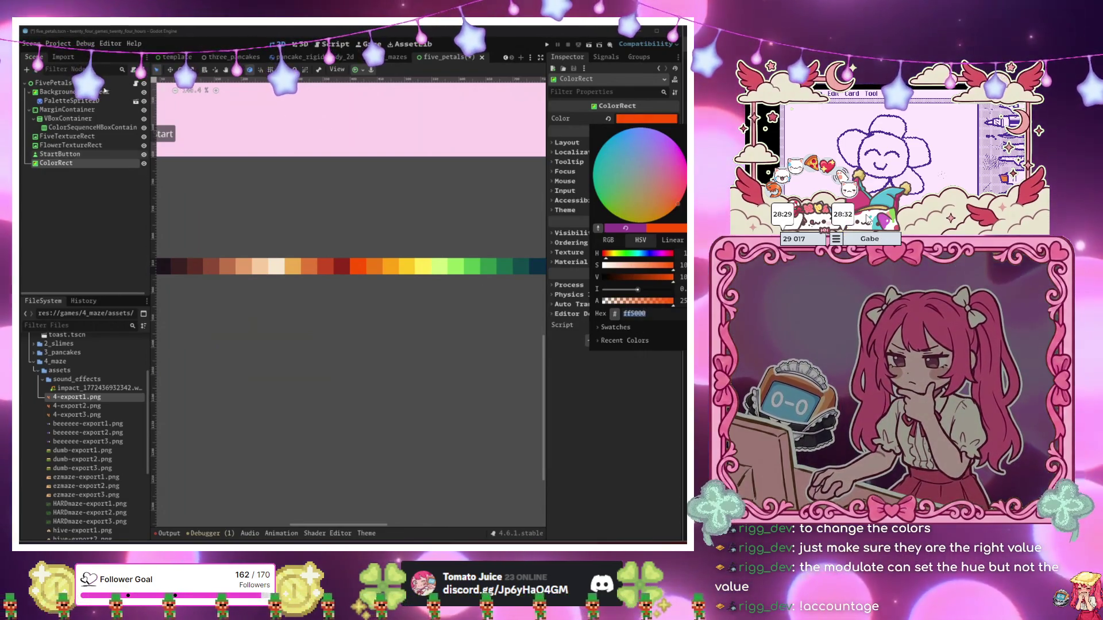
pyautogui.click(336, 44)
# Replace the fourth colour's hex on line 20 with ff5000.
pyautogui.click(335, 44)
pyautogui.click(270, 191)
pyautogui.doubleClick(302, 338)
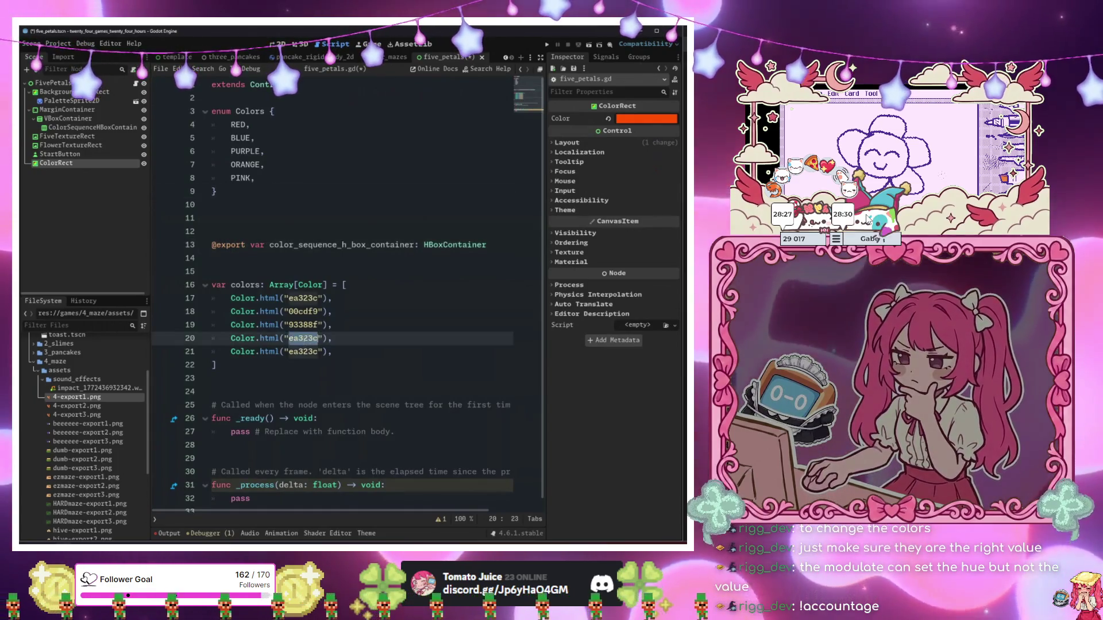
pyautogui.write('ff5000')
pyautogui.click(332, 311)
pyautogui.click(68, 118)
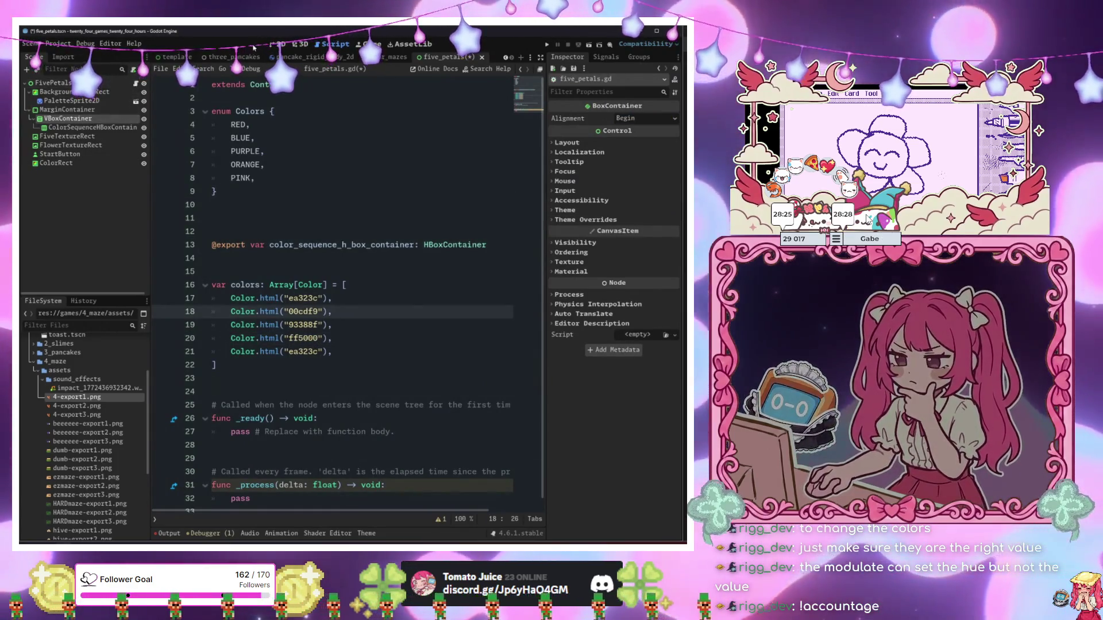
pyautogui.click(278, 44)
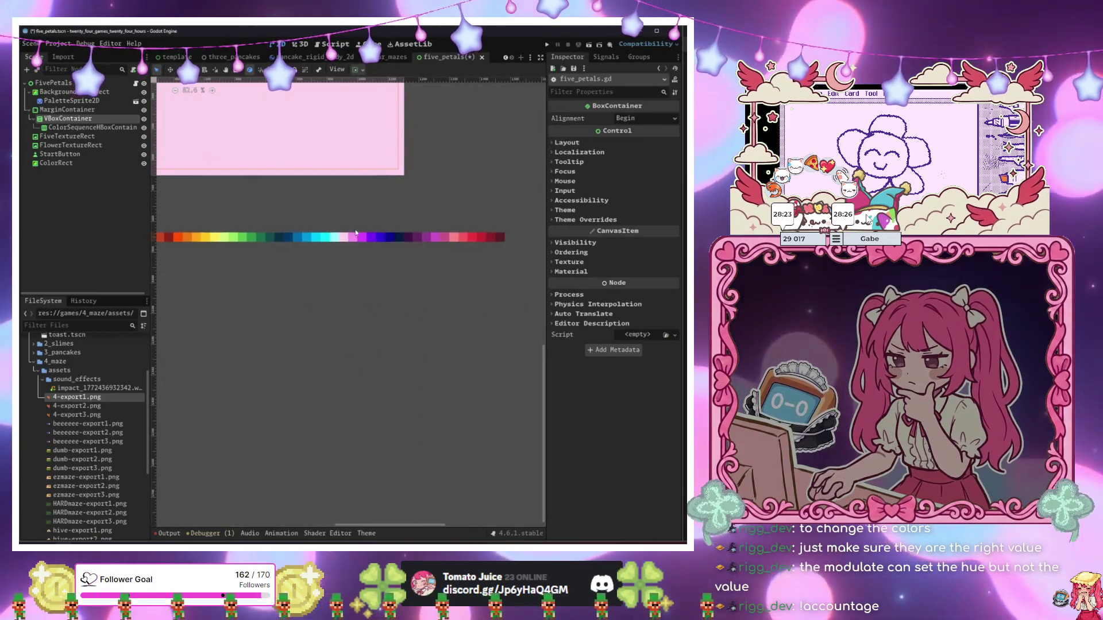
# Select the ColorRect node and bring up its colour picker.
pyautogui.scroll(5, 345, 236)
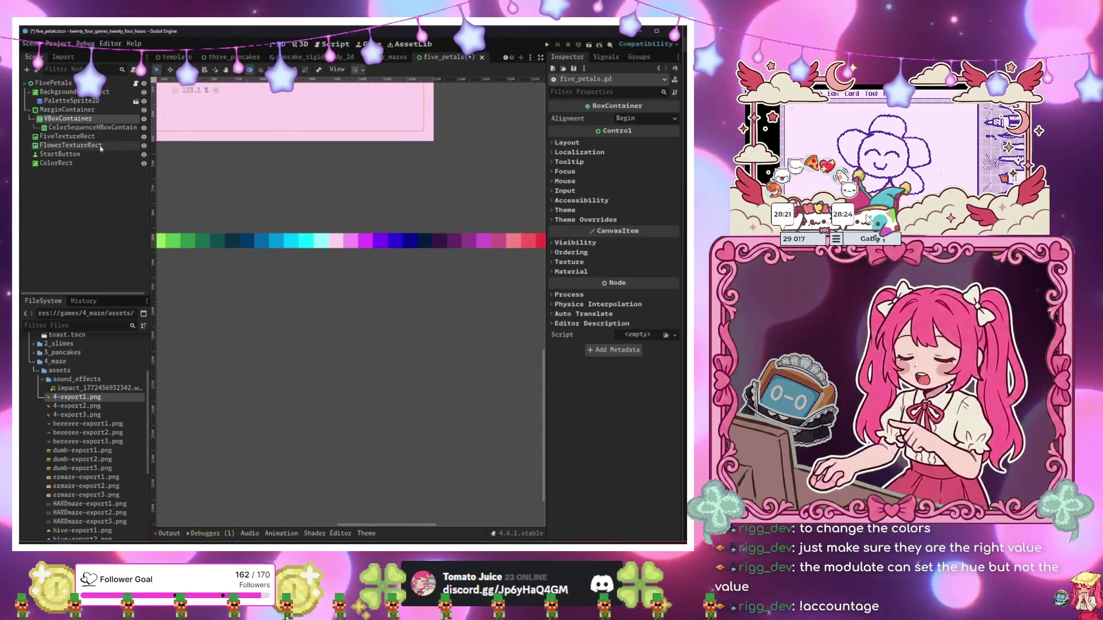
pyautogui.click(353, 244)
pyautogui.click(368, 246)
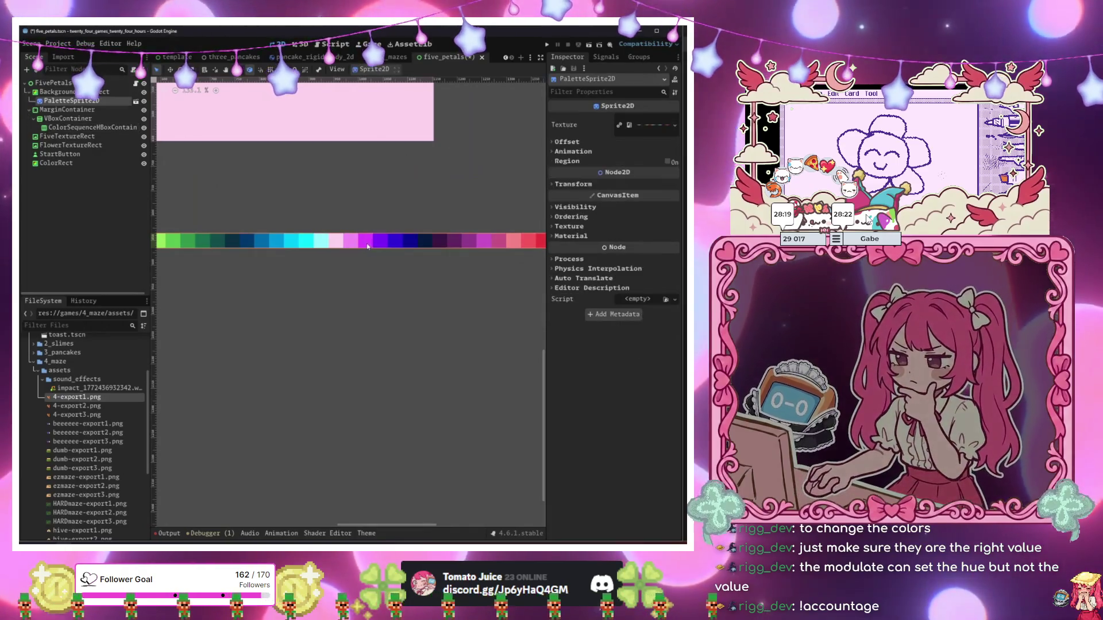
pyautogui.click(56, 163)
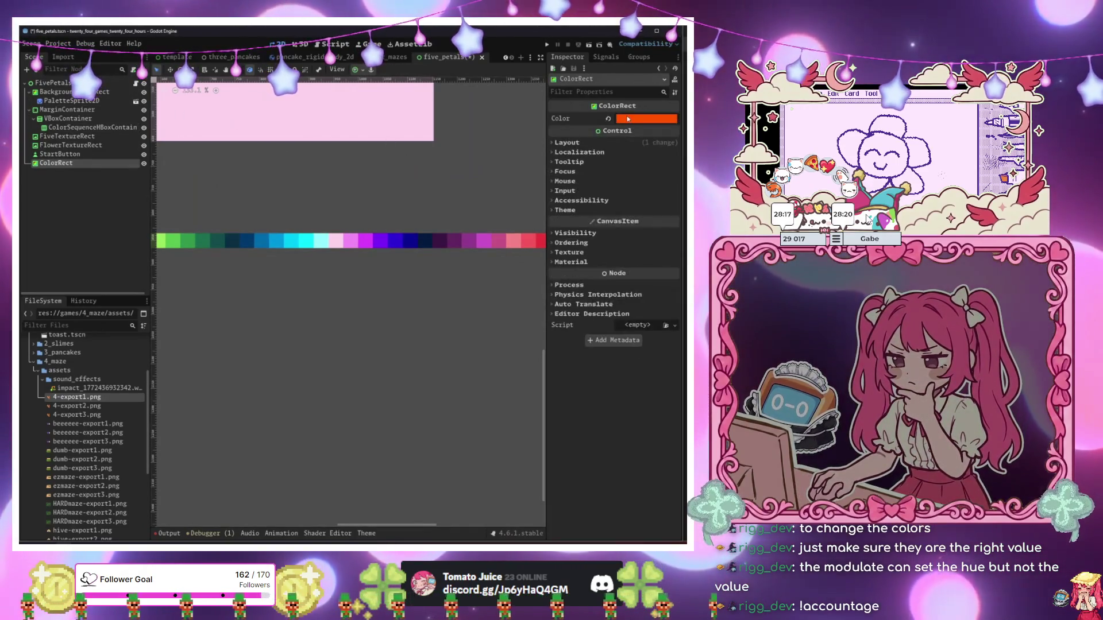
pyautogui.click(646, 119)
# Eyedrop the pink f389f5 and purple db3ffd swatches from the palette strip.
pyautogui.click(597, 229)
pyautogui.click(355, 243)
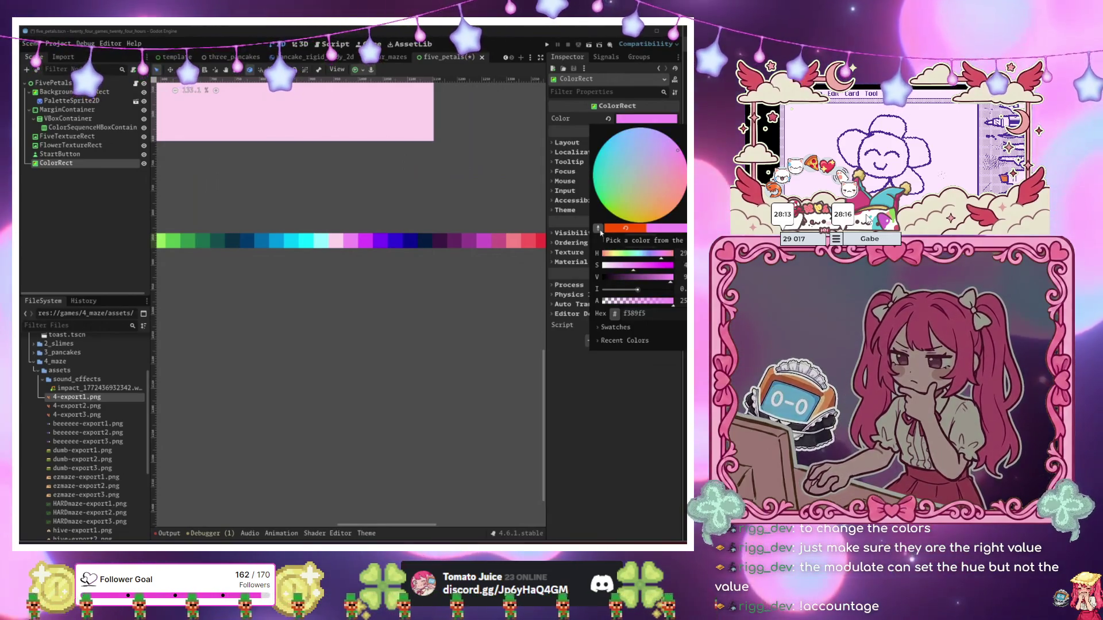
pyautogui.click(598, 228)
pyautogui.click(373, 241)
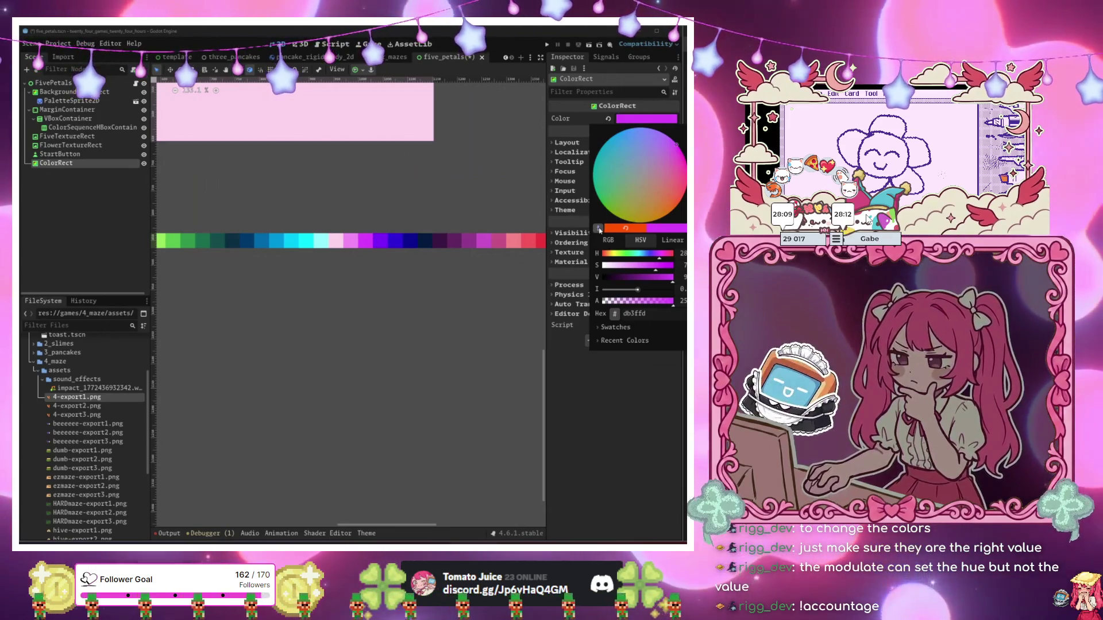
pyautogui.click(599, 230)
pyautogui.click(353, 244)
pyautogui.click(598, 229)
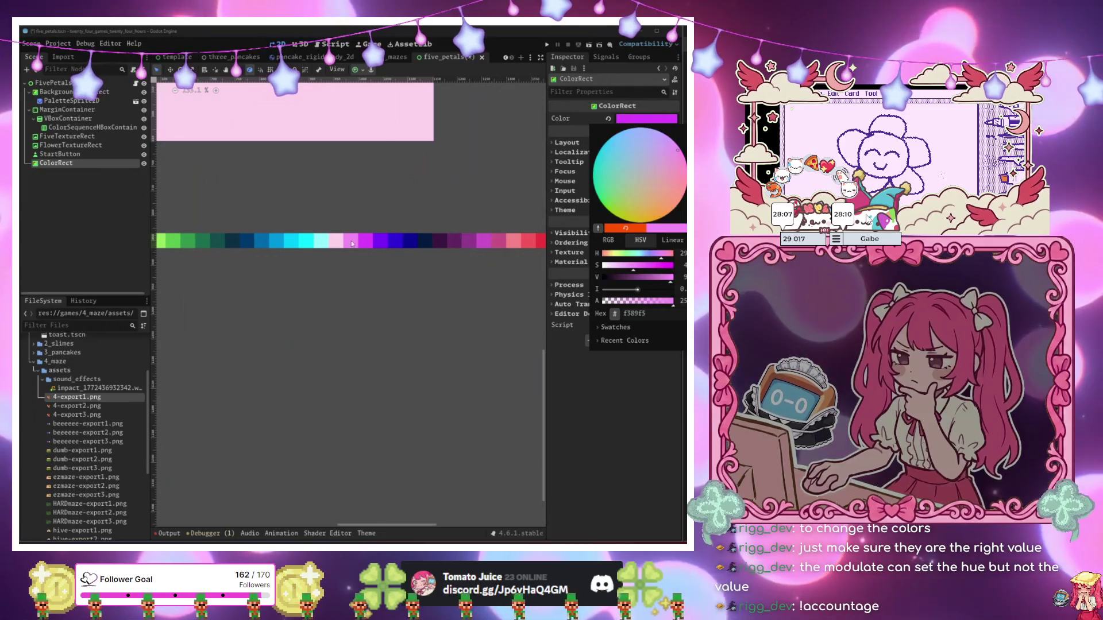
pyautogui.click(363, 243)
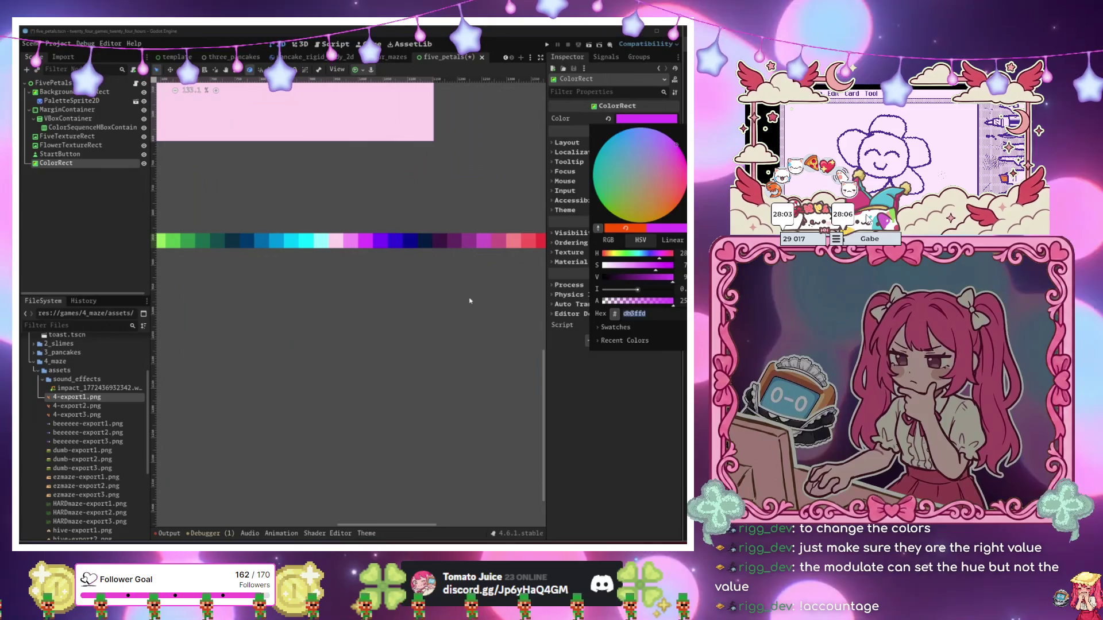
pyautogui.click(198, 120)
# In five_petals.gd, replace line 21's ea323c with purple db3ffd.
pyautogui.click(138, 83)
pyautogui.click(383, 350)
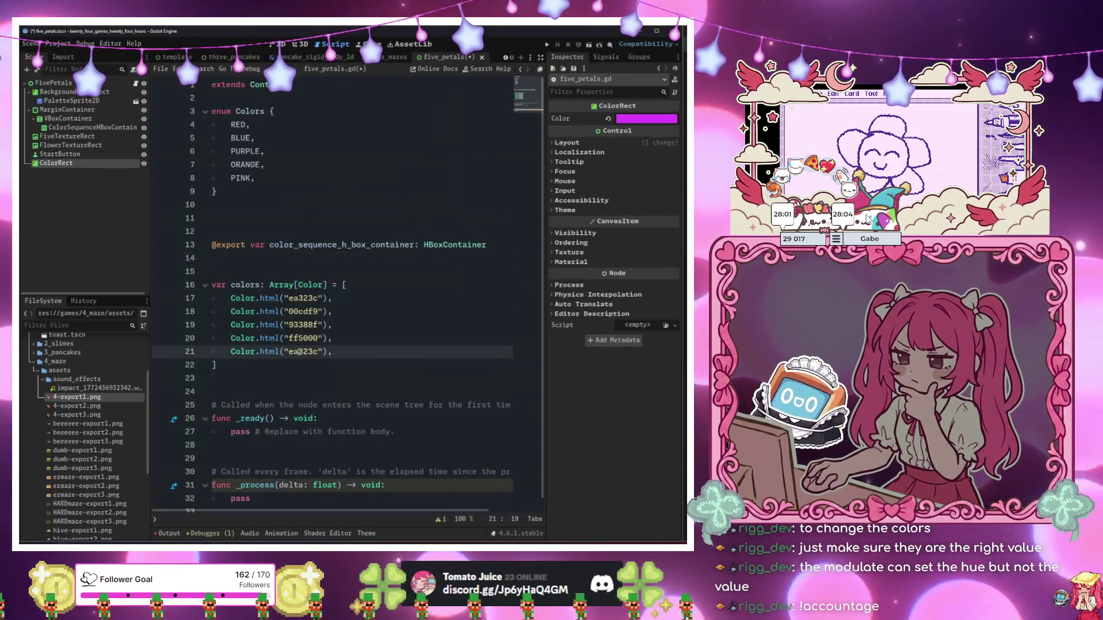
pyautogui.press('Up')
pyautogui.press('Up')
pyautogui.press('Up')
pyautogui.press('Down')
pyautogui.press('Down')
pyautogui.press('Down')
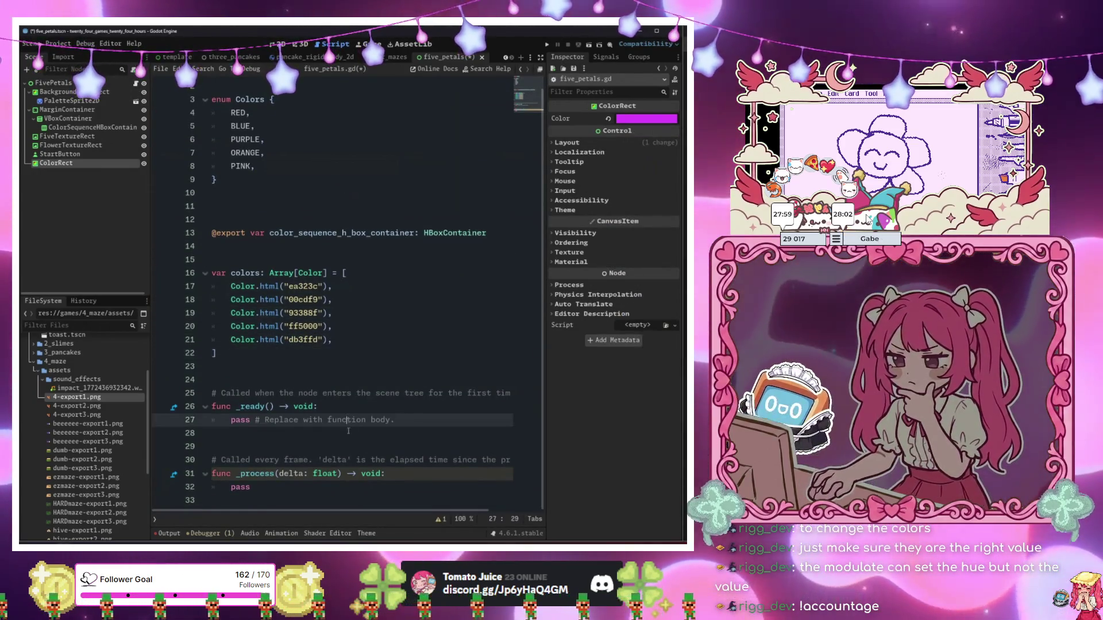
pyautogui.press('Up')
pyautogui.press('Up')
pyautogui.press('Up')
pyautogui.press('Down')
pyautogui.press('Down')
pyautogui.press('Down')
pyautogui.press('Return')
pyautogui.press('Return')
pyautogui.press('Return')
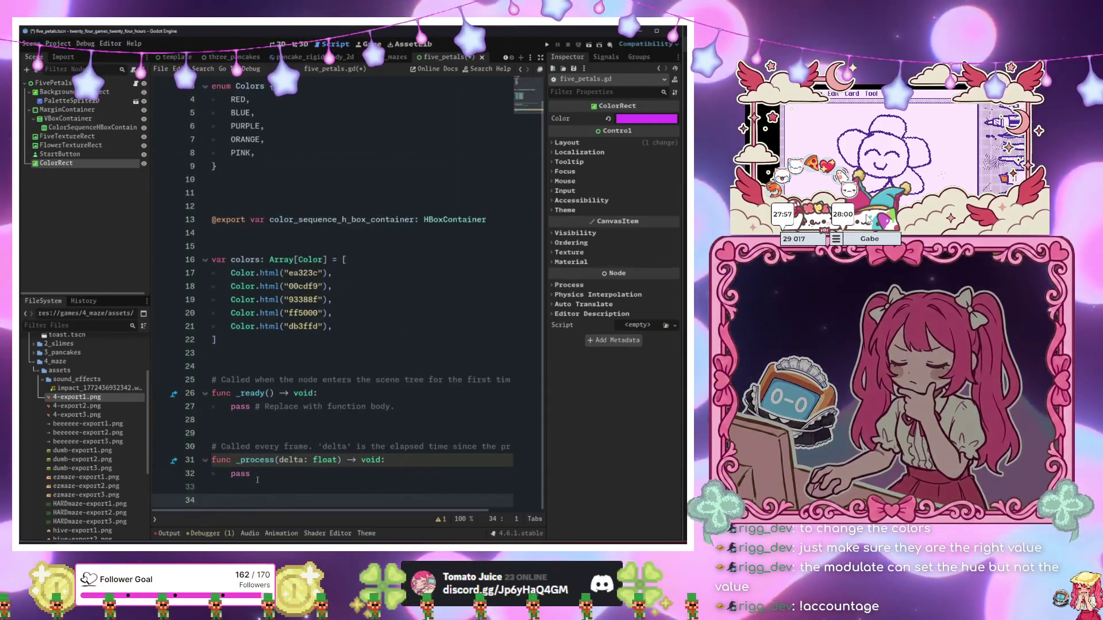
pyautogui.click(351, 265)
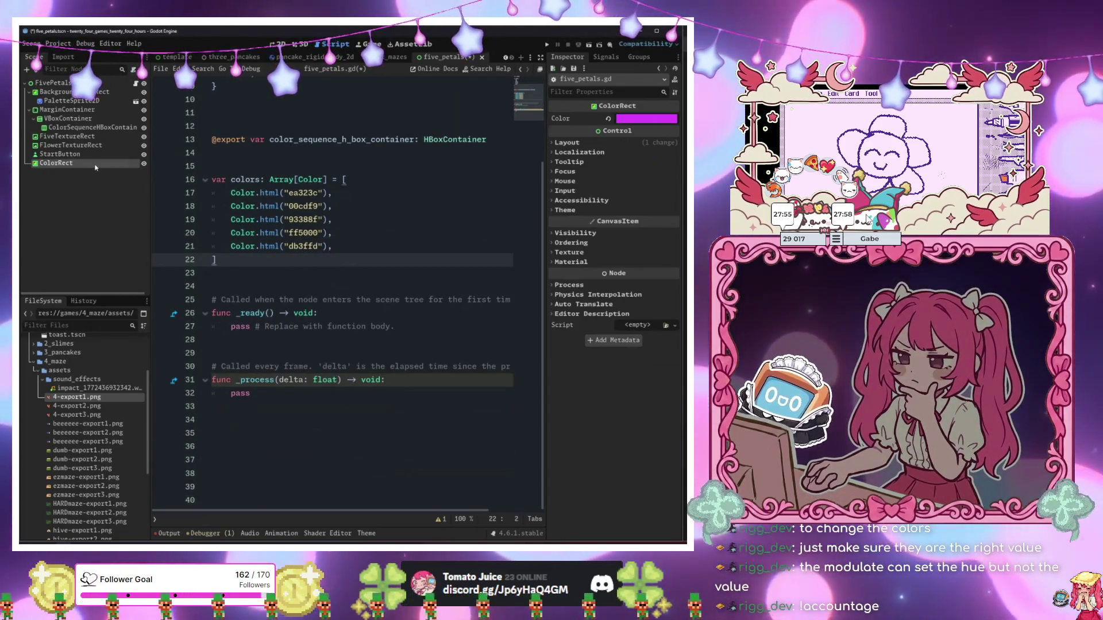
# Delete the ColorRect node from the FivePetals scene.
pyautogui.click(57, 163)
pyautogui.press('Delete')
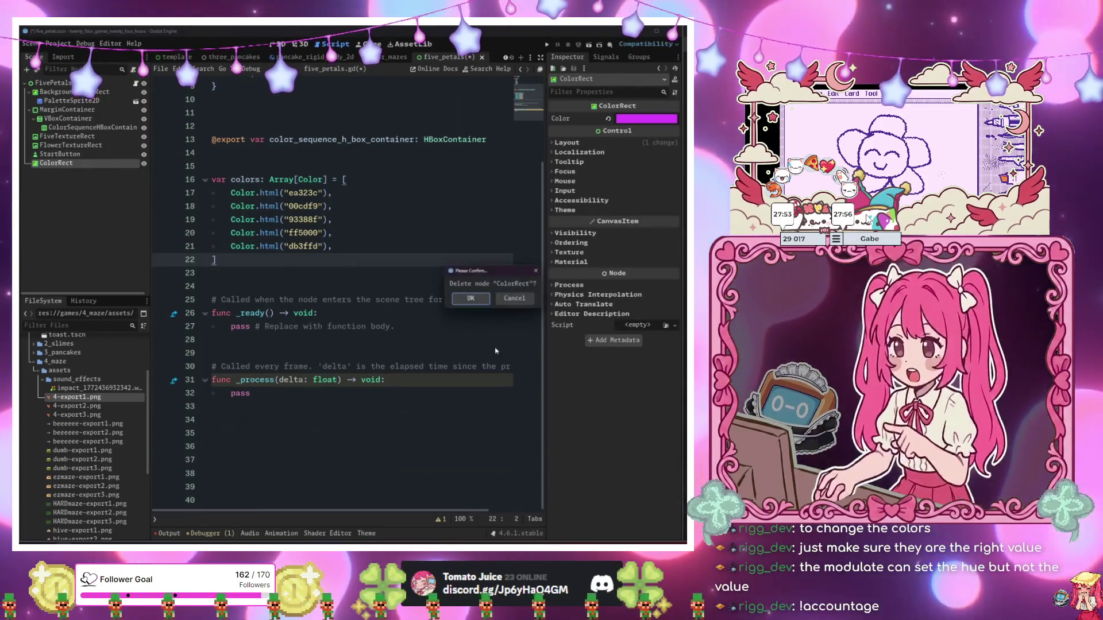
pyautogui.click(472, 299)
pyautogui.click(356, 422)
pyautogui.press('Return')
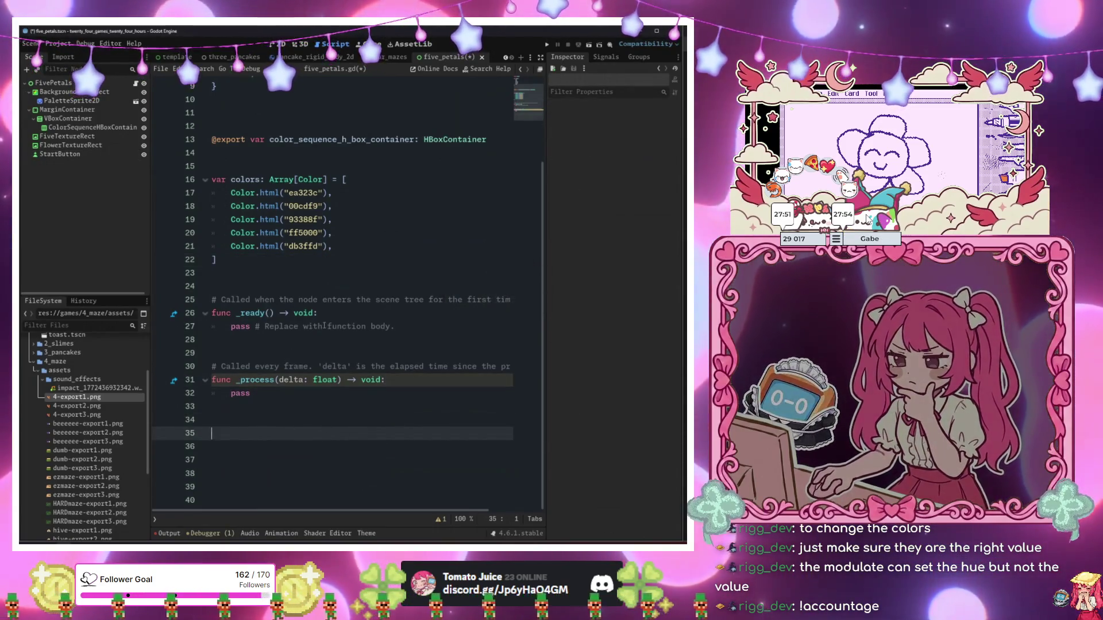
pyautogui.hotkey('ctrl', 'z')
# Add an AudioStreamPlayer child node under the FivePetals root.
pyautogui.click(67, 83)
pyautogui.hotkey('ctrl', 'a')
pyautogui.write('AUDIOS')
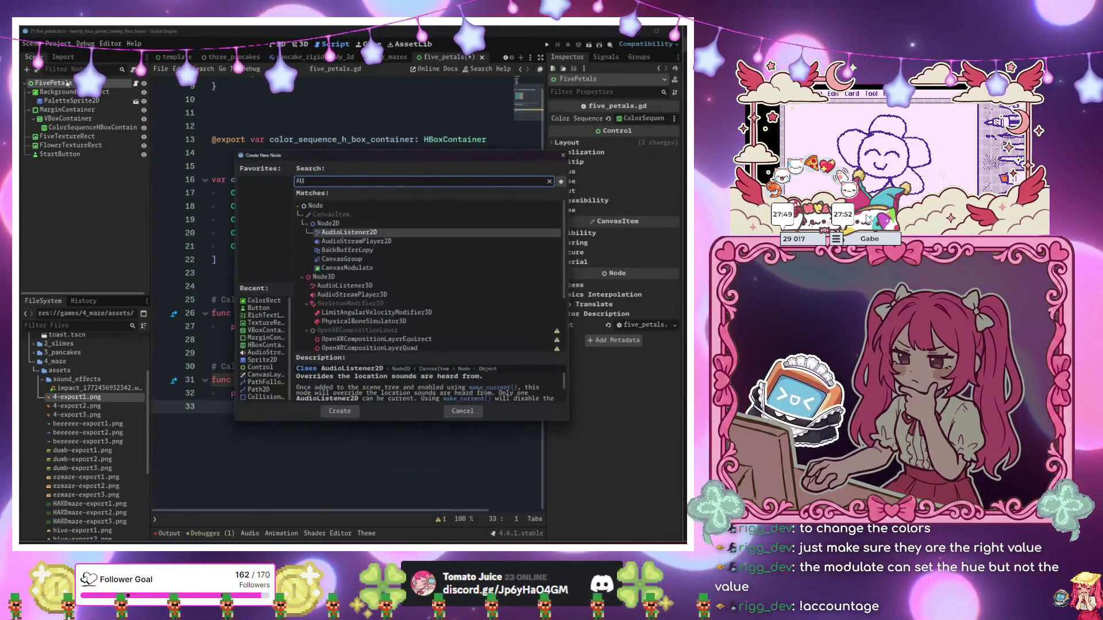
pyautogui.press('Return')
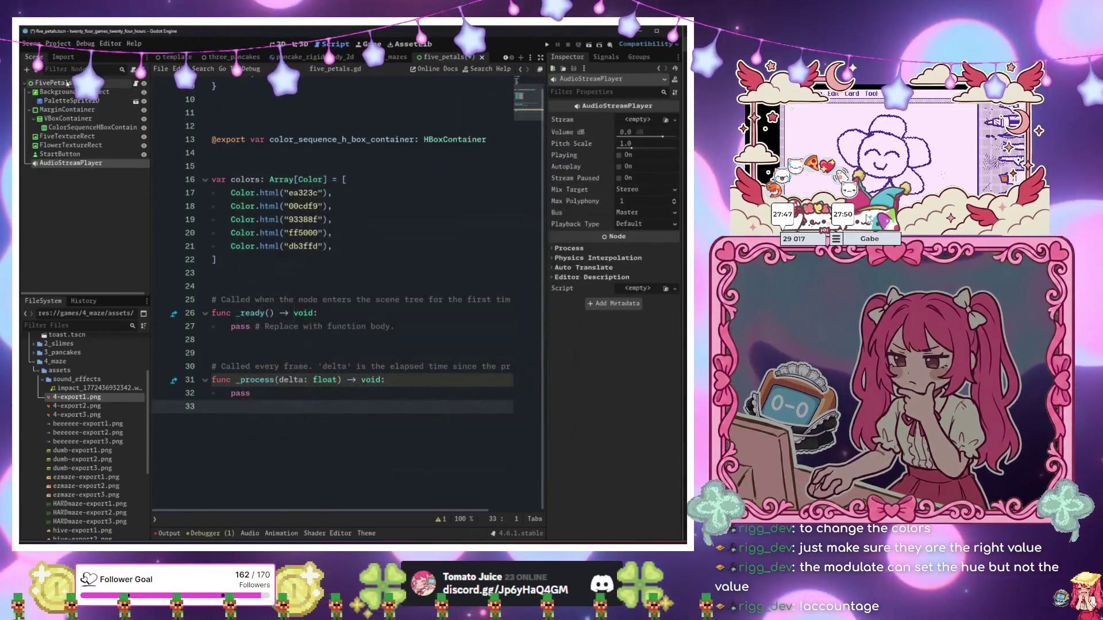
pyautogui.click(321, 415)
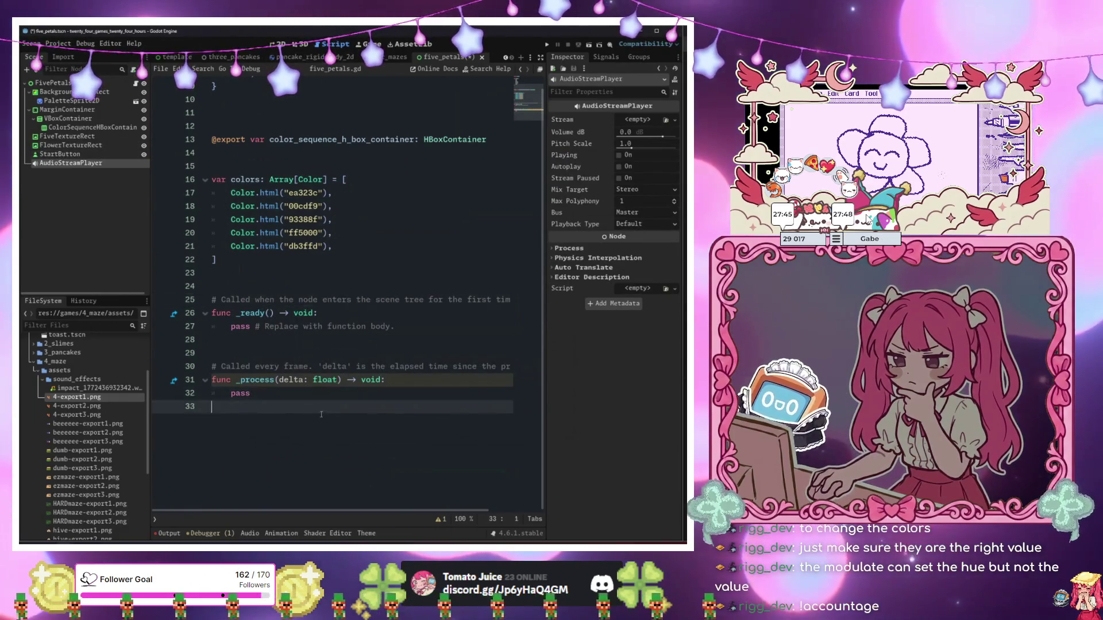
pyautogui.press('Return')
pyautogui.press('Return')
pyautogui.press('Return')
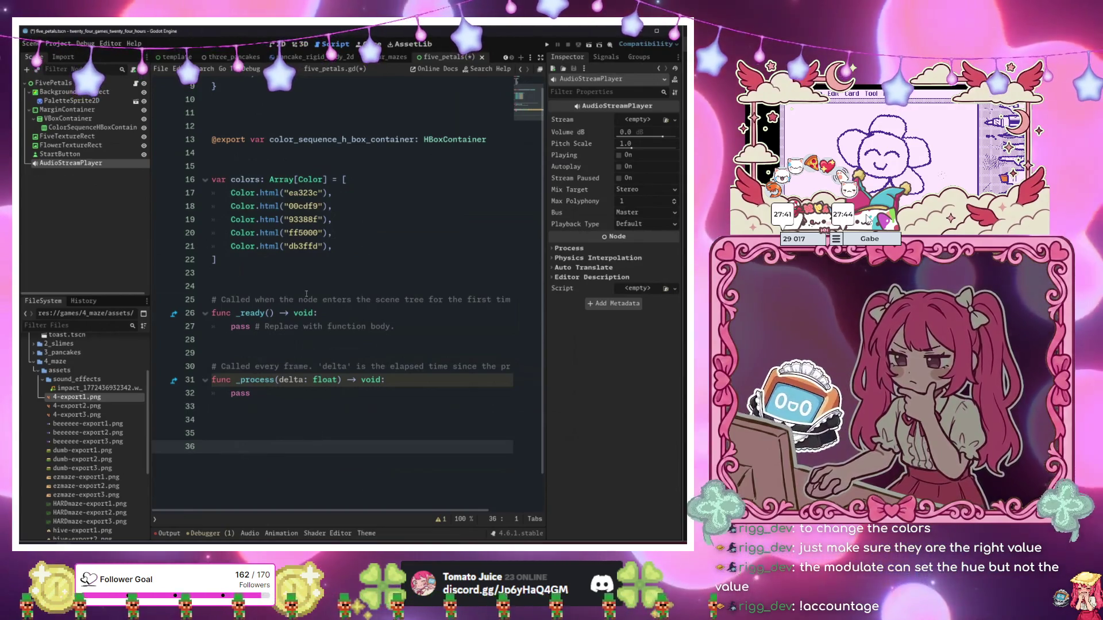
# In the FileSystem dock, collapse 4_maze and expand the 5_pedals folder.
pyautogui.scroll(1, 49, 406)
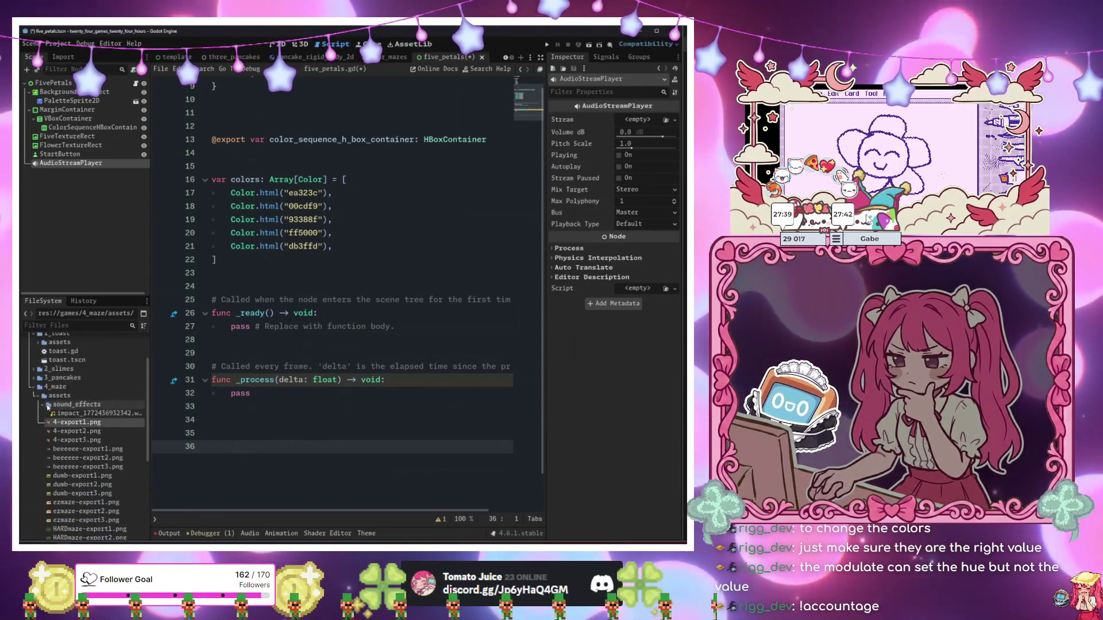
pyautogui.scroll(2, 46, 414)
pyautogui.click(36, 440)
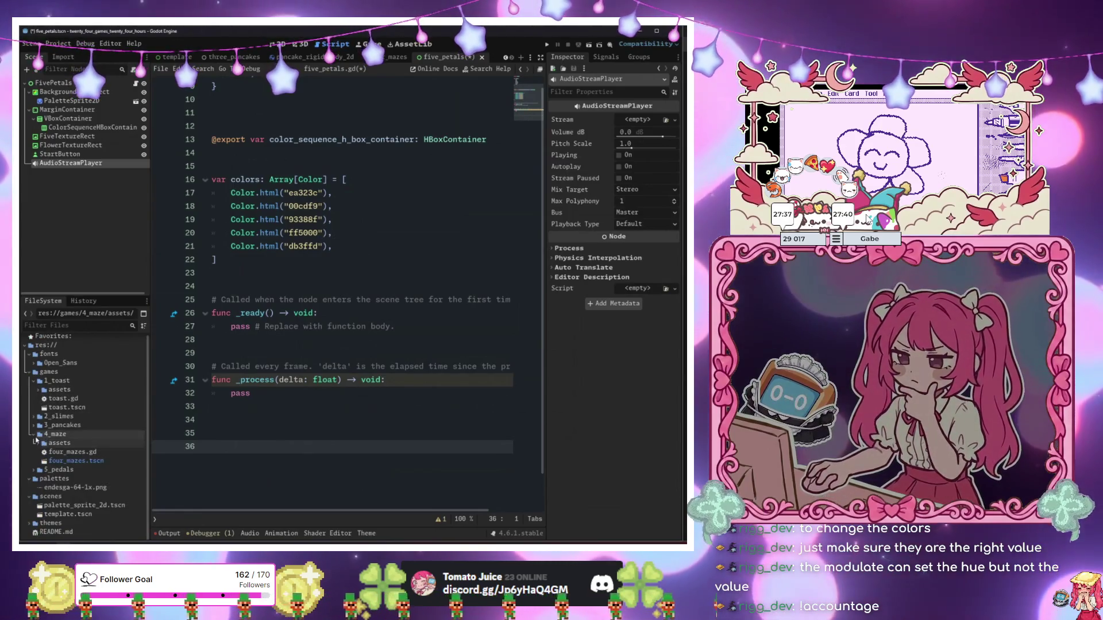
pyautogui.click(35, 435)
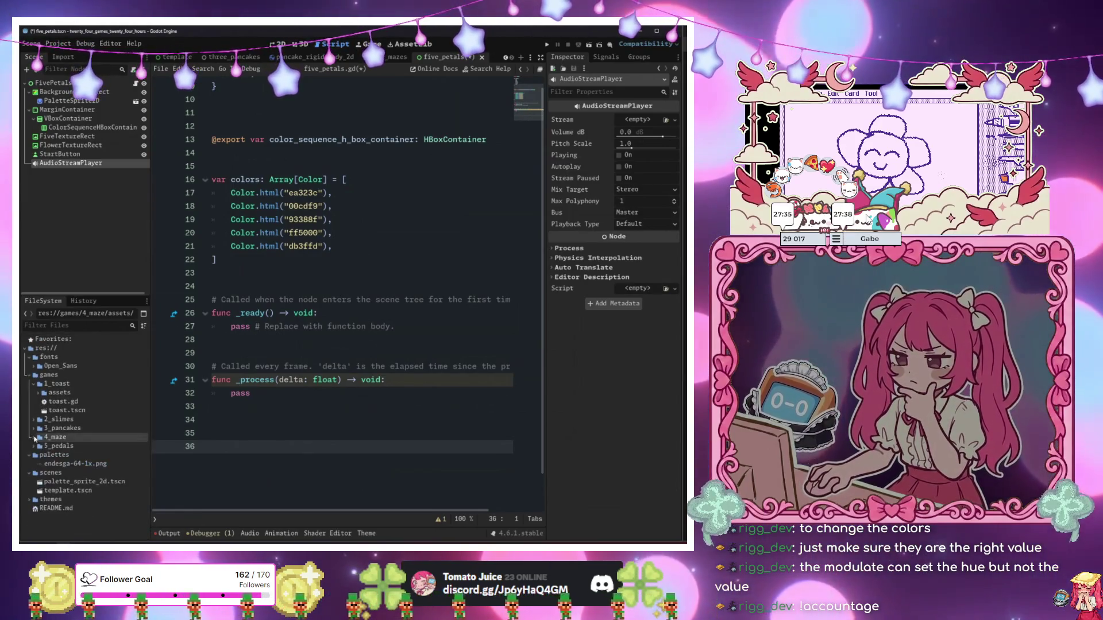
pyautogui.click(37, 446)
pyautogui.press('Up')
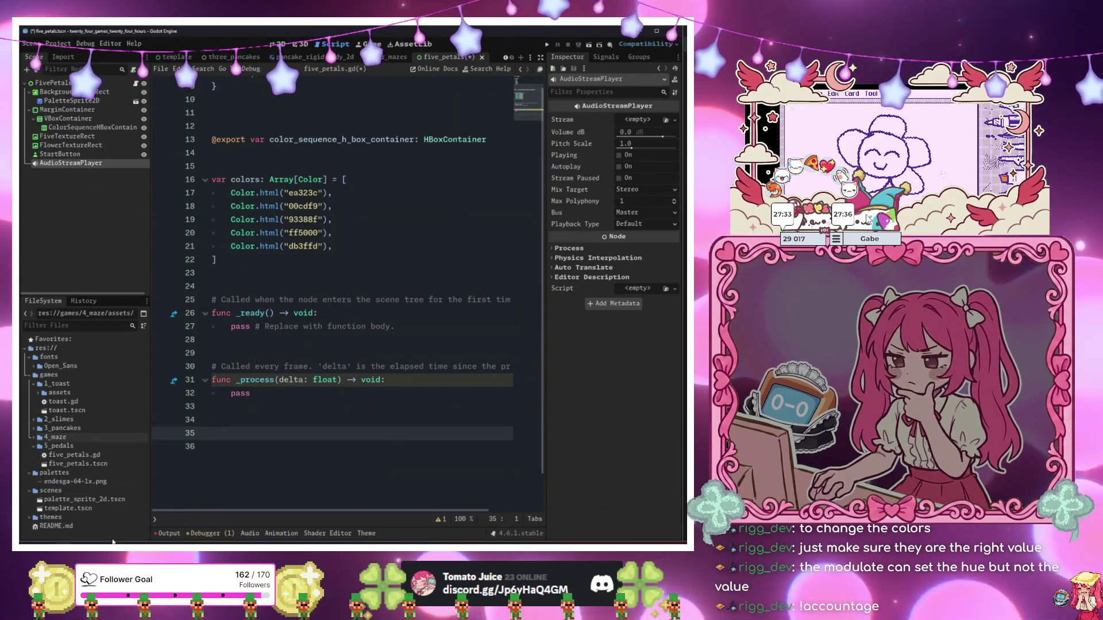
pyautogui.hotkey('alt', 'Tab')
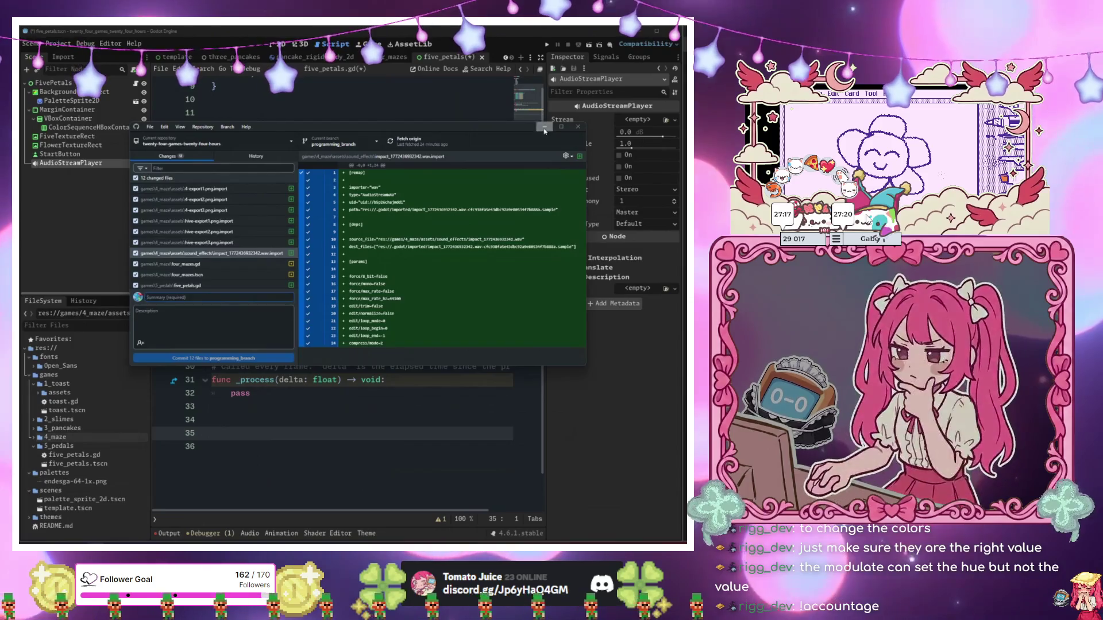
# Minimize GitHub Desktop to return to Godot and save five_petals.gd.
pyautogui.click(544, 129)
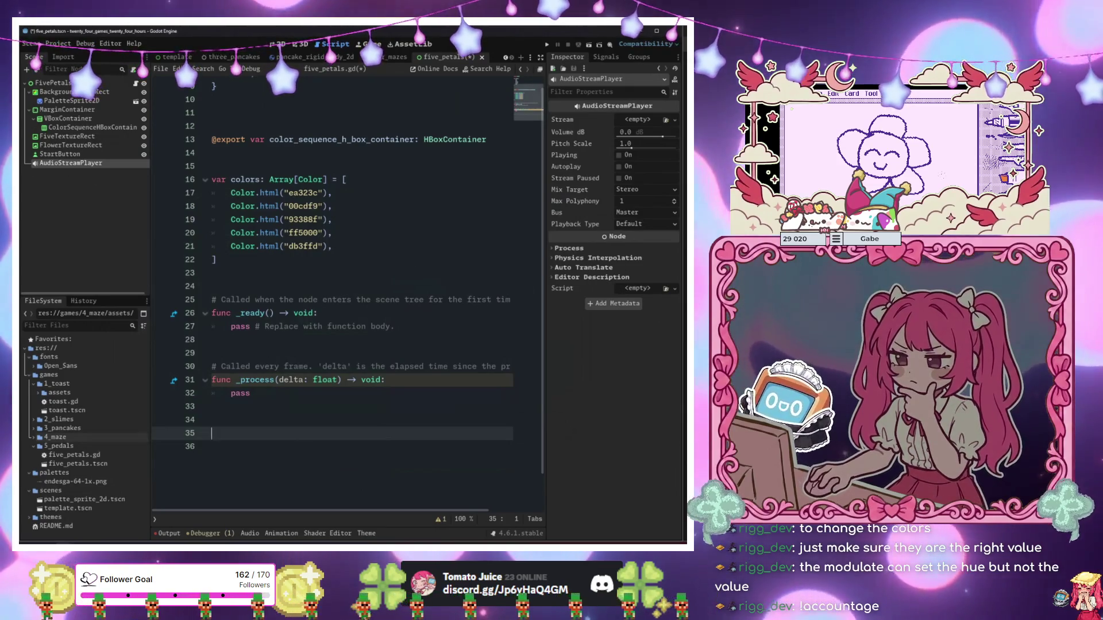
pyautogui.hotkey('ctrl', 's')
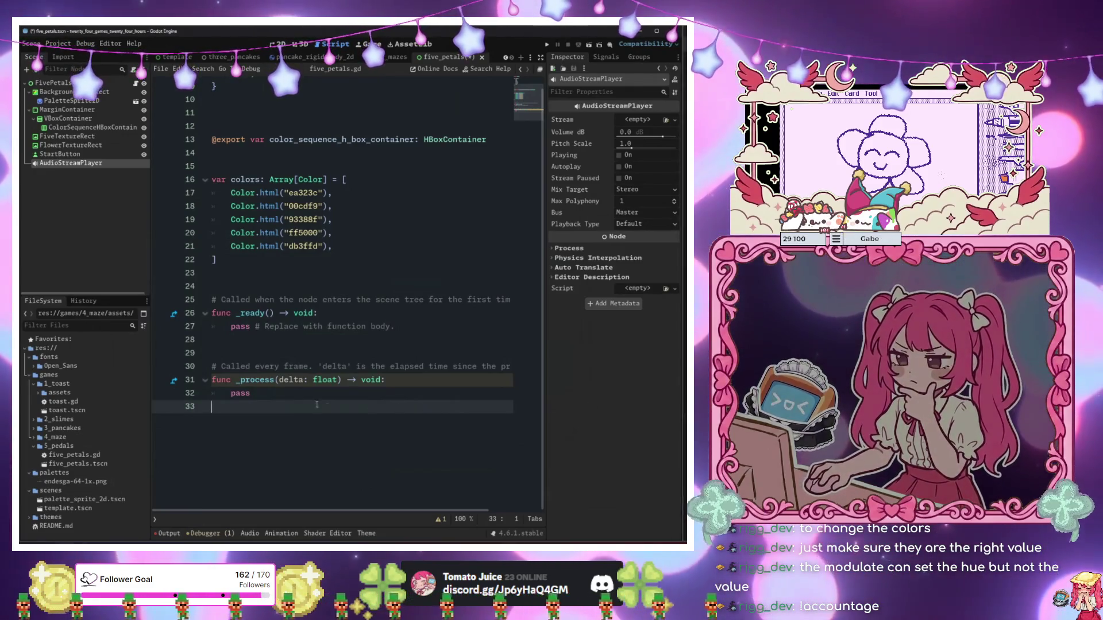
# Look over the colors entries in the script, then select the FivePetals root node.
pyautogui.press('Left')
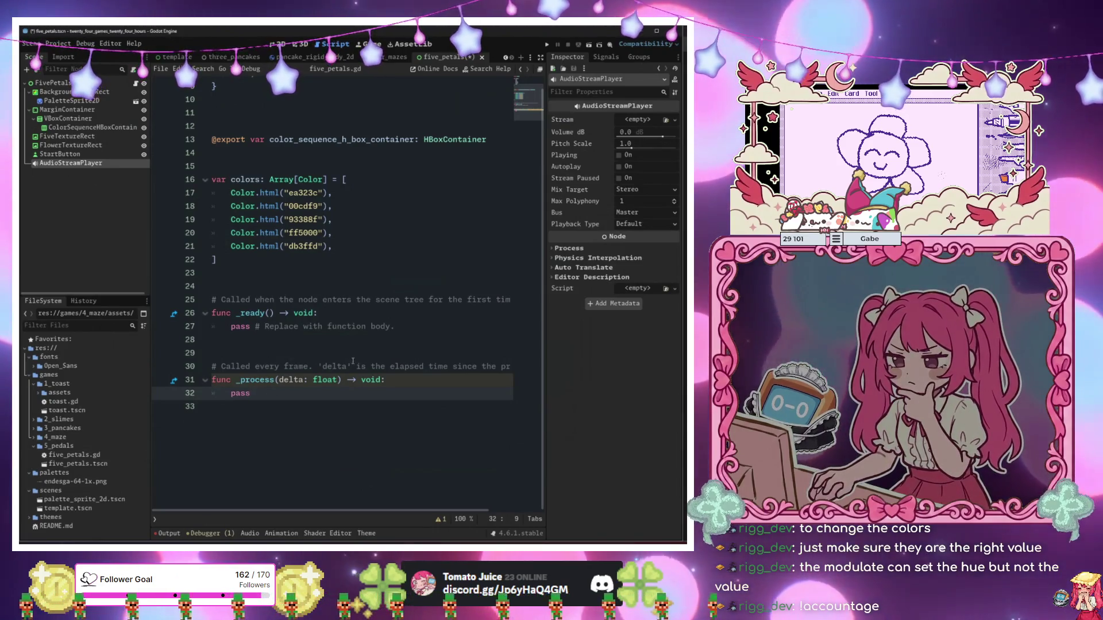
pyautogui.press('Down')
pyautogui.scroll(3, 348, 356)
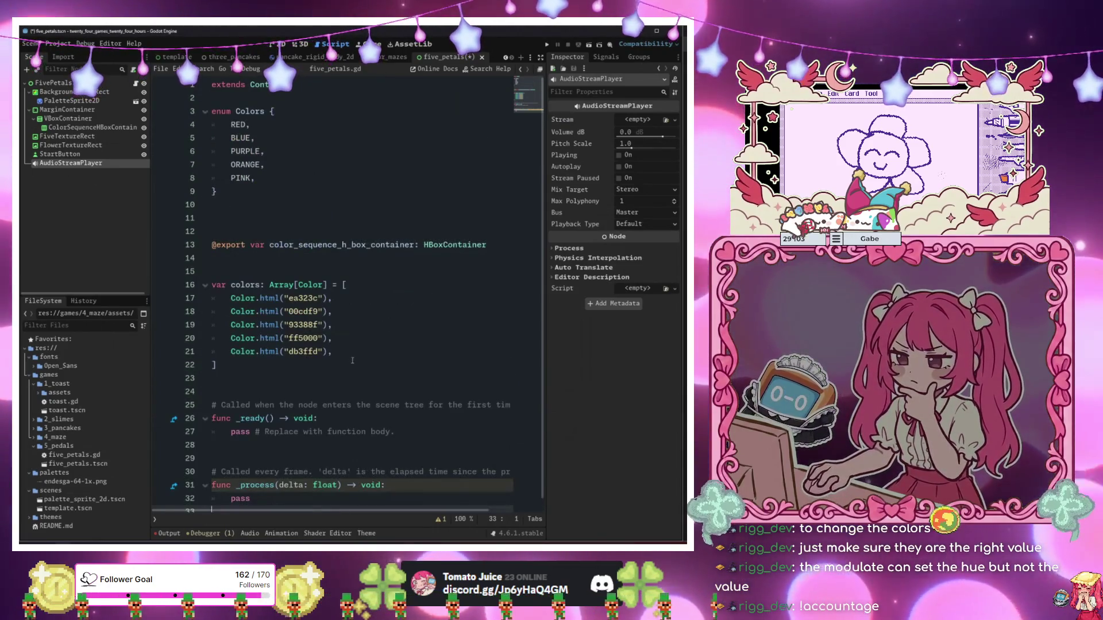
pyautogui.click(347, 356)
pyautogui.press('Up')
pyautogui.press('Up')
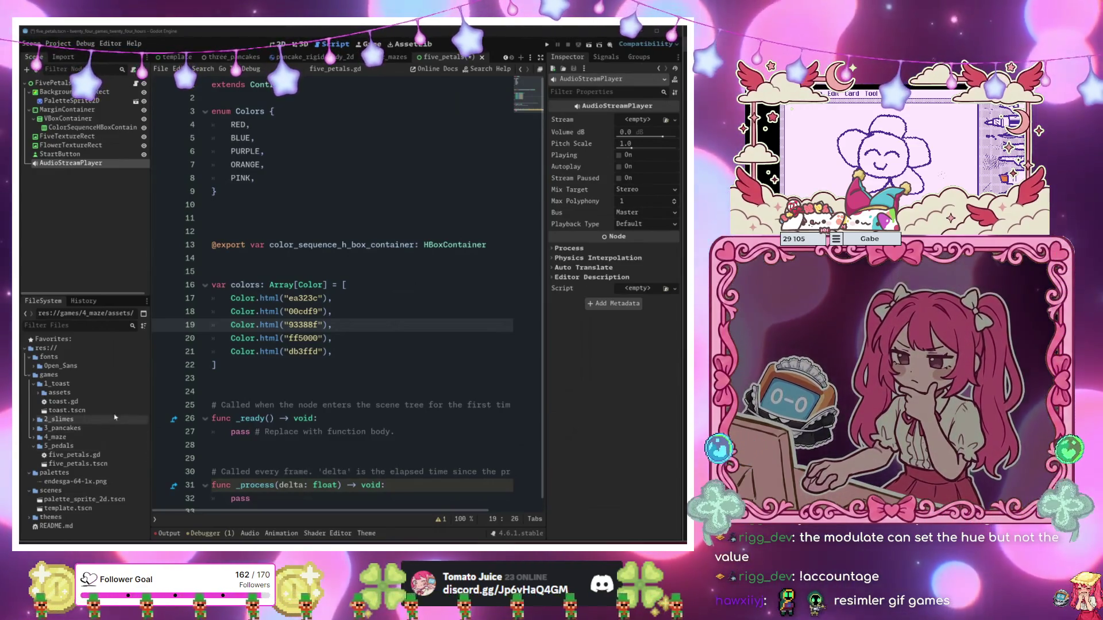
pyautogui.press('Down')
pyautogui.press('Down')
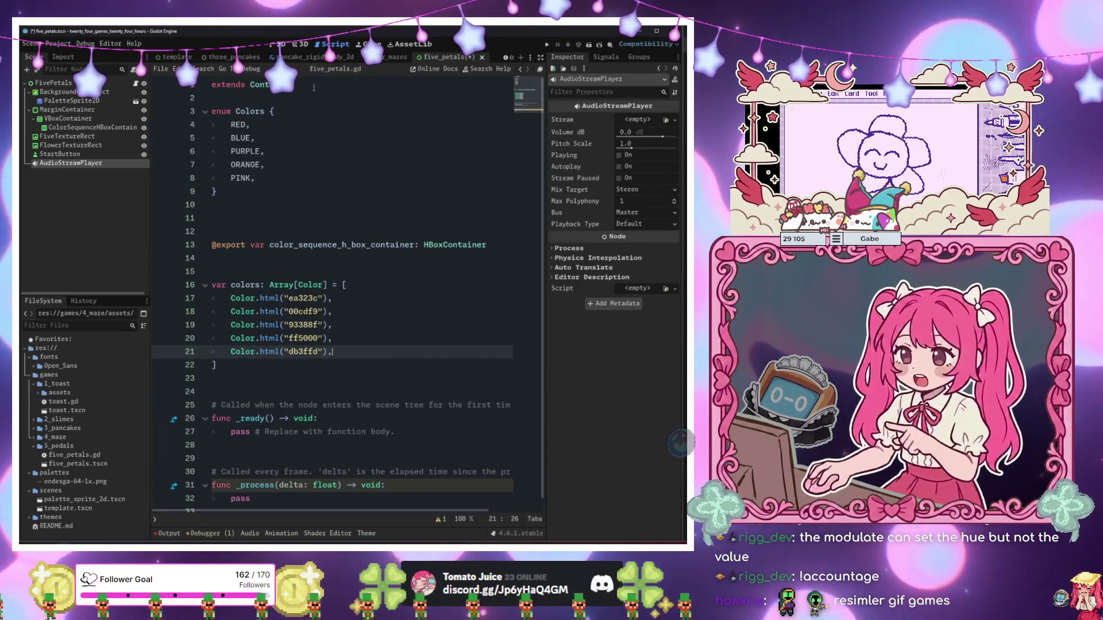
pyautogui.click(275, 46)
pyautogui.scroll(-8, 357, 207)
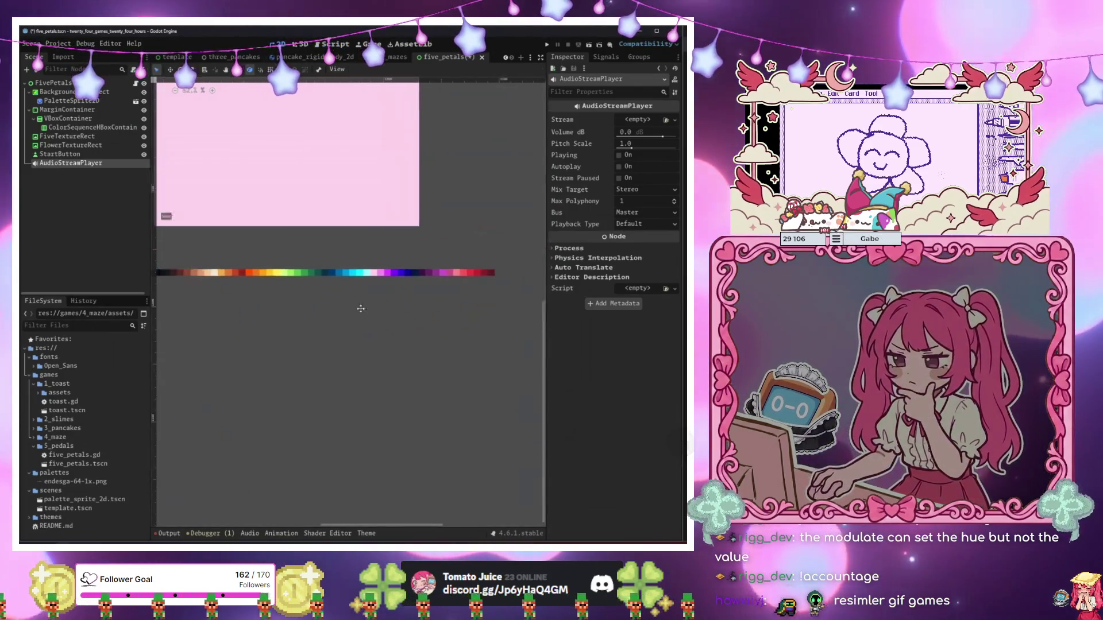
pyautogui.click(137, 83)
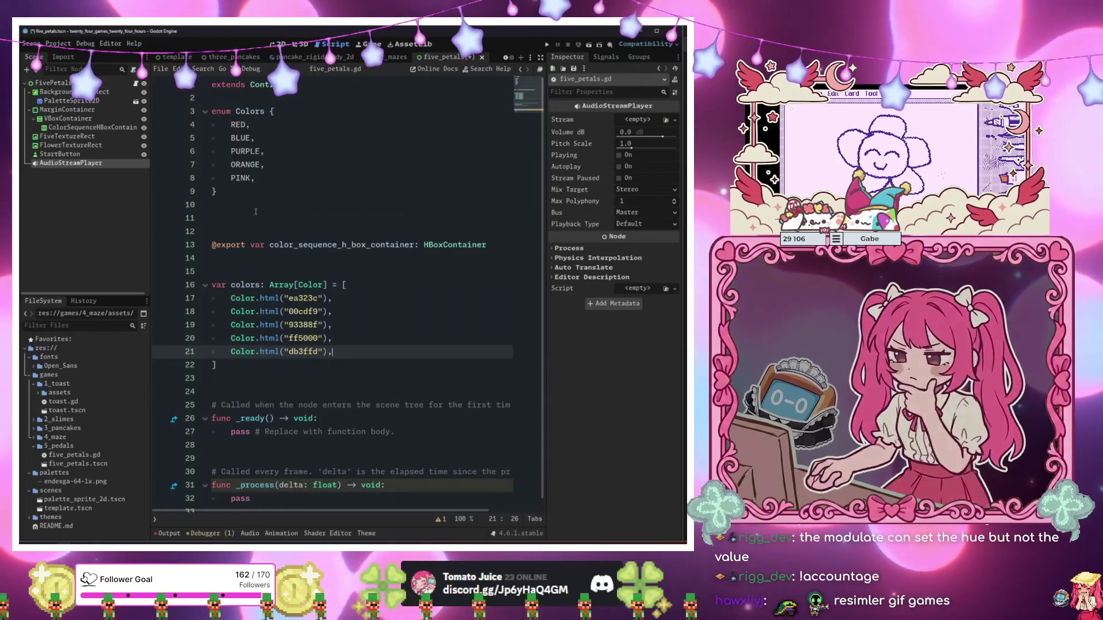
pyautogui.press('Up')
pyautogui.press('Up')
pyautogui.press('Up')
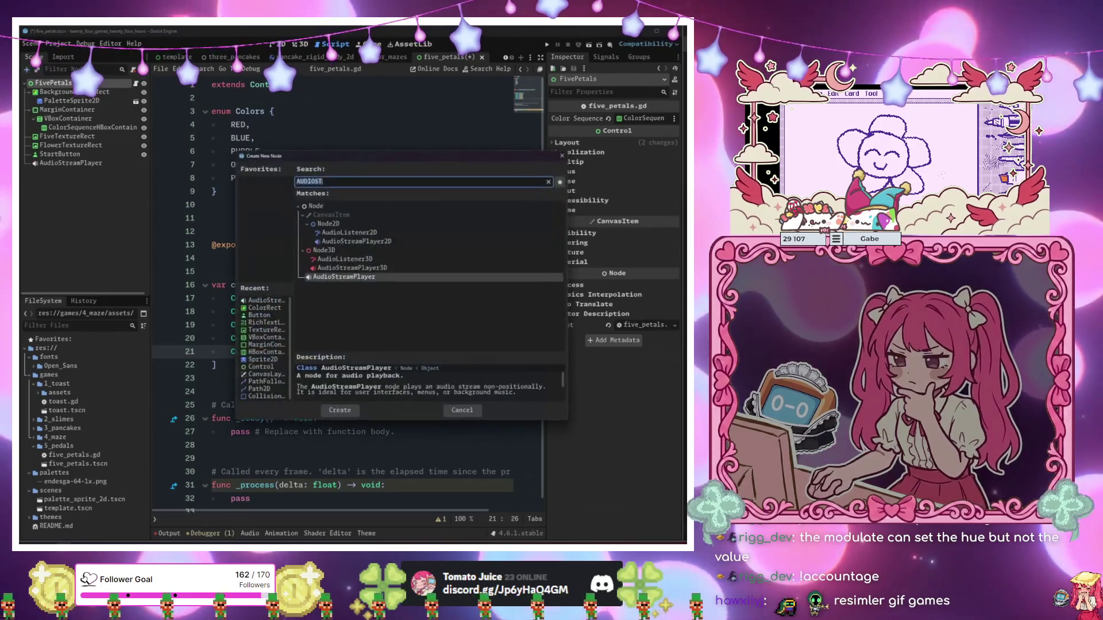
# Add a Button under FivePetals, duplicate it four times, and name the first RedButton.
pyautogui.hotkey('ctrl', 'a')
pyautogui.write('button')
pyautogui.press('Return')
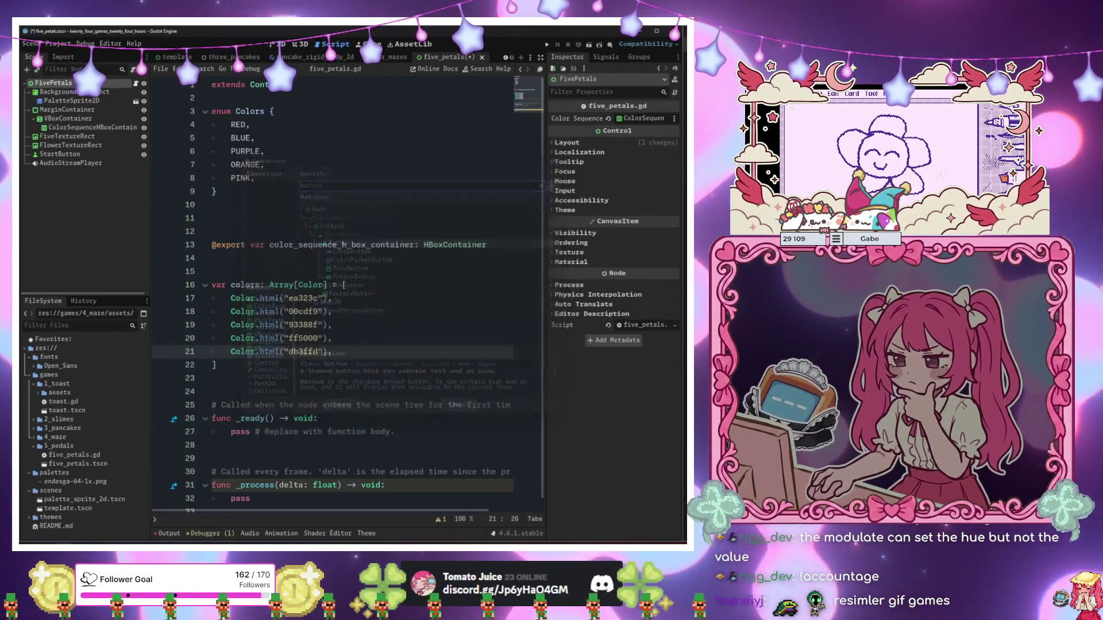
pyautogui.hotkey('ctrl', 'd')
pyautogui.hotkey('ctrl', 'd')
pyautogui.hotkey('ctrl', 'd')
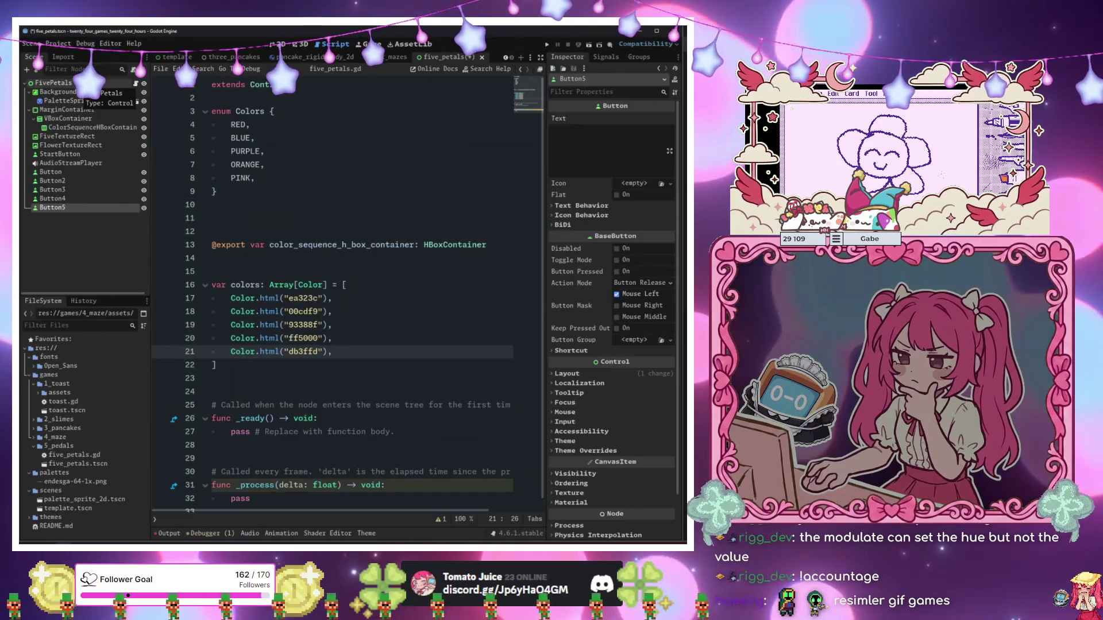
pyautogui.press('F2')
pyautogui.write('RedButton')
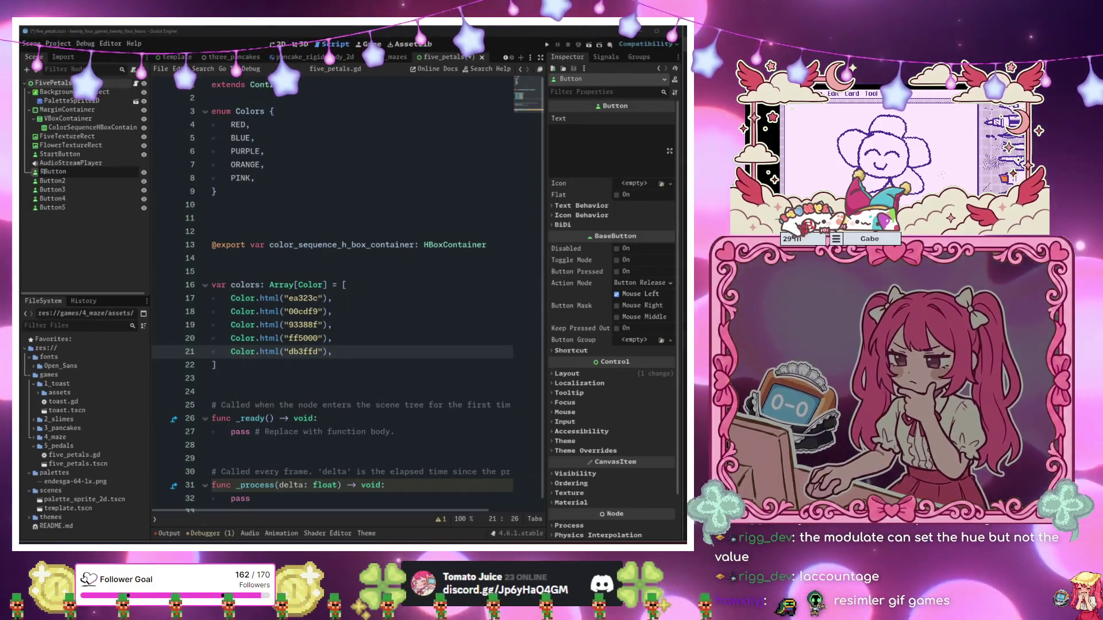
pyautogui.press('Return')
# Rename the second and third buttons to BlueButton and PurpleButton.
pyautogui.press('Down')
pyautogui.press('Down')
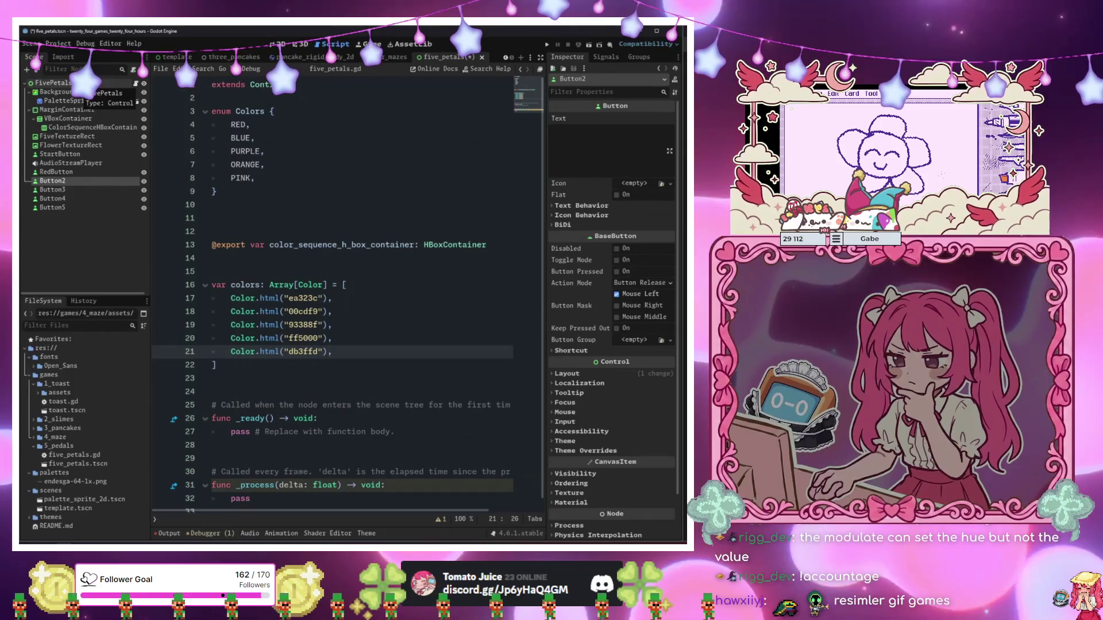
pyautogui.click(75, 83)
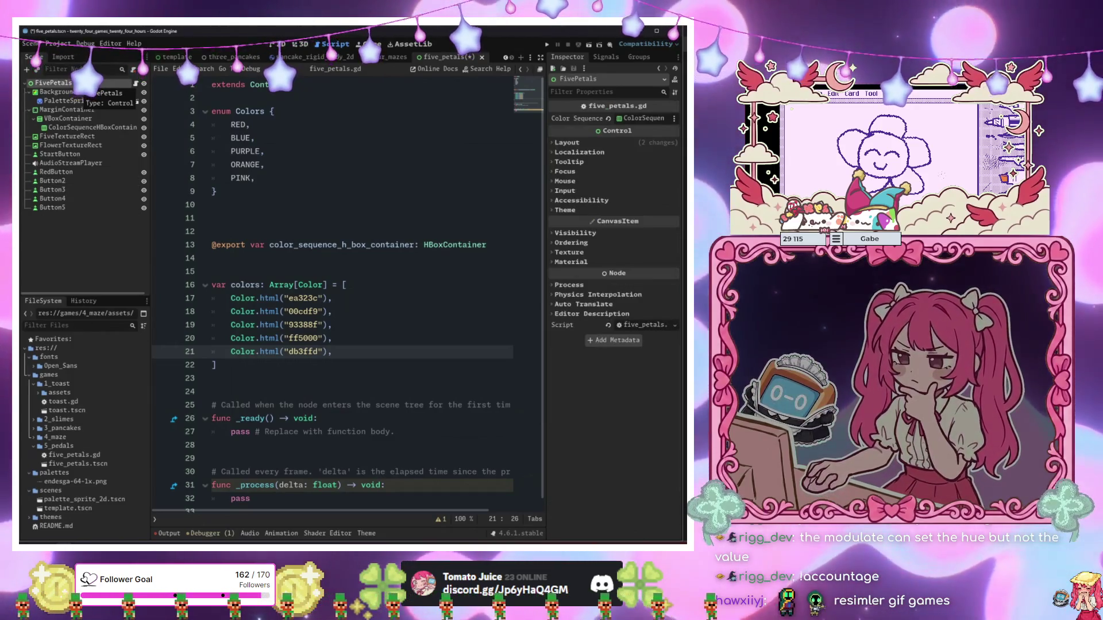
pyautogui.click(67, 181)
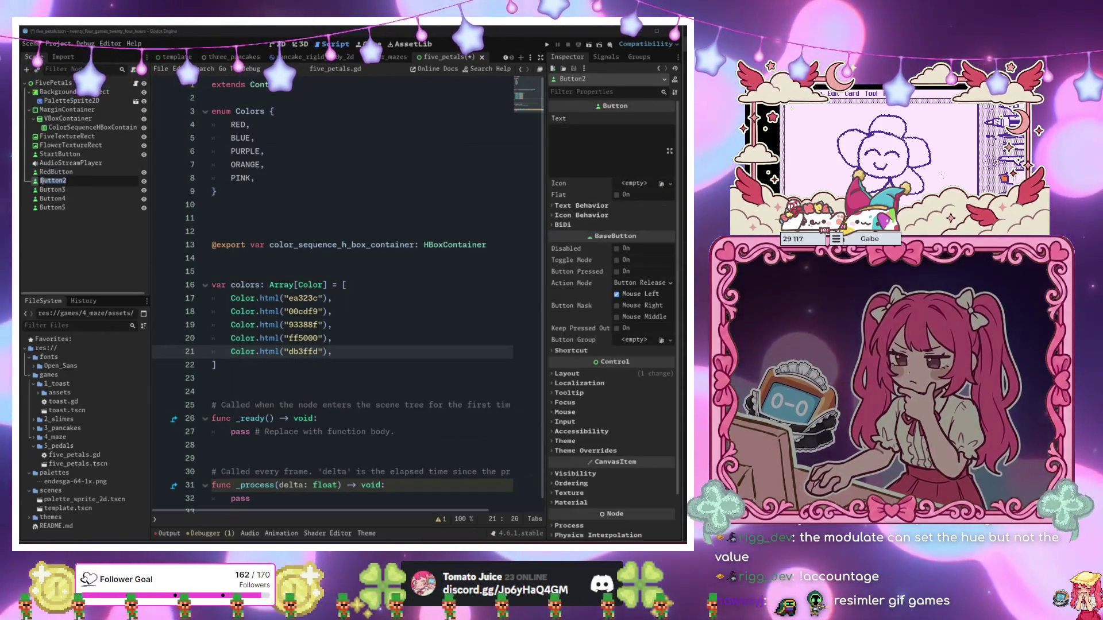
pyautogui.press('Home')
pyautogui.write('Blue')
pyautogui.press('Return')
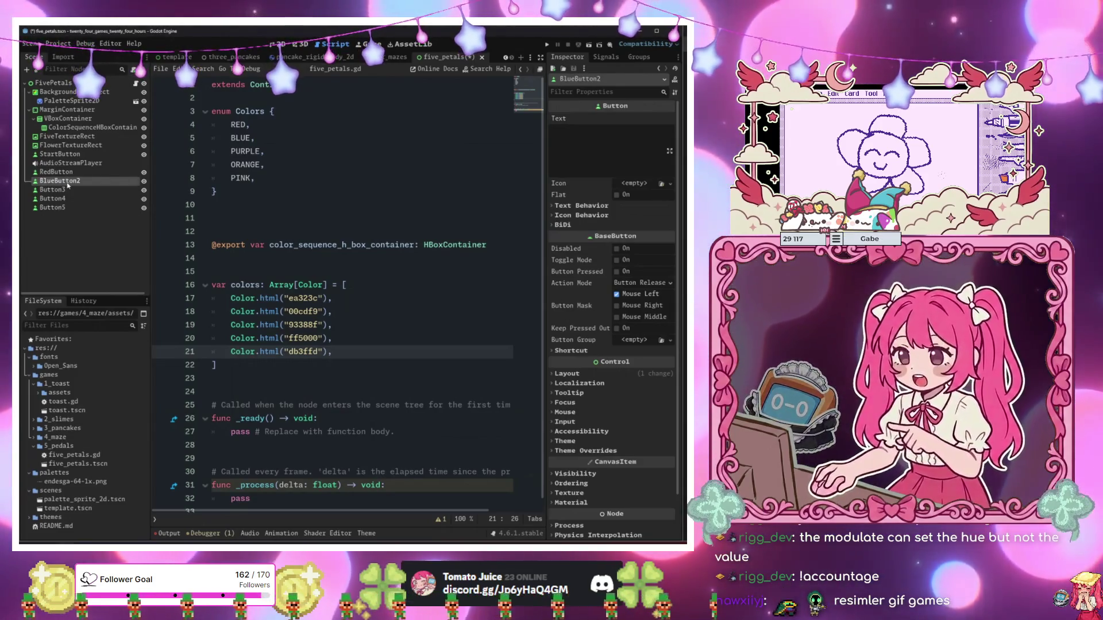
pyautogui.press('Down')
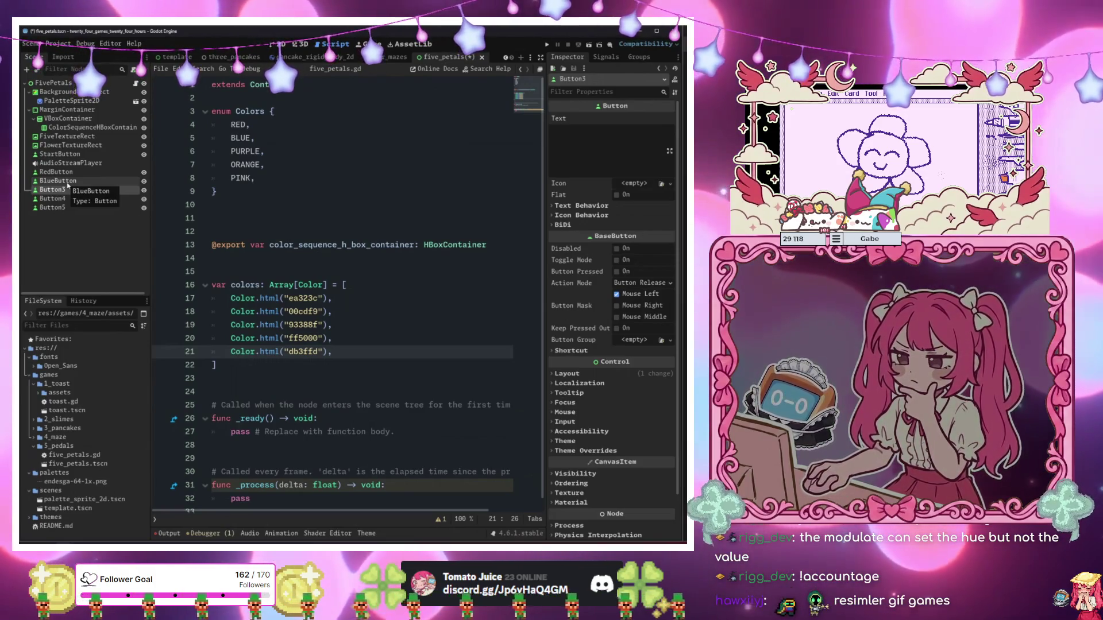
pyautogui.doubleClick(80, 190)
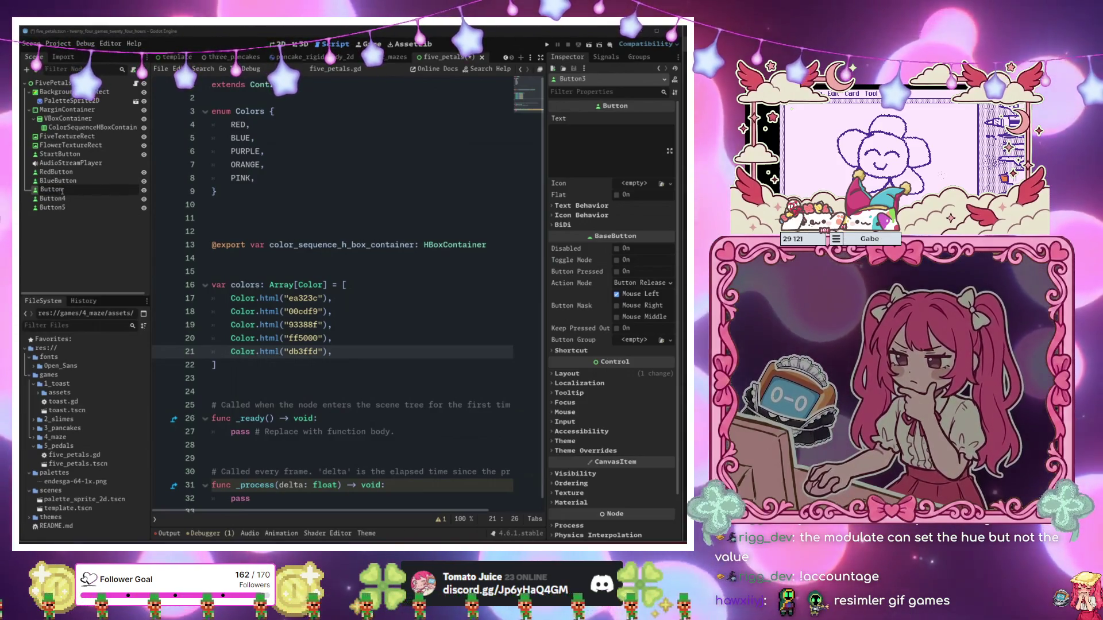
pyautogui.write('Purple')
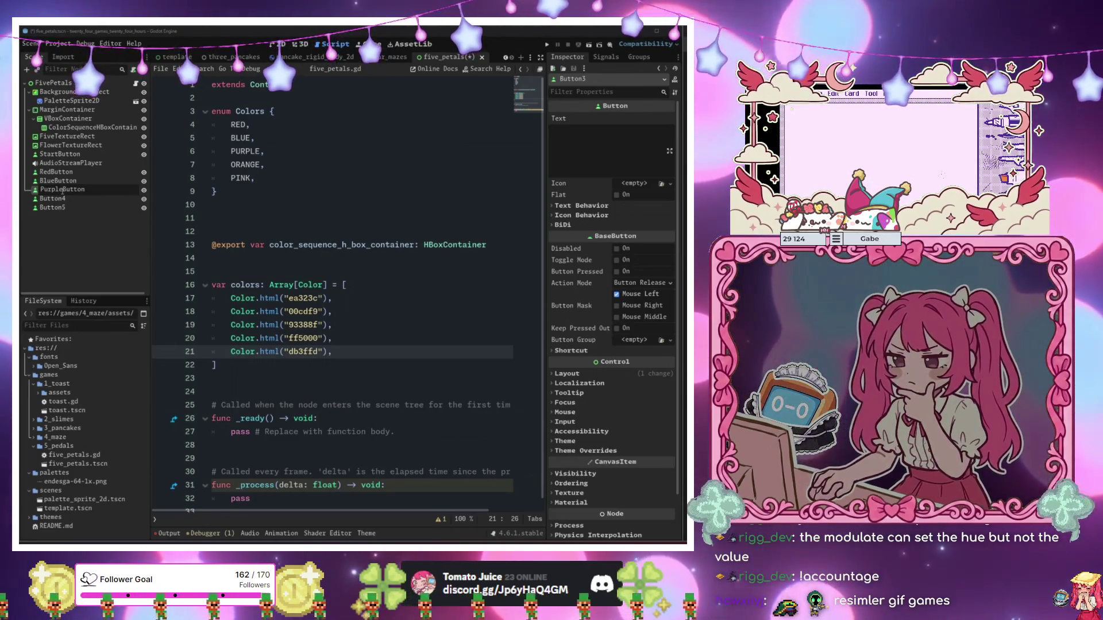
pyautogui.press('Return')
# Rename the fourth and fifth buttons to OrangeButton and PinkButton.
pyautogui.click(63, 197)
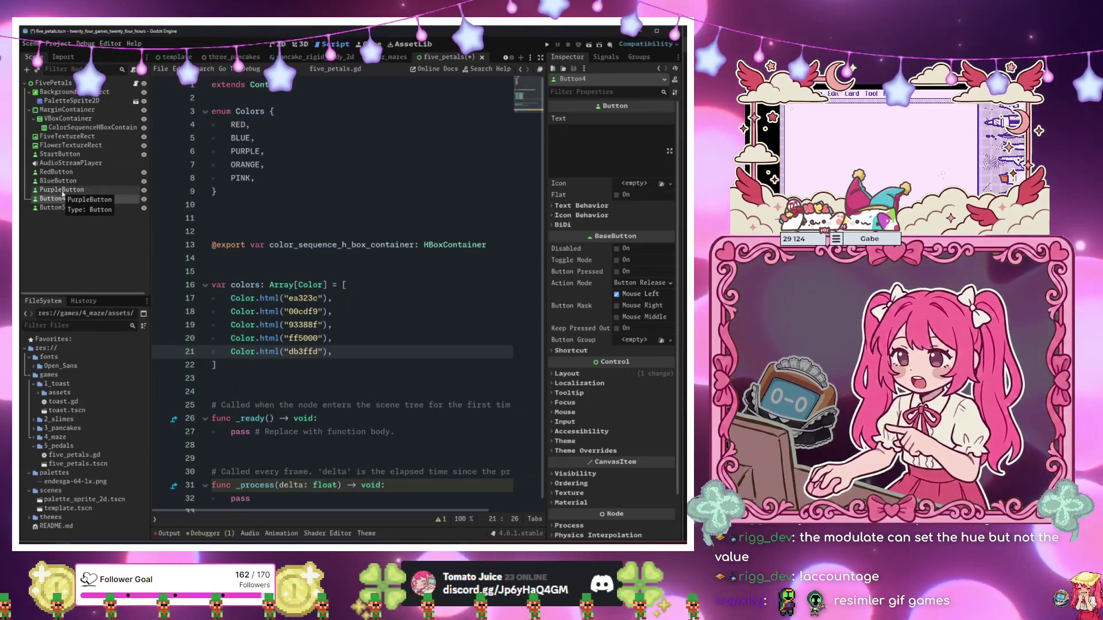
pyautogui.doubleClick(63, 197)
pyautogui.write('OrangeButton')
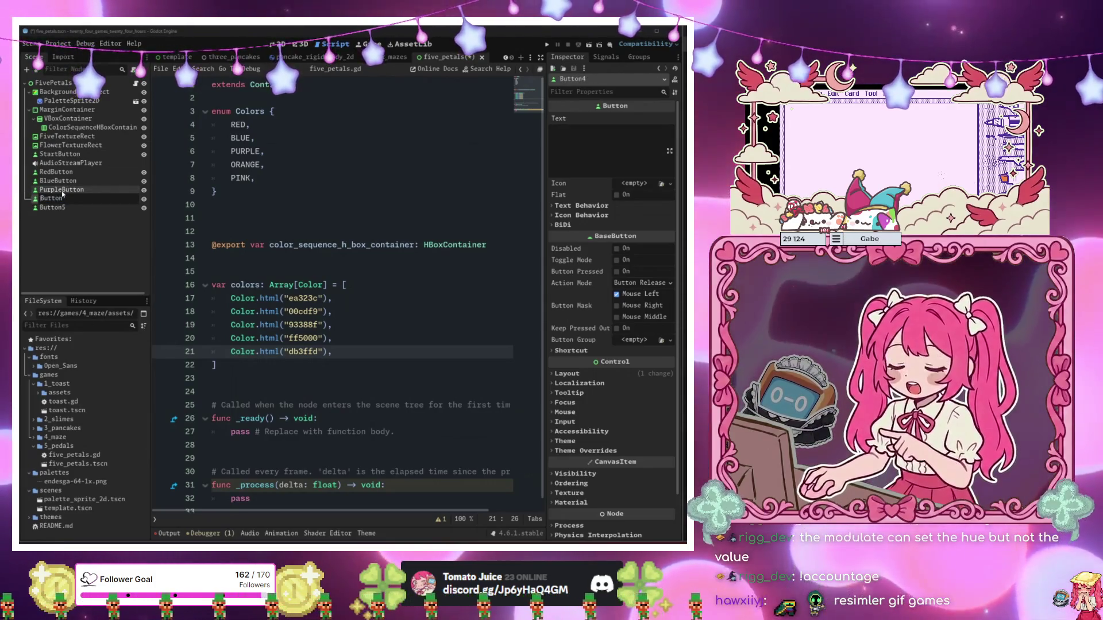
pyautogui.press('Return')
pyautogui.press('Down')
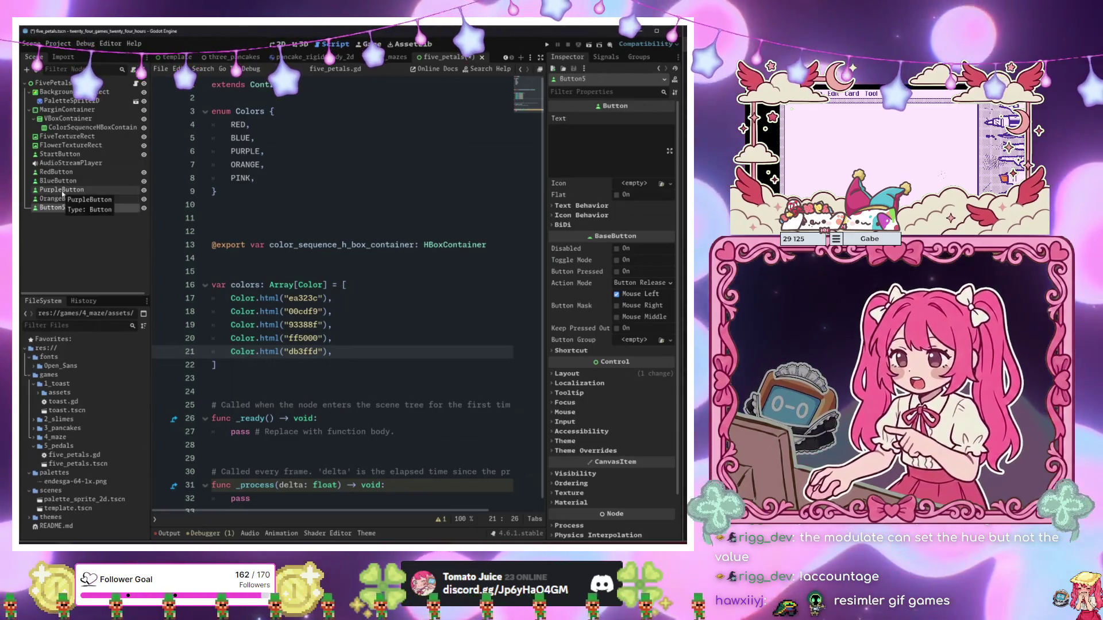
pyautogui.press('F2')
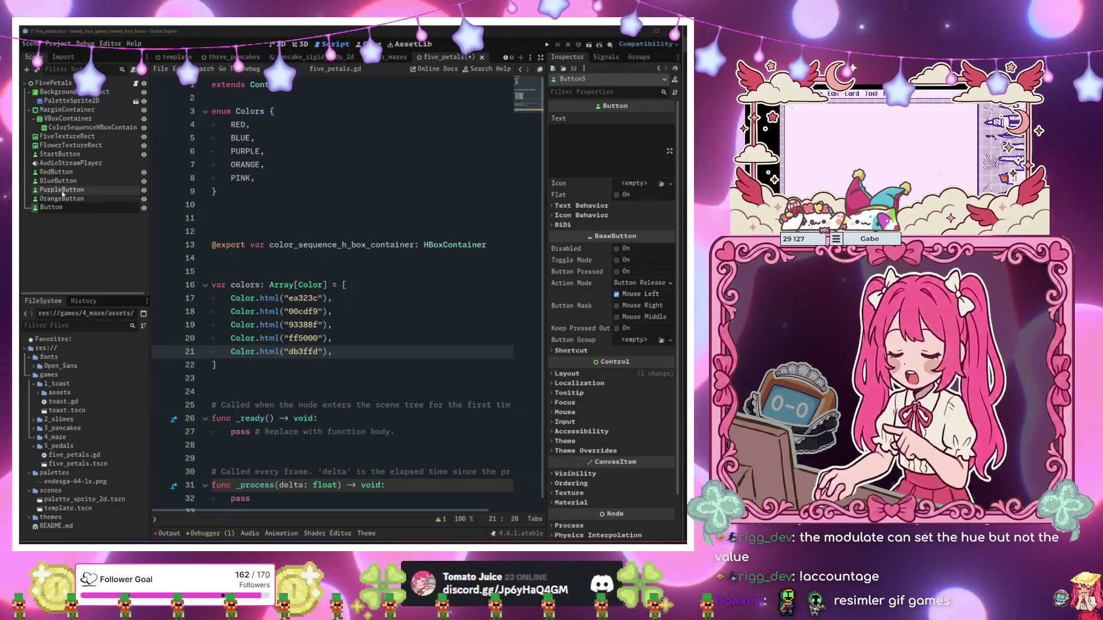
pyautogui.click(62, 192)
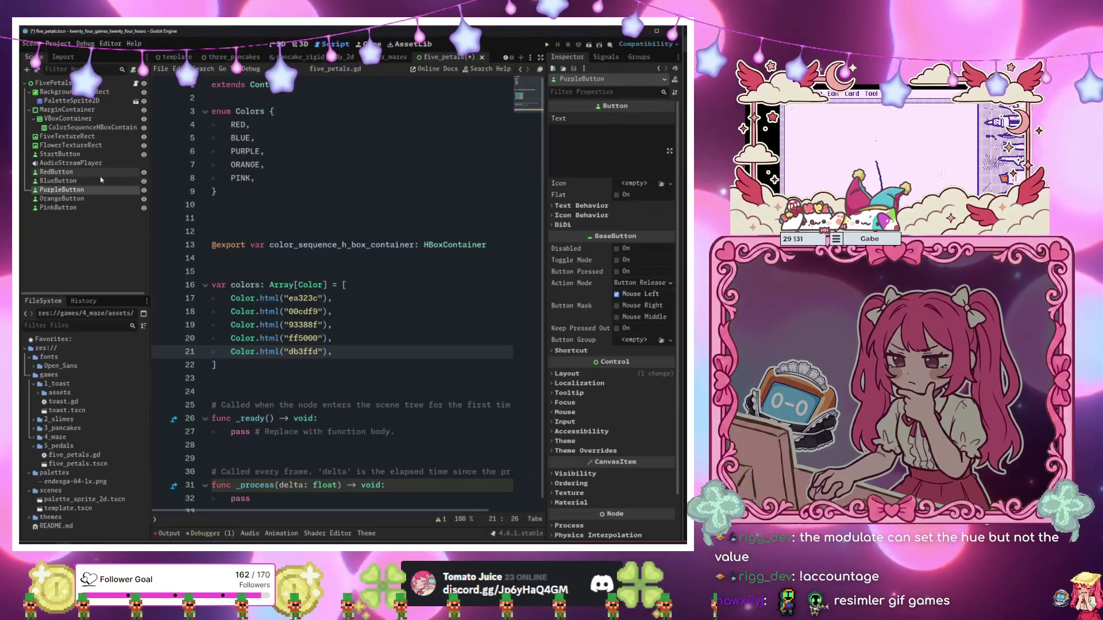
pyautogui.click(100, 177)
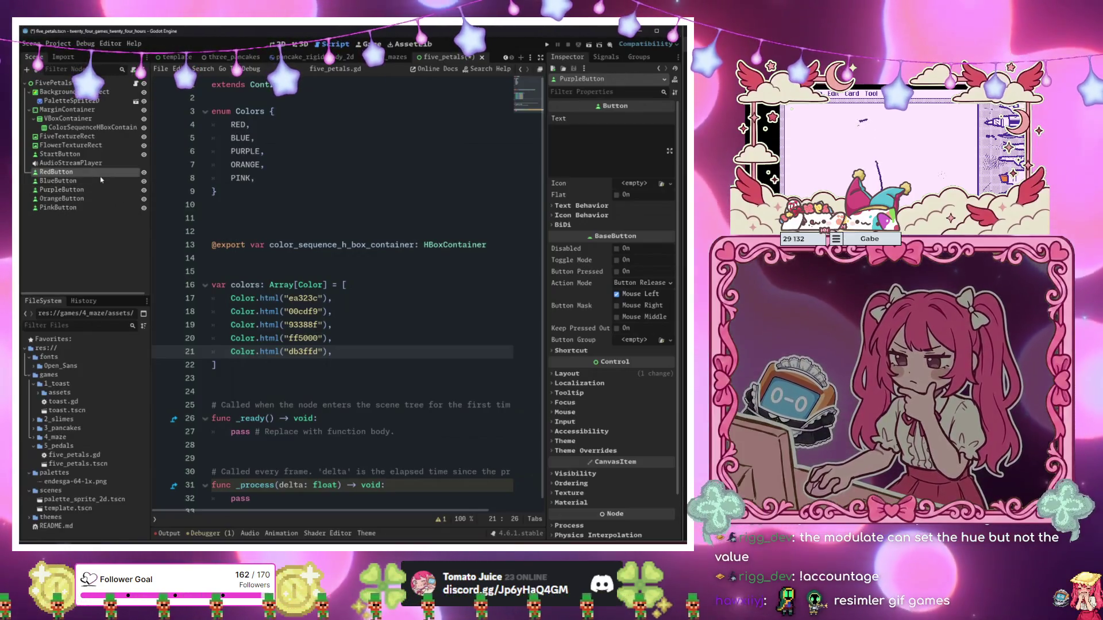
# Connect RedButton's pressed() signal to the FivePetals script.
pyautogui.click(611, 59)
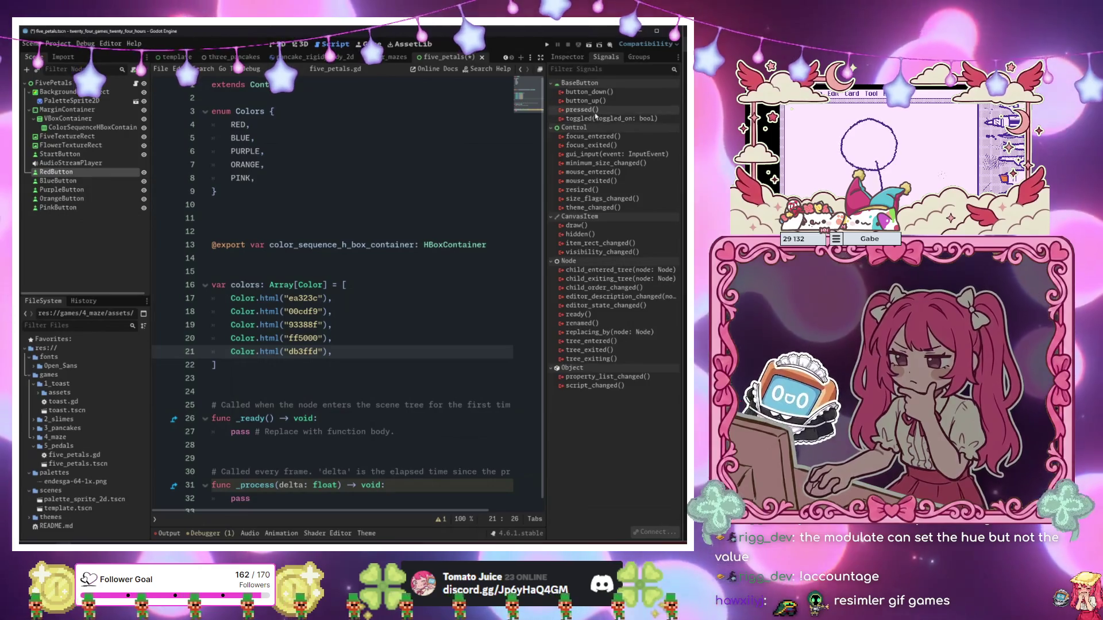
pyautogui.doubleClick(596, 110)
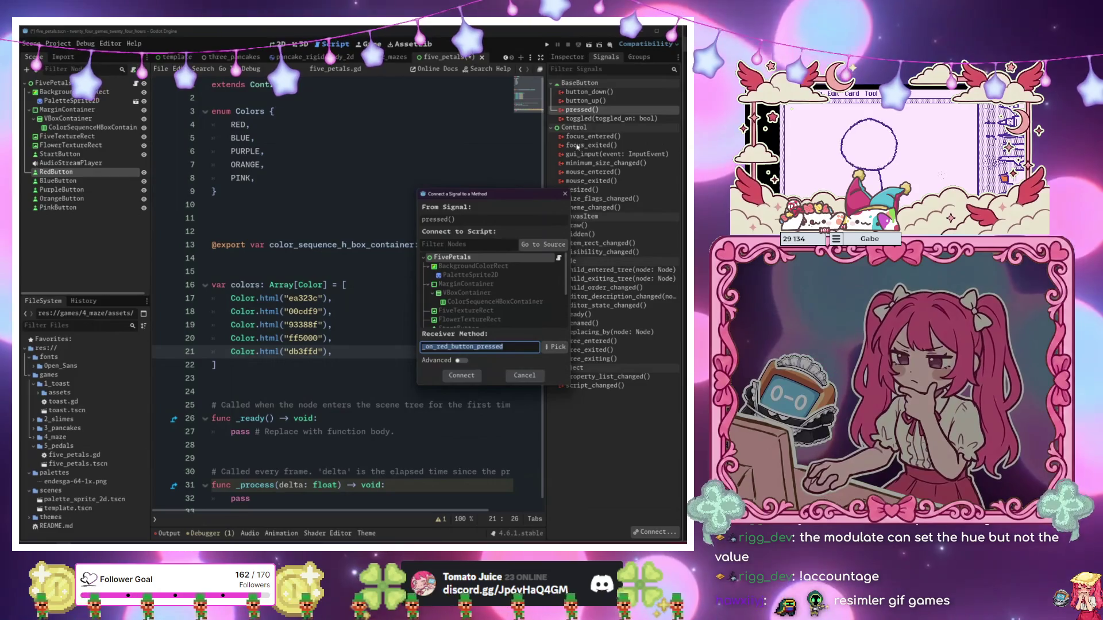
pyautogui.click(534, 377)
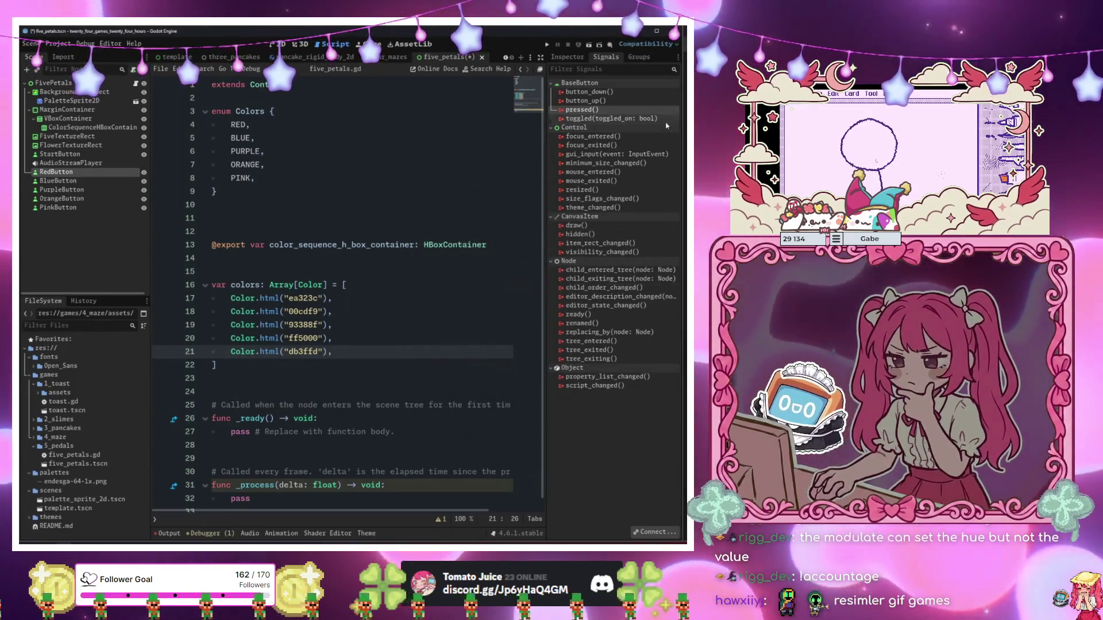
pyautogui.doubleClick(596, 110)
pyautogui.click(470, 379)
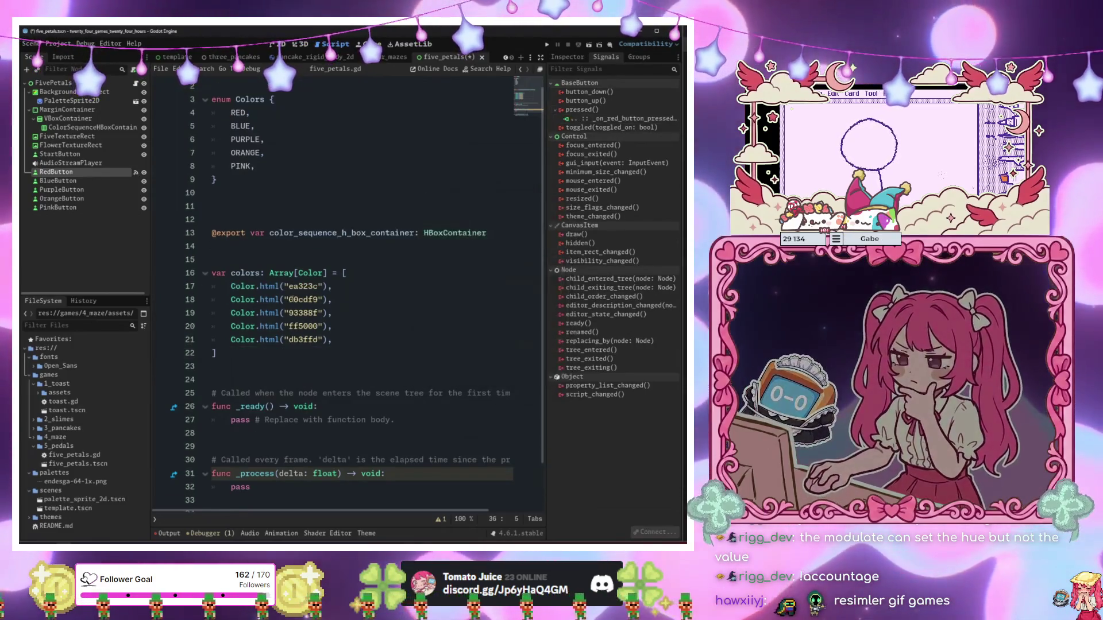
# Connect the pressed() signals of BlueButton and PurpleButton to the script.
pyautogui.click(58, 180)
pyautogui.doubleClick(570, 110)
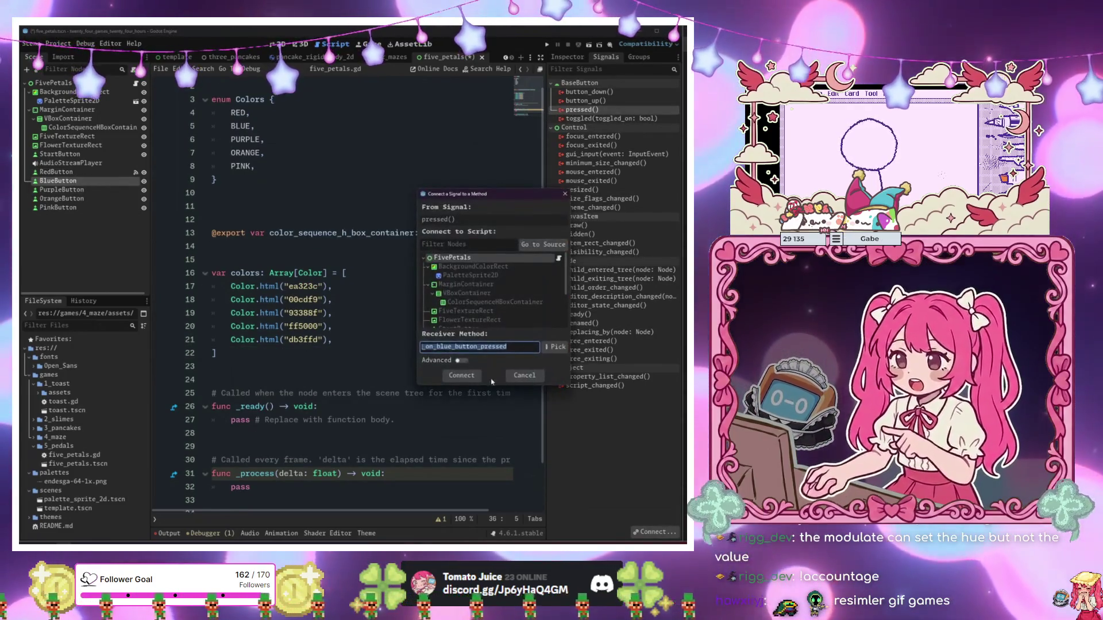
pyautogui.click(470, 379)
pyautogui.click(61, 190)
pyautogui.doubleClick(628, 109)
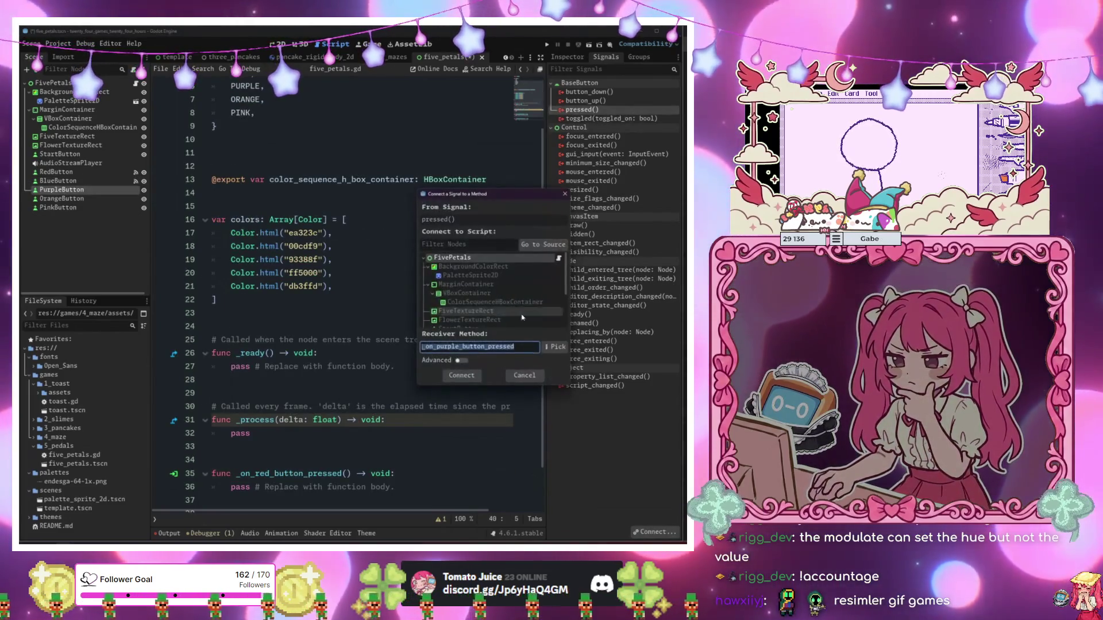
pyautogui.click(469, 379)
# Delete the three generated button pressed handler functions from the script.
pyautogui.click(62, 198)
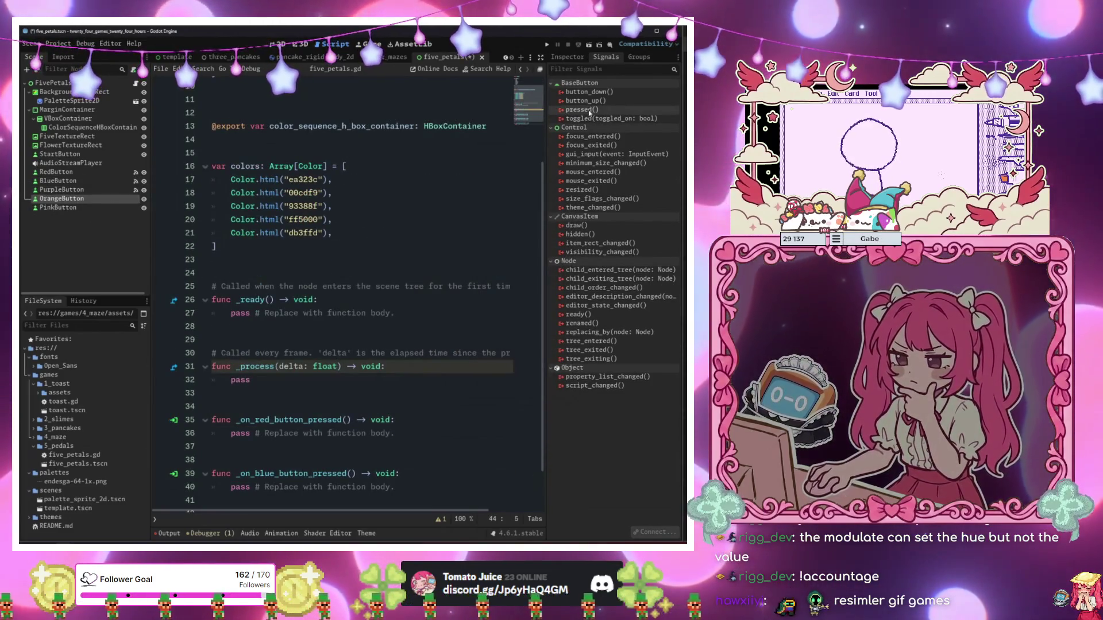
pyautogui.scroll(-2, 388, 495)
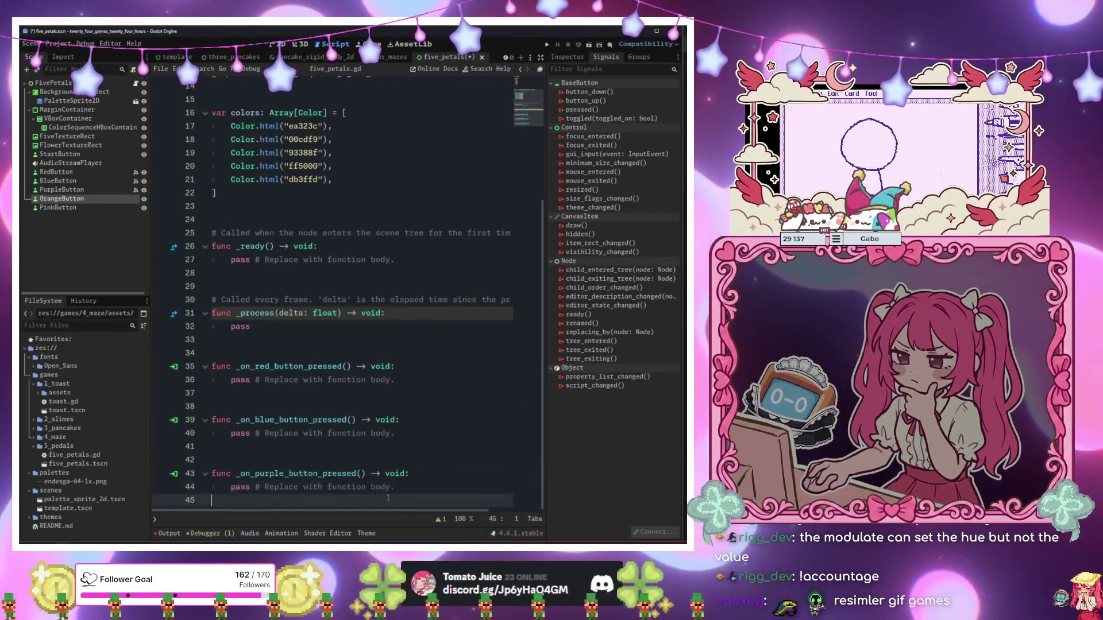
pyautogui.moveTo(388, 495); pyautogui.dragTo(212, 354)
pyautogui.press('BackSpace')
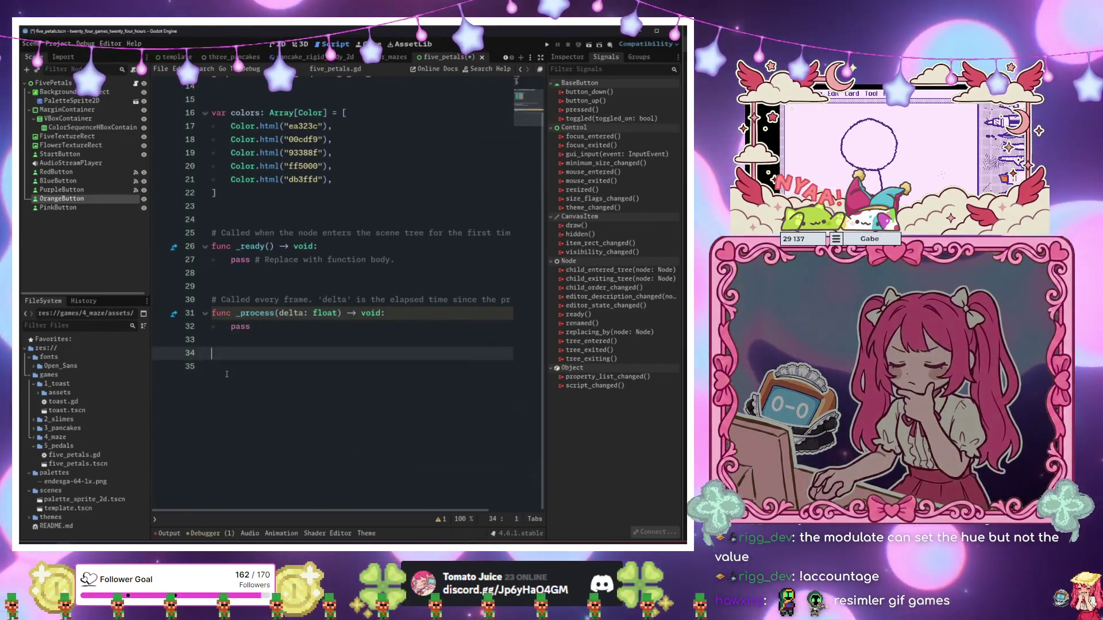
# Remove the leftover blank line and disconnect RedButton's pressed() signal.
pyautogui.press('Delete')
pyautogui.click(98, 181)
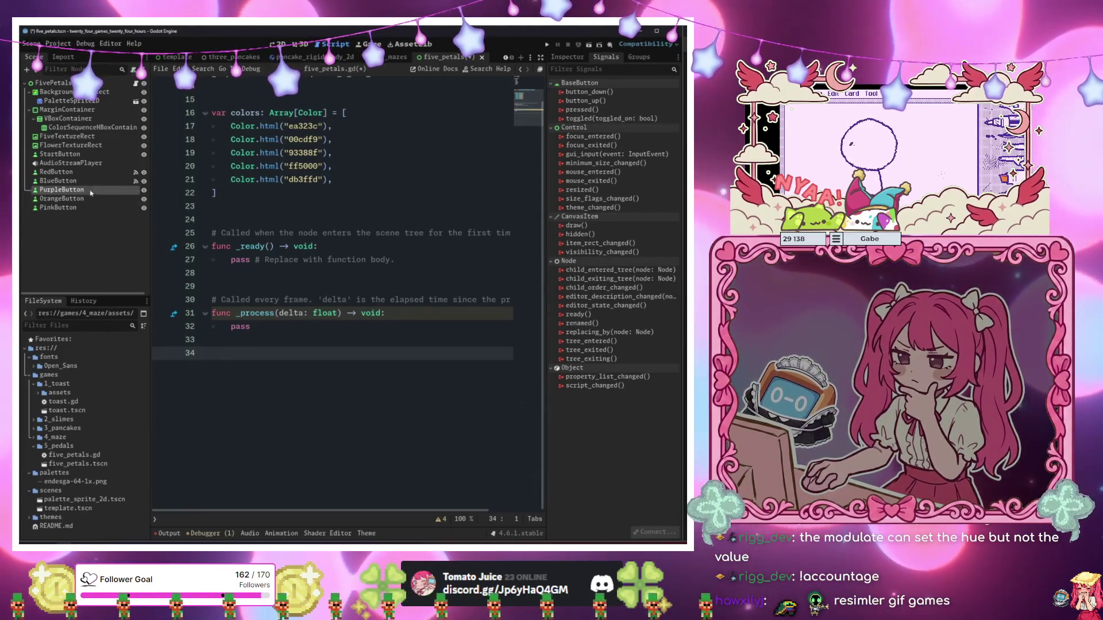
pyautogui.click(103, 181)
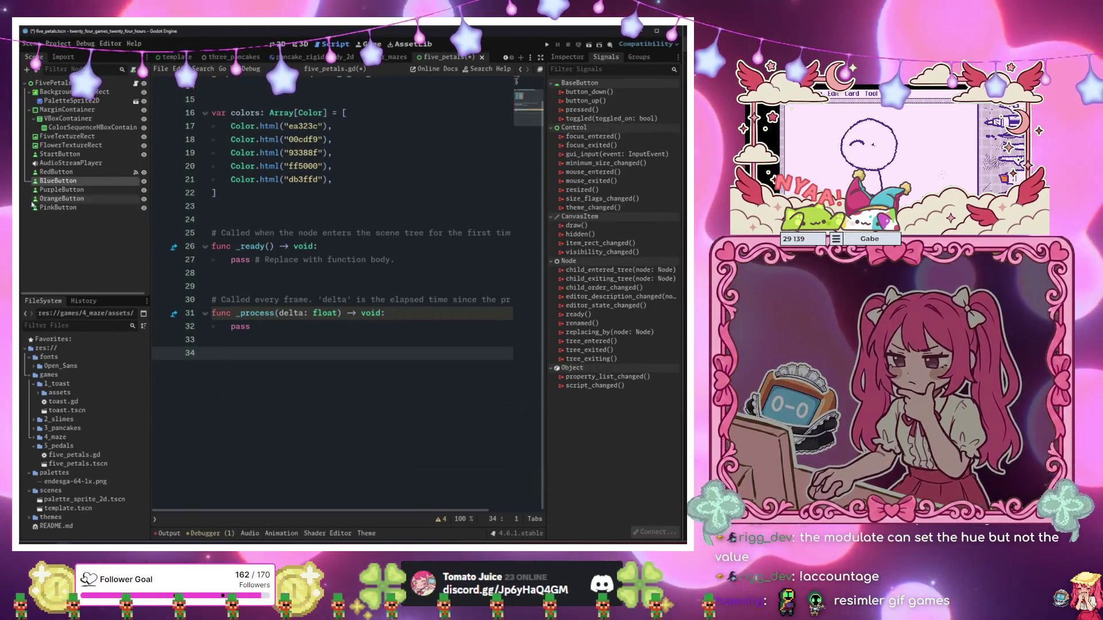
pyautogui.click(68, 171)
pyautogui.rightClick(621, 118)
pyautogui.click(638, 142)
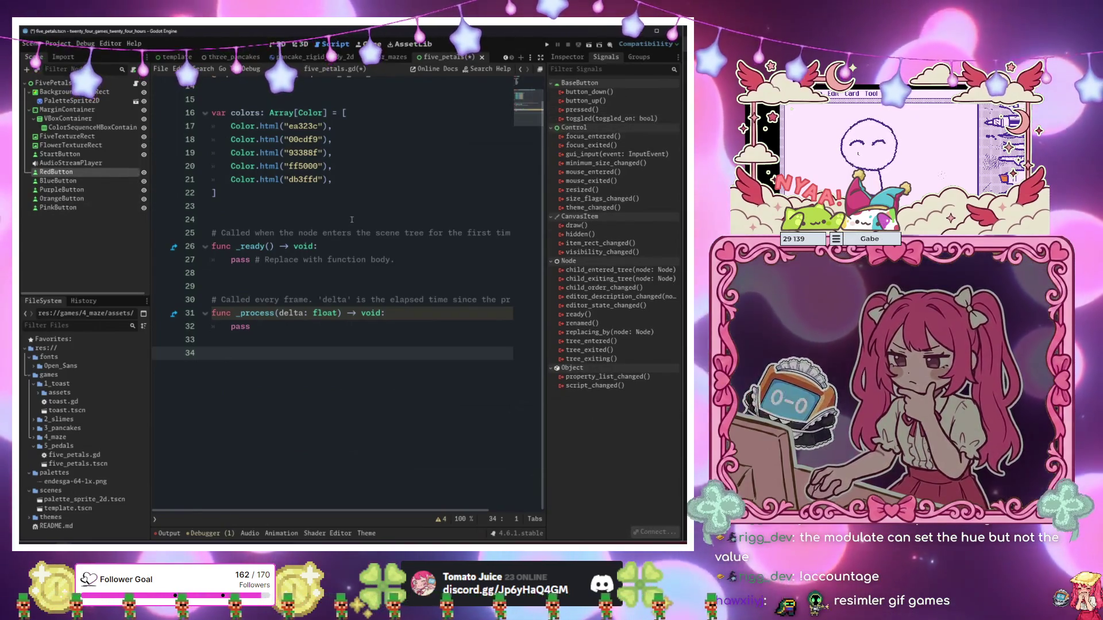
# Add a func _connect_signals() -> void: stub containing pass after _process.
pyautogui.scroll(4, 350, 269)
pyautogui.click(241, 364)
pyautogui.click(312, 270)
pyautogui.scroll(-1, 305, 437)
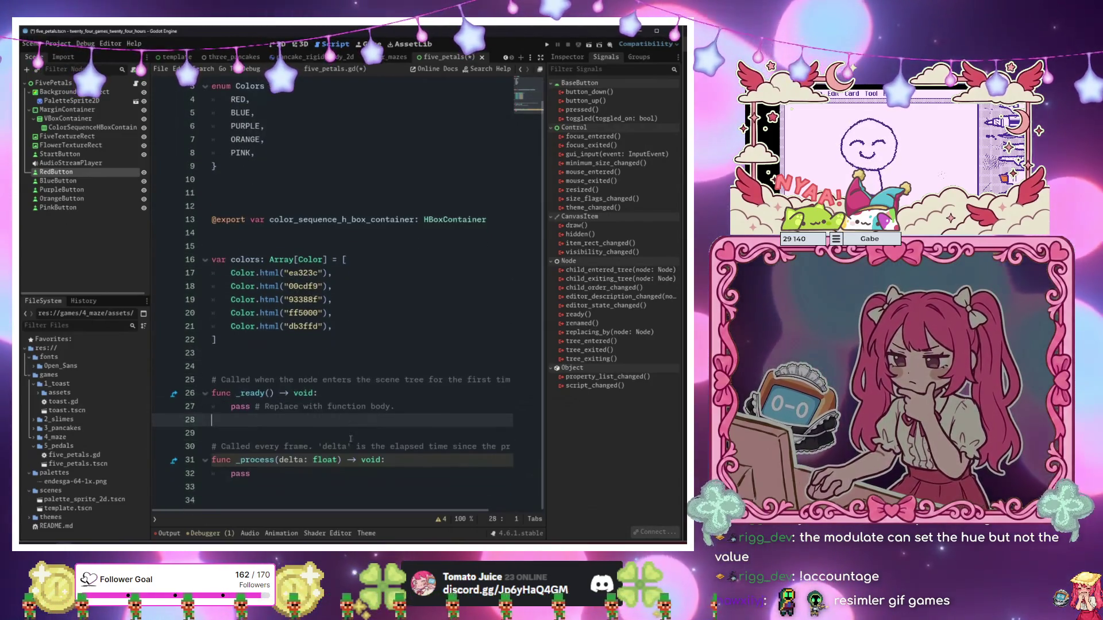
pyautogui.click(310, 491)
pyautogui.press('Return')
pyautogui.press('Return')
pyautogui.press('Return')
pyautogui.write('func _connect_')
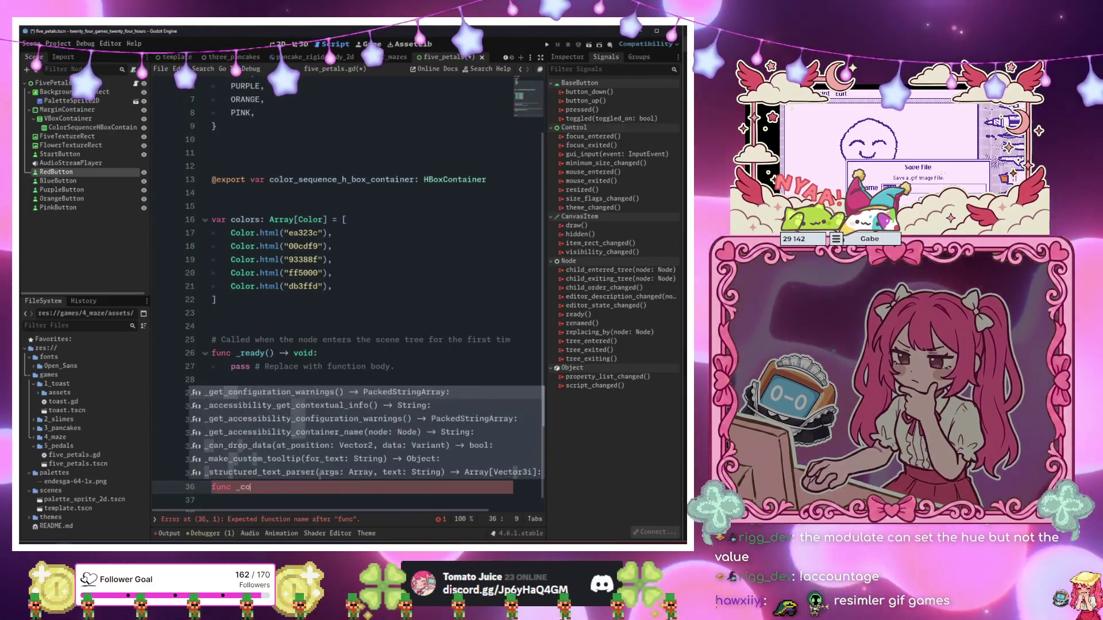
pyautogui.write('signals() -> void:')
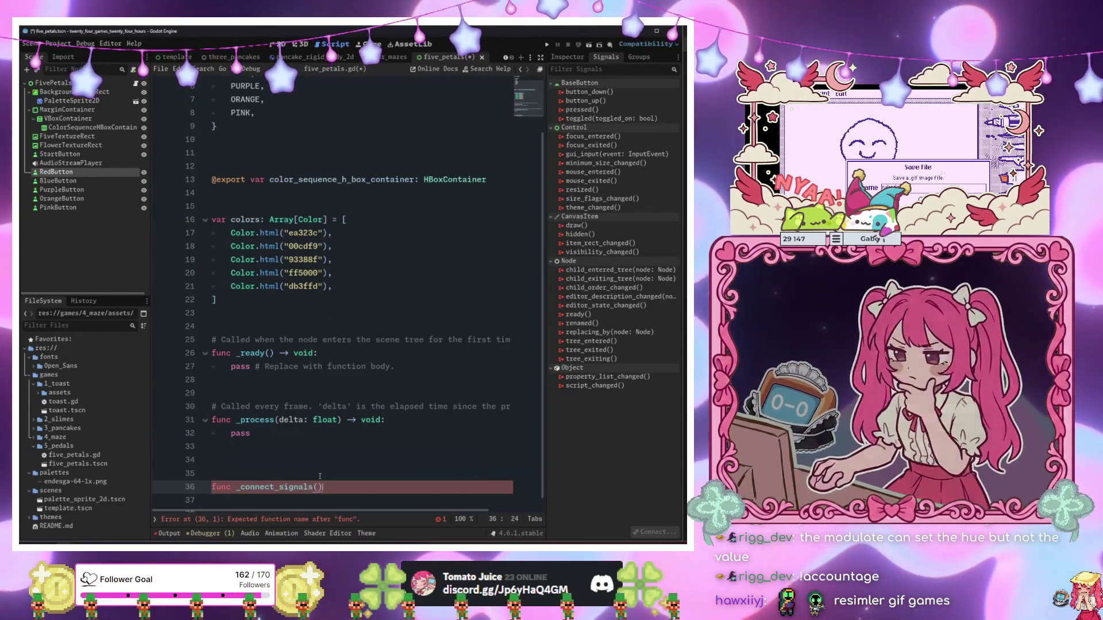
pyautogui.press('Return')
pyautogui.write('pass')
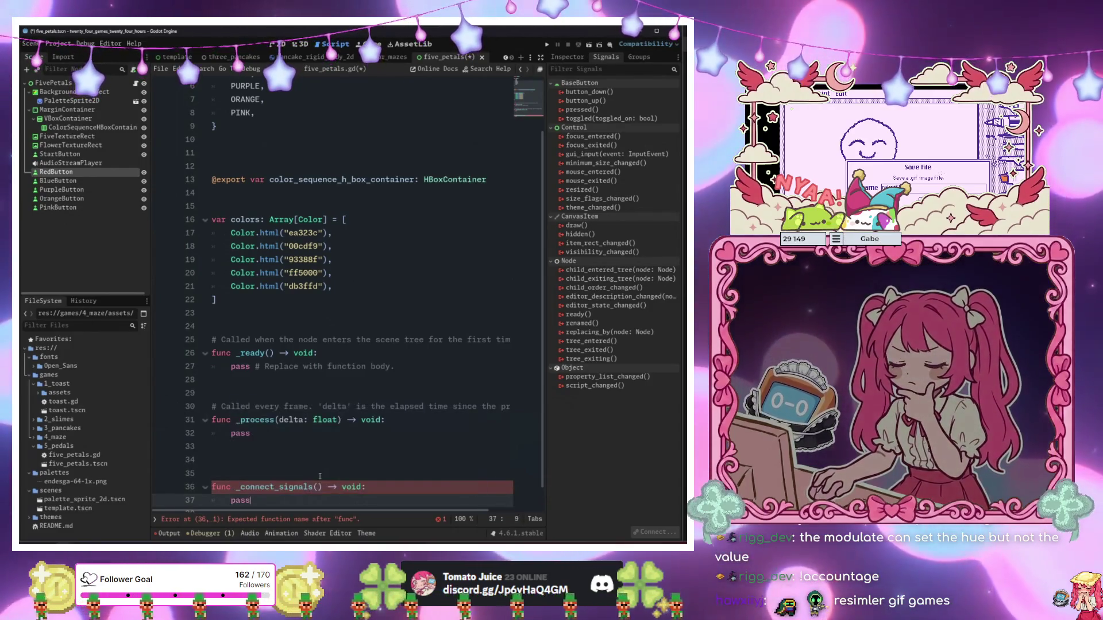
# Open a blank line below the container export declaration for a new variable.
pyautogui.click(438, 339)
pyautogui.click(330, 195)
pyautogui.press('Return')
pyautogui.press('Return')
pyautogui.press('Return')
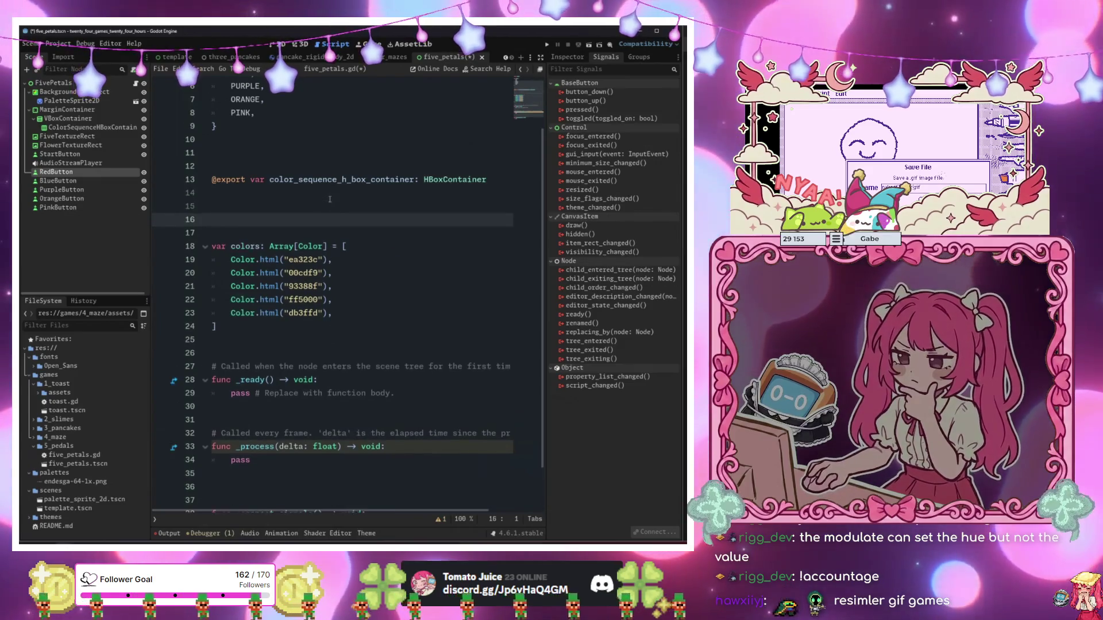
pyautogui.press('Up')
pyautogui.write('_@')
pyautogui.press('BackSpace')
pyautogui.press('BackSpace')
pyautogui.write('@on')
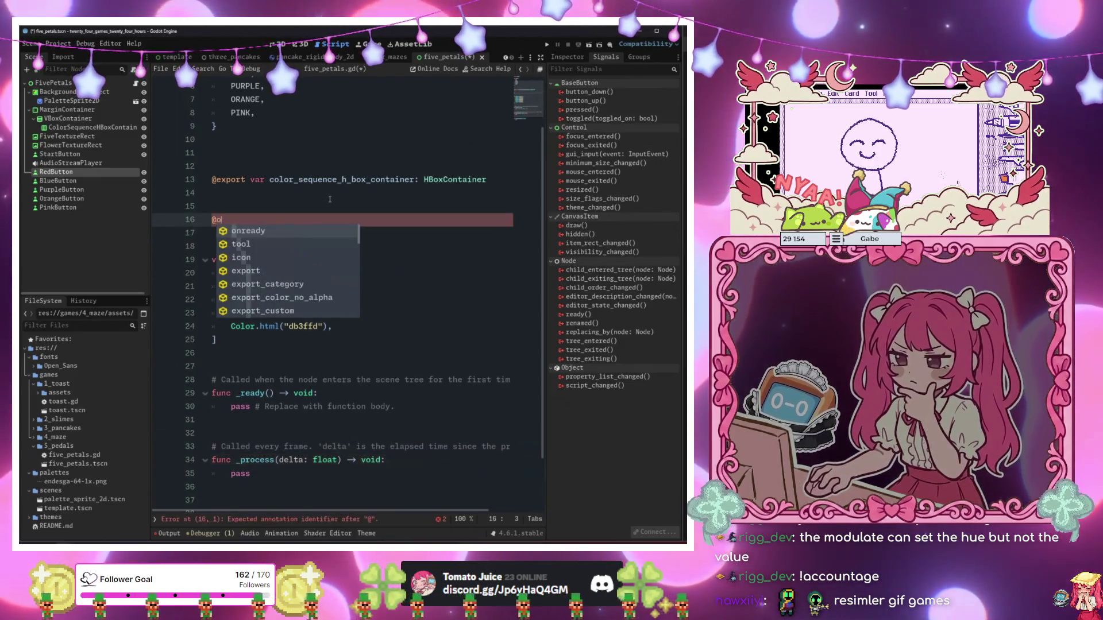
pyautogui.press('Return')
pyautogui.write('var colorb')
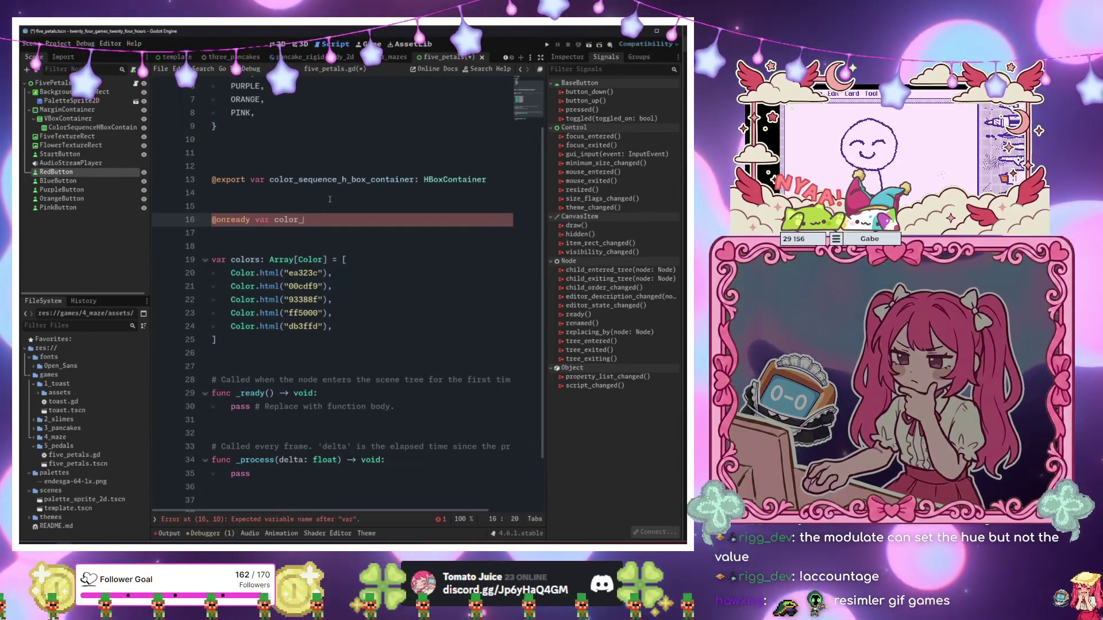
pyautogui.press('BackSpace')
pyautogui.write('_bur')
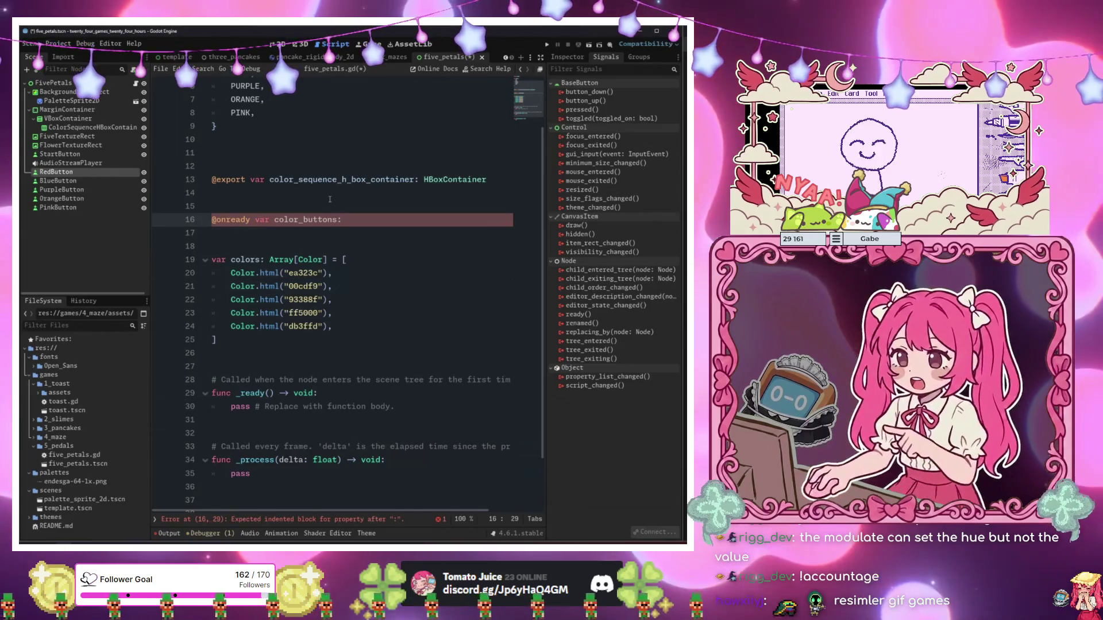
pyautogui.write('Ar')
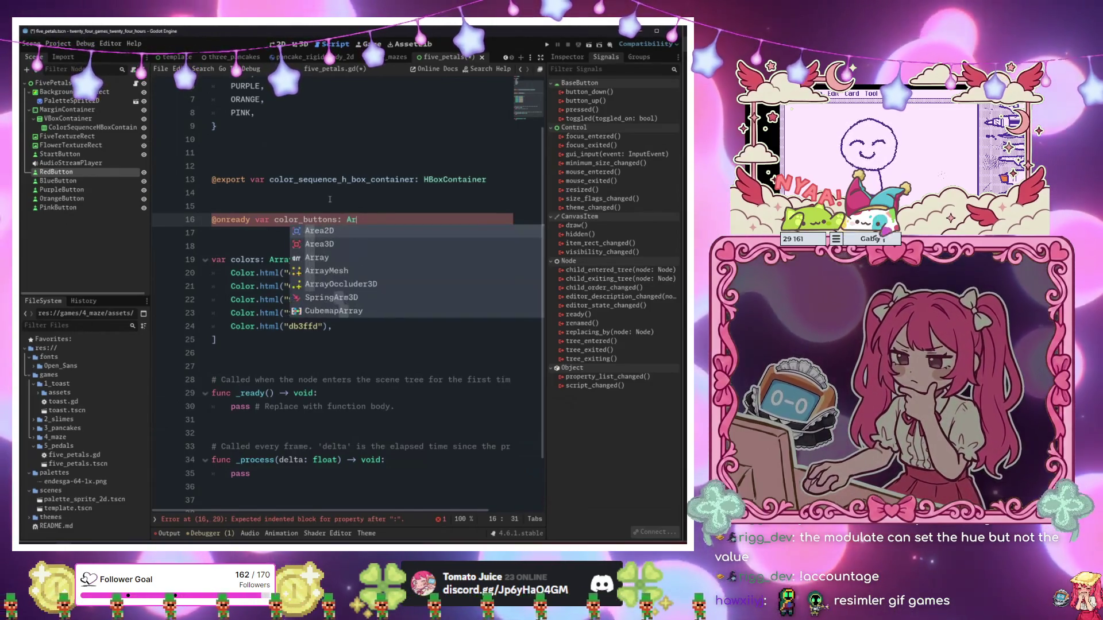
pyautogui.write('ray[Button] ')
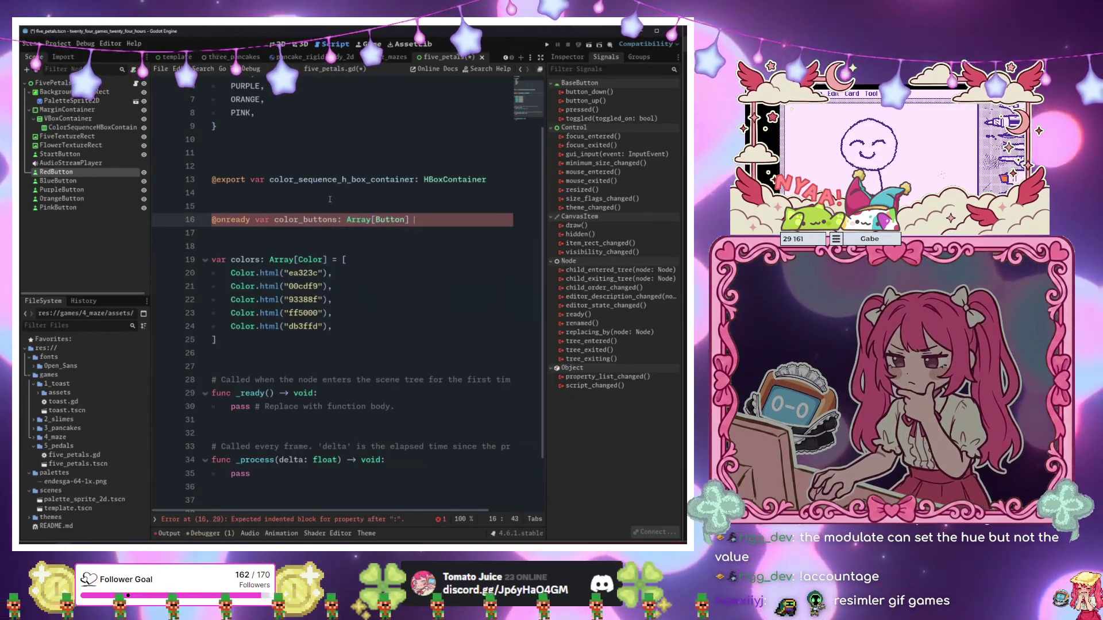
pyautogui.write('= [')
pyautogui.press('Return')
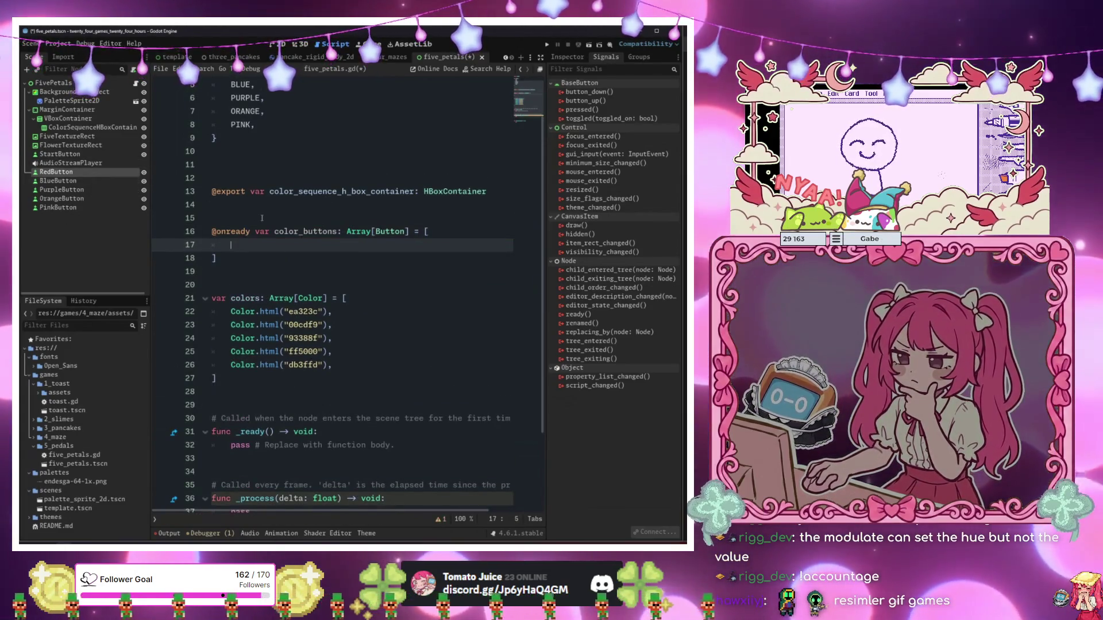
# Drag the five color button nodes into the script to create their export variables.
pyautogui.scroll(2, 253, 215)
pyautogui.keyDown('shift'); pyautogui.click(68, 208); pyautogui.keyUp('shift')
pyautogui.moveTo(67, 207)
pyautogui.mouseDown()
pyautogui.moveTo(86, 198)
pyautogui.moveTo(230, 222)
pyautogui.moveTo(213, 219)
pyautogui.mouseUp()
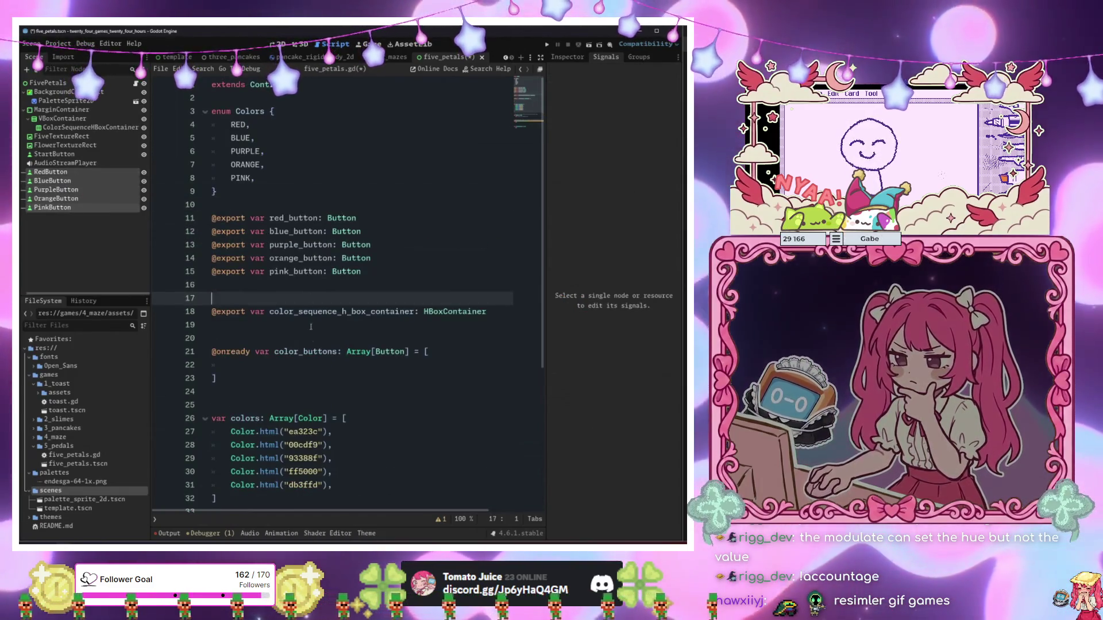
# Enter red_button in the color_buttons array and duplicate it into five entries.
pyautogui.click(308, 339)
pyautogui.click(304, 368)
pyautogui.write('red_button')
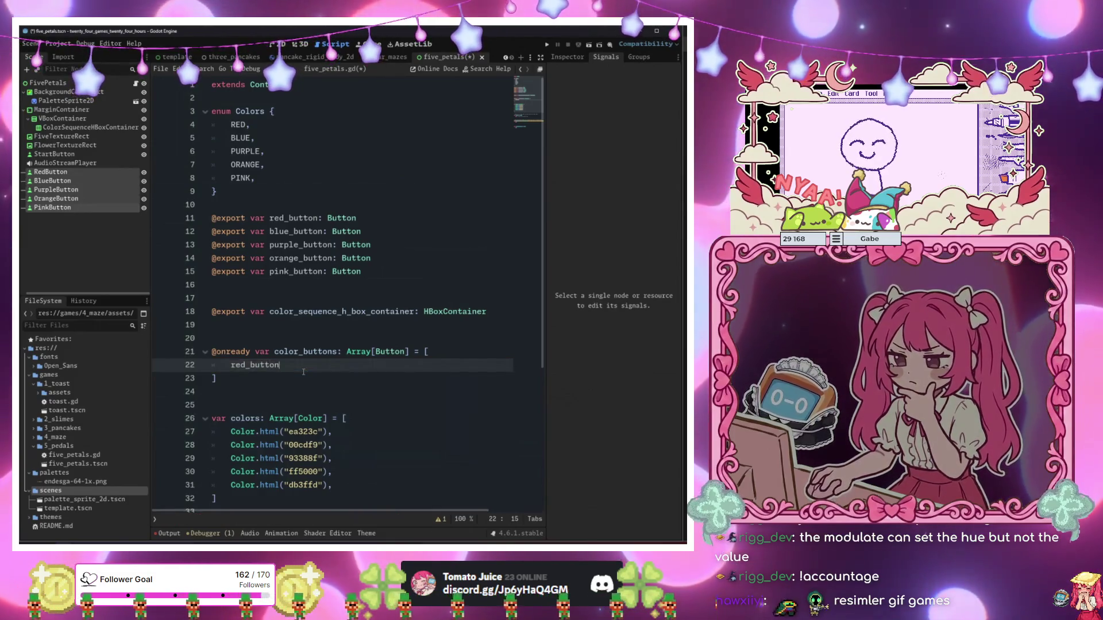
pyautogui.write(',')
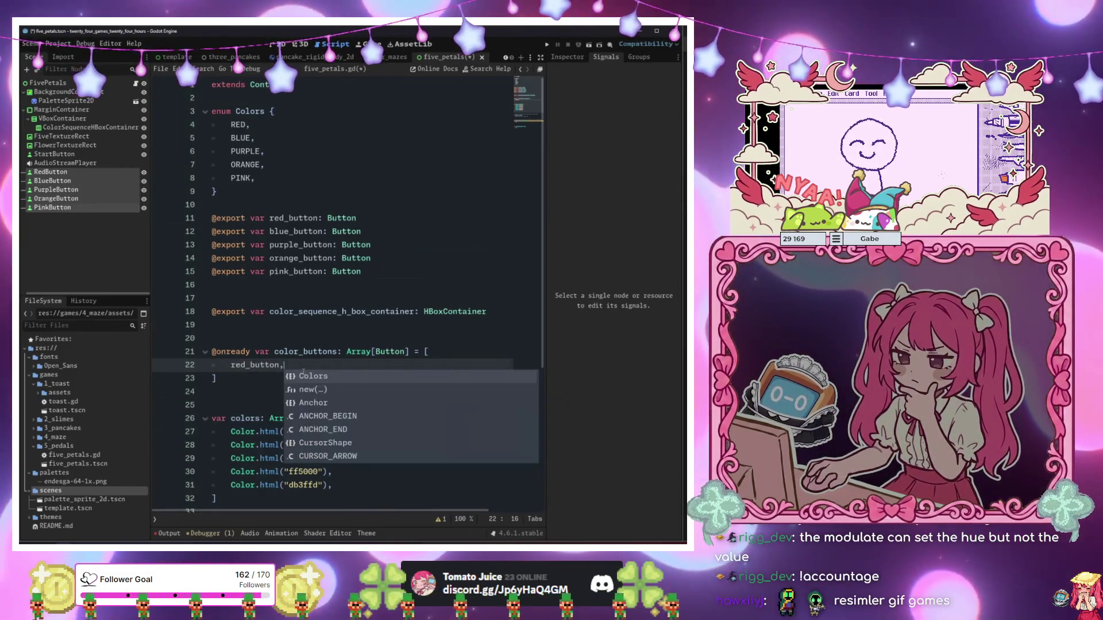
pyautogui.hotkey('ctrl', 'shift', 'd')
pyautogui.hotkey('ctrl', 'shift', 'd')
pyautogui.hotkey('ctrl', 'shift', 'd')
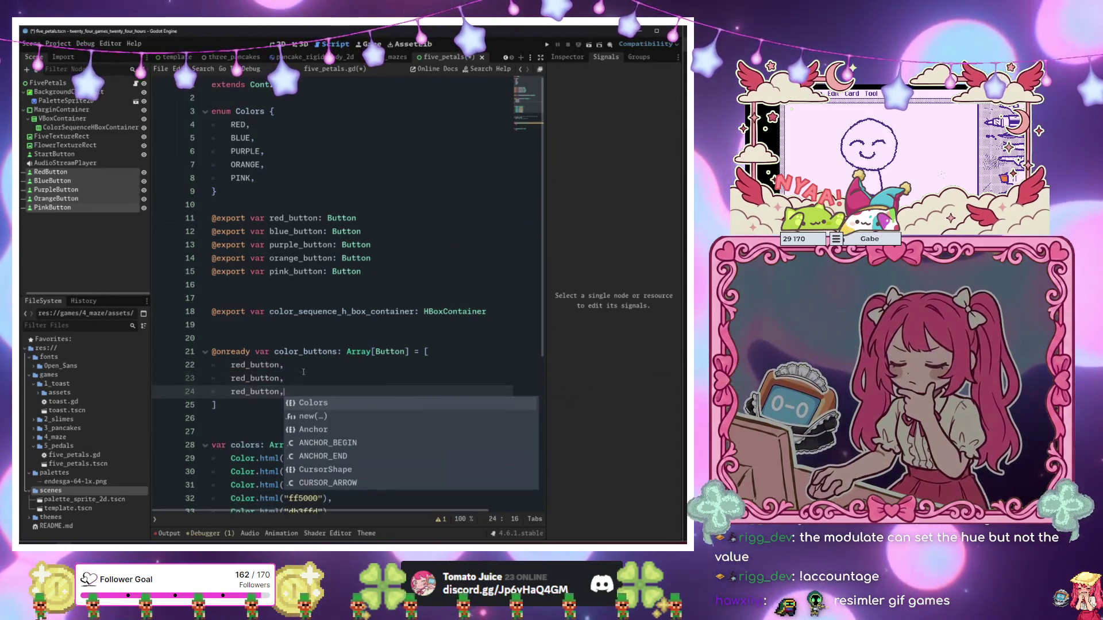
# Replace the duplicate entries with blue_button, purple_button, orange_button and pink_button.
pyautogui.doubleClick(296, 231)
pyautogui.hotkey('ctrl', 'c')
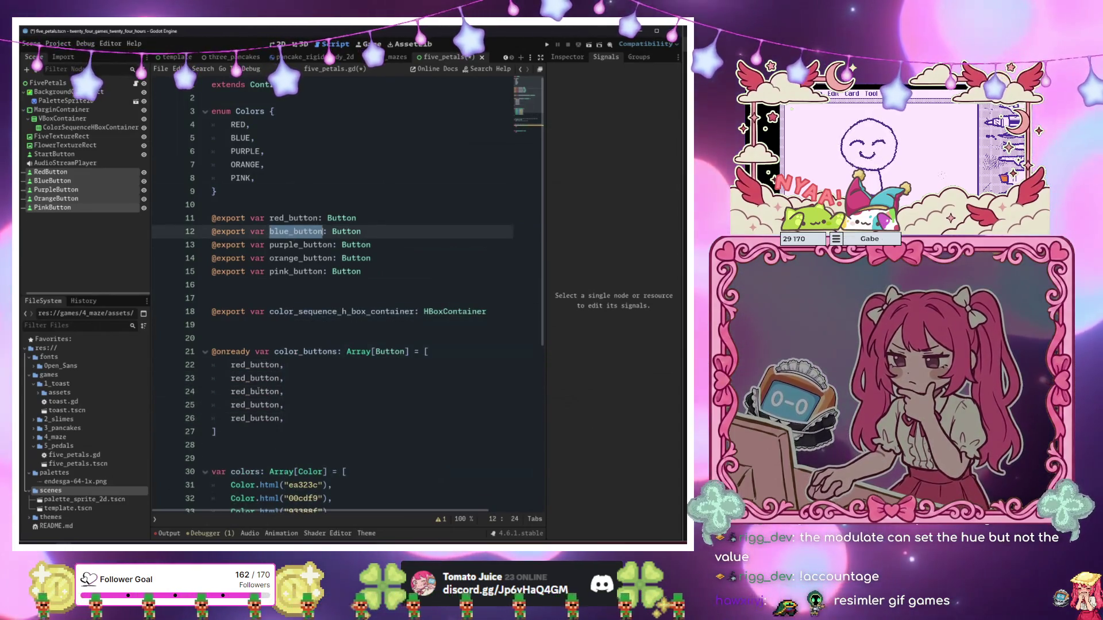
pyautogui.doubleClick(249, 378)
pyautogui.hotkey('ctrl', 'v')
pyautogui.doubleClick(300, 244)
pyautogui.hotkey('ctrl', 'c')
pyautogui.doubleClick(262, 391)
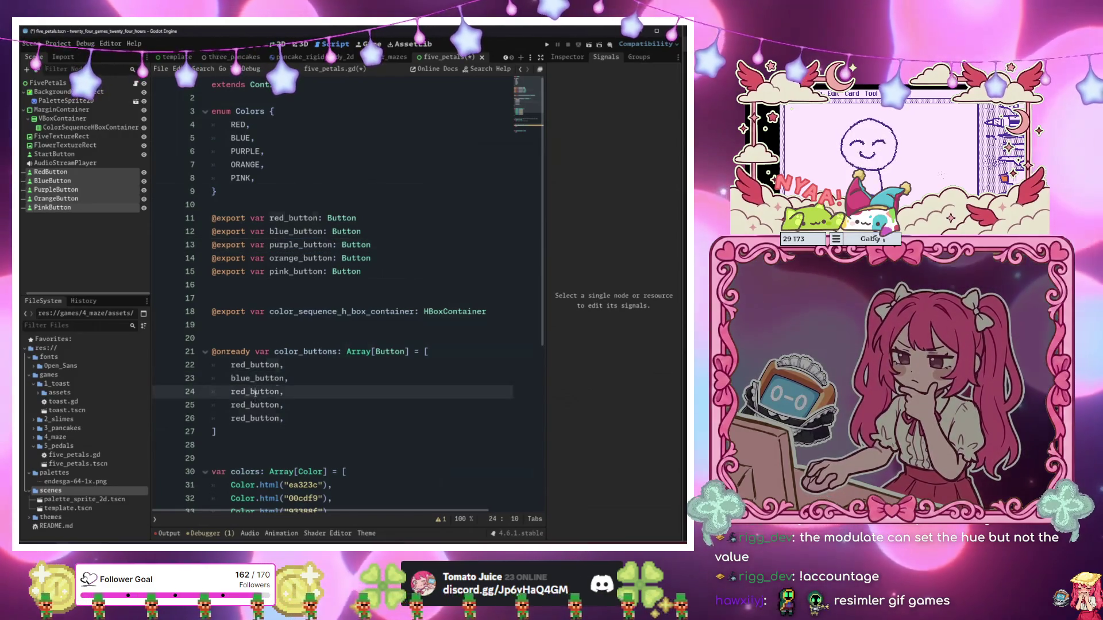
pyautogui.hotkey('ctrl', 'v')
pyautogui.doubleClick(300, 258)
pyautogui.hotkey('ctrl', 'c')
pyautogui.doubleClick(251, 405)
pyautogui.hotkey('ctrl', 'v')
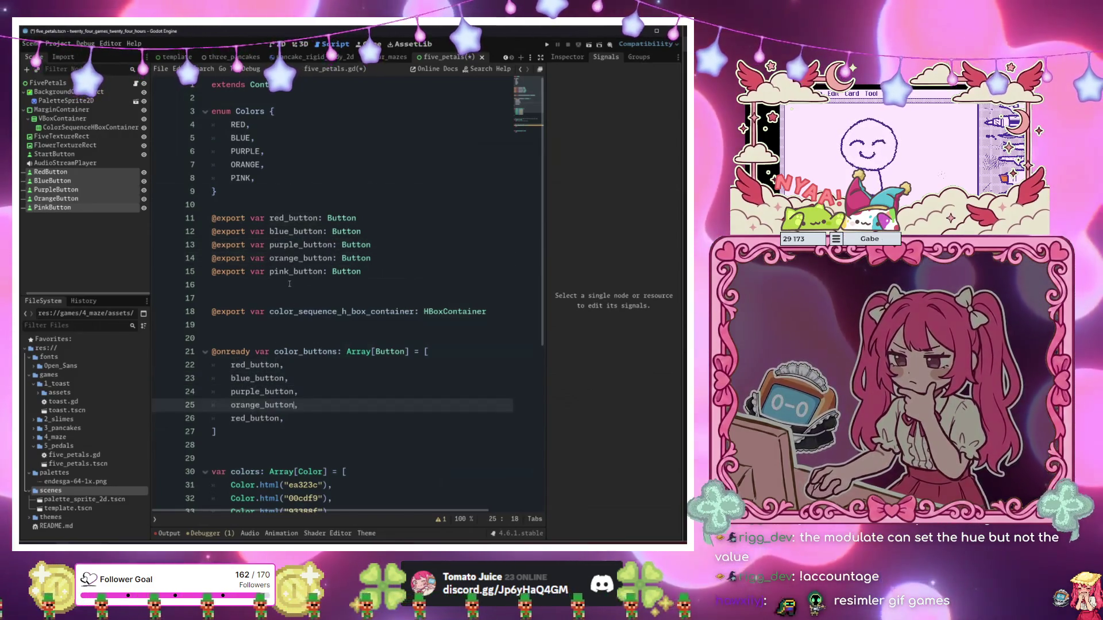
pyautogui.doubleClick(293, 271)
pyautogui.hotkey('ctrl', 'c')
pyautogui.doubleClick(255, 418)
pyautogui.hotkey('ctrl', 'v')
pyautogui.scroll(-6, 259, 424)
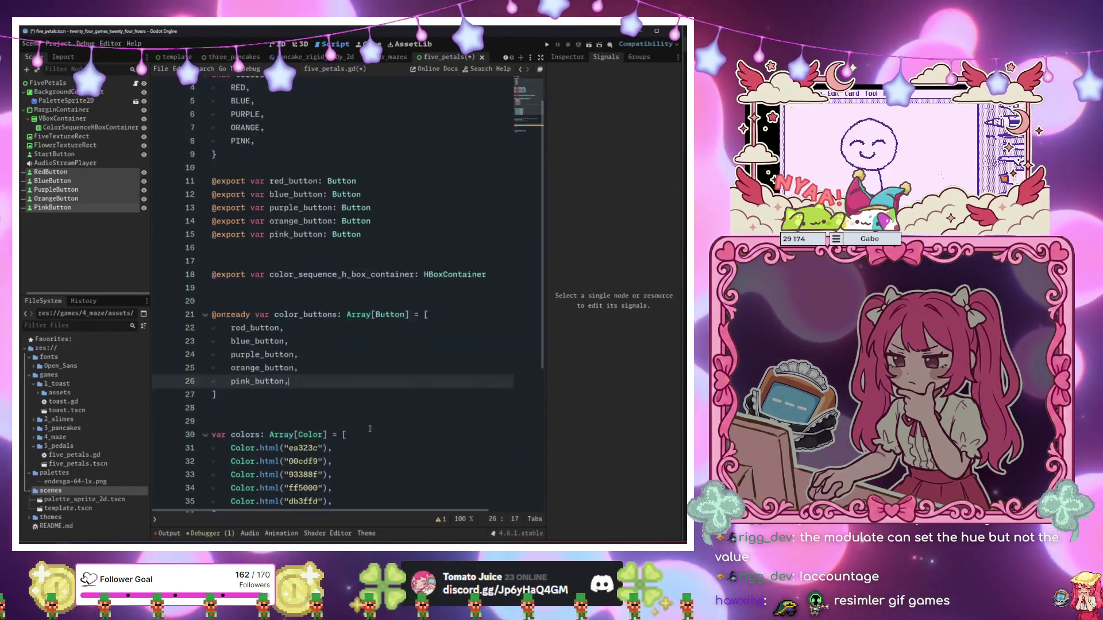
pyautogui.click(388, 391)
# Replace the placeholder pass in _ready with a call to _connect_signals.
pyautogui.moveTo(388, 377); pyautogui.dragTo(203, 384)
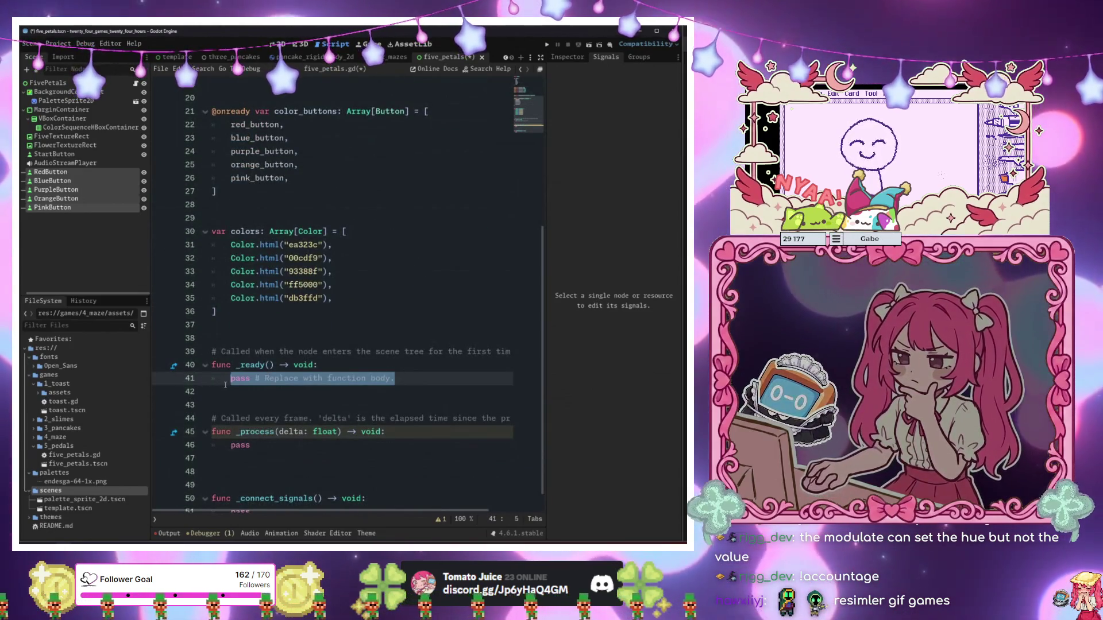
pyautogui.write('_con')
pyautogui.press('Return')
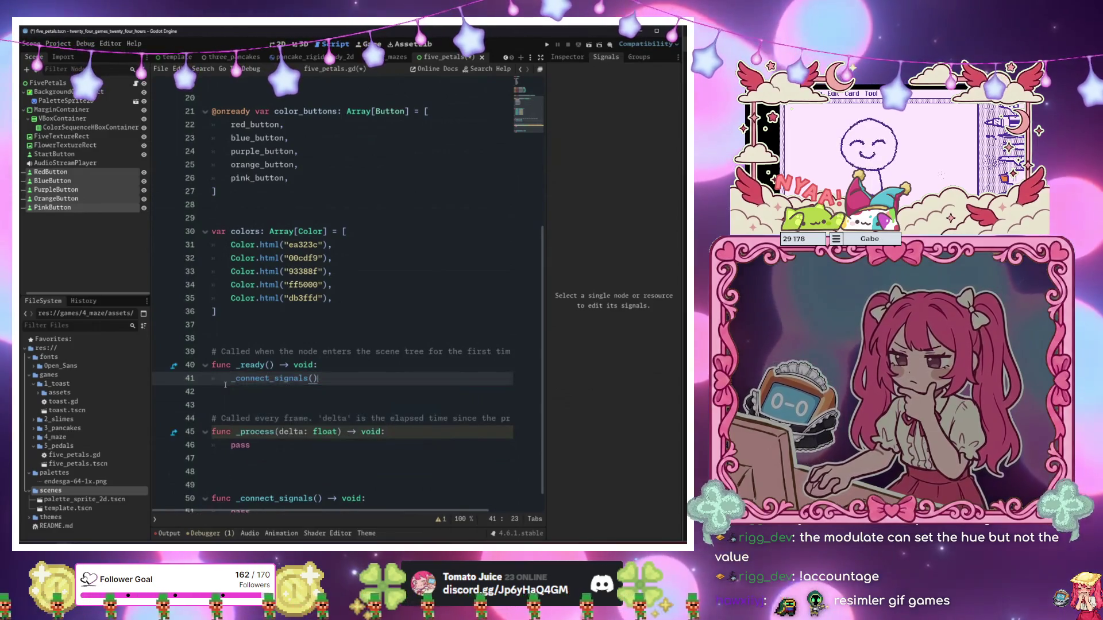
# In _connect_signals, write a 'for button: Button in color_buttons:' loop calling button.connect.
pyautogui.scroll(-1, 324, 394)
pyautogui.click(252, 487)
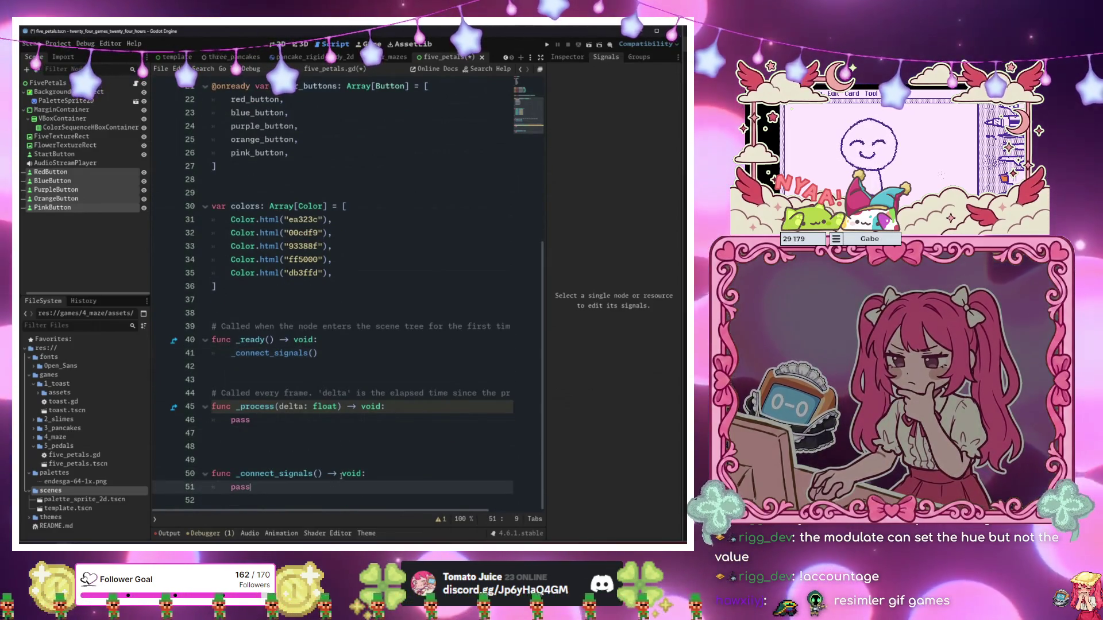
pyautogui.press('BackSpace')
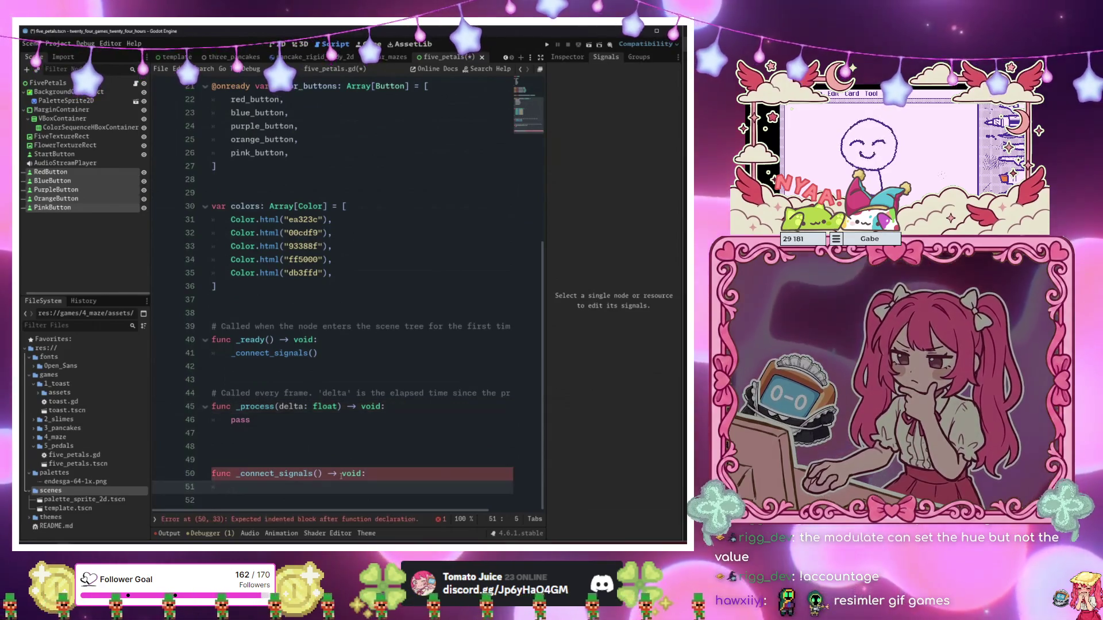
pyautogui.write('for bu')
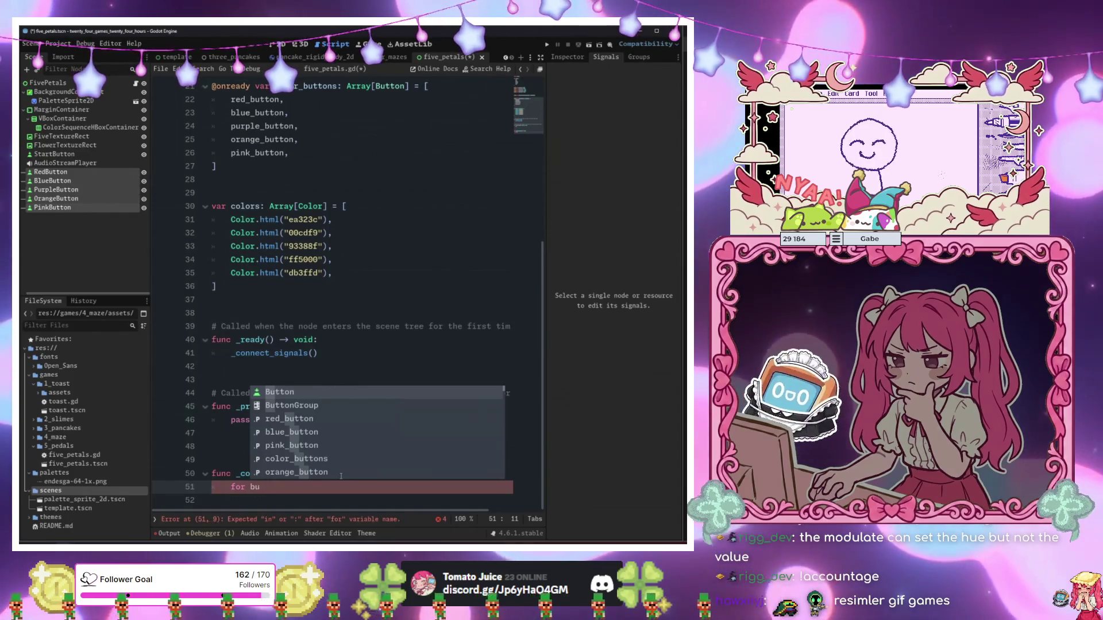
pyautogui.write('tton: Button in col')
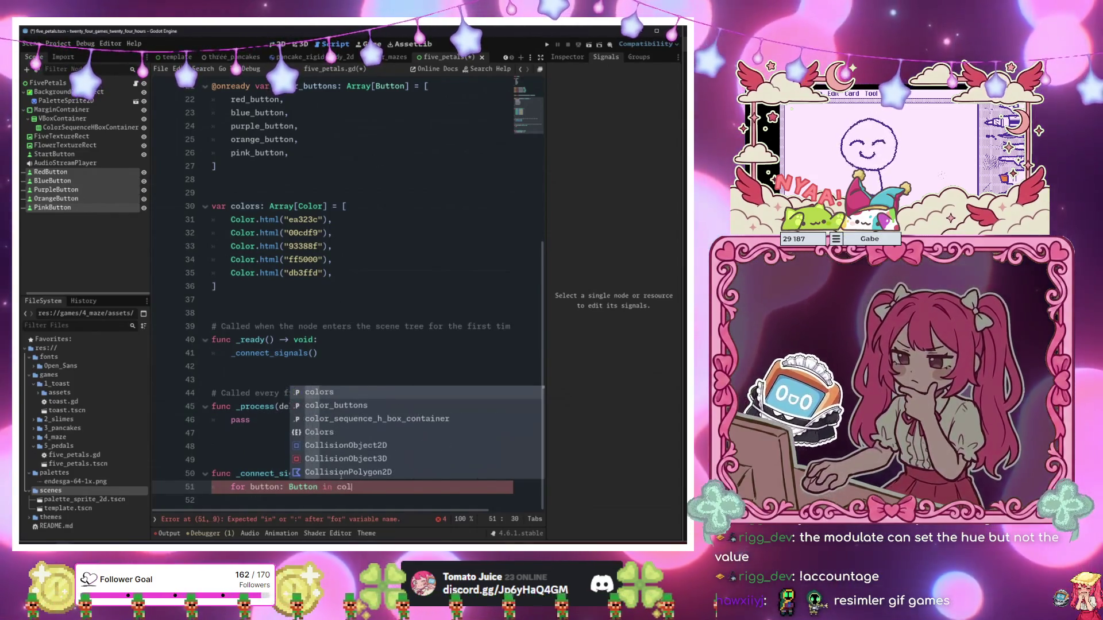
pyautogui.press('Down')
pyautogui.press('Return')
pyautogui.write(':')
pyautogui.press('Return')
pyautogui.write('but')
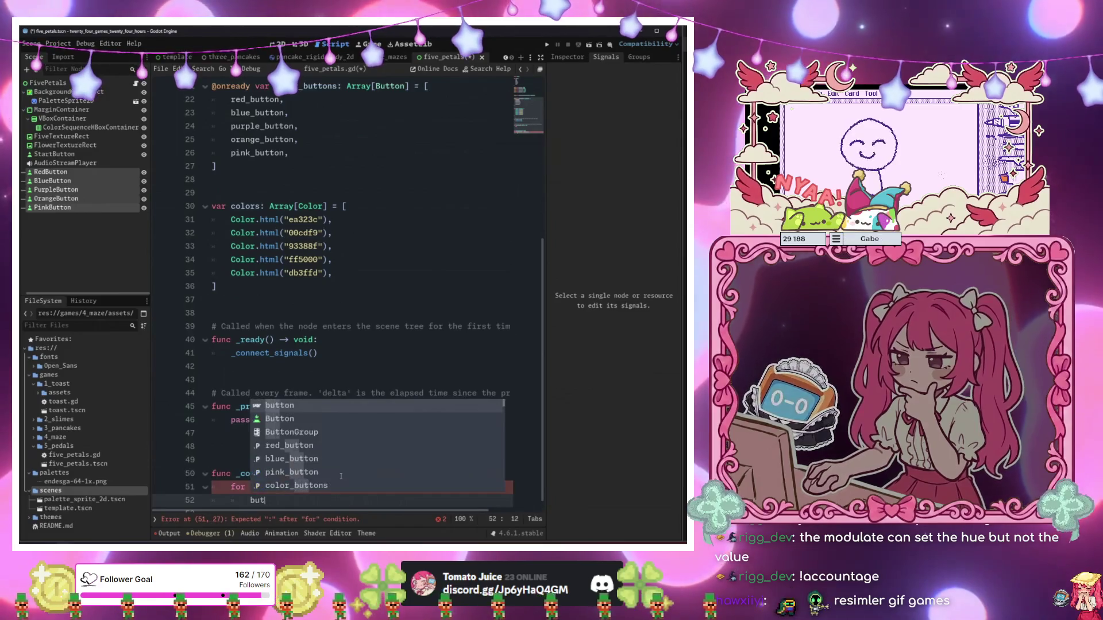
pyautogui.write('ton.con')
pyautogui.press('Return')
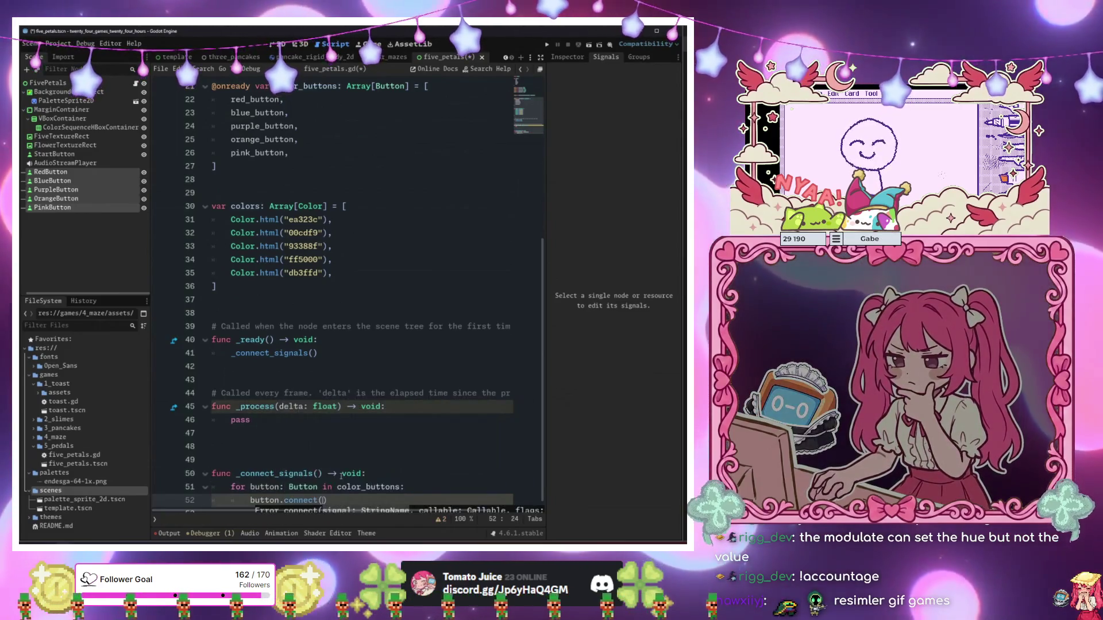
# Change the loop header to 'for i: int in color_buttons.size():'.
pyautogui.scroll(1, 340, 475)
pyautogui.scroll(-2, 341, 476)
pyautogui.click(400, 473)
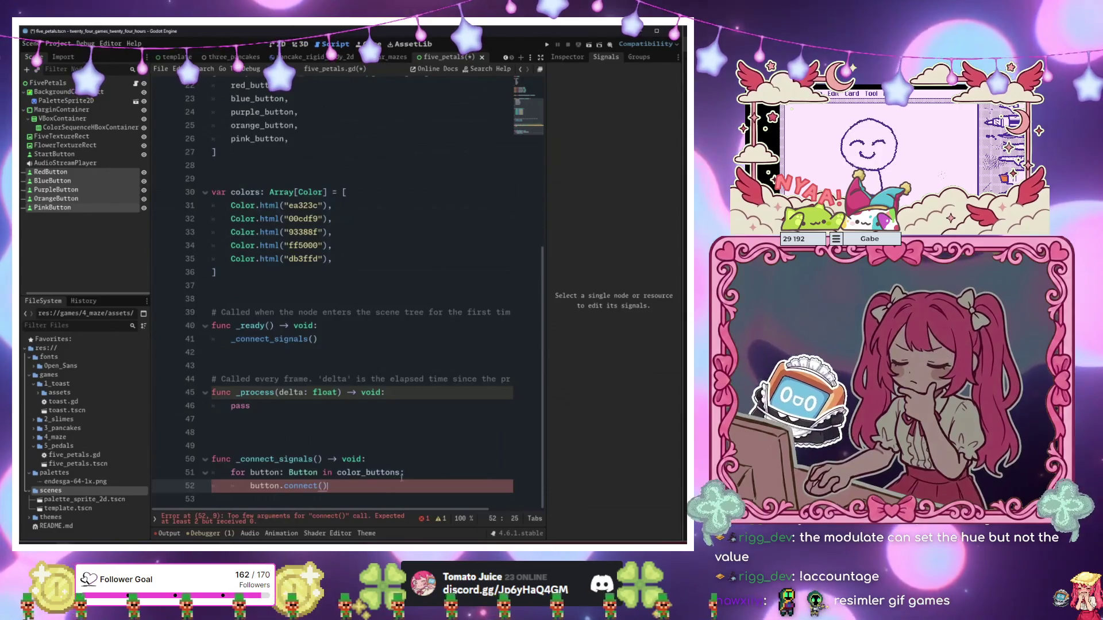
pyautogui.write('.size')
pyautogui.press('Return')
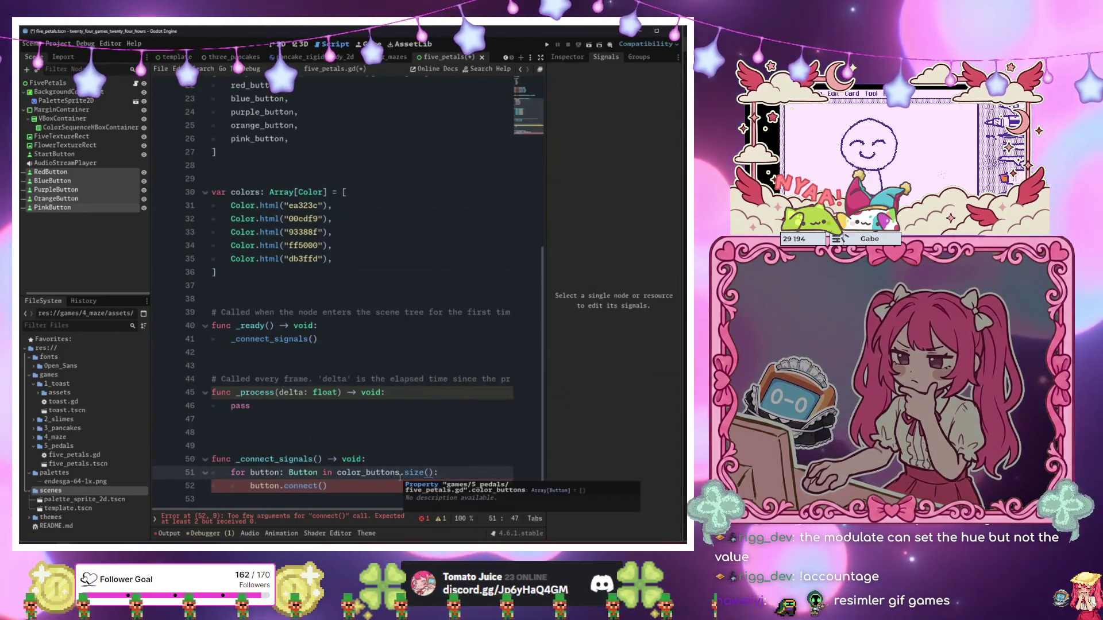
pyautogui.click(326, 472)
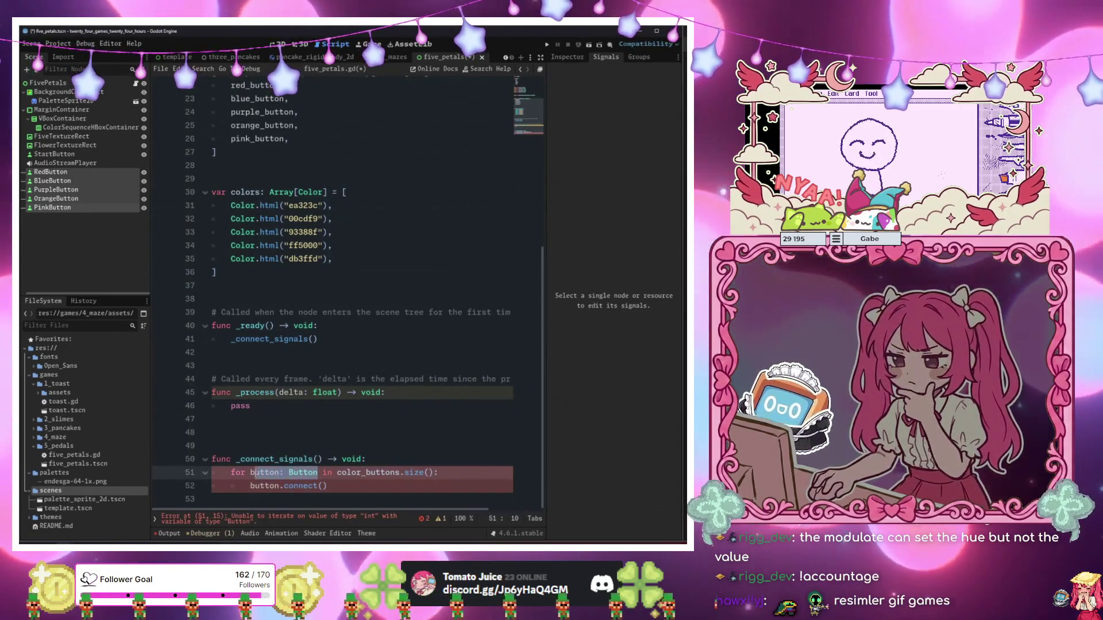
pyautogui.write('int')
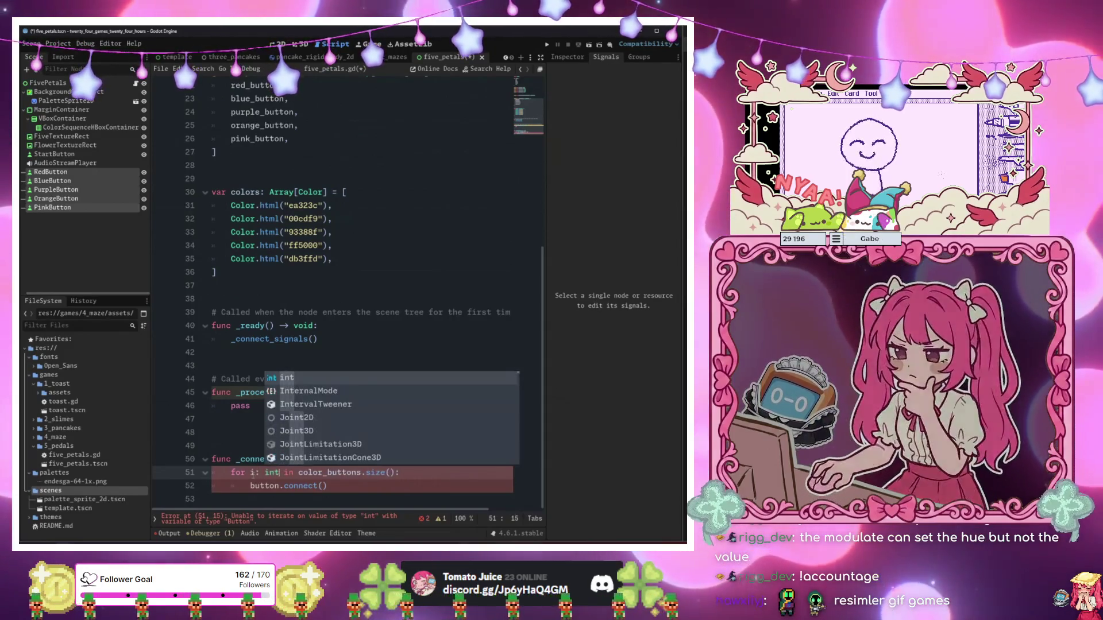
pyautogui.press('Escape')
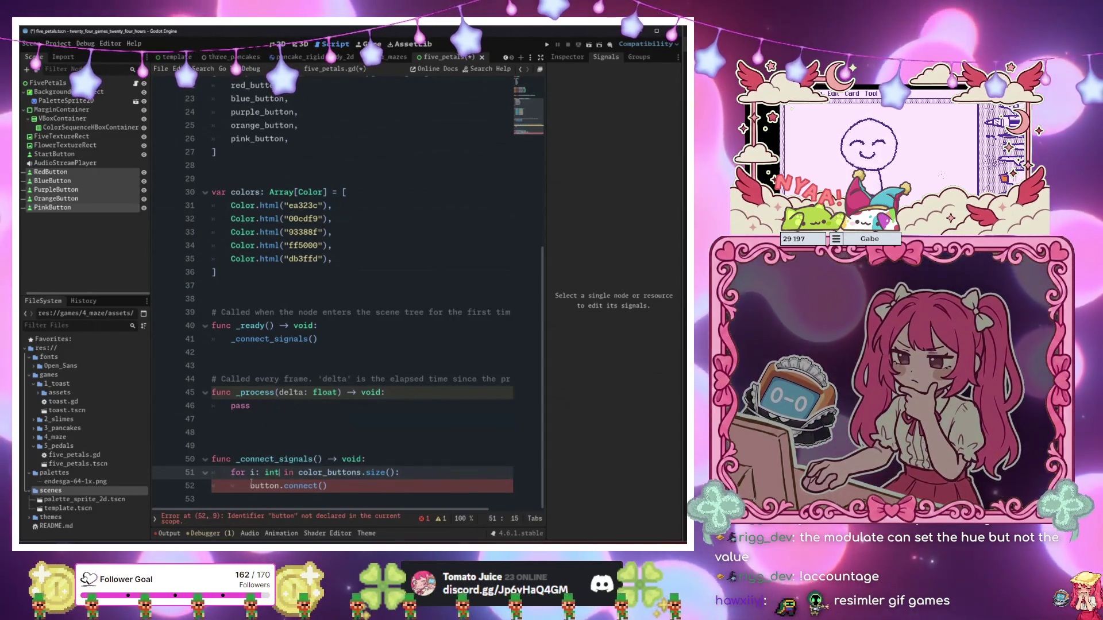
pyautogui.press('End')
# Add 'var button: Button = color_buttons[i]' and change the call to button.pressed.connect().
pyautogui.press('Return')
pyautogui.write('var')
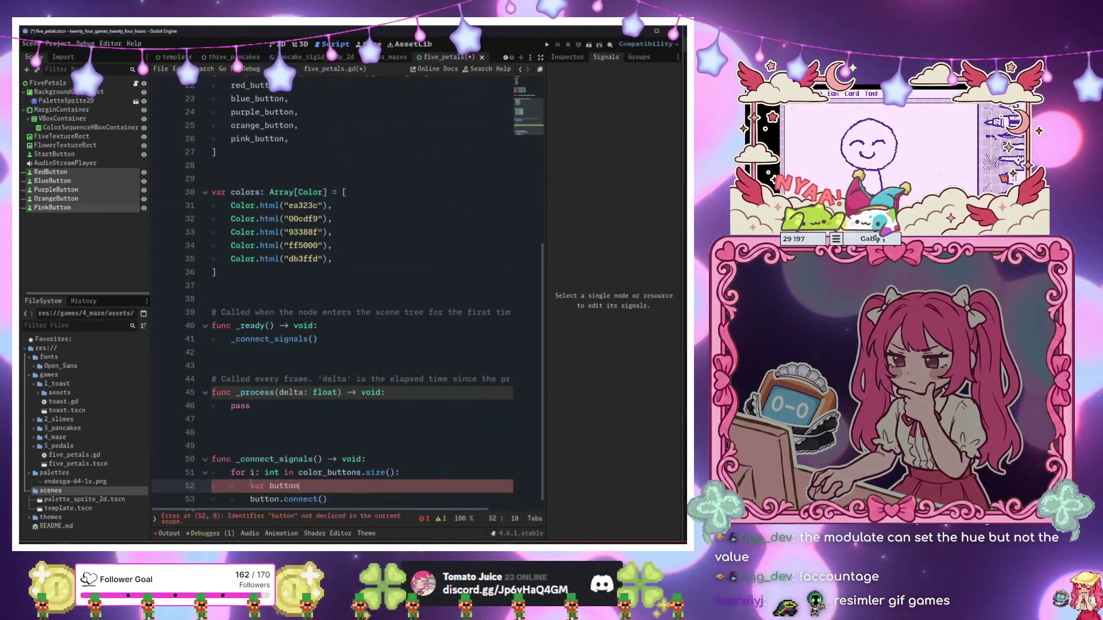
pyautogui.press('BackSpace')
pyautogui.write(': Button ')
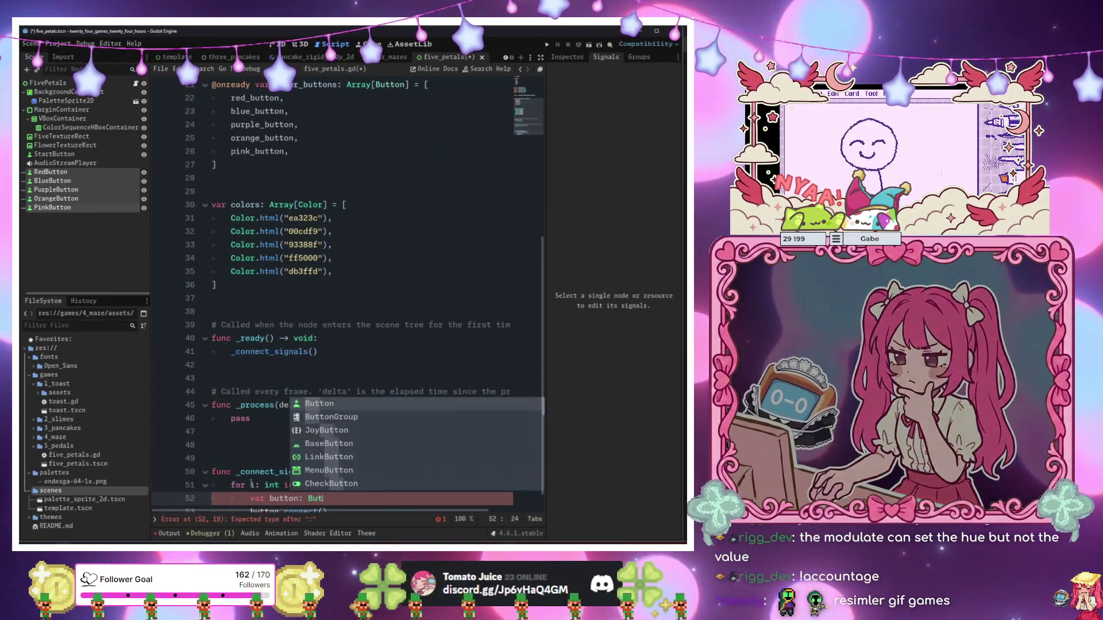
pyautogui.write('= ')
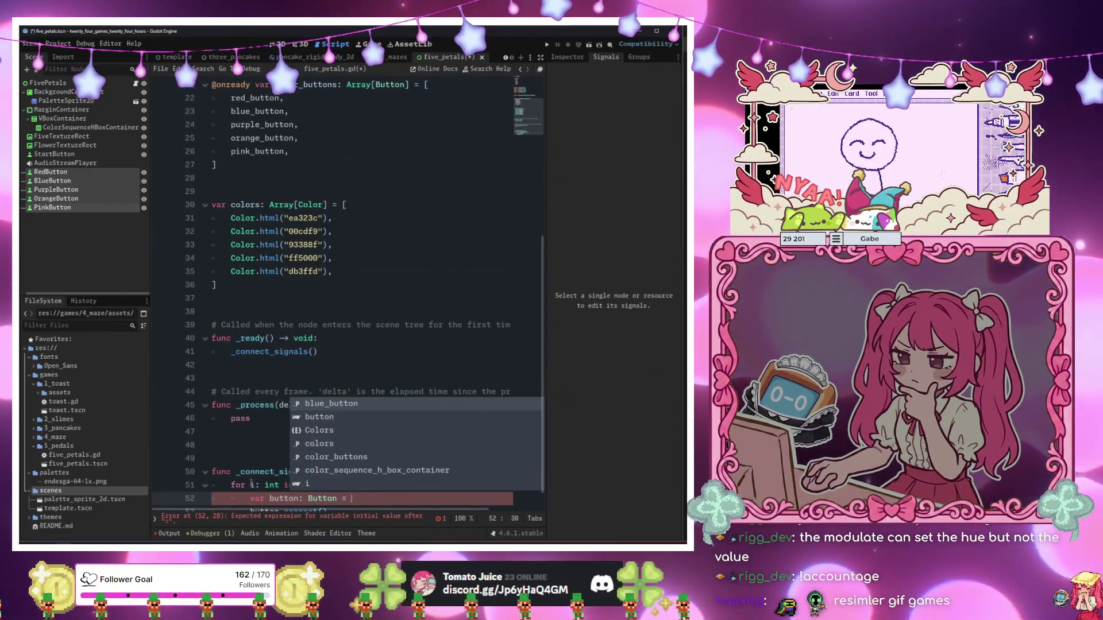
pyautogui.write('color_buttons[i')
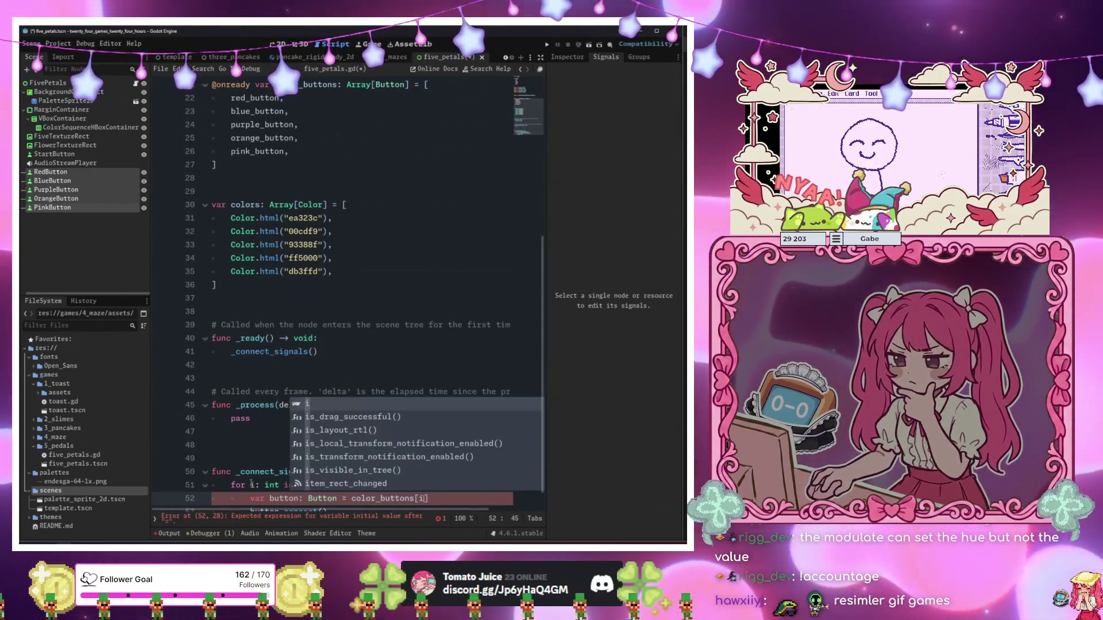
pyautogui.press('Down')
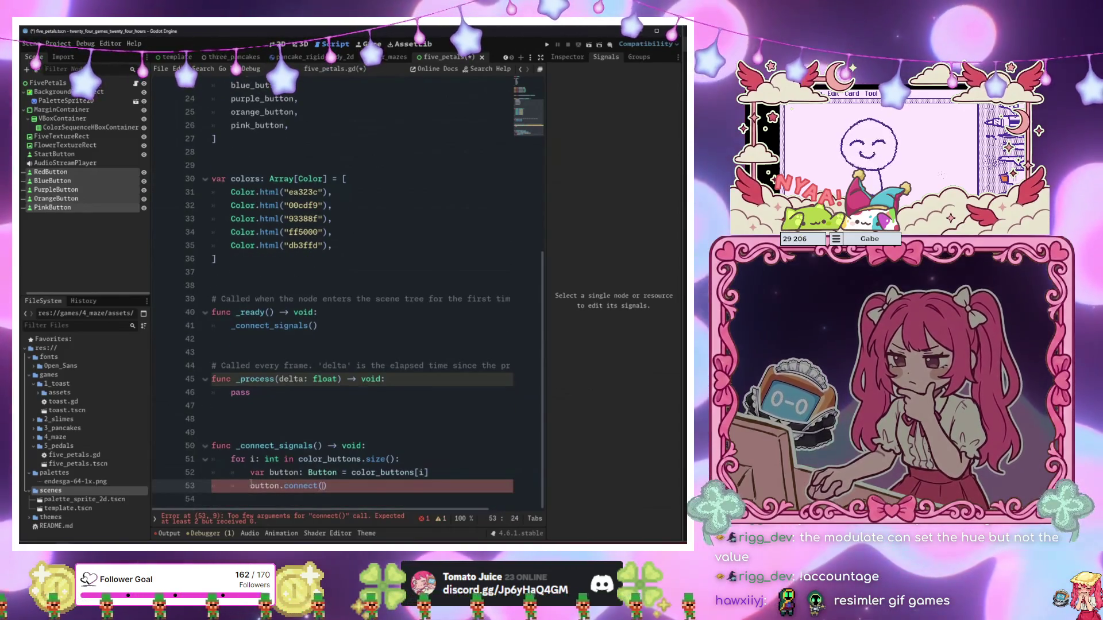
pyautogui.press('BackSpace')
pyautogui.press('BackSpace')
pyautogui.press('BackSpace')
pyautogui.write('pre')
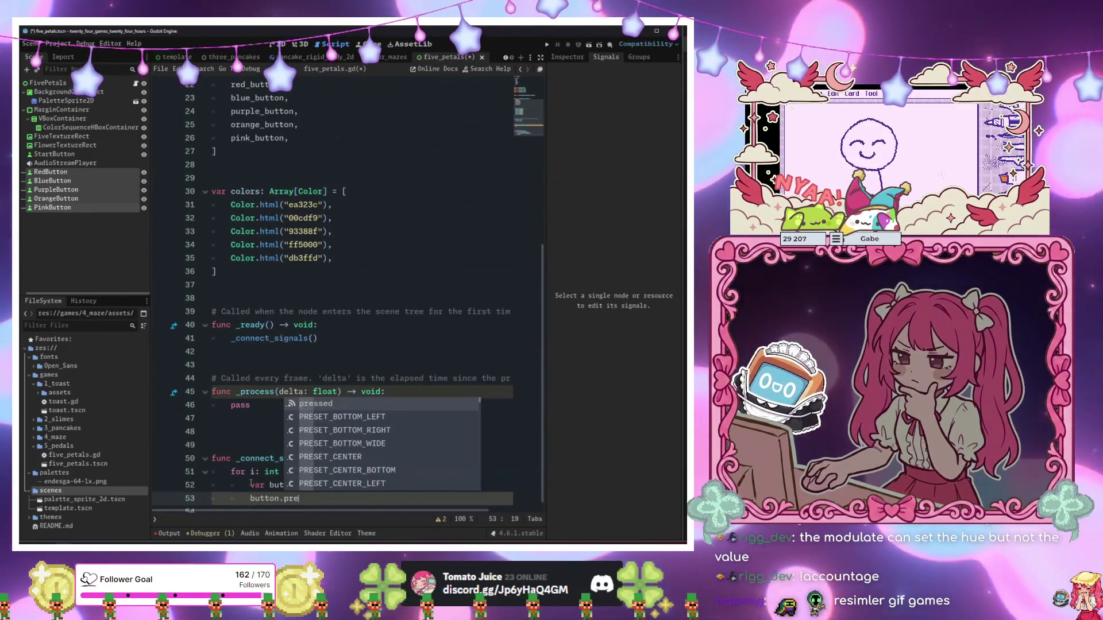
pyautogui.press('Return')
pyautogui.write('.con')
pyautogui.press('Return')
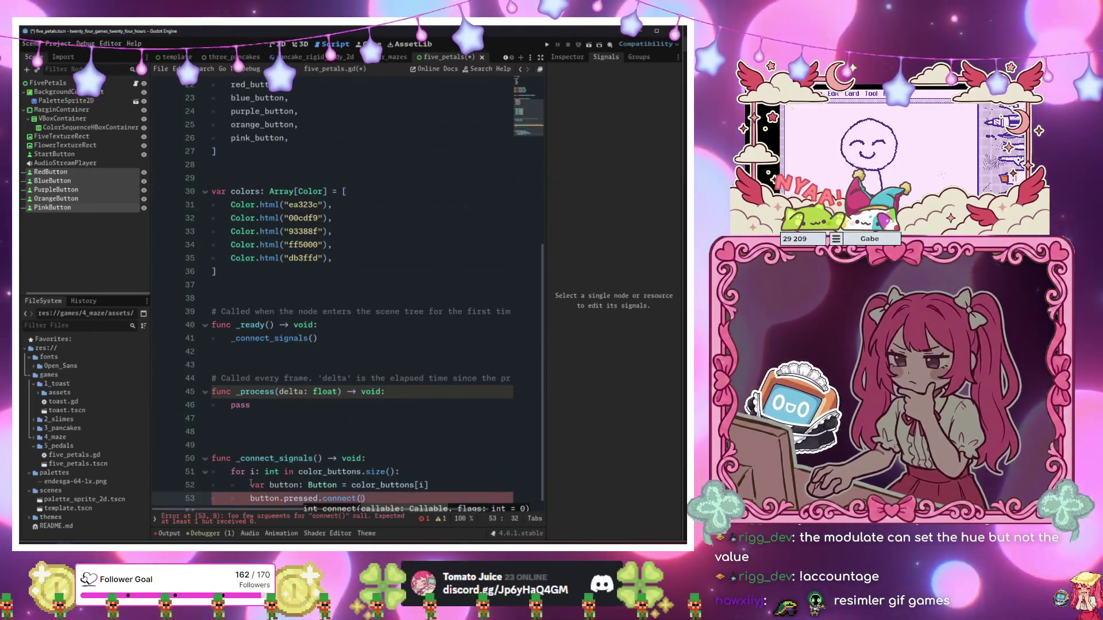
pyautogui.press('Return')
pyautogui.press('Return')
pyautogui.press('Return')
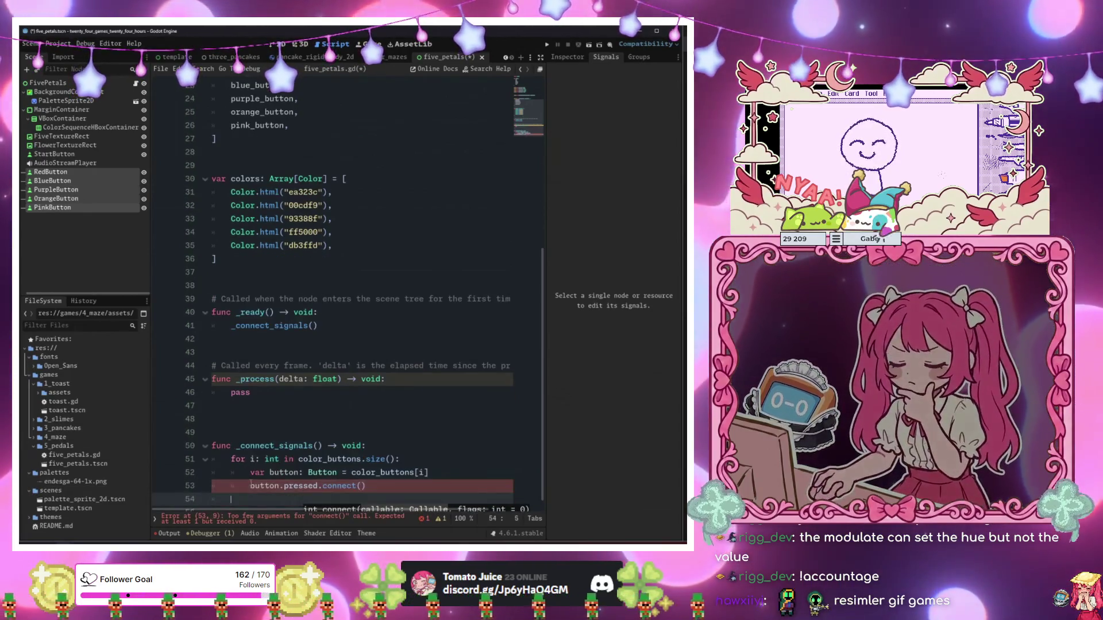
pyautogui.write('func _co')
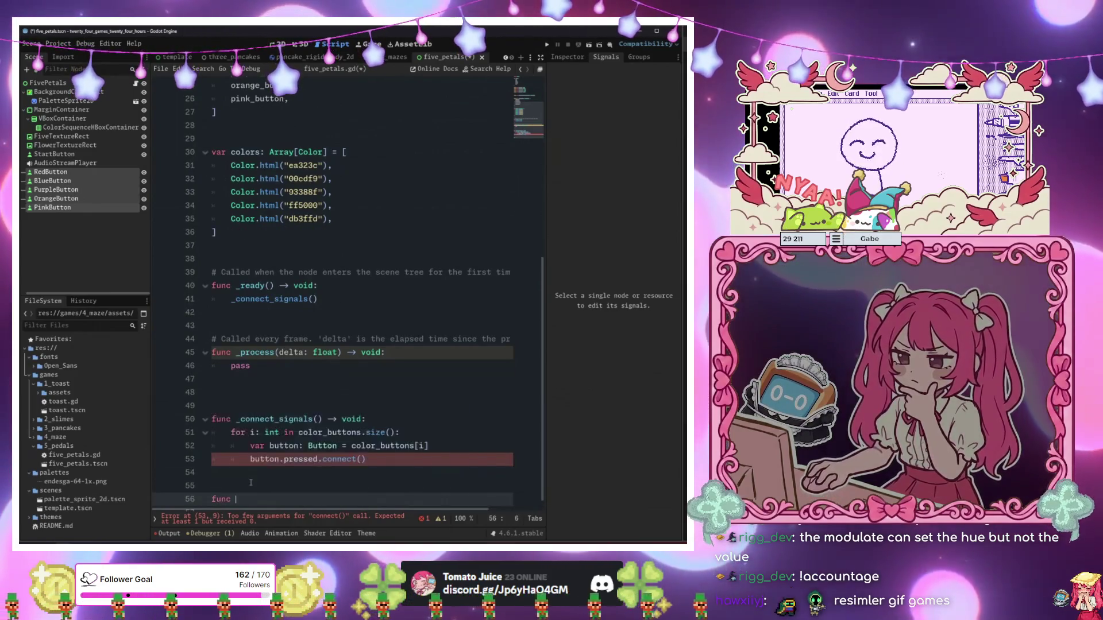
pyautogui.write('lor_button_pressed(col')
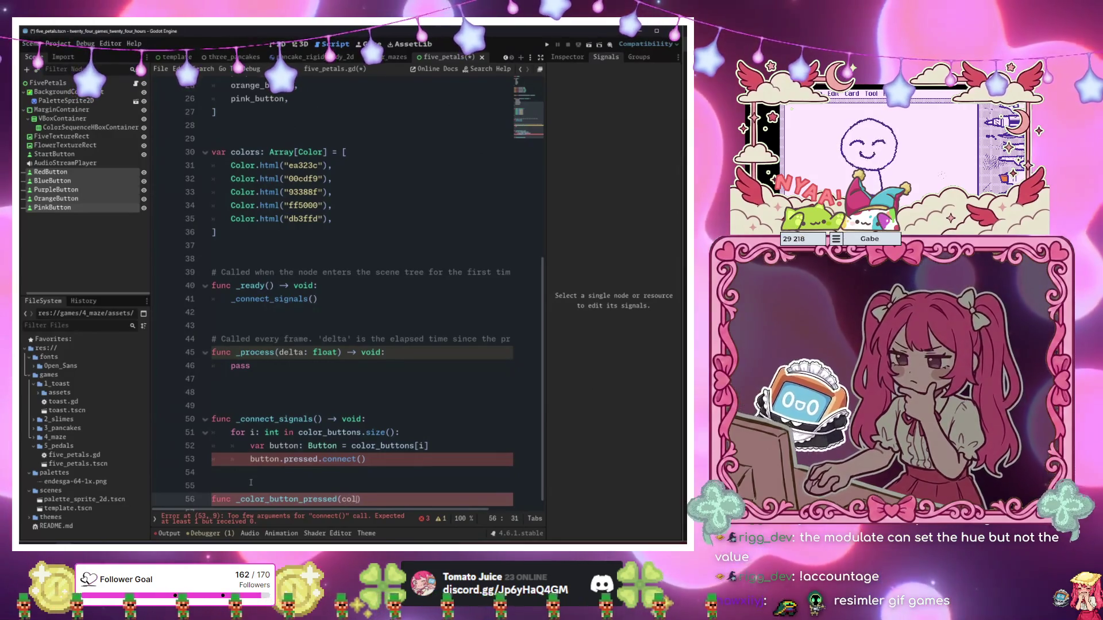
# Finish the header 'func _color_button_pressed(color: Colors) -> void:' and start its body.
pyautogui.write(': Colors)')
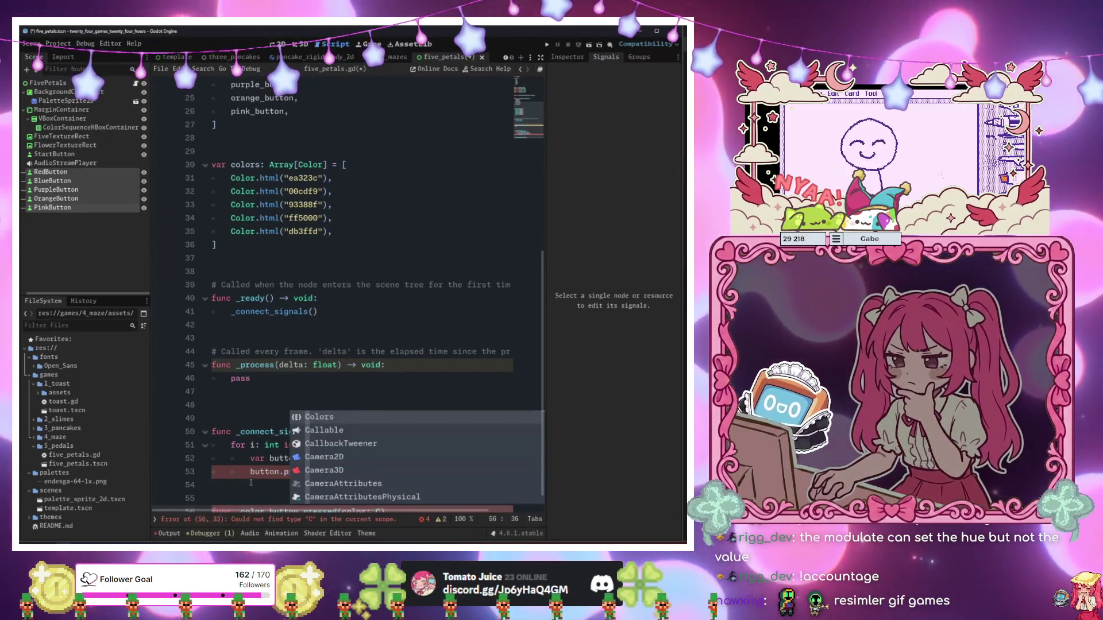
pyautogui.write(' -> void:')
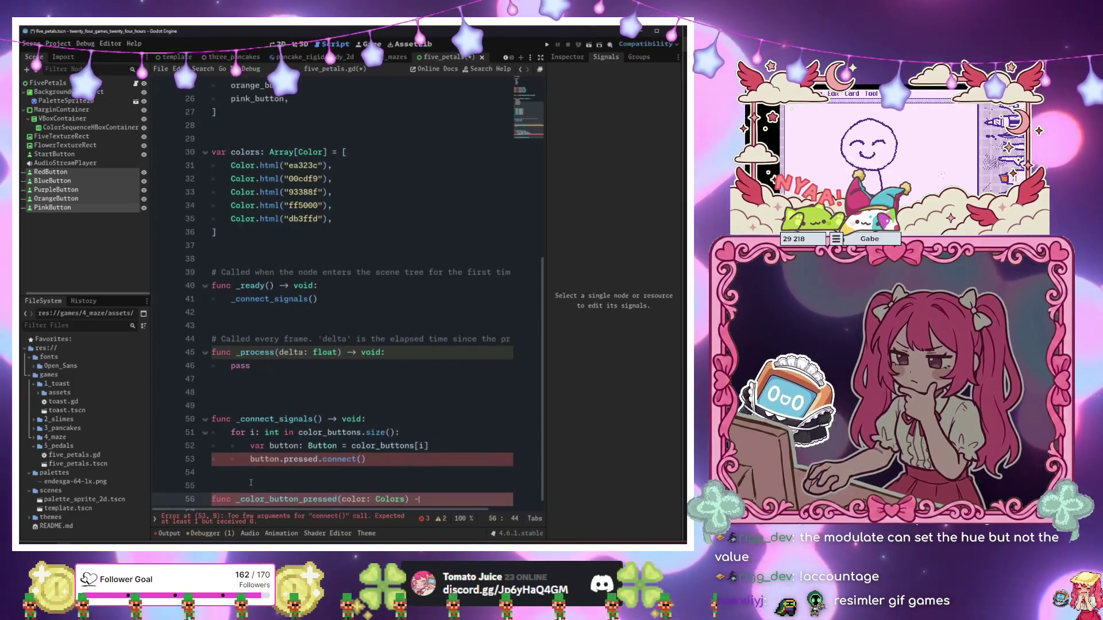
pyautogui.press('Return')
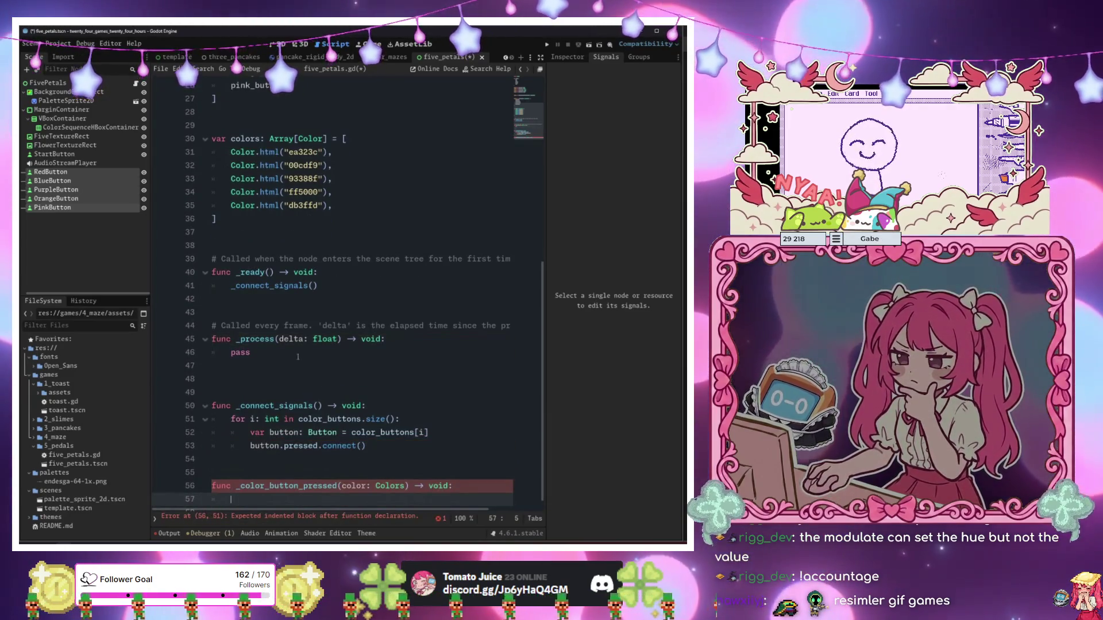
pyautogui.scroll(8, 269, 115)
pyautogui.doubleClick(244, 112)
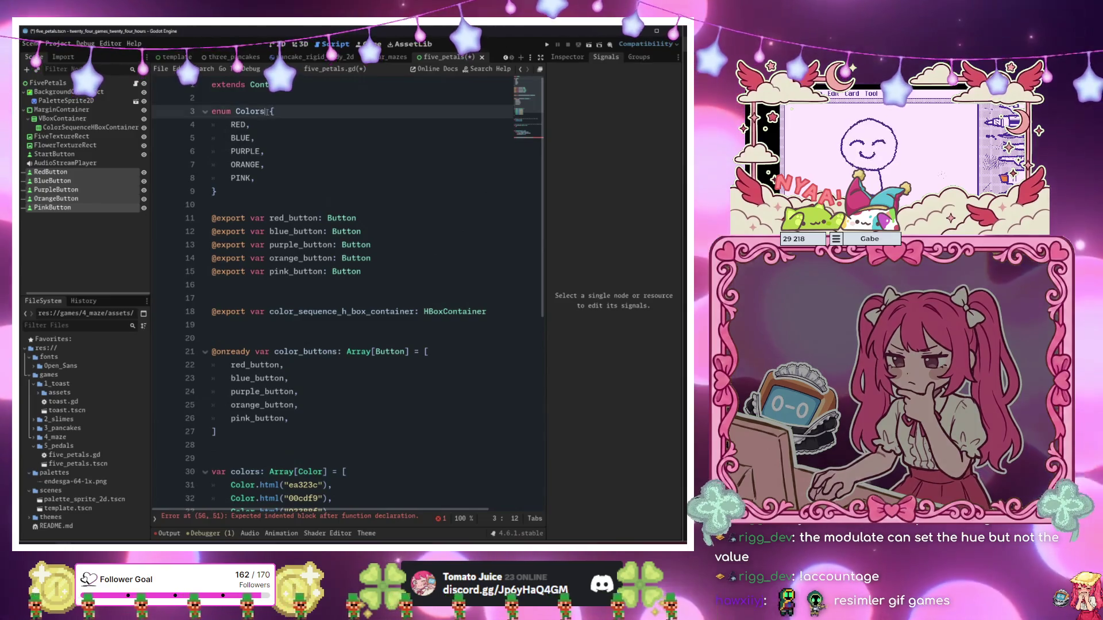
# Rename the Colors enum on line 3 to PetalColor.
pyautogui.write('Pet')
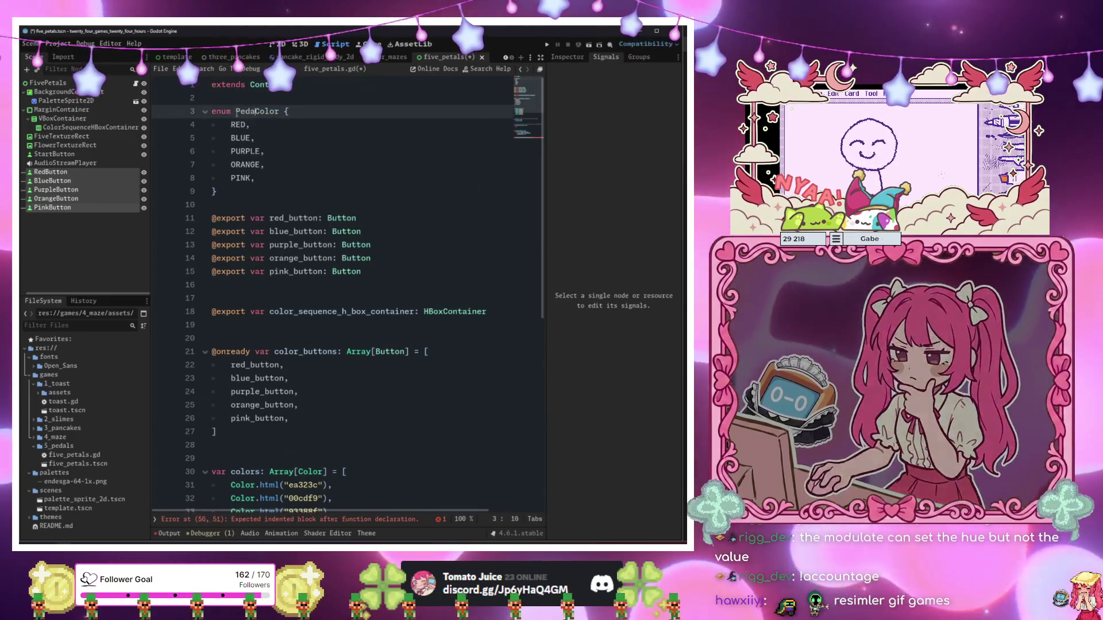
pyautogui.press('BackSpace')
pyautogui.press('BackSpace')
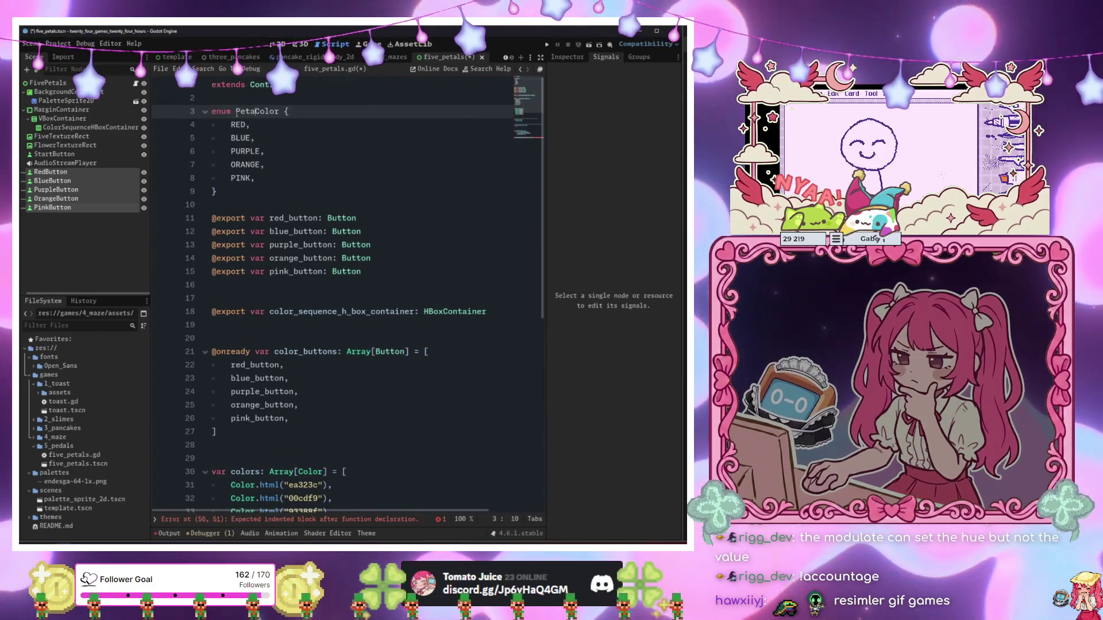
pyautogui.write('al')
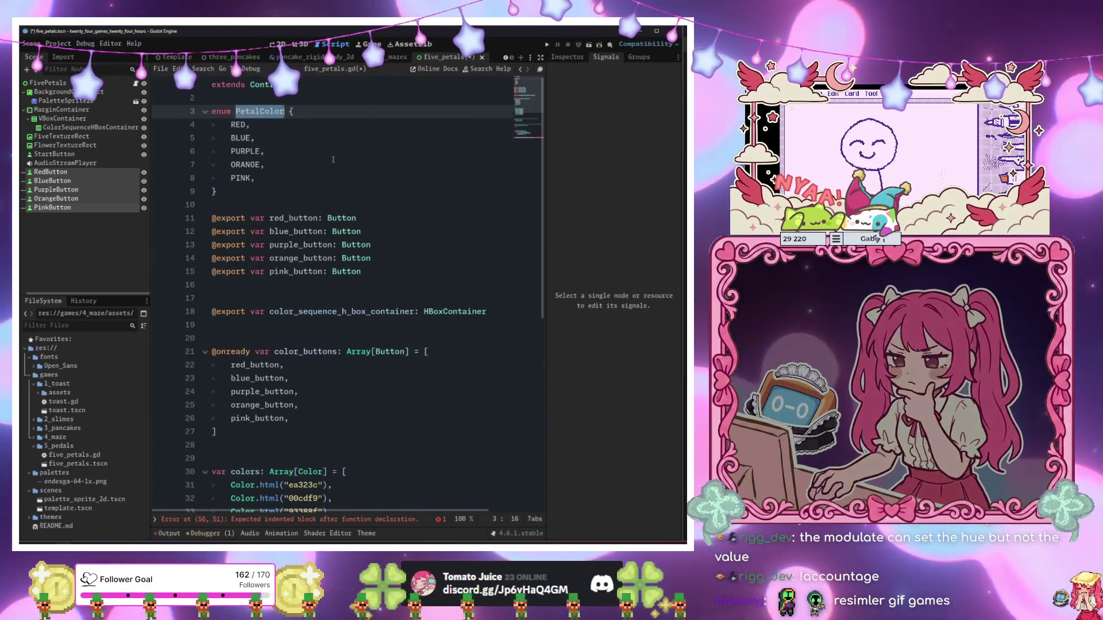
# Change the handler's parameter to petal_color typed PetalColor.
pyautogui.scroll(-15, 333, 287)
pyautogui.click(370, 447)
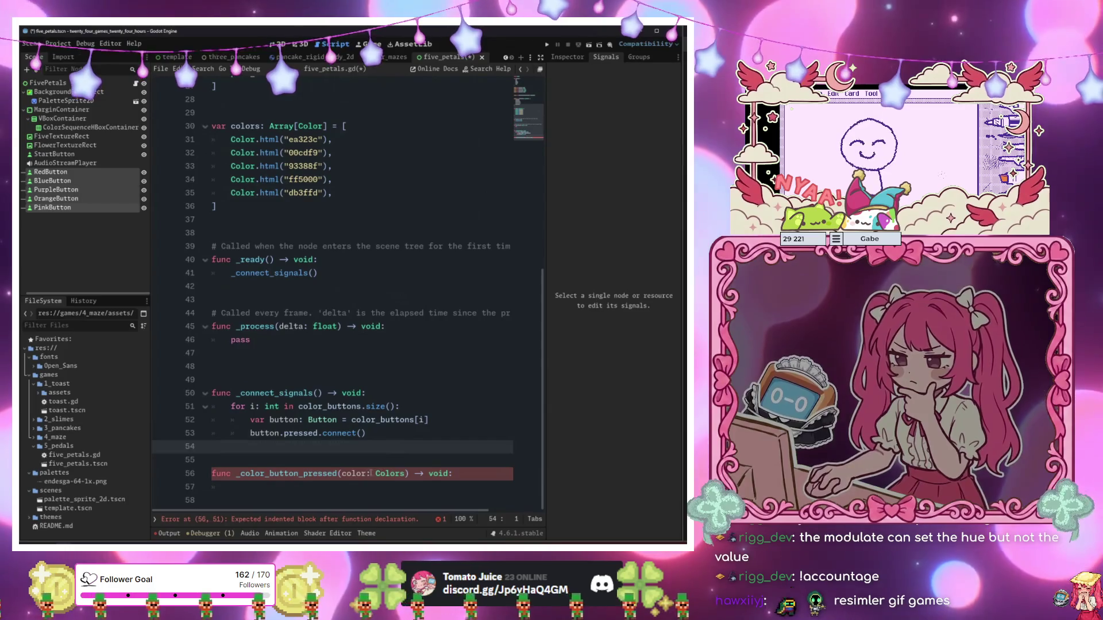
pyautogui.doubleClick(357, 473)
pyautogui.write('PetalColor')
pyautogui.doubleClick(415, 473)
pyautogui.write('PetalColor')
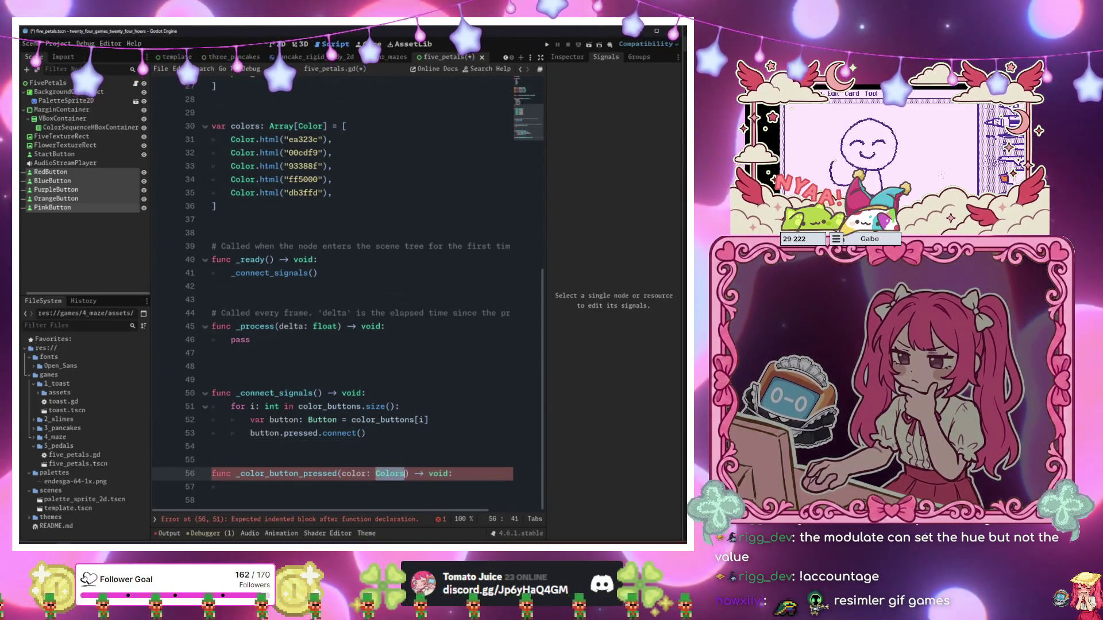
pyautogui.doubleClick(362, 474)
pyautogui.write('color')
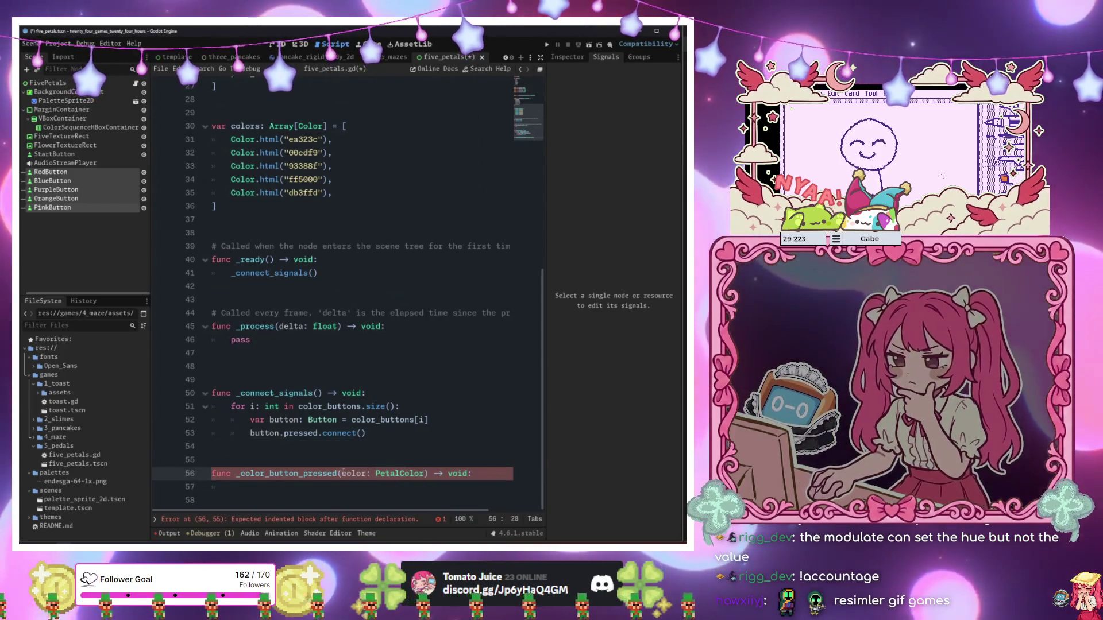
pyautogui.write('p')
pyautogui.press('BackSpace')
pyautogui.write('eta')
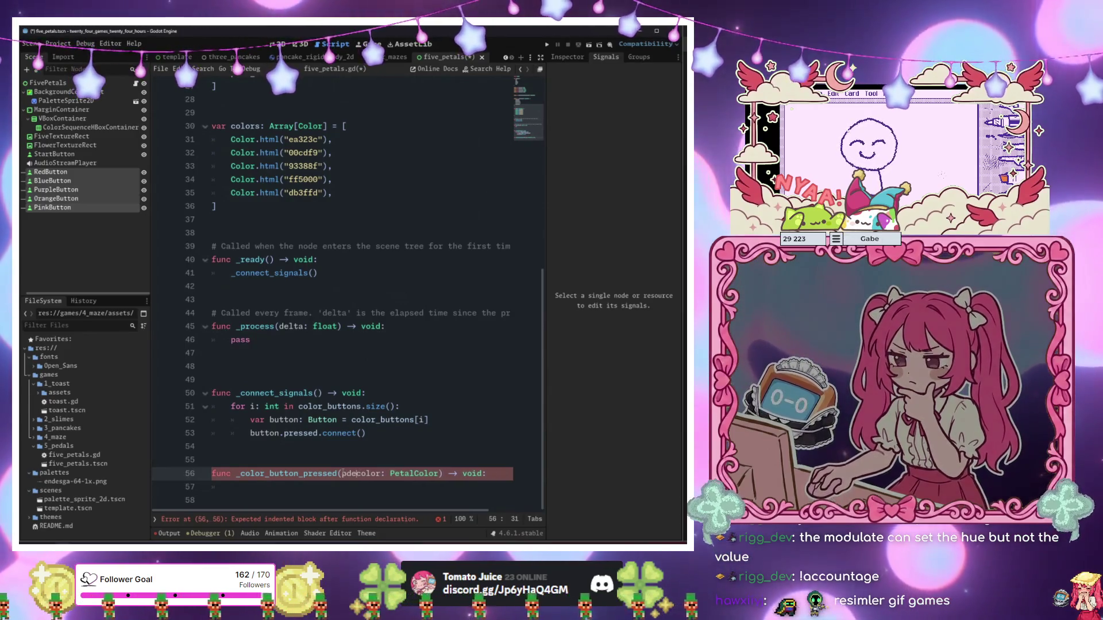
pyautogui.write('l_')
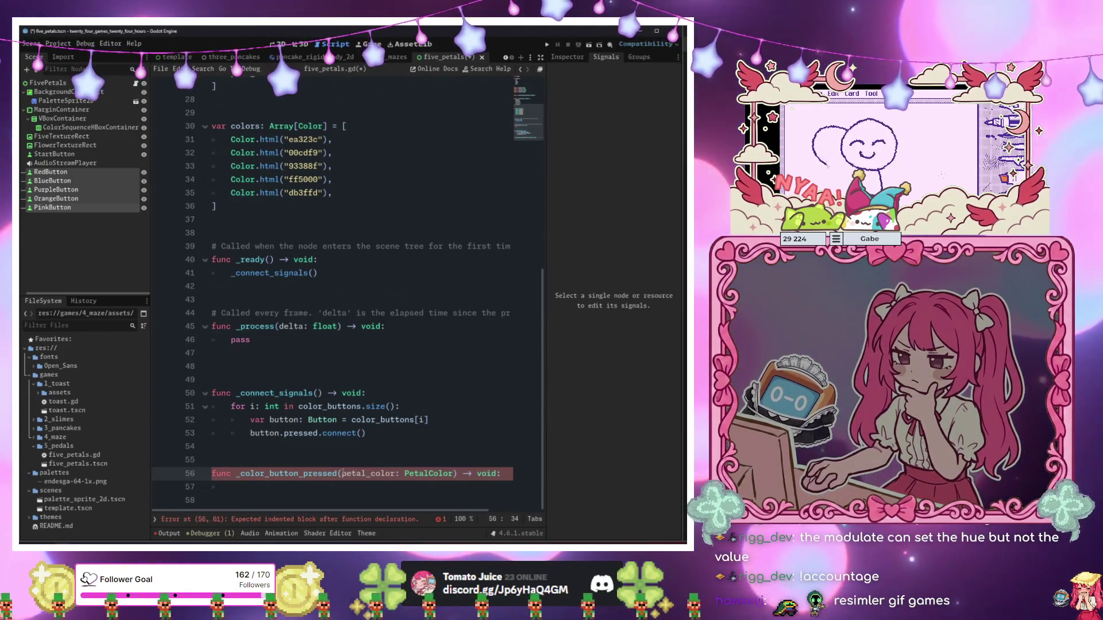
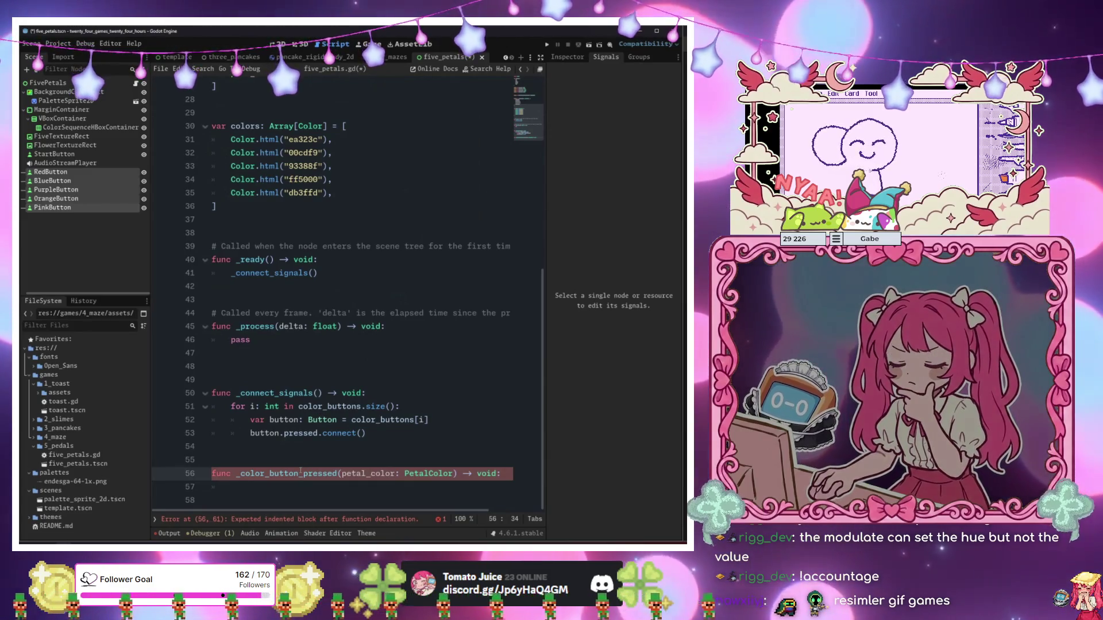
# Add blank lines below the empty button-pressed function.
pyautogui.press('Down')
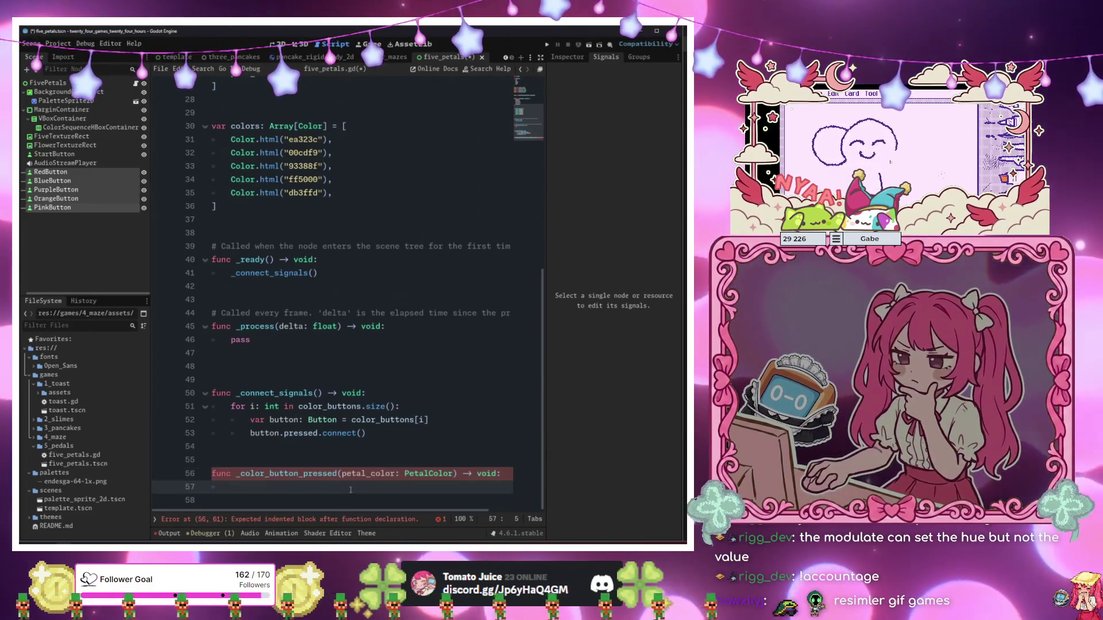
pyautogui.press('Down')
pyautogui.press('Return')
pyautogui.press('Return')
pyautogui.press('Return')
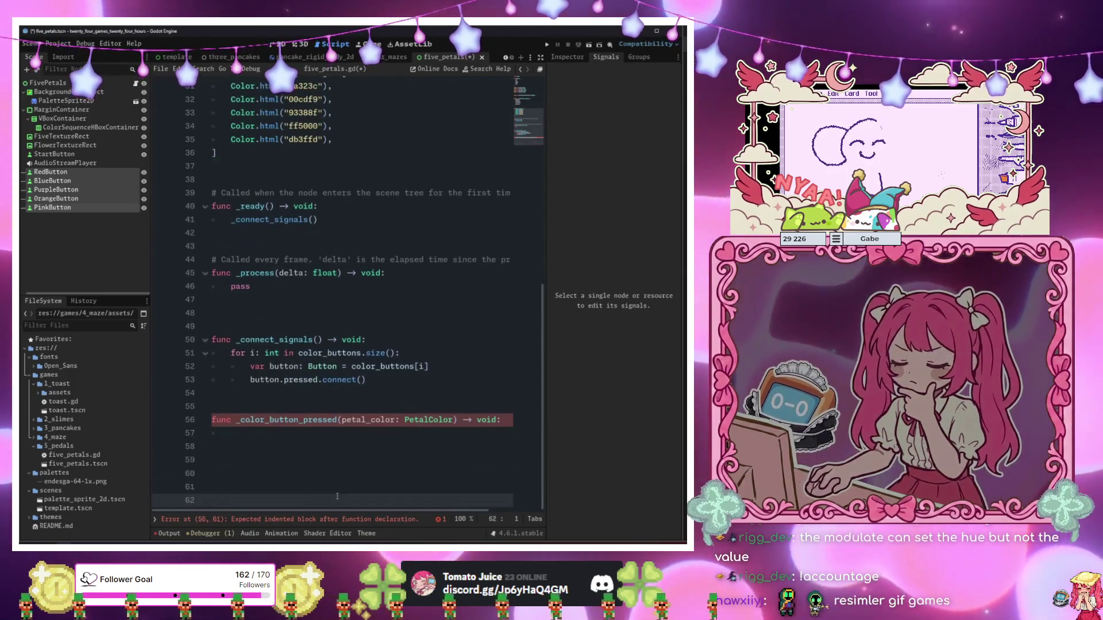
pyautogui.press('Up')
pyautogui.press('Up')
pyautogui.press('Up')
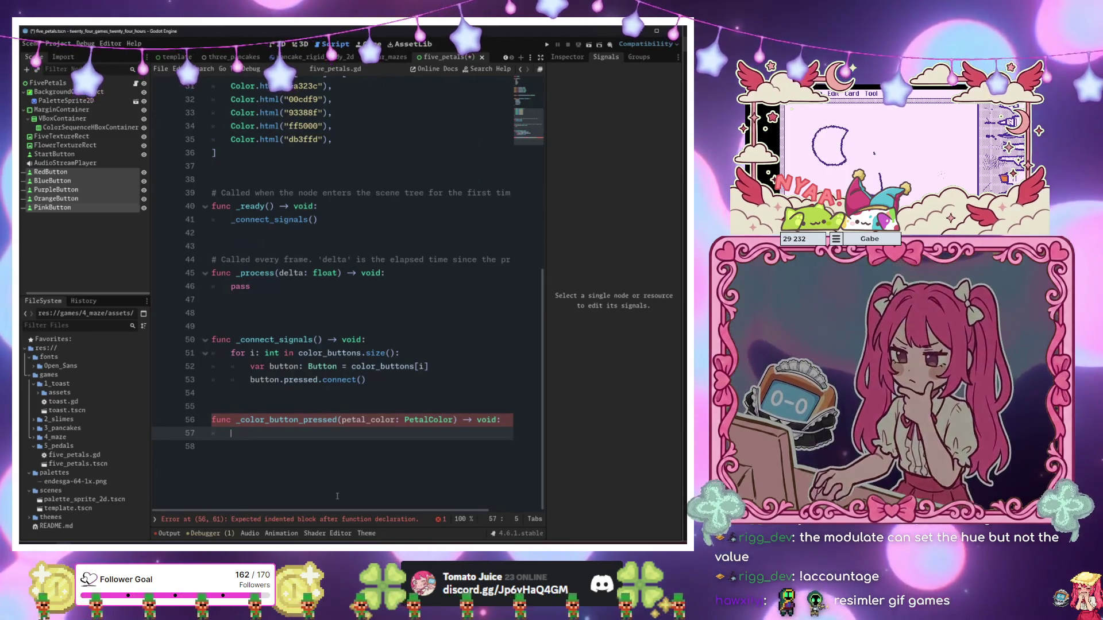
# Below the exported variables, declare var color_sequence: Array[PetalColor].
pyautogui.scroll(8, 338, 495)
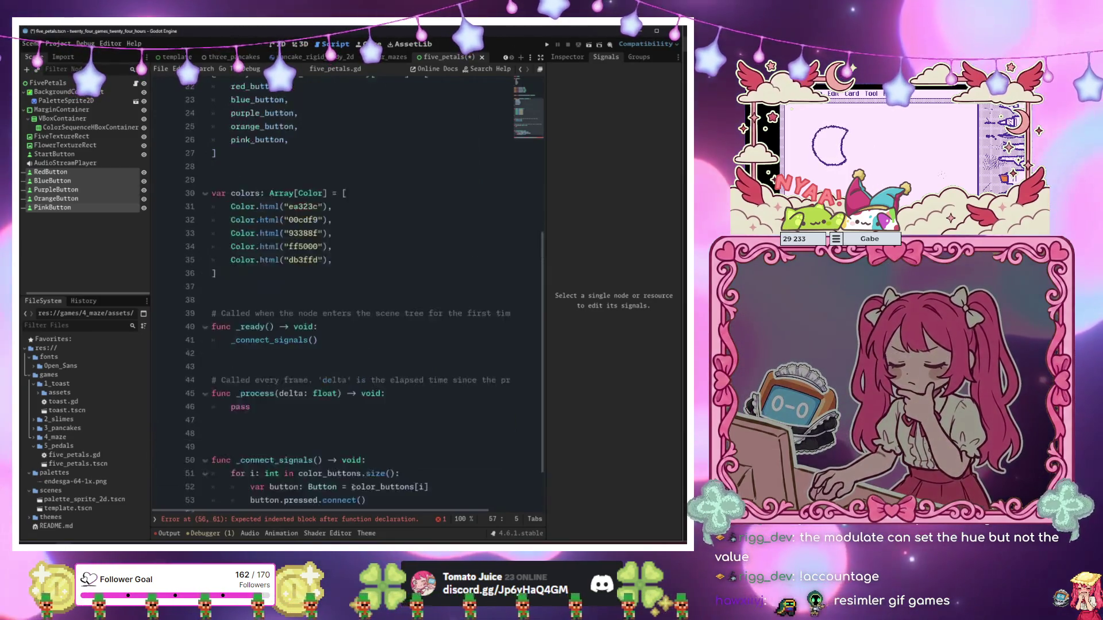
pyautogui.scroll(2, 354, 338)
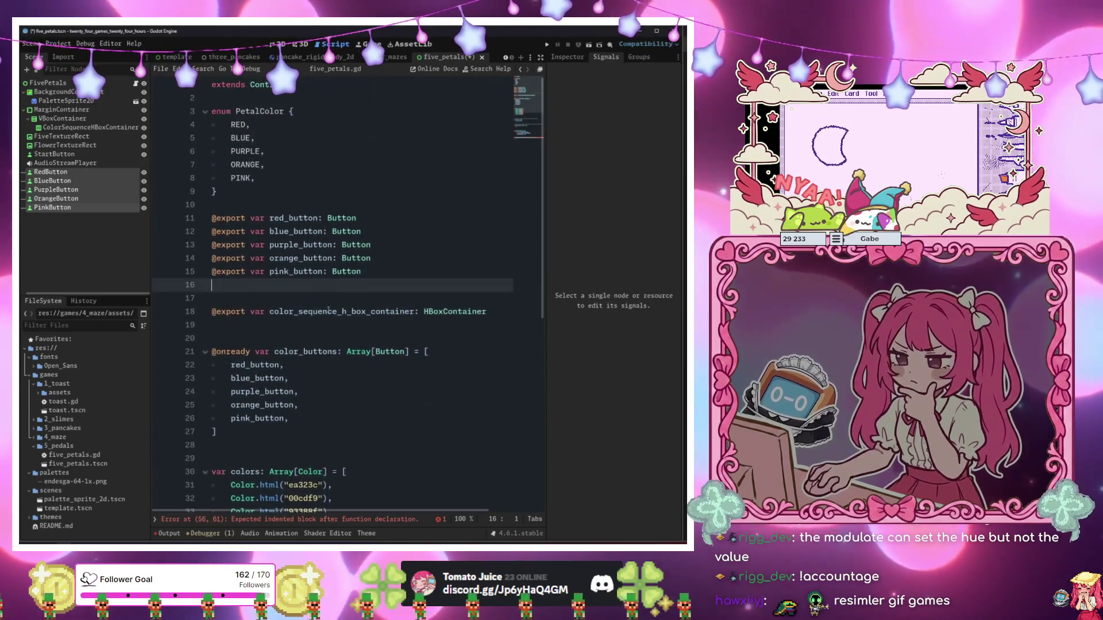
pyautogui.click(325, 335)
pyautogui.press('Return')
pyautogui.press('Return')
pyautogui.press('Return')
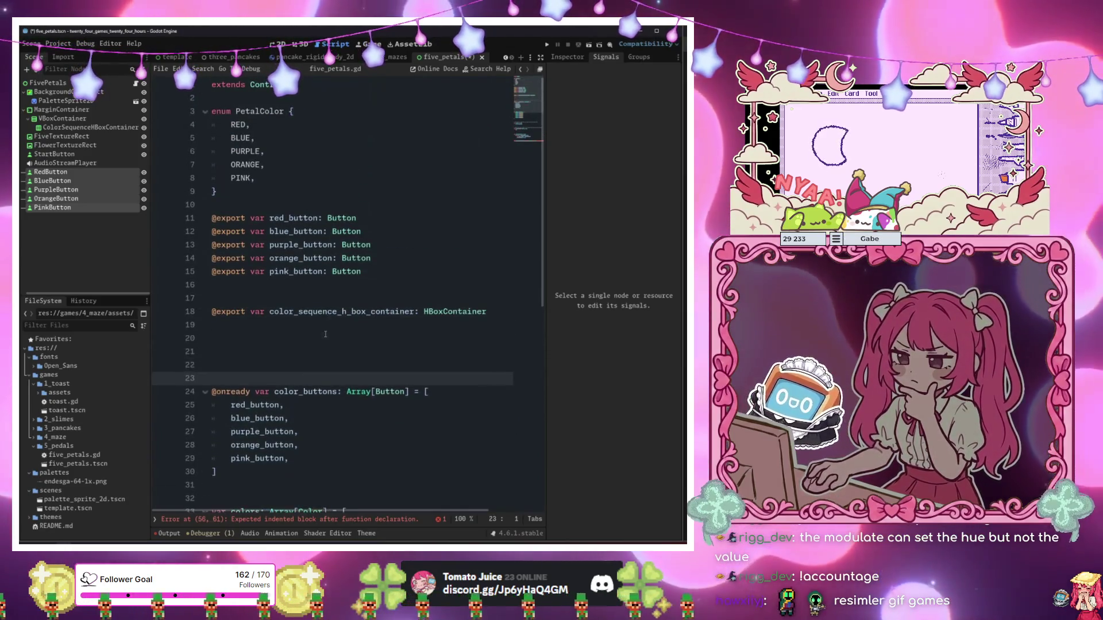
pyautogui.press('Up')
pyautogui.press('Up')
pyautogui.write('var')
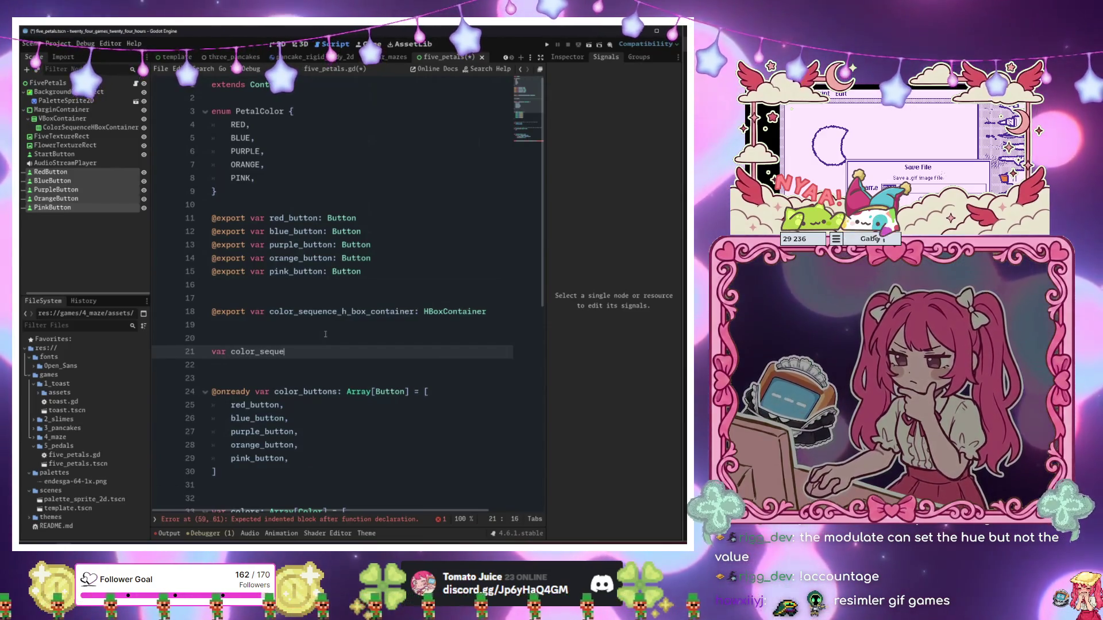
pyautogui.write('Array[C')
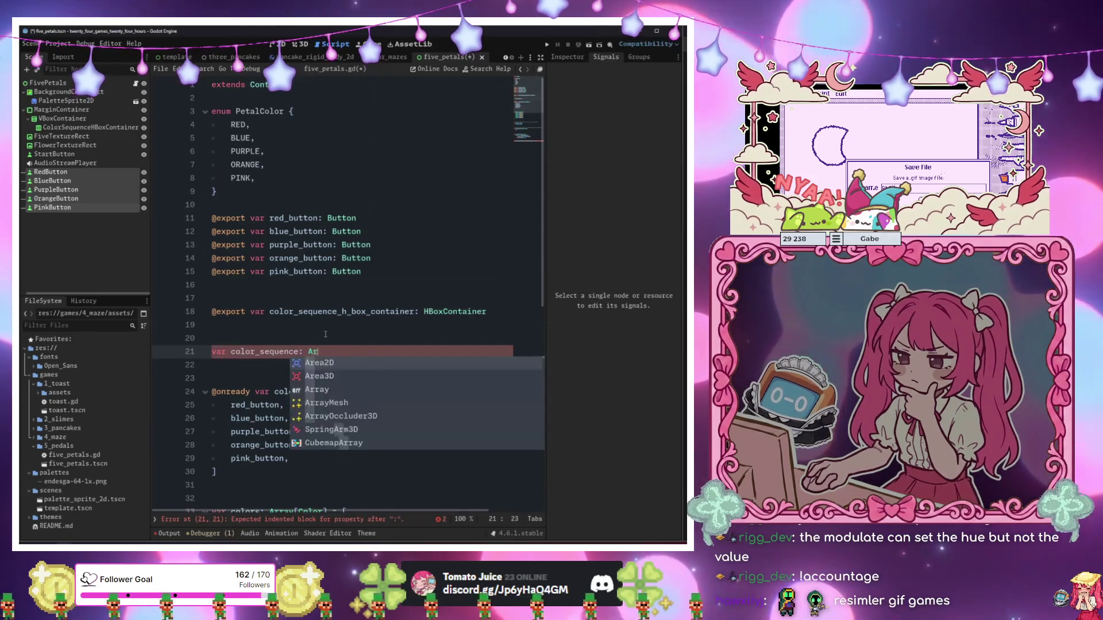
pyautogui.press('BackSpace')
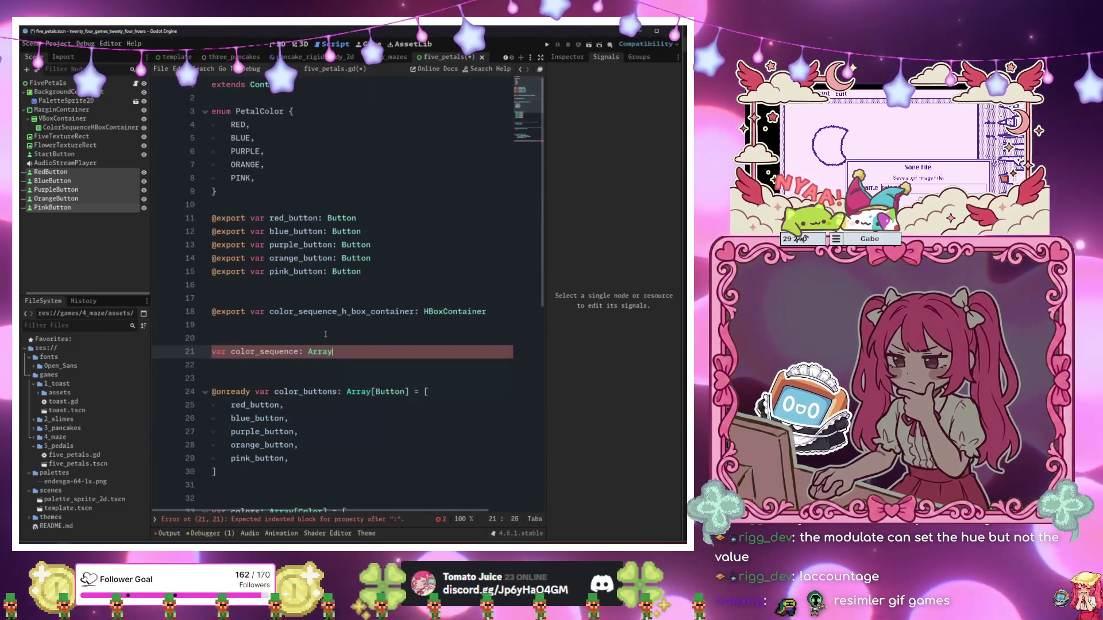
pyautogui.write('Pe')
pyautogui.press('Return')
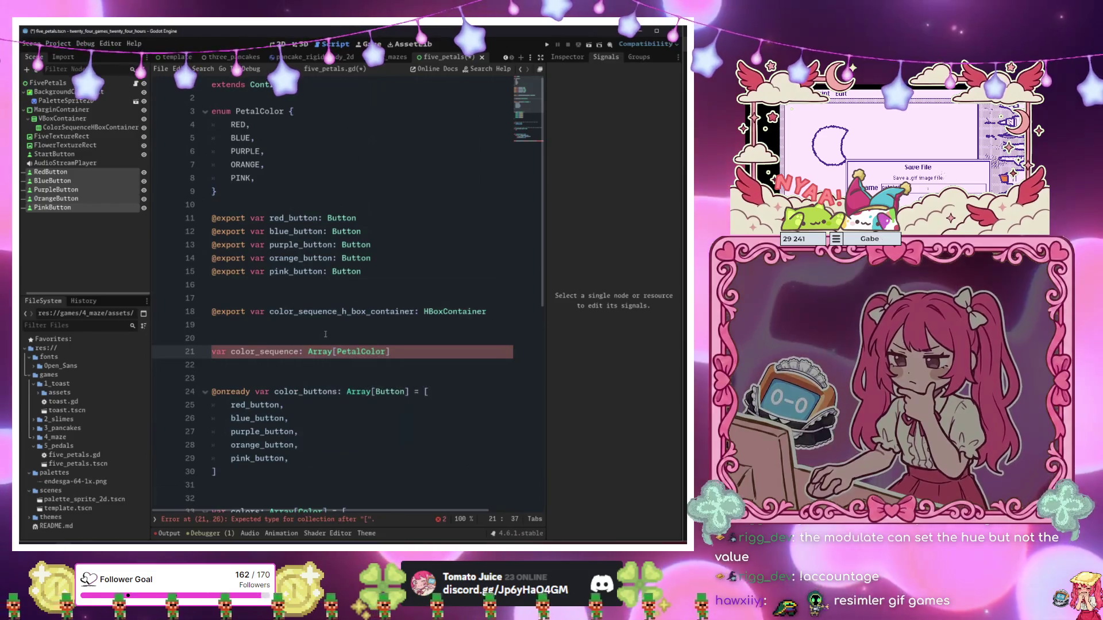
pyautogui.write('-')
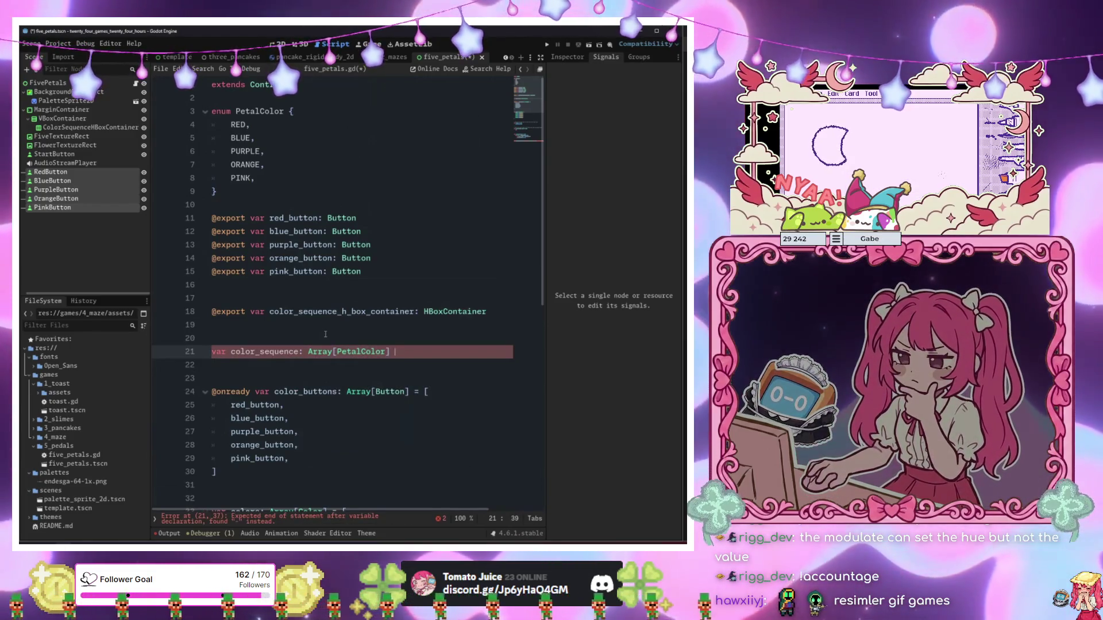
pyautogui.press('BackSpace')
pyautogui.press('BackSpace')
# Add var color_sequence_current_length: int = 1 below color_sequence.
pyautogui.scroll(-9, 333, 356)
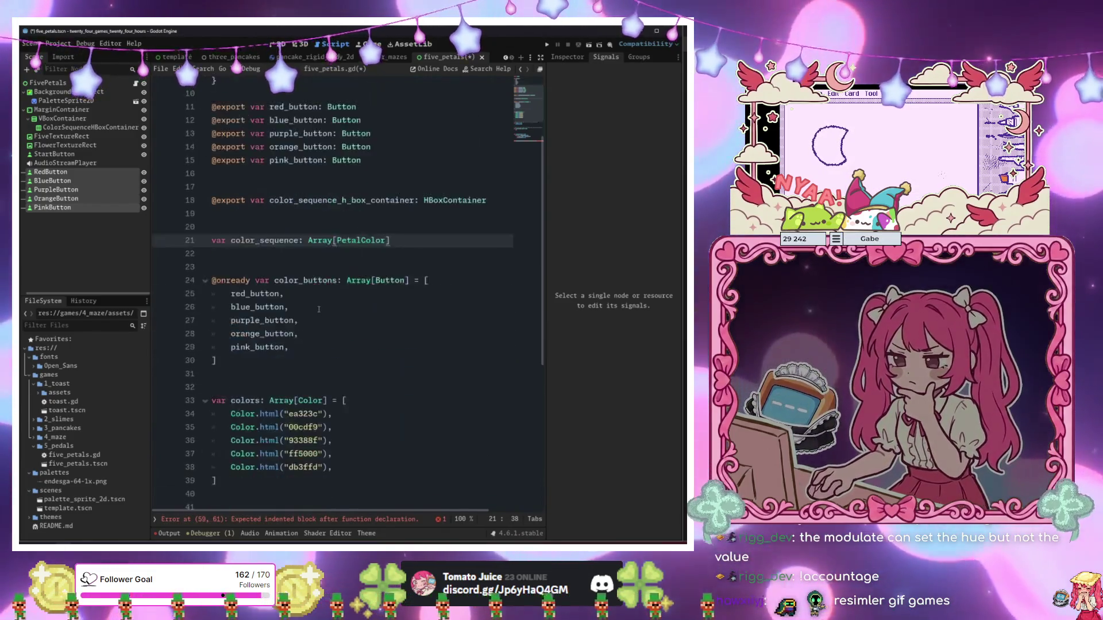
pyautogui.click(346, 388)
pyautogui.scroll(3, 347, 388)
pyautogui.scroll(6, 347, 388)
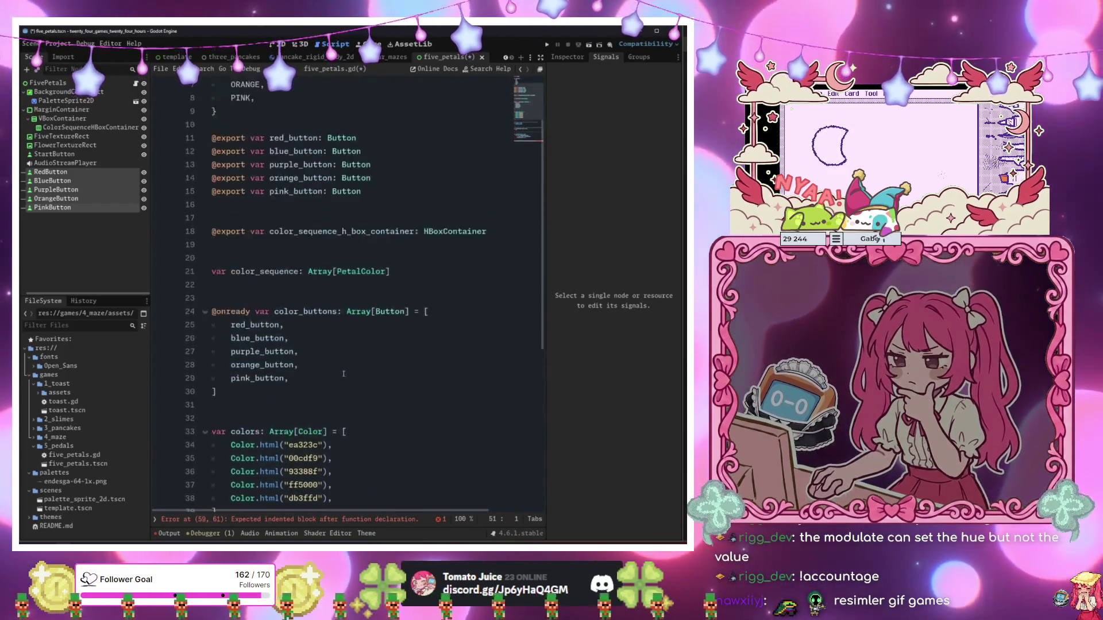
pyautogui.click(306, 329)
pyautogui.press('Return')
pyautogui.press('Return')
pyautogui.write('var color_sequen')
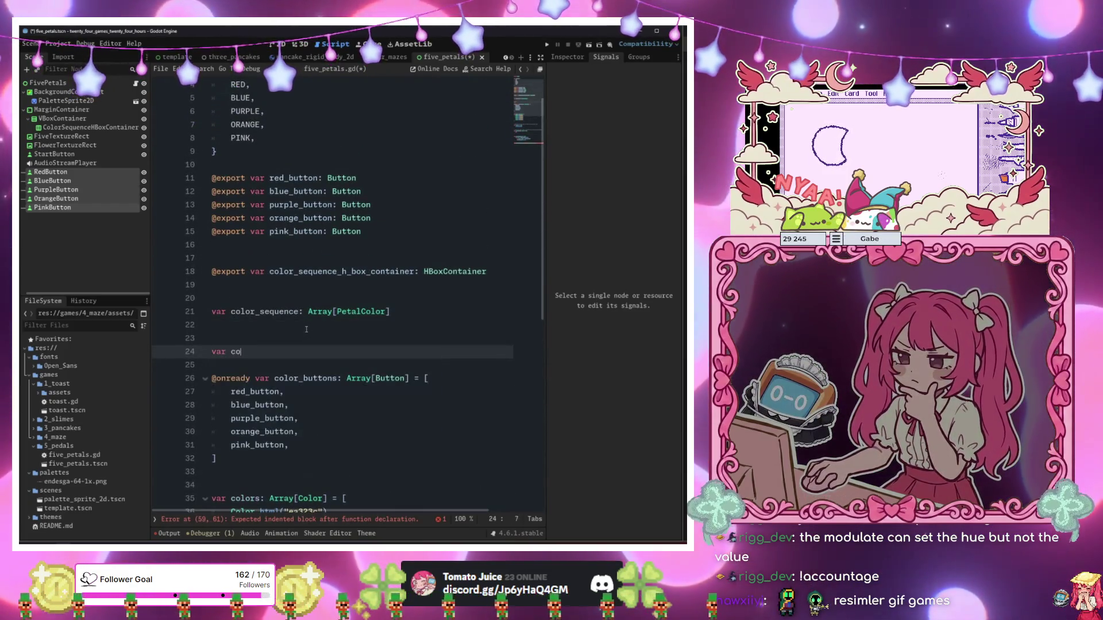
pyautogui.write('ce_')
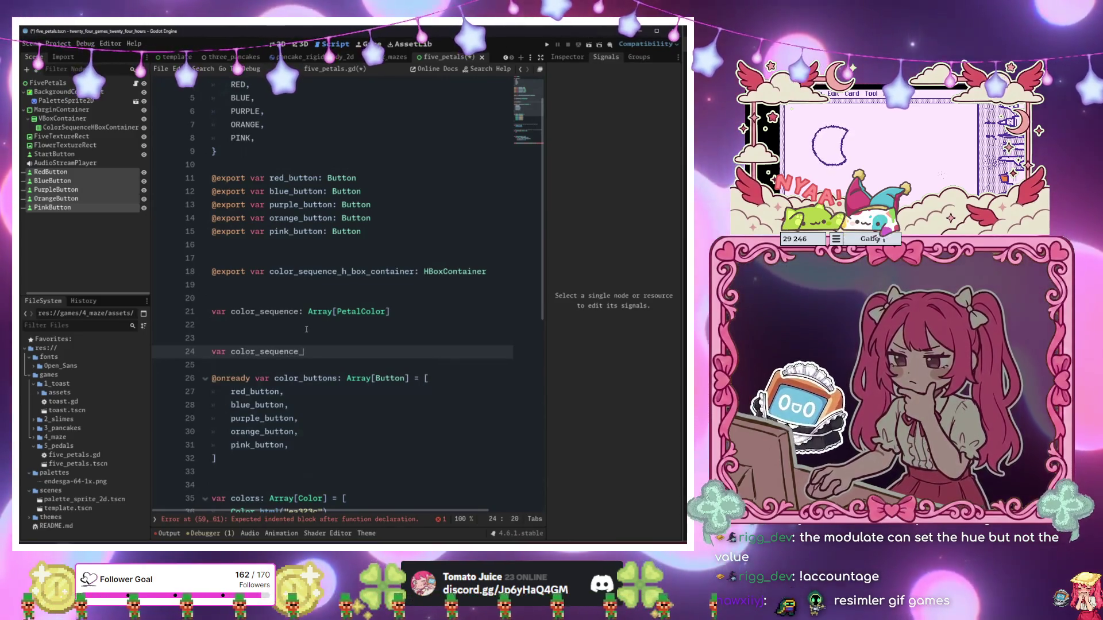
pyautogui.write('current_l')
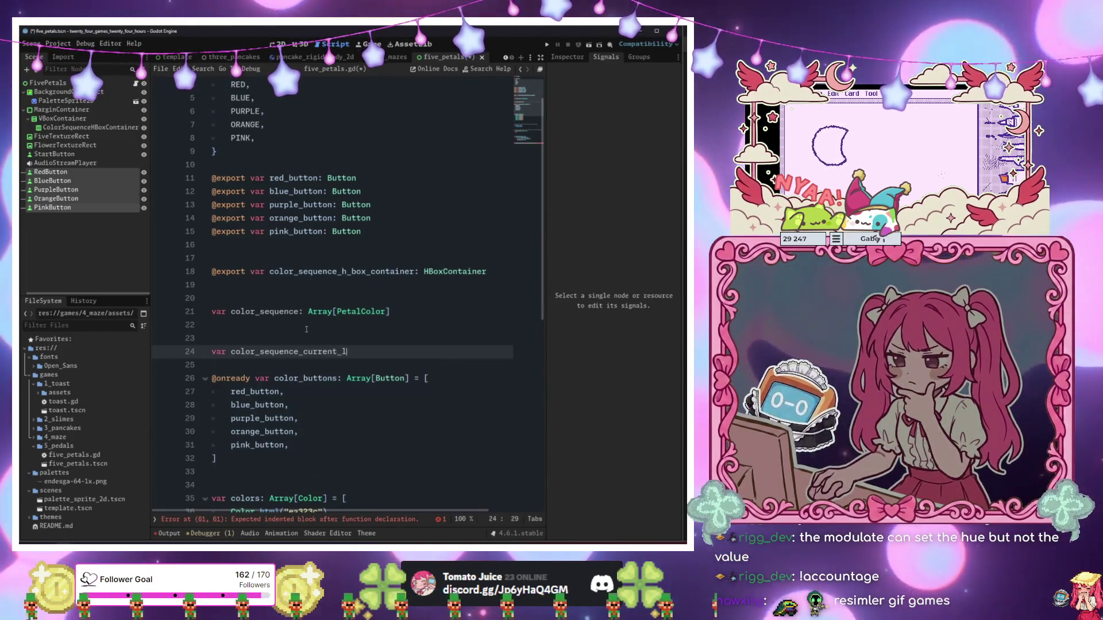
pyautogui.write('ength: ')
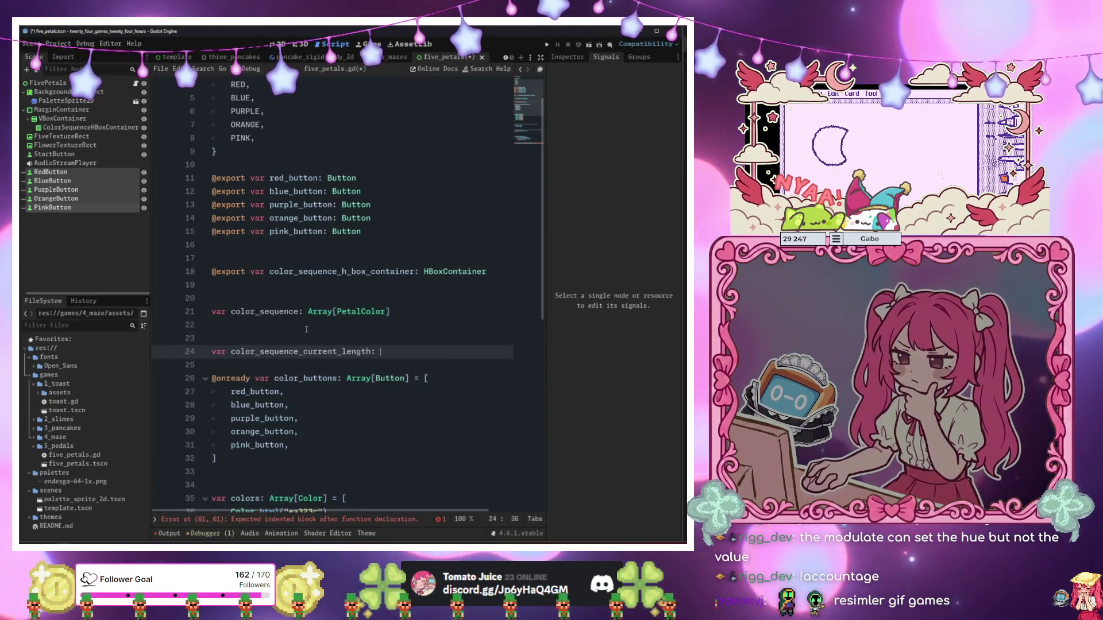
pyautogui.write('int = ')
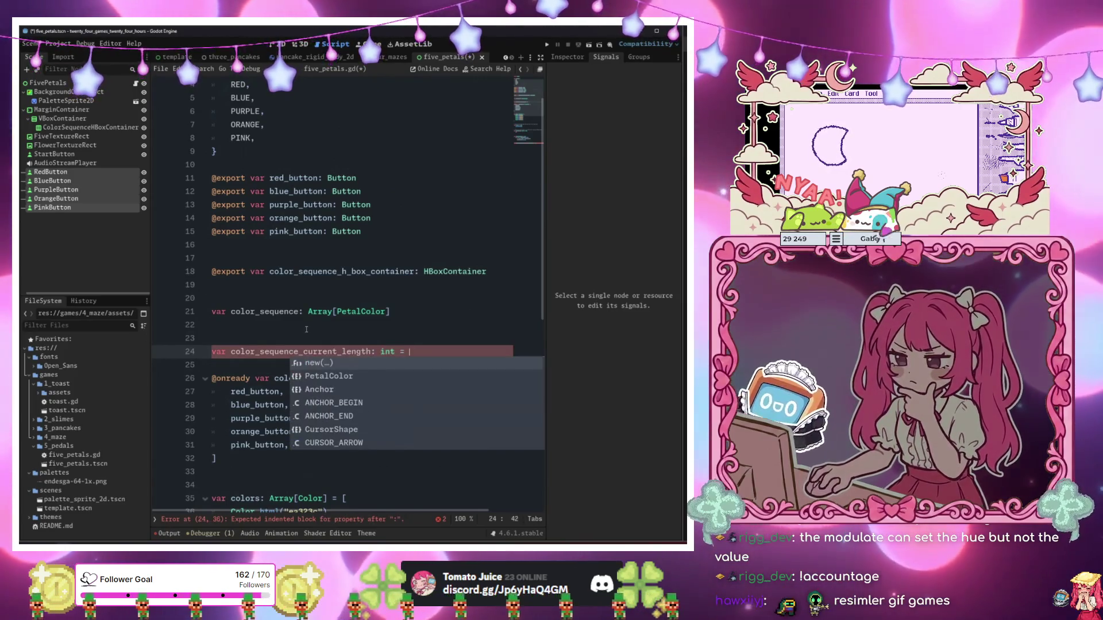
pyautogui.write('1')
pyautogui.scroll(-9, 306, 330)
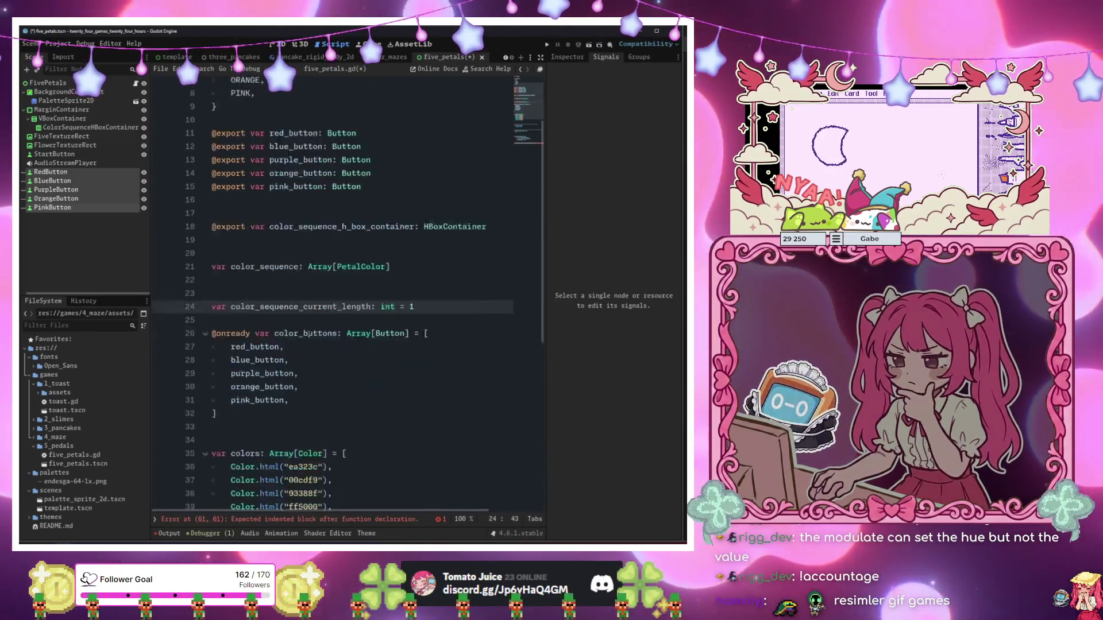
pyautogui.click(332, 380)
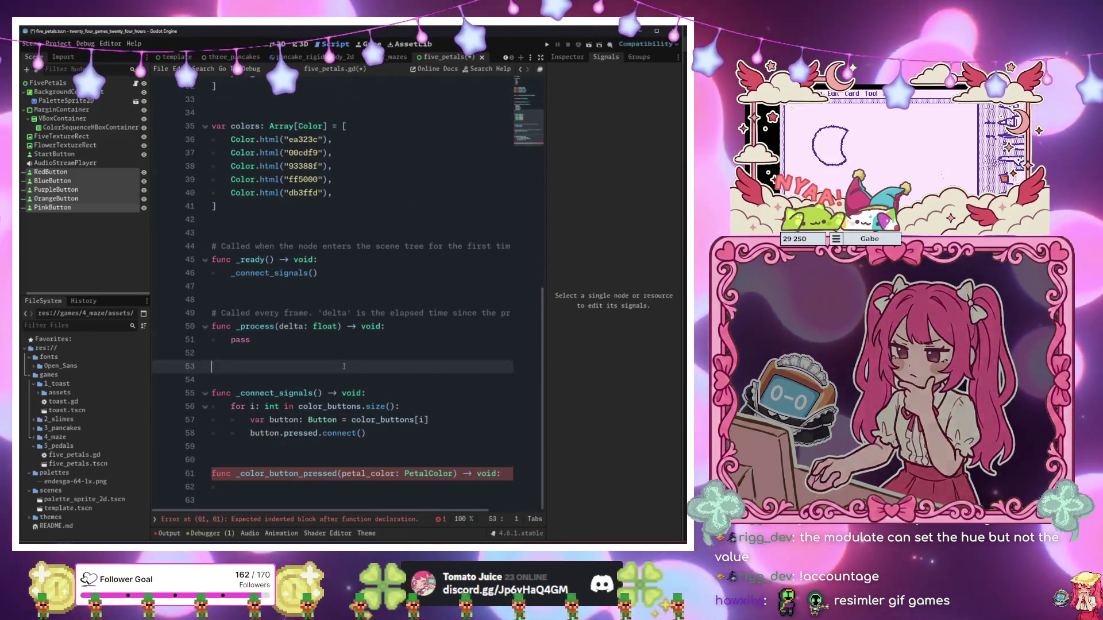
# Declare func reset_color_sequence() -> void: below the process function.
pyautogui.press('Return')
pyautogui.press('Return')
pyautogui.press('Up')
pyautogui.press('Up')
pyautogui.write('var')
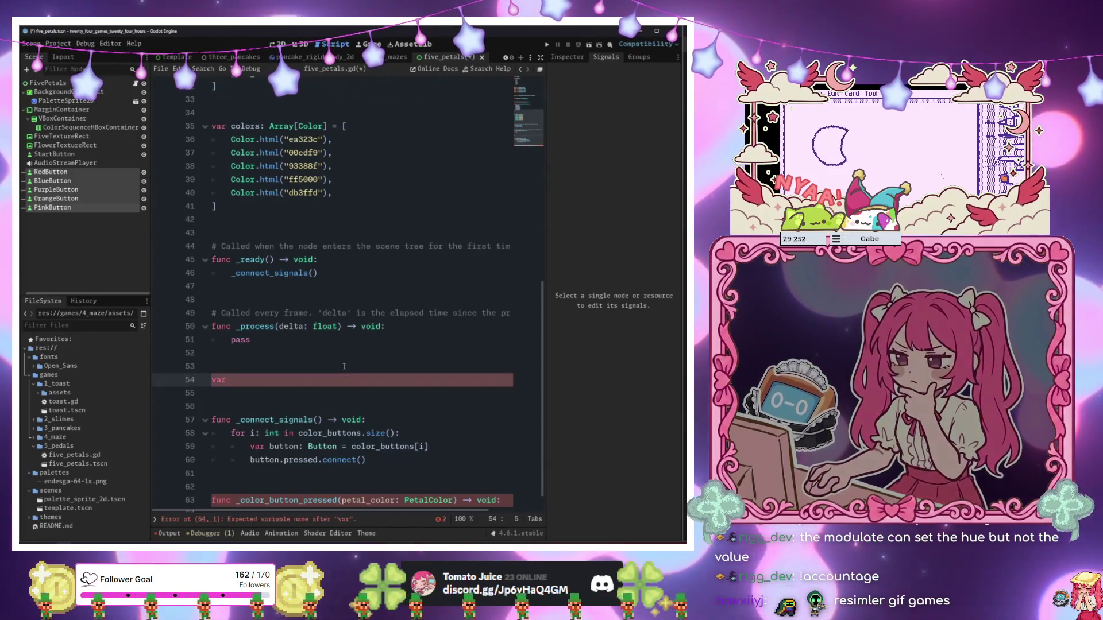
pyautogui.press('BackSpace')
pyautogui.press('BackSpace')
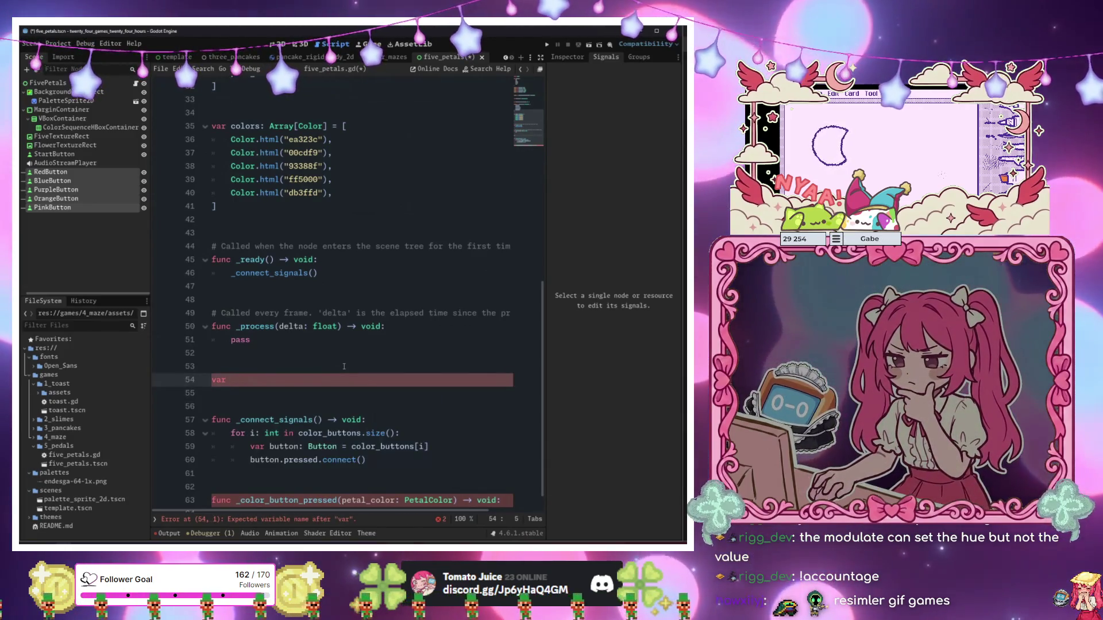
pyautogui.write('reset_color_sequence')
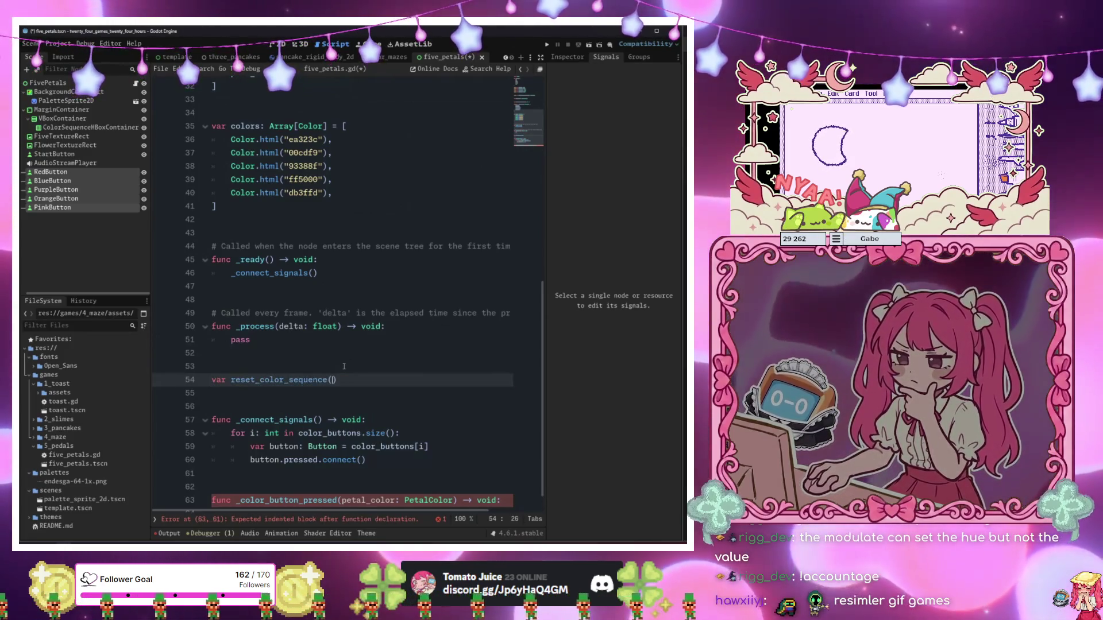
pyautogui.write('(')
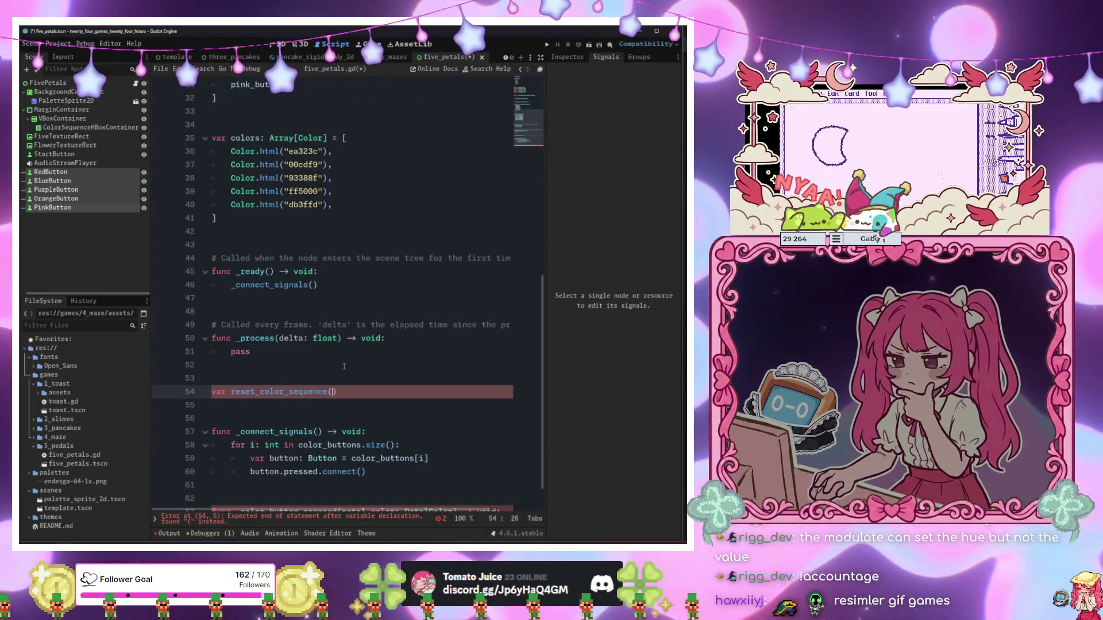
pyautogui.write('size')
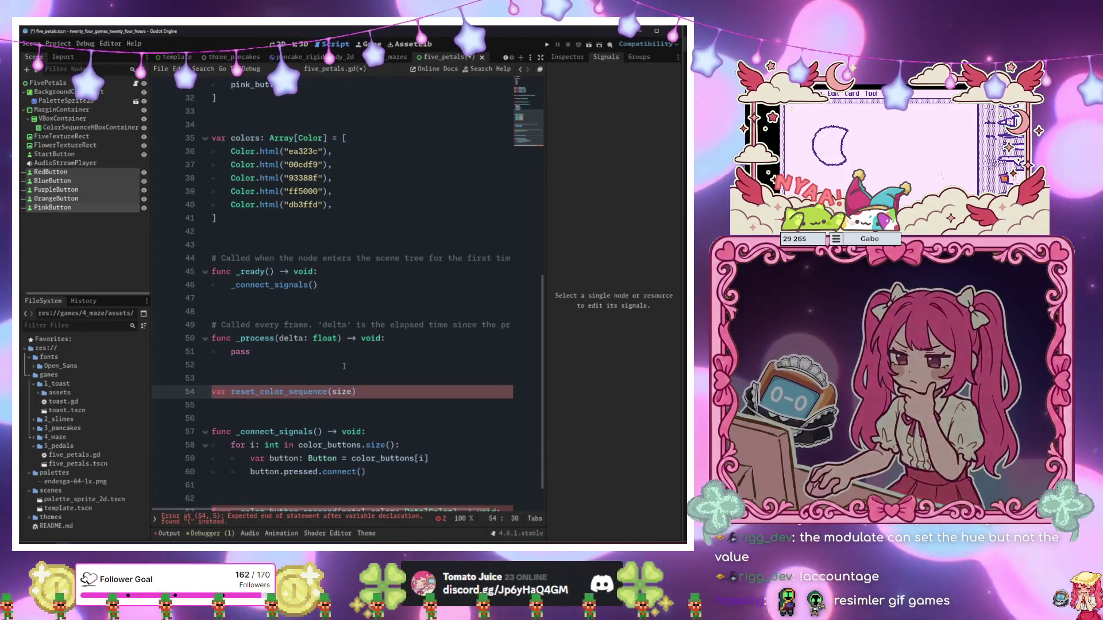
pyautogui.write(':')
pyautogui.press('BackSpace')
pyautogui.press('BackSpace')
pyautogui.press('BackSpace')
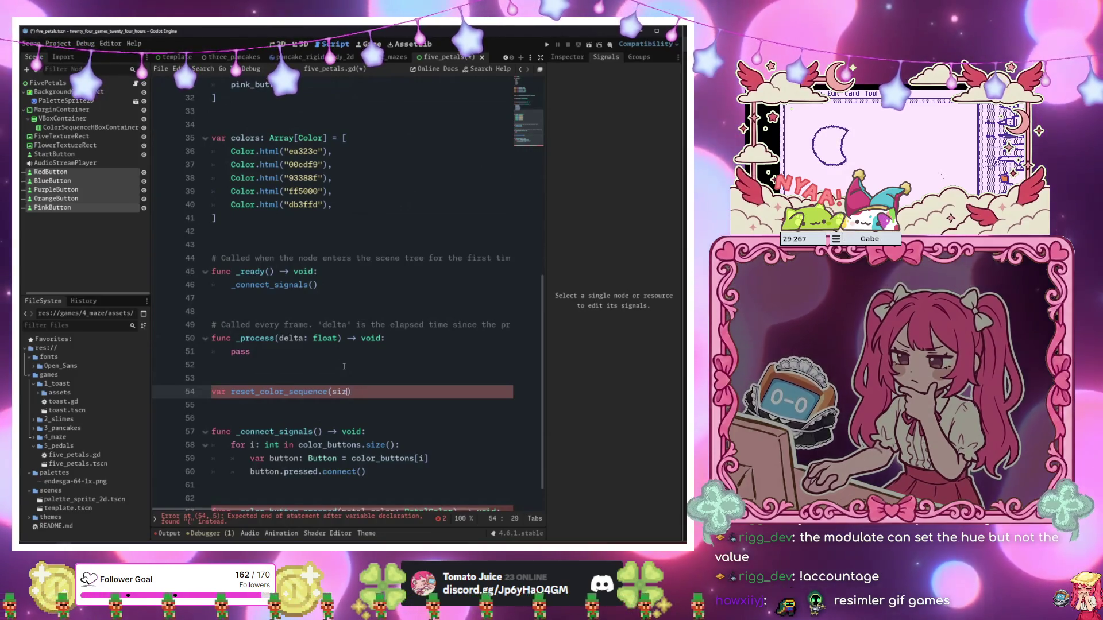
pyautogui.write(') -> void')
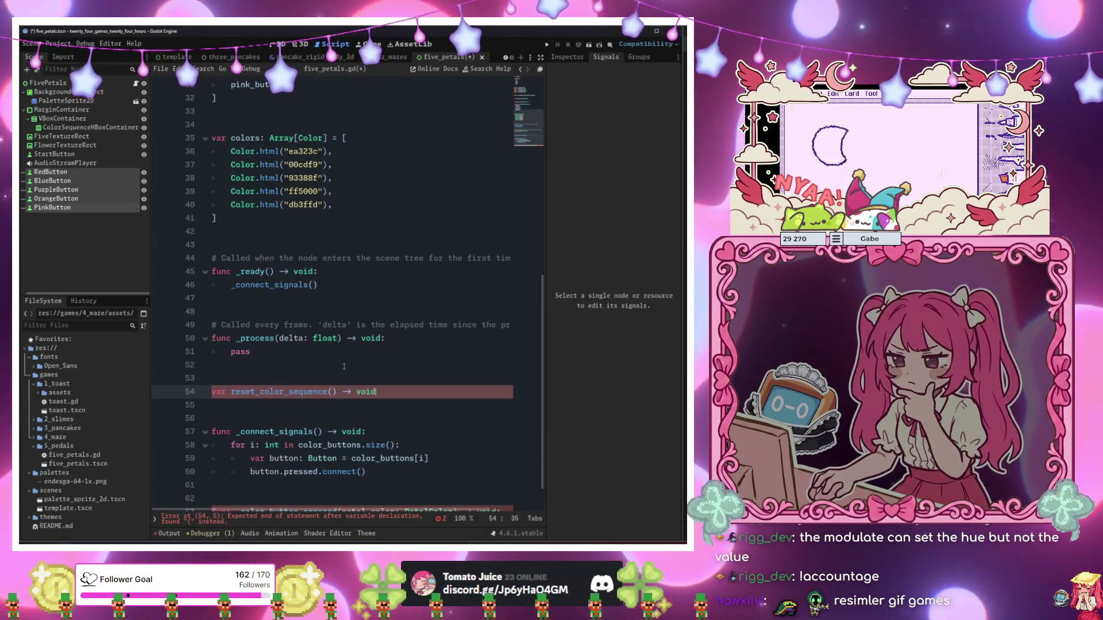
pyautogui.write(':')
pyautogui.press('Return')
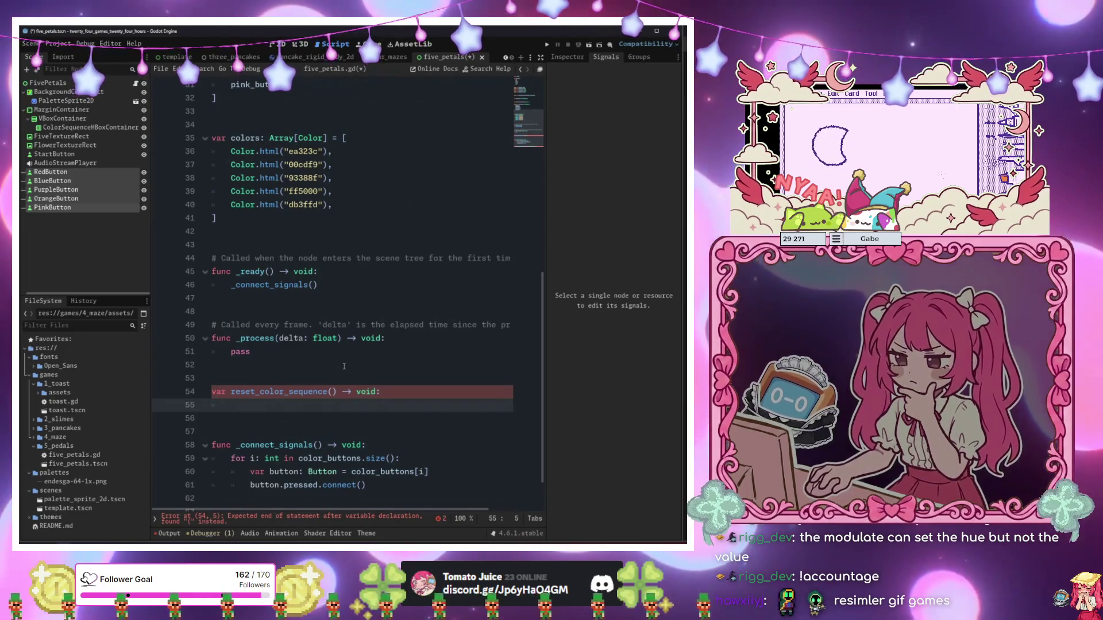
pyautogui.press('Up')
pyautogui.press('Left')
pyautogui.press('BackSpace')
pyautogui.press('BackSpace')
pyautogui.press('BackSpace')
pyautogui.write('func')
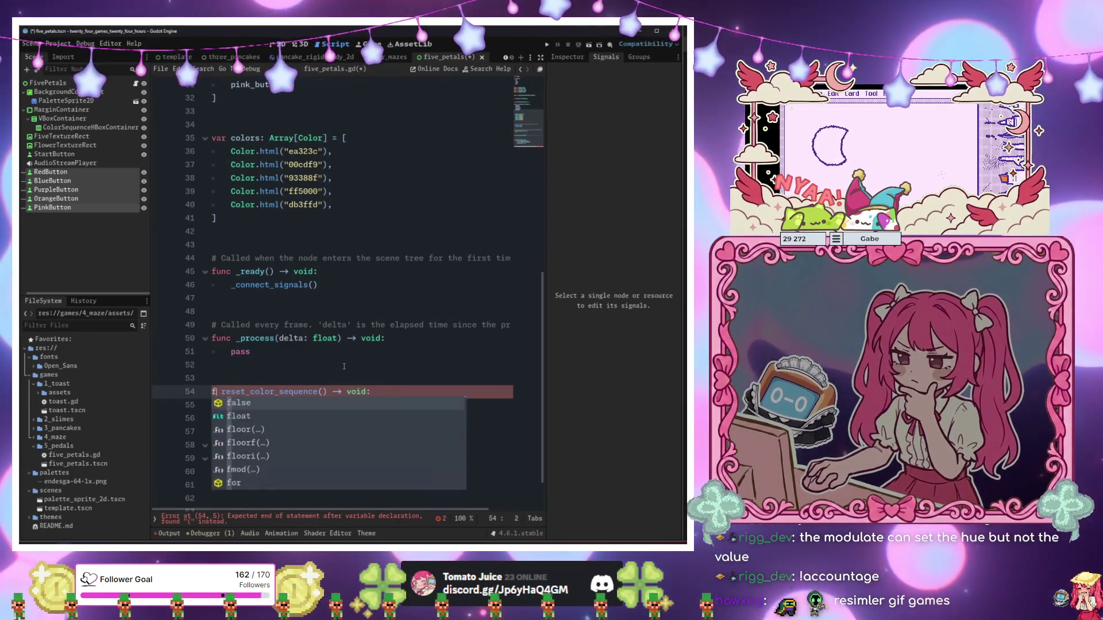
# Make the function body call color_sequence.clear().
pyautogui.press('Down')
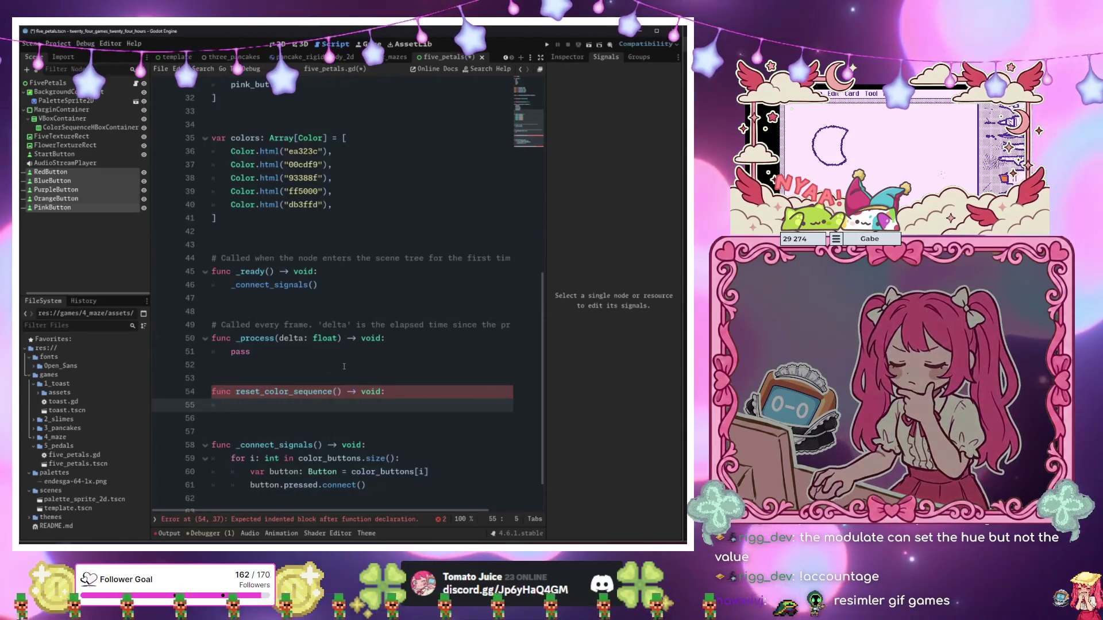
pyautogui.write('color')
pyautogui.press('Return')
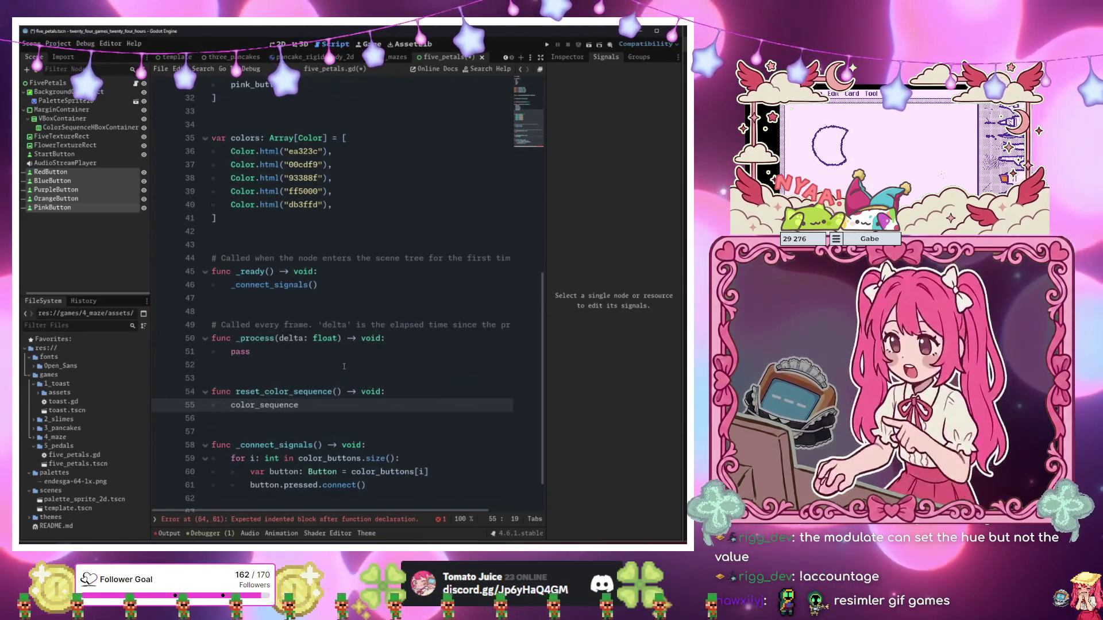
pyautogui.write('.')
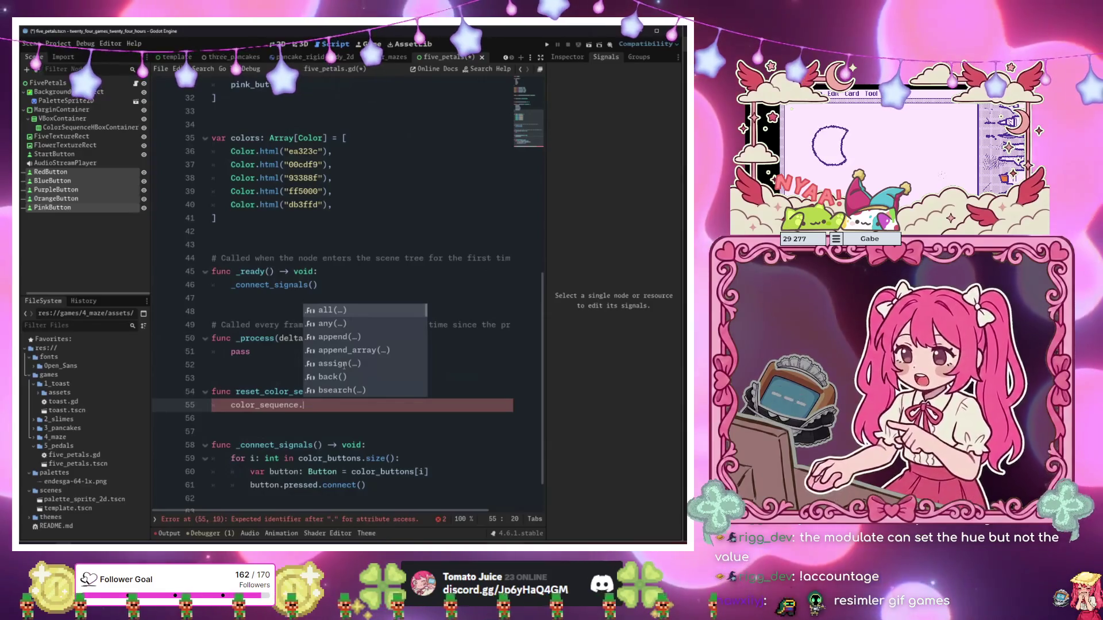
pyautogui.write('e')
pyautogui.write('ra')
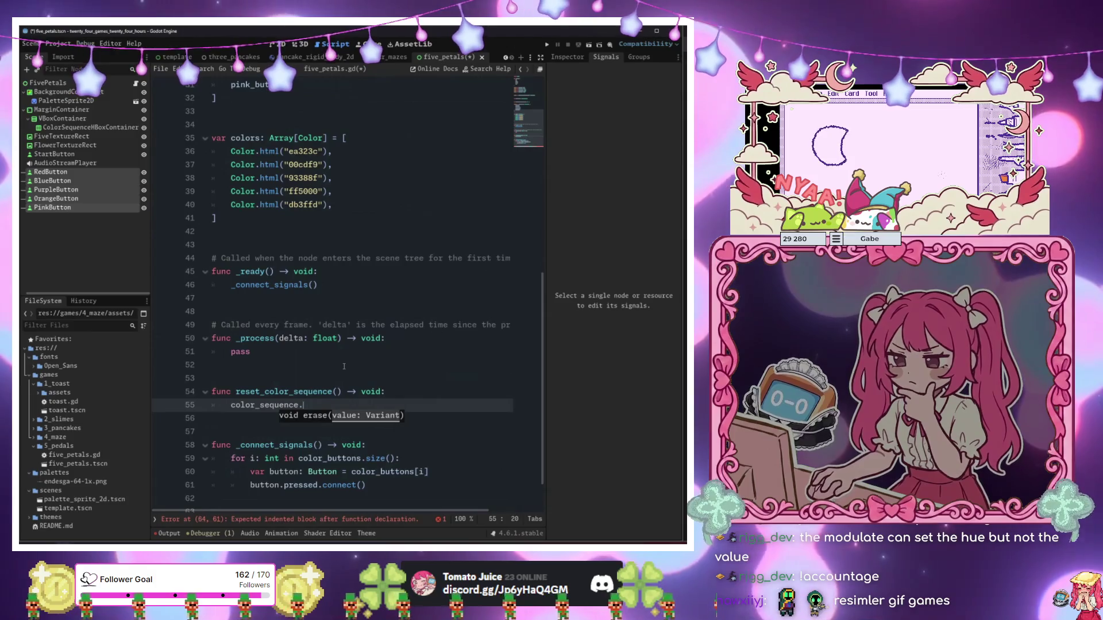
pyautogui.press('BackSpace')
pyautogui.press('BackSpace')
pyautogui.press('BackSpace')
pyautogui.write('cl')
pyautogui.press('Return')
pyautogui.press('Return')
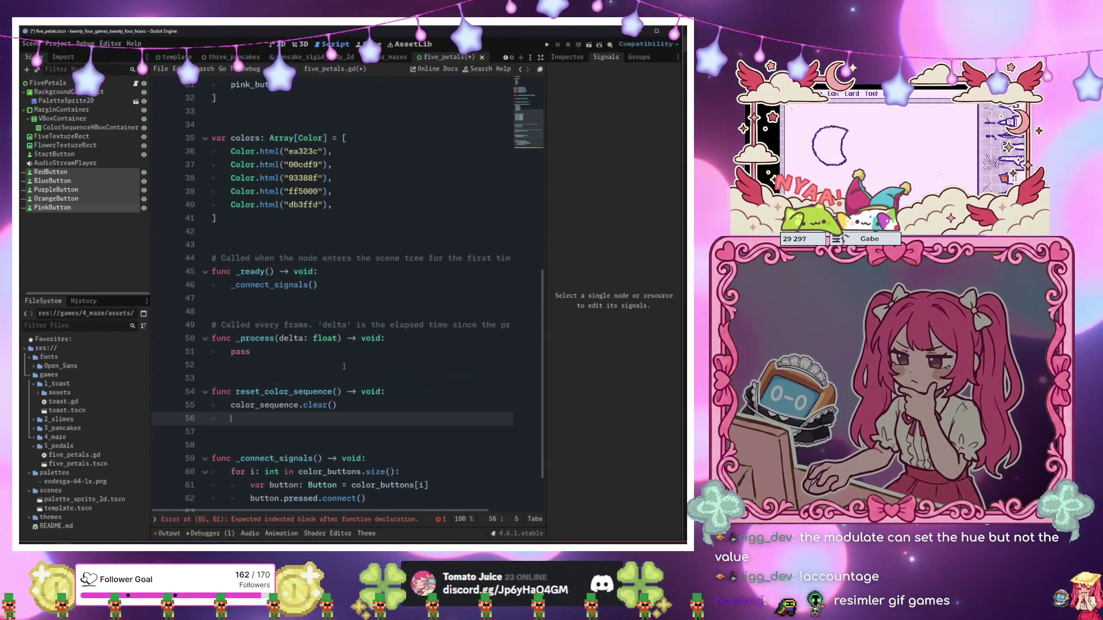
# Start a new color_sequence line after clear() and open blank lines above it.
pyautogui.press('Return')
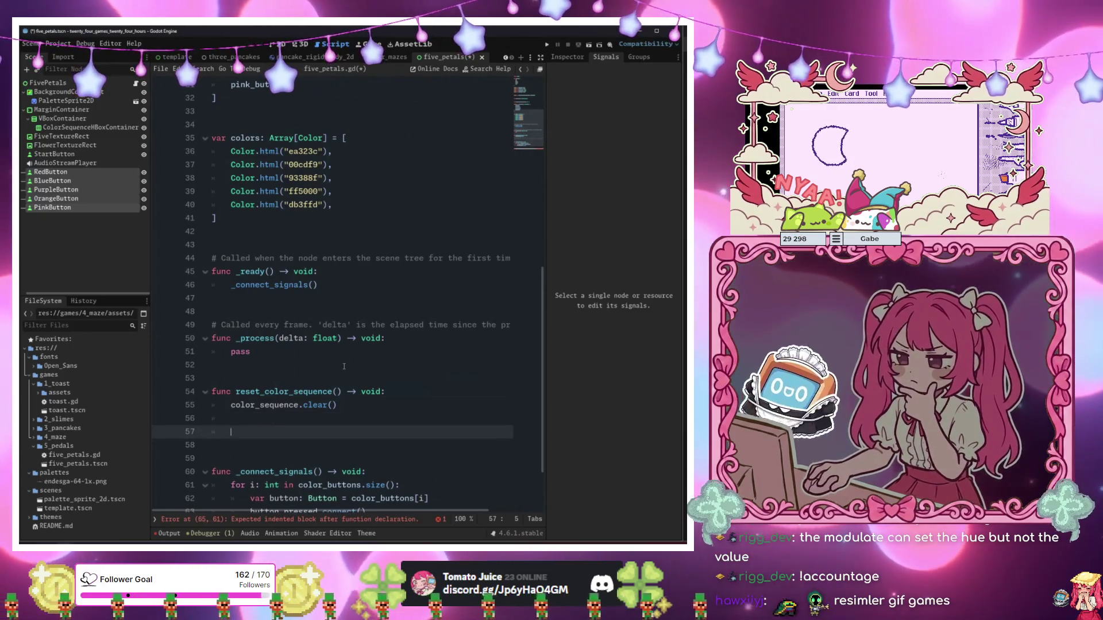
pyautogui.write('color')
pyautogui.press('Return')
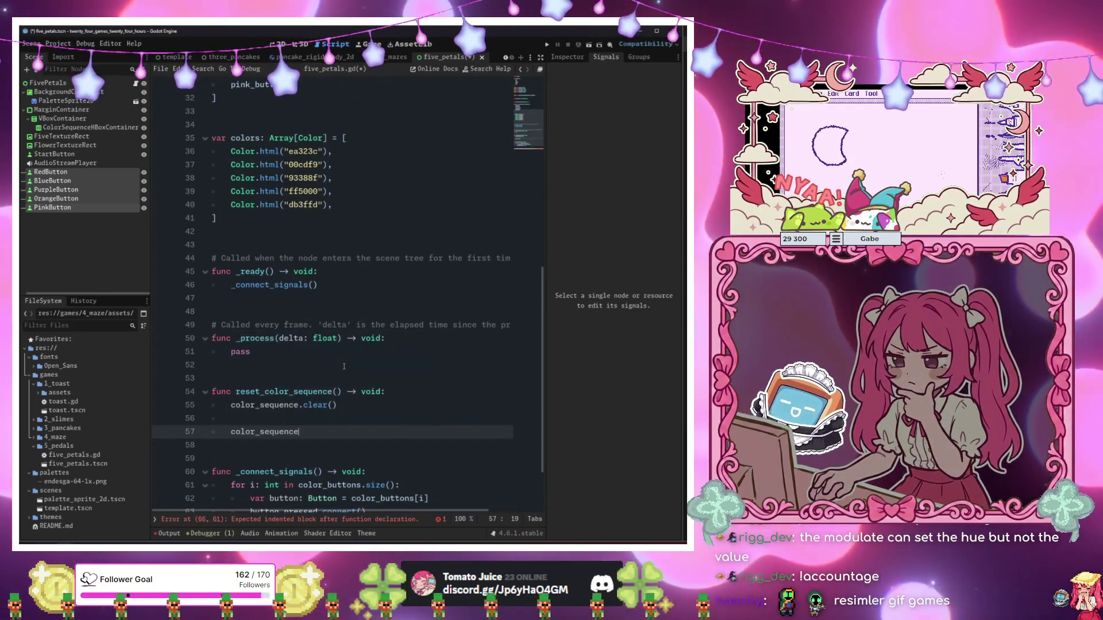
pyautogui.write('.')
pyautogui.press('BackSpace')
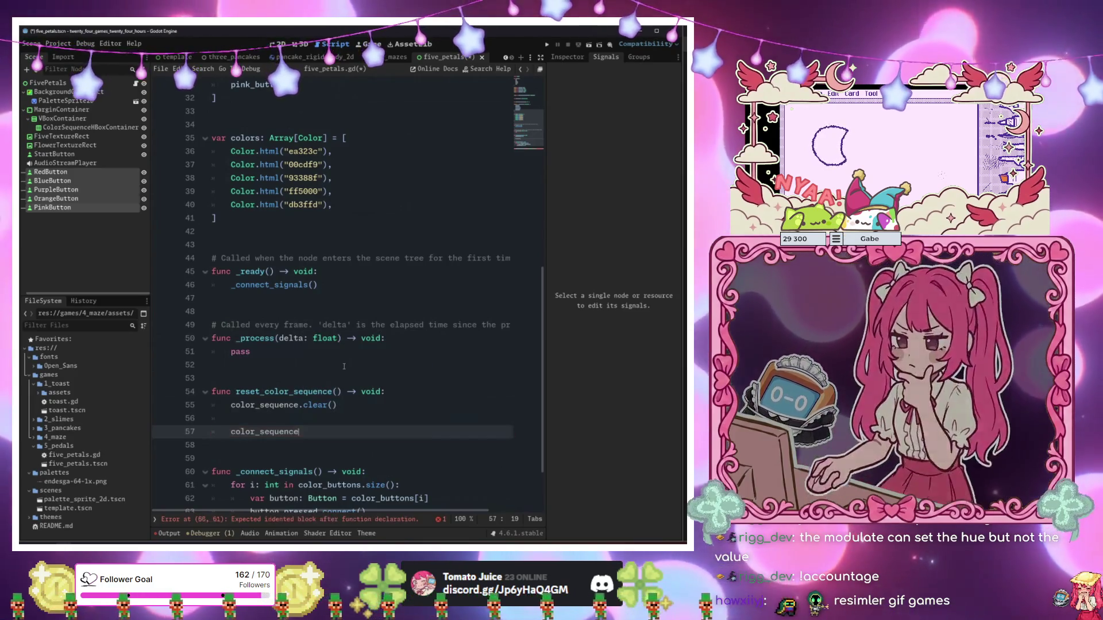
pyautogui.hotkey('ctrl', 'shift', 'Return')
pyautogui.hotkey('ctrl', 'shift', 'Return')
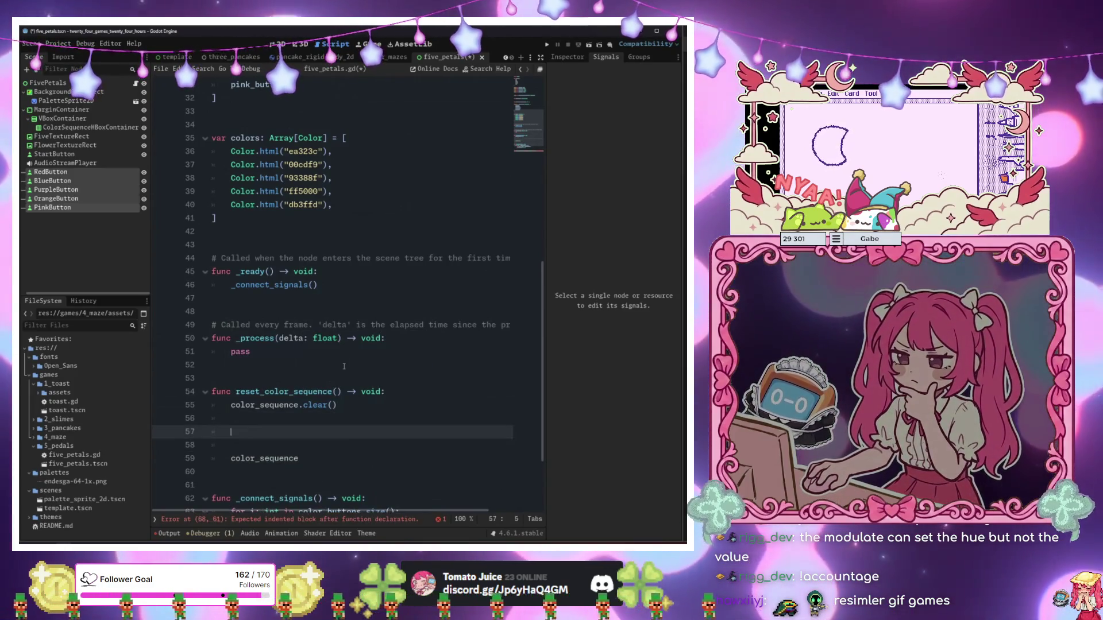
# Begin a var declaration and look up the Array class reference in help.
pyautogui.write('var')
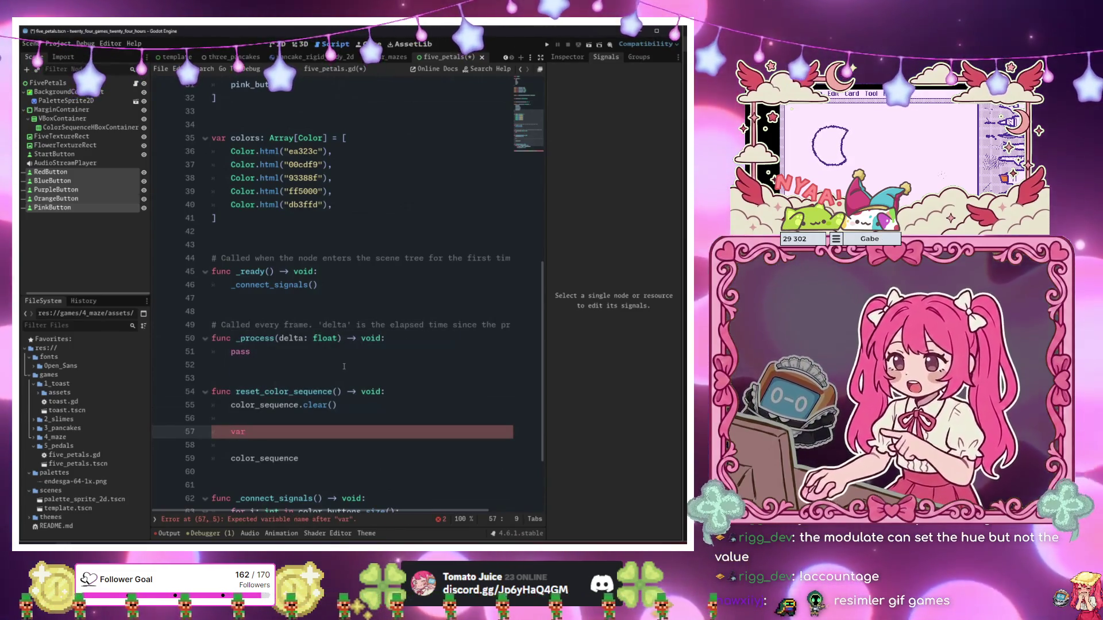
pyautogui.press('F1')
pyautogui.write('array')
pyautogui.press('Return')
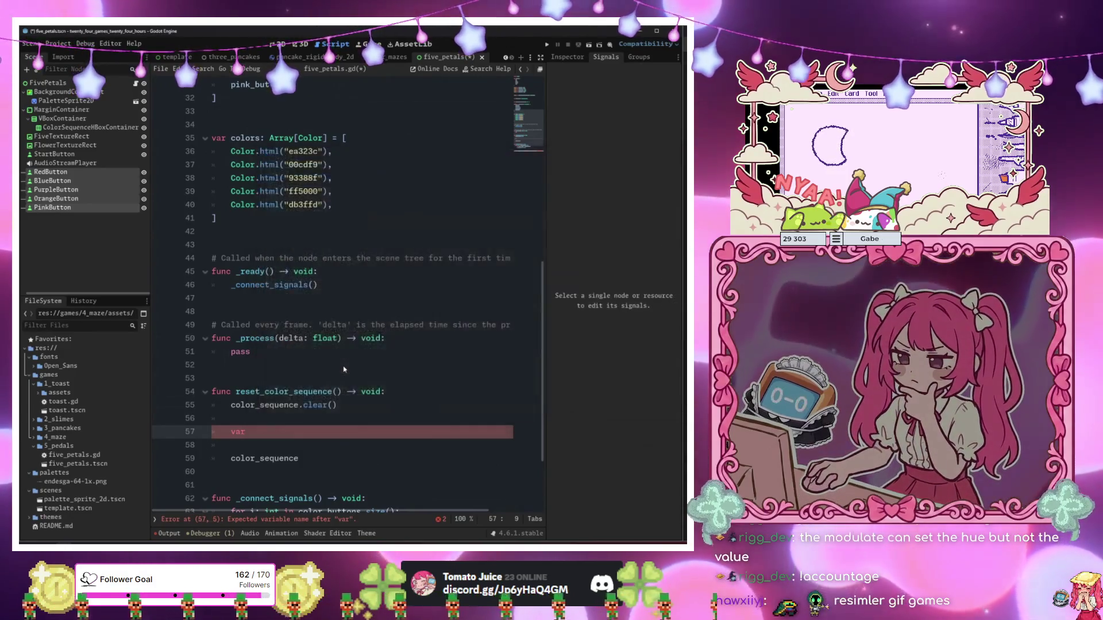
pyautogui.scroll(-10, 386, 265)
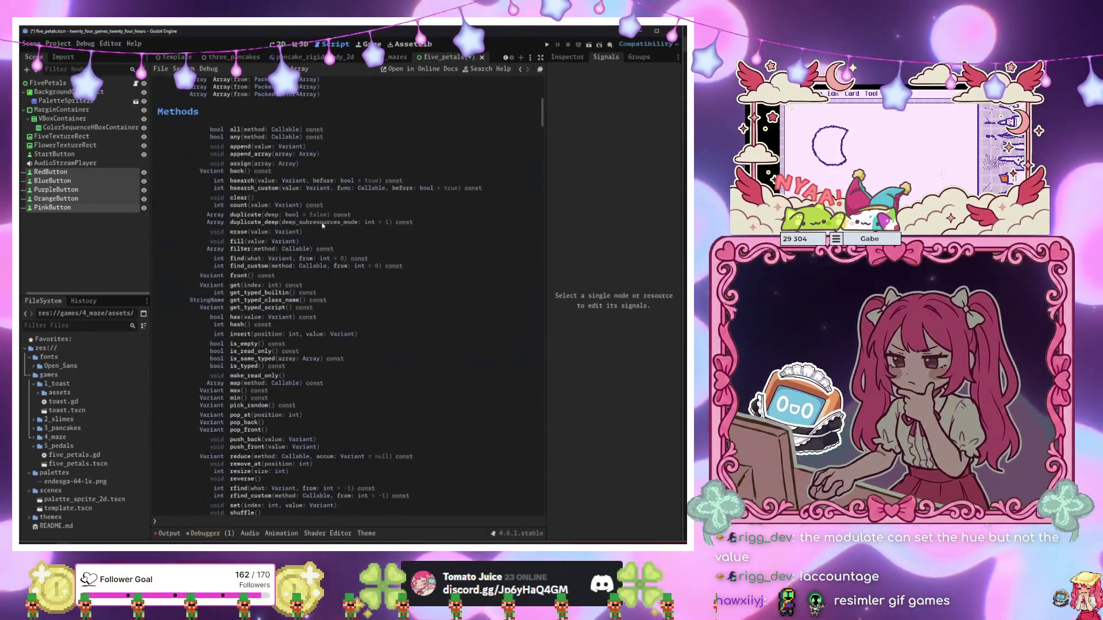
# Back in five_petals.gd, add a for i: int in color_sequence_current_length: loop with pass.
pyautogui.scroll(-5, 282, 274)
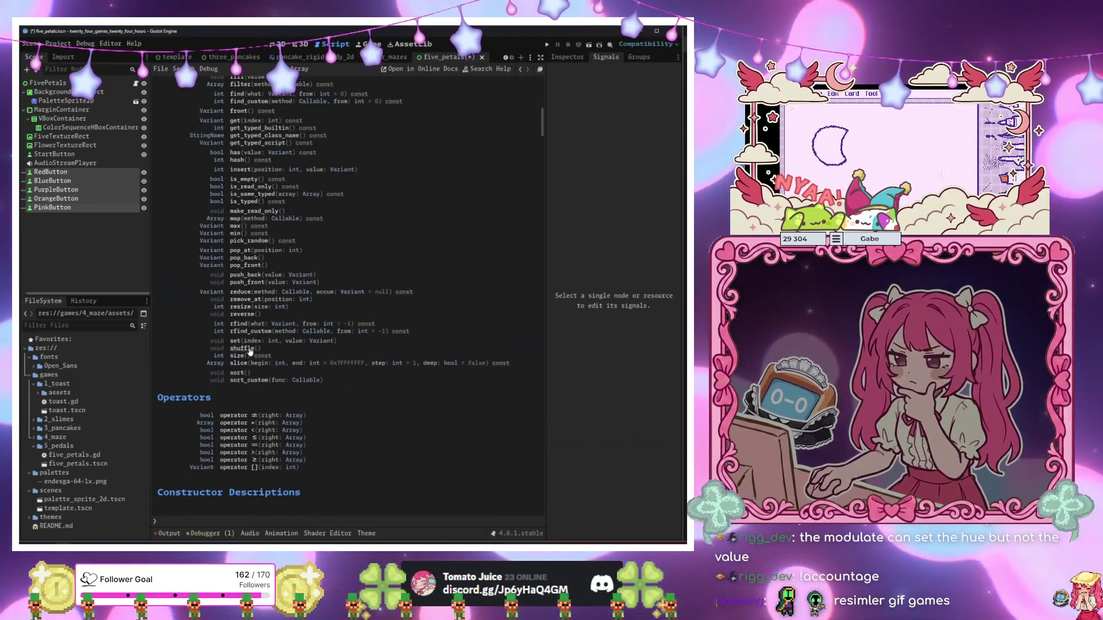
pyautogui.hotkey('alt', 'Left')
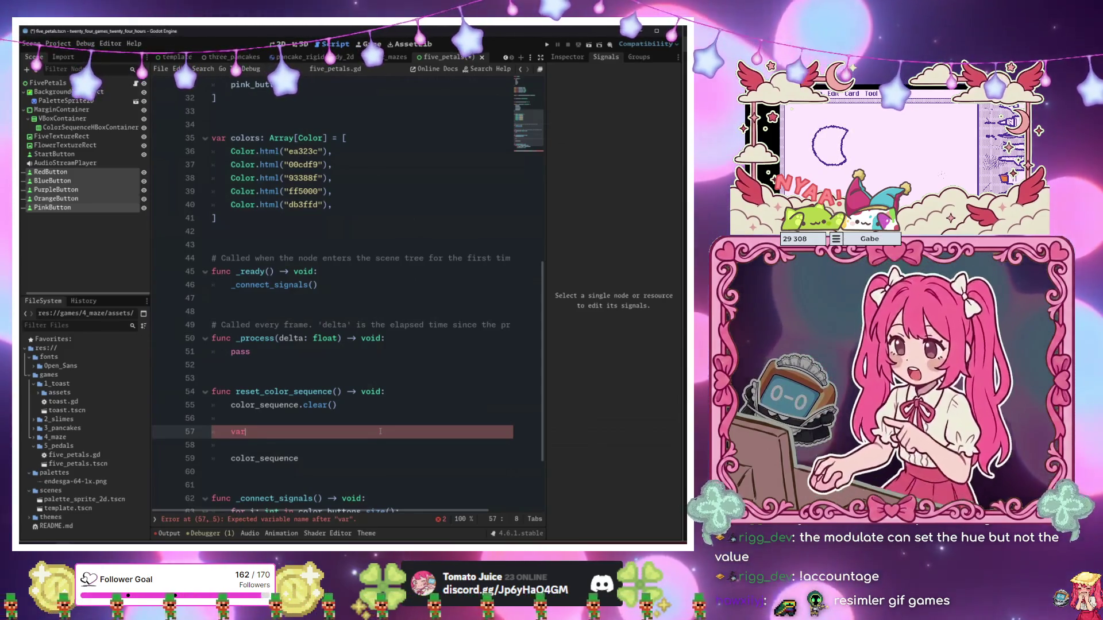
pyautogui.press('Delete')
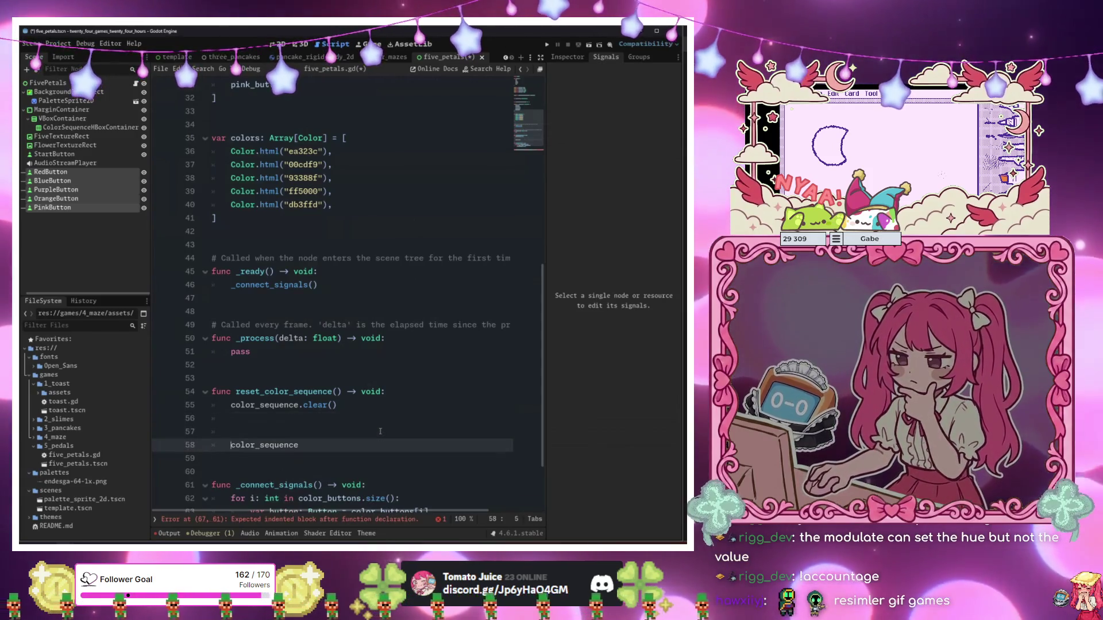
pyautogui.press('Return')
pyautogui.press('Return')
pyautogui.press('Up')
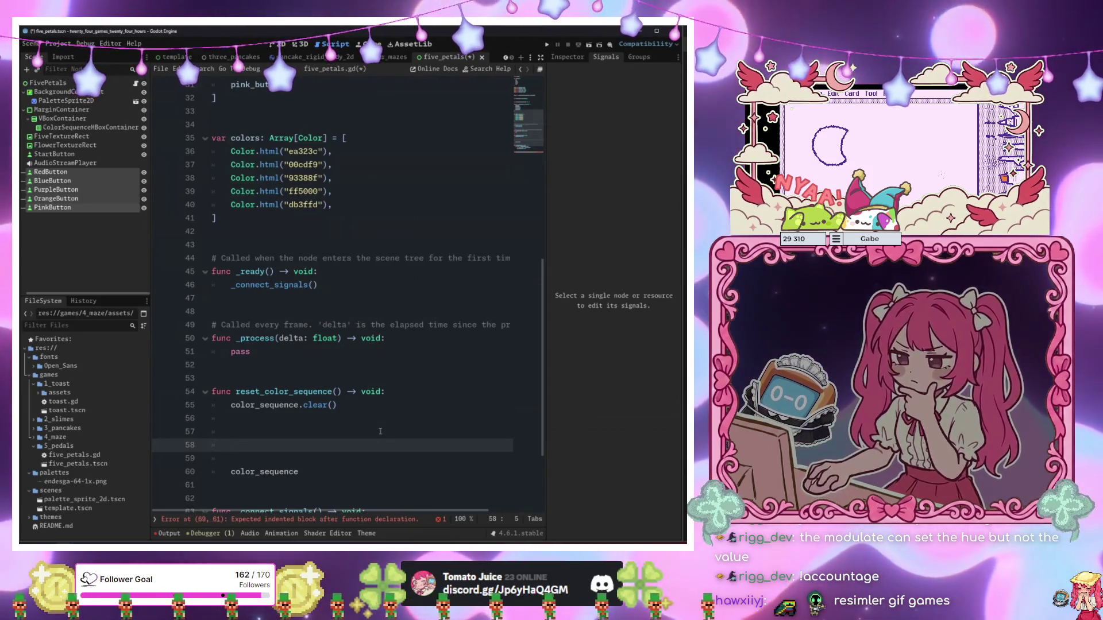
pyautogui.write('for col')
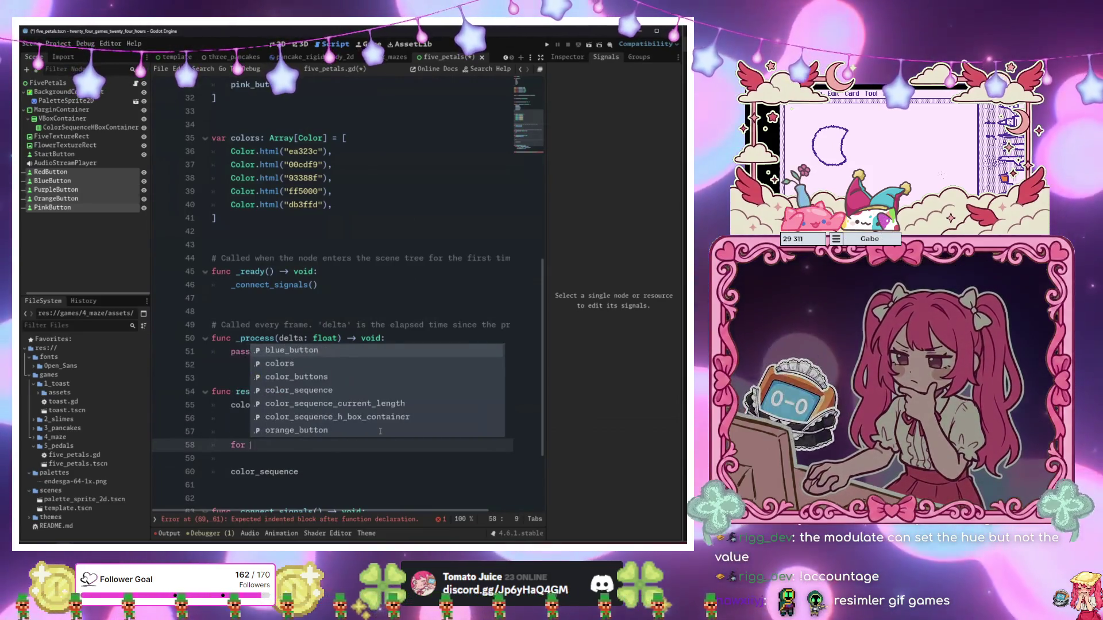
pyautogui.press('Down')
pyautogui.press('Down')
pyautogui.press('Down')
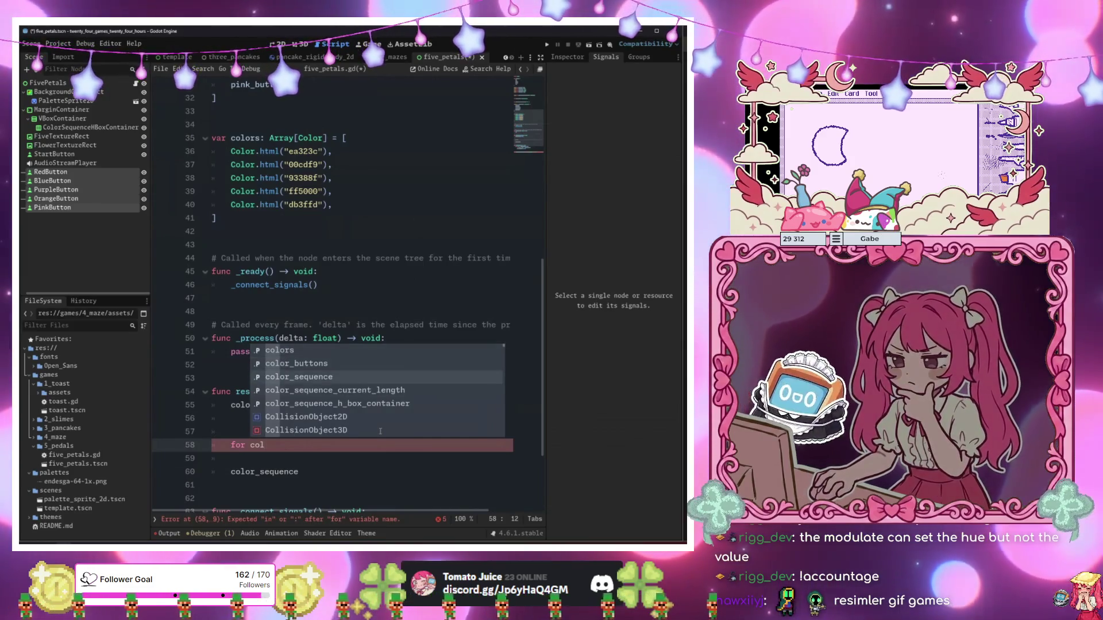
pyautogui.press('Return')
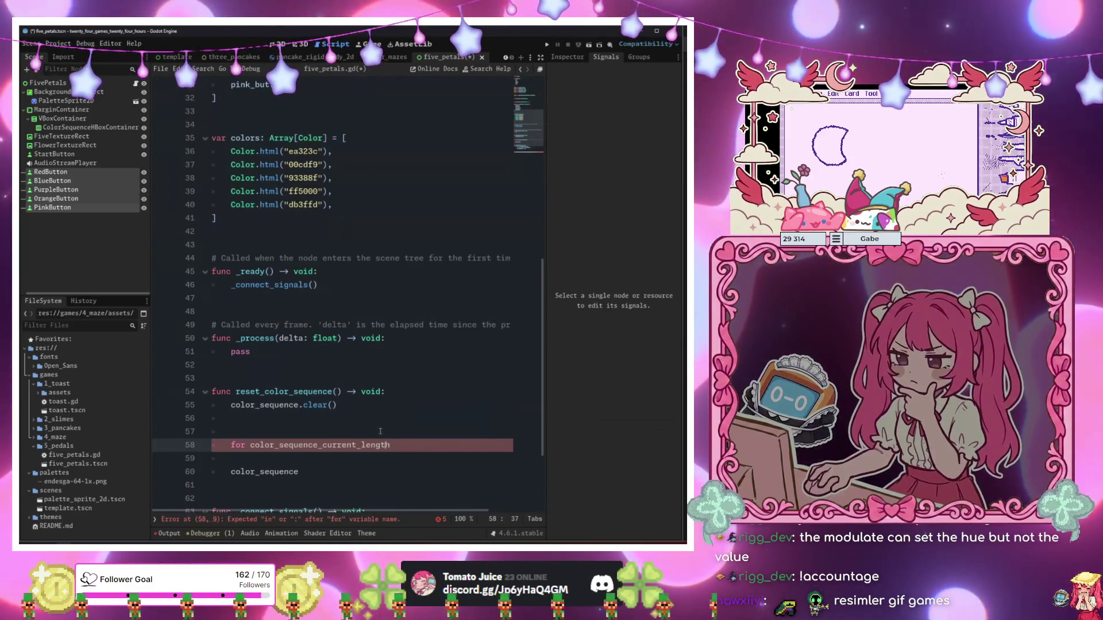
pyautogui.write('i: in ')
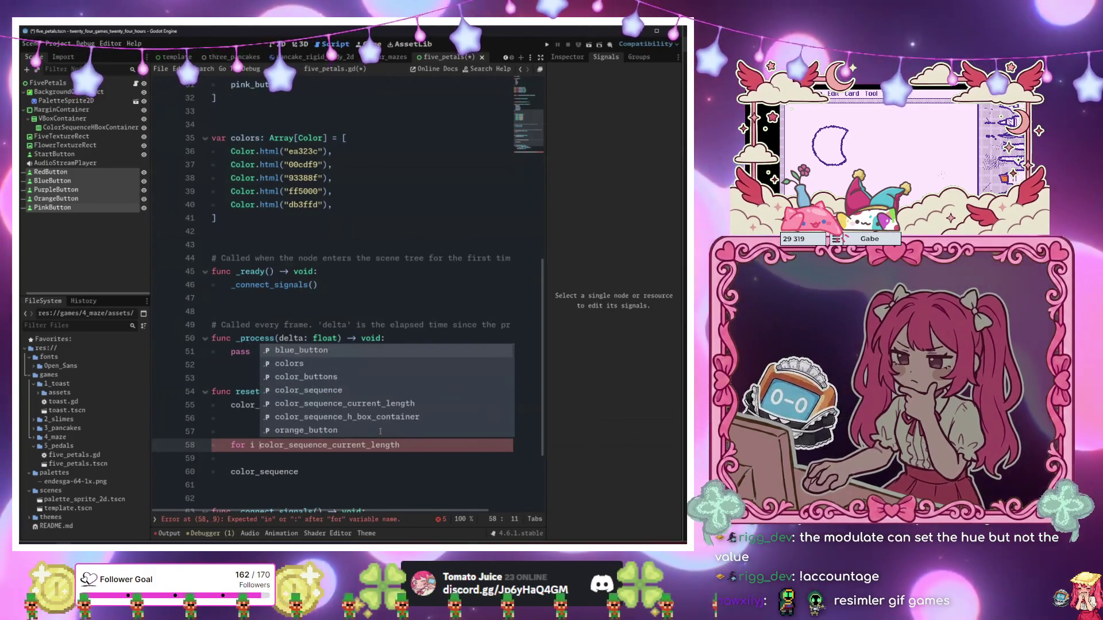
pyautogui.write('t in')
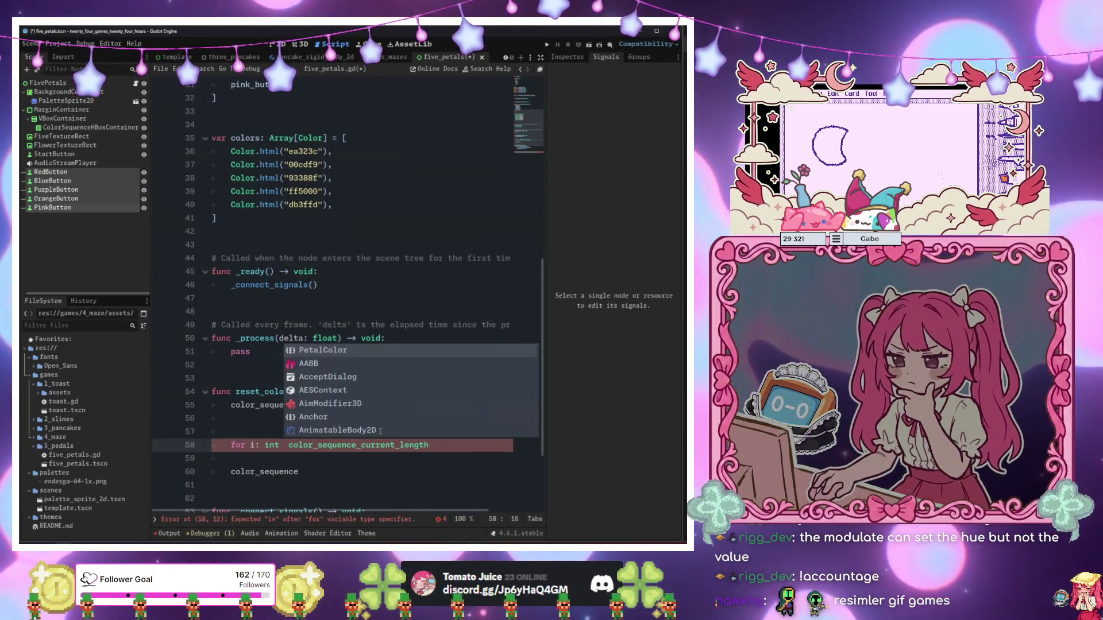
pyautogui.click(474, 459)
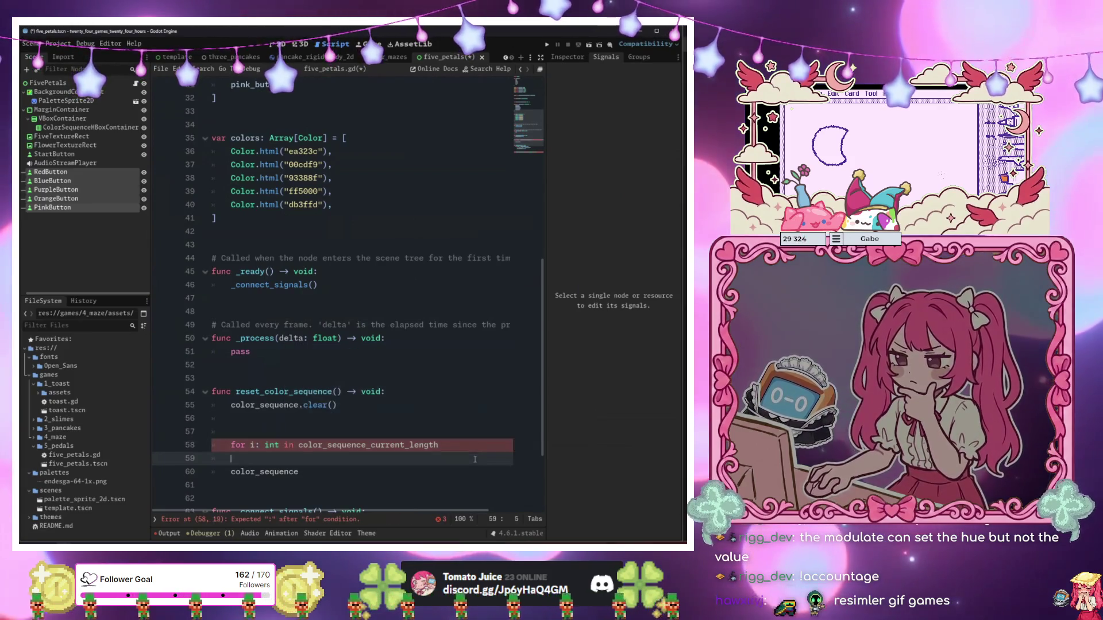
pyautogui.click(479, 447)
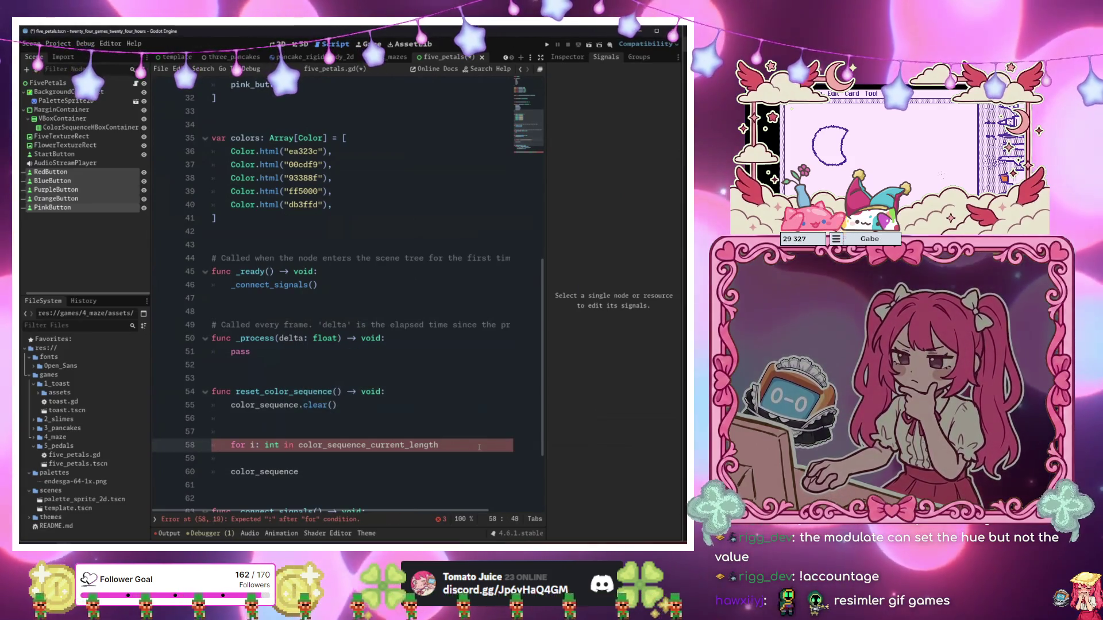
pyautogui.write(':')
pyautogui.press('Return')
pyautogui.write('pass')
# Above the loop, start declaring var shuffled_pedal_colors: Array[Color] =.
pyautogui.press('Up')
pyautogui.press('Up')
pyautogui.press('Up')
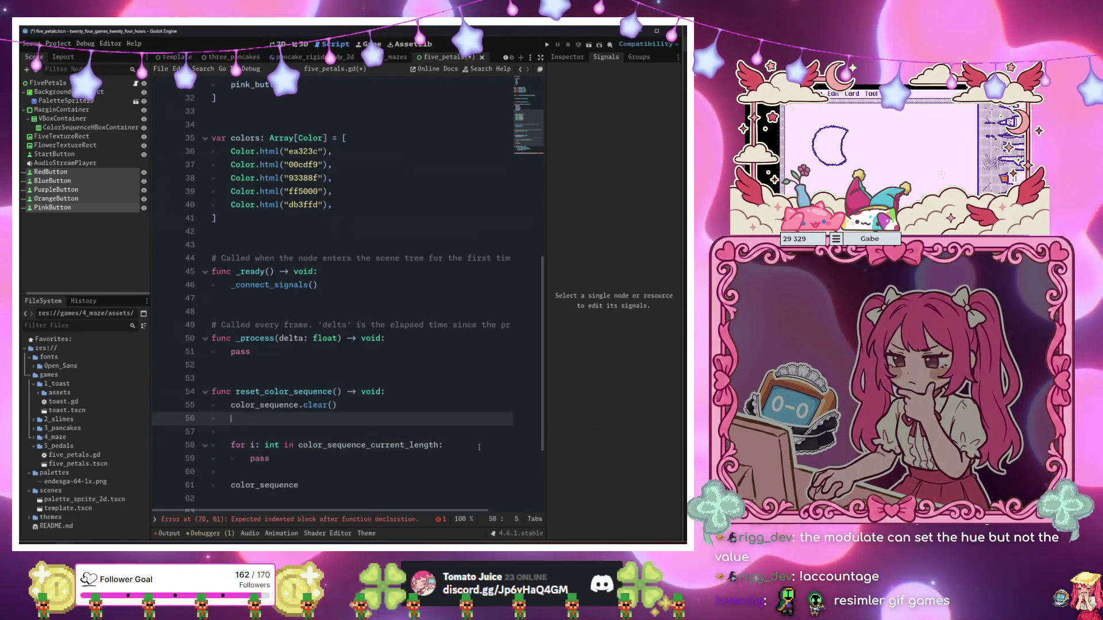
pyautogui.press('Return')
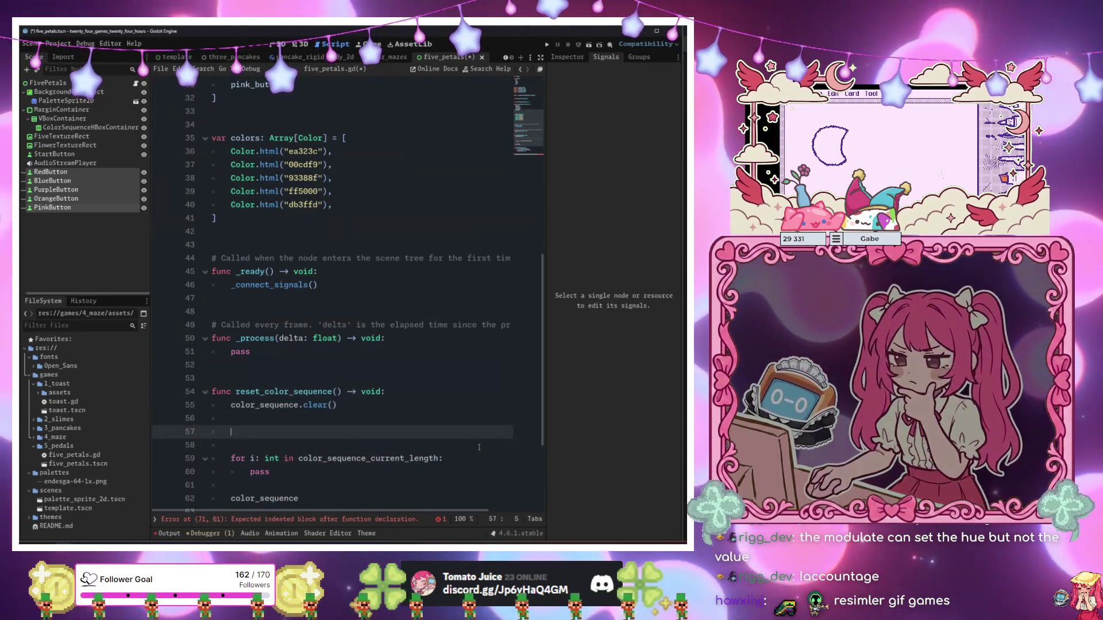
pyautogui.press('Down')
pyautogui.press('Down')
pyautogui.press('Down')
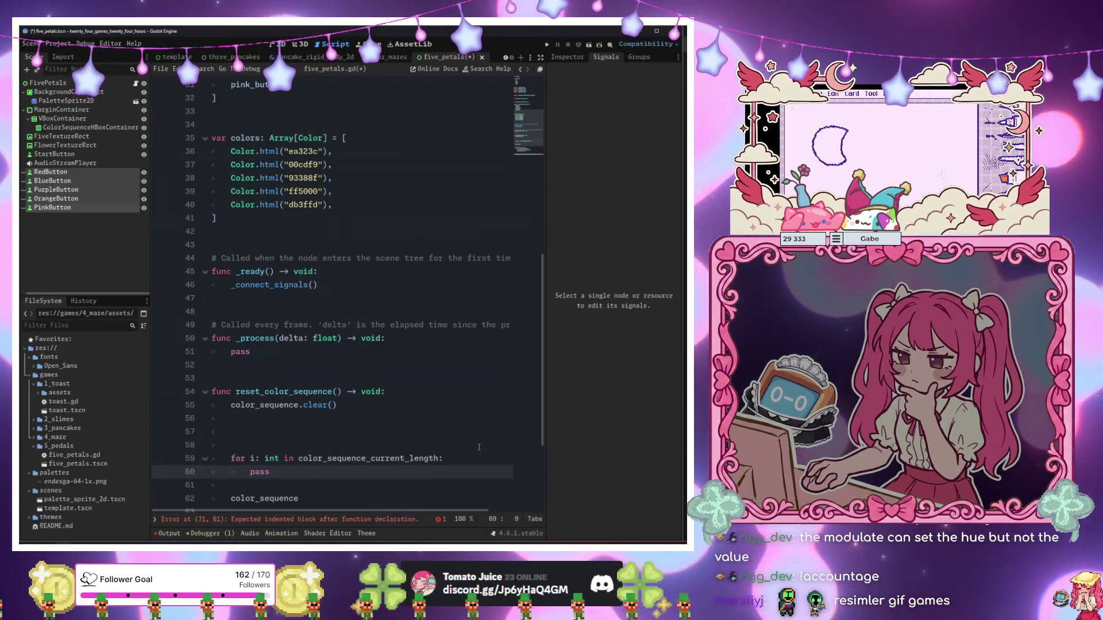
pyautogui.press('Up')
pyautogui.press('Up')
pyautogui.press('Up')
pyautogui.write('var shu')
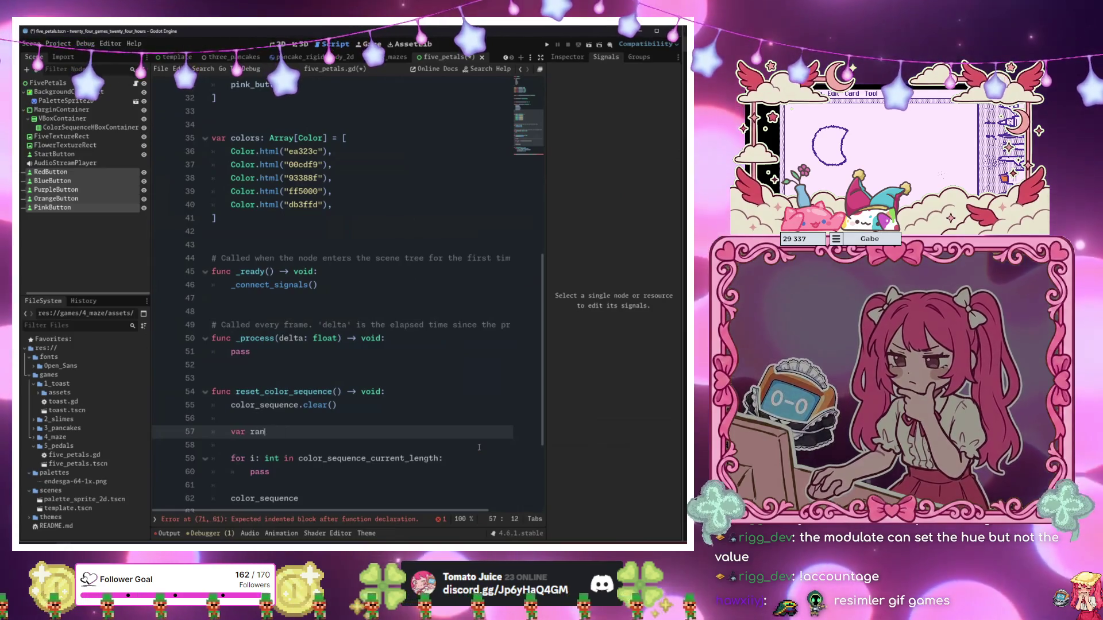
pyautogui.write('ffled_pedal_c')
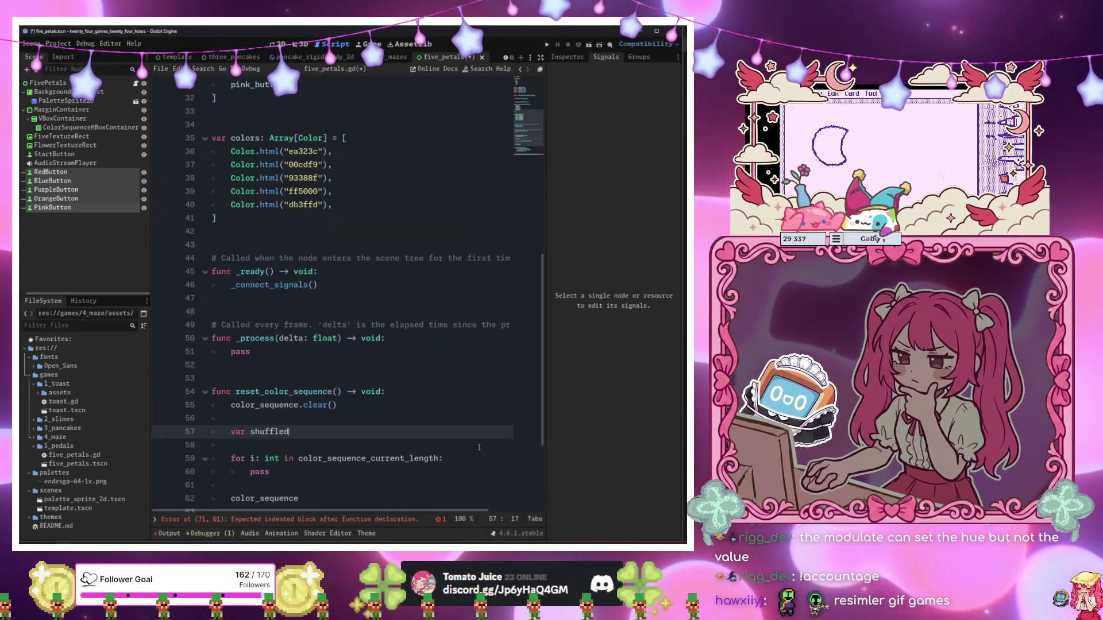
pyautogui.write('olors: Array')
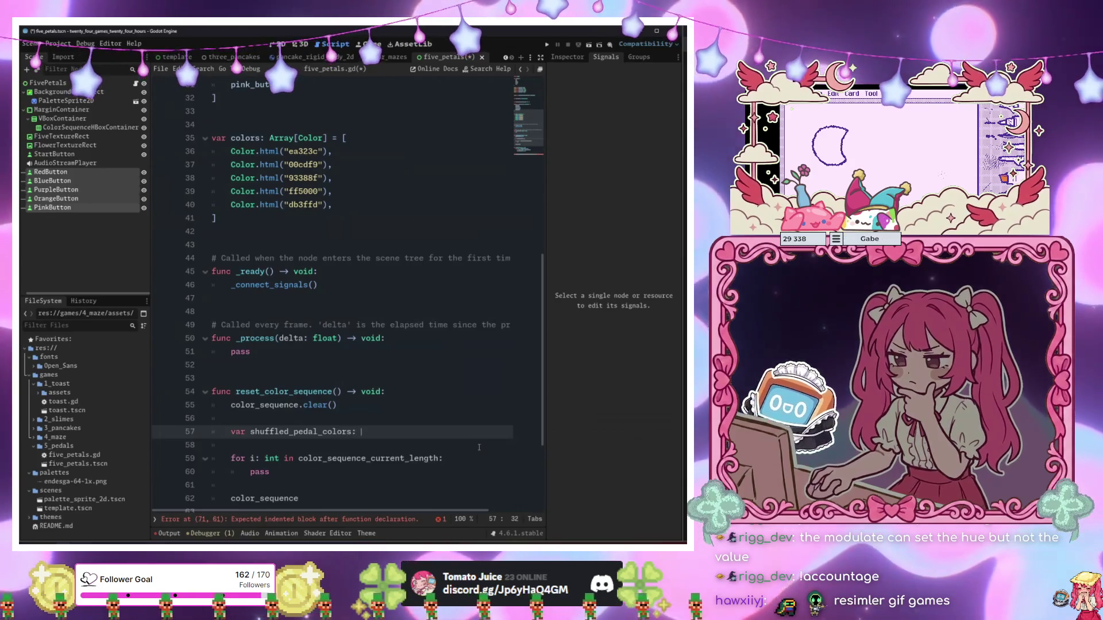
pyautogui.write('[Color] =')
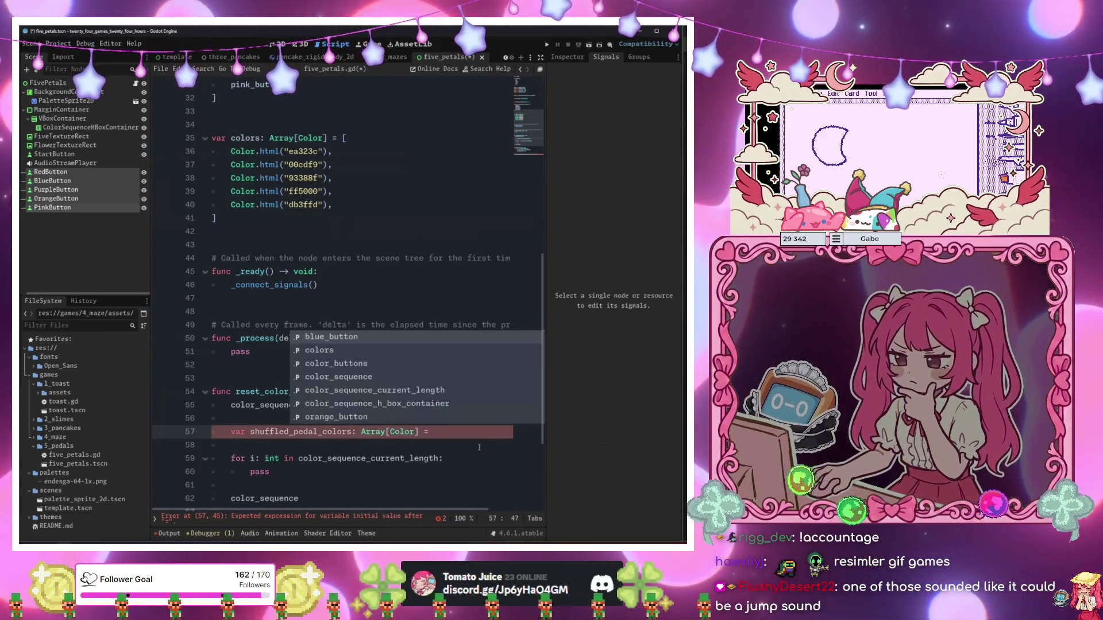
# Retype shuffled_pedal_colors as Array[PetalColor] assigned PetalColor.values().shuffle().
pyautogui.press('BackSpace')
pyautogui.press('BackSpace')
pyautogui.press('BackSpace')
pyautogui.write('Pd')
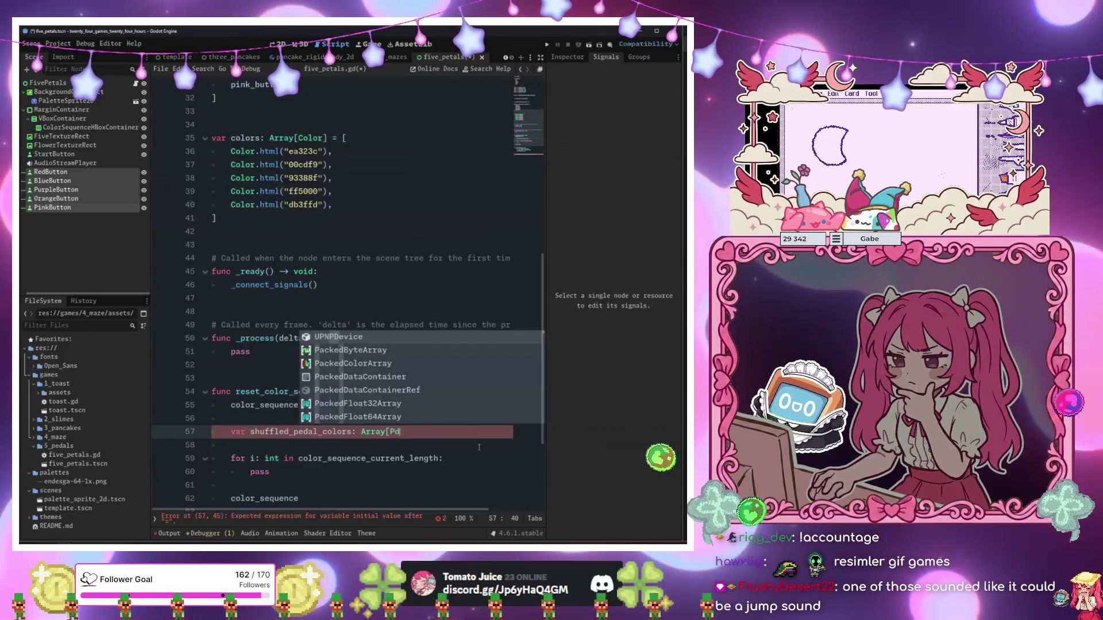
pyautogui.press('BackSpace')
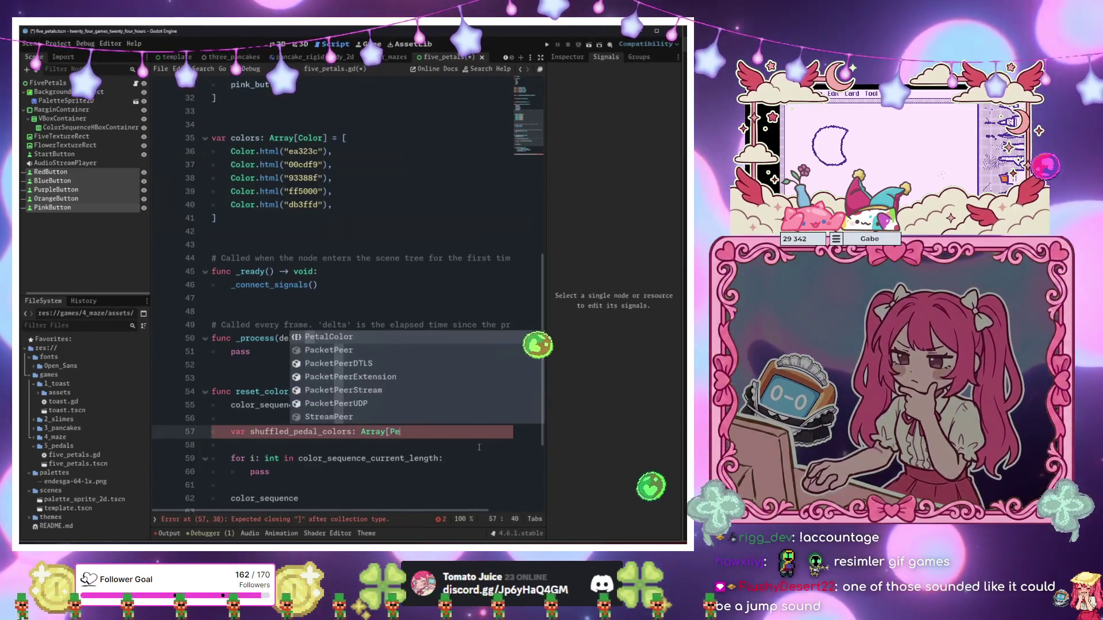
pyautogui.write('etal')
pyautogui.press('Return')
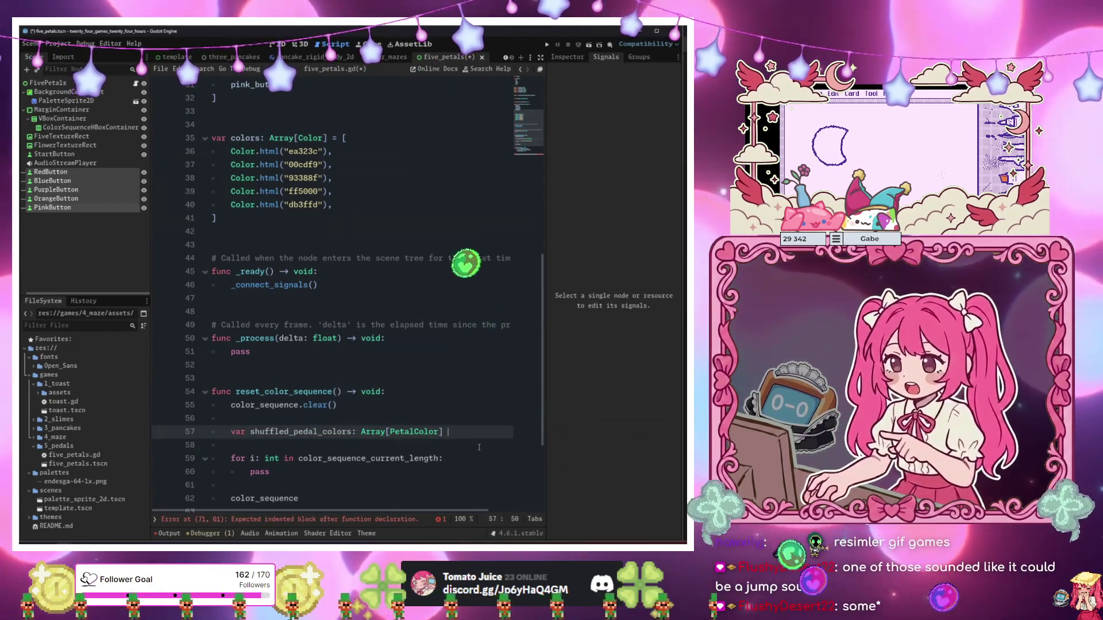
pyautogui.write('=')
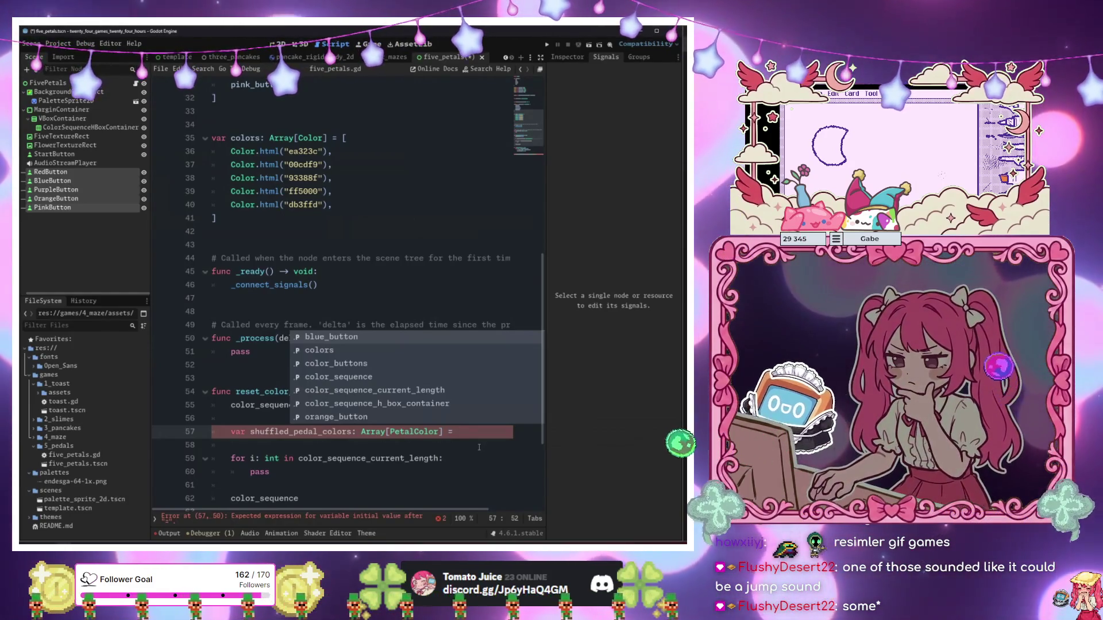
pyautogui.write('PetalColor.')
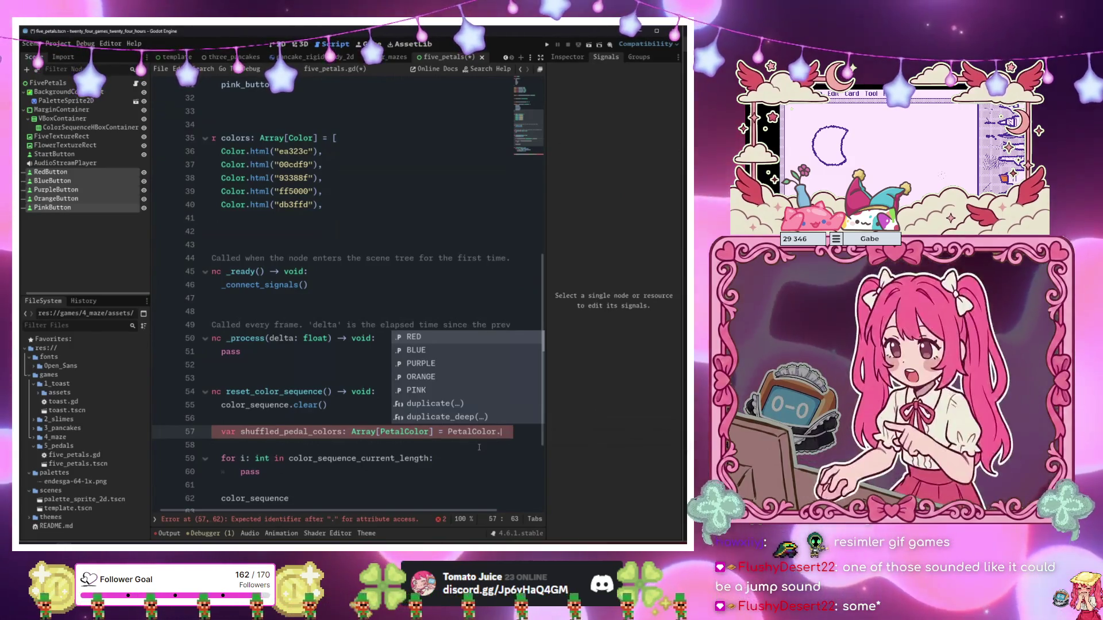
pyautogui.write('values()')
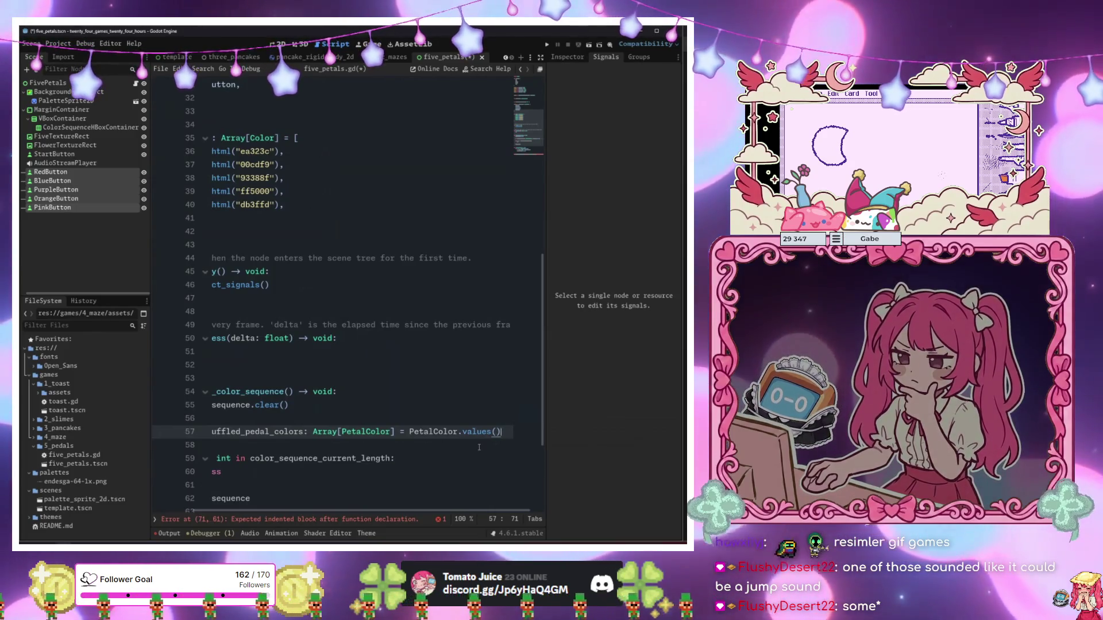
pyautogui.write('.sh')
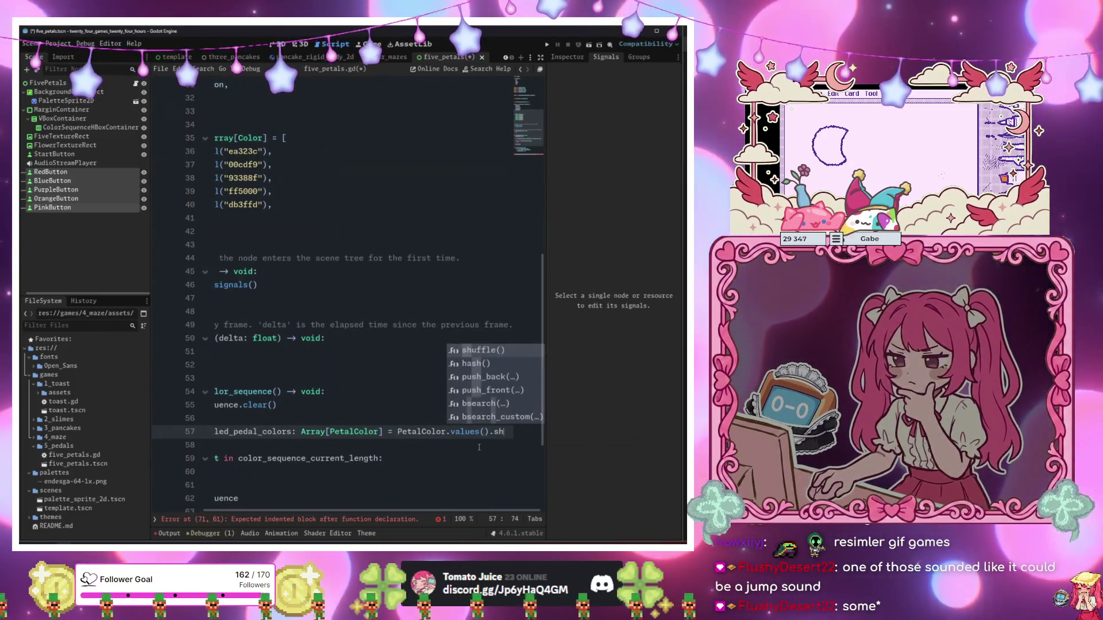
pyautogui.press('Return')
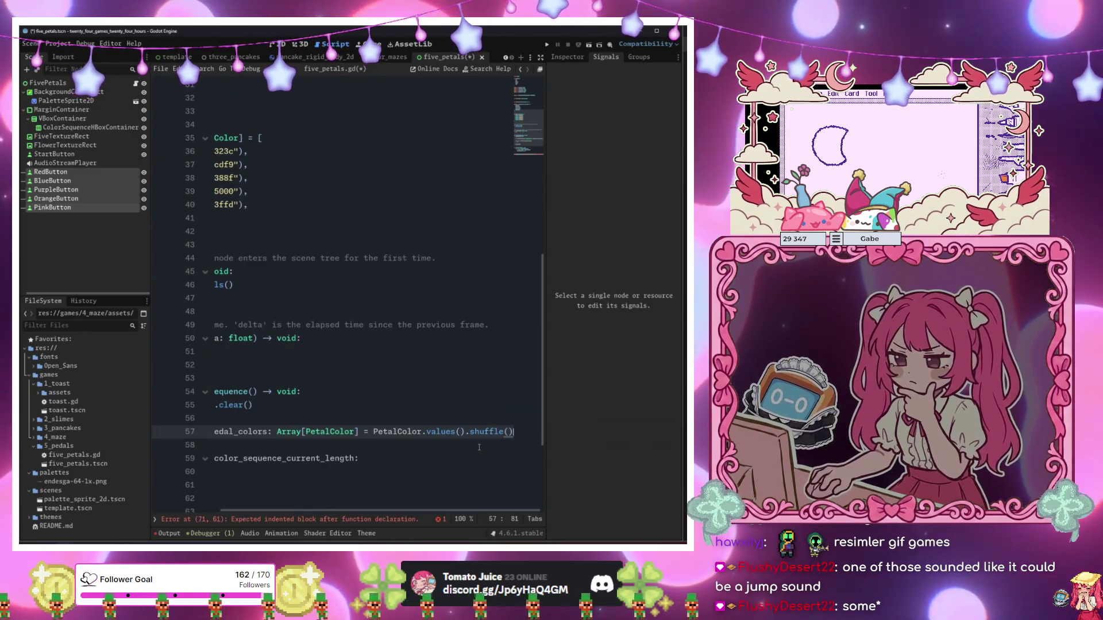
pyautogui.press('Down')
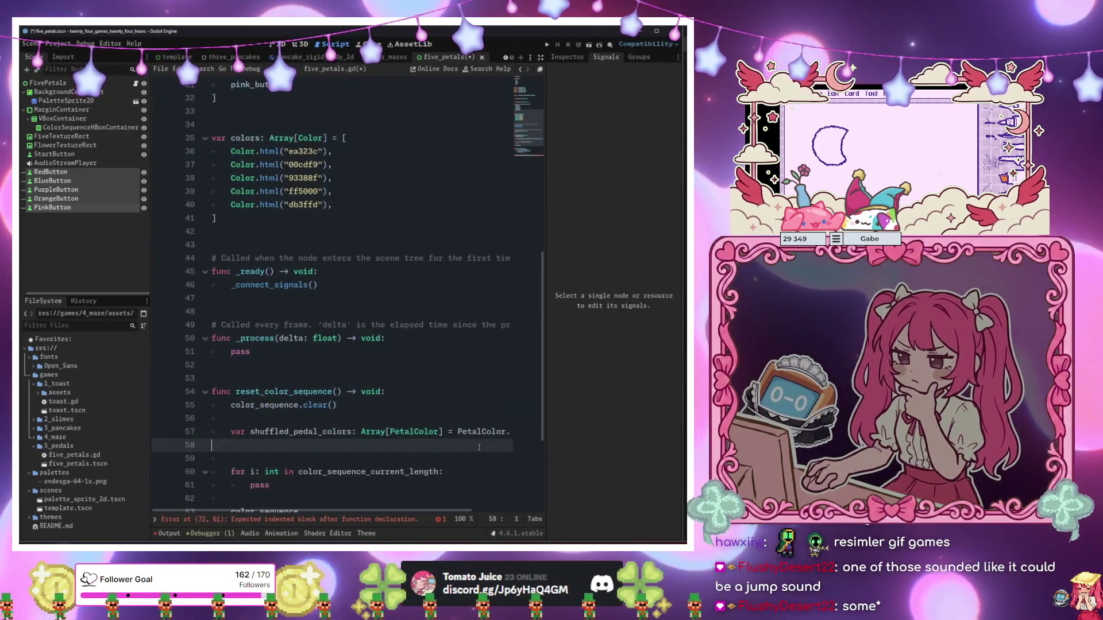
# Replace the loop's pass with a color_sequence.append() call.
pyautogui.press('Up')
pyautogui.press('Down')
pyautogui.press('Down')
pyautogui.press('Down')
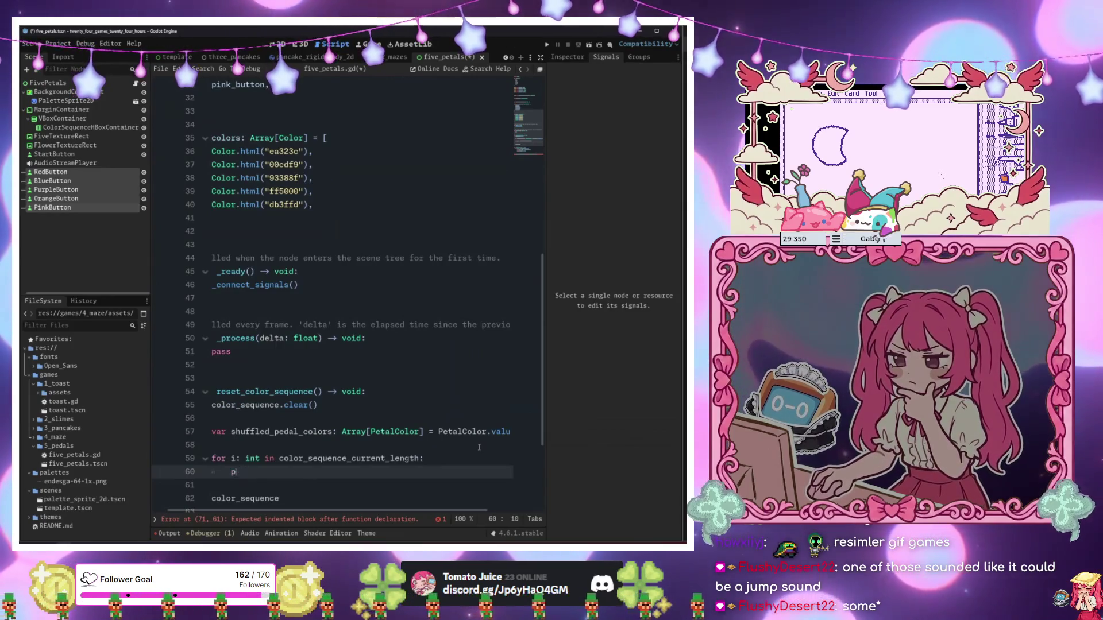
pyautogui.press('BackSpace')
pyautogui.write('co')
pyautogui.press('Down')
pyautogui.press('Down')
pyautogui.press('Return')
pyautogui.write('.app')
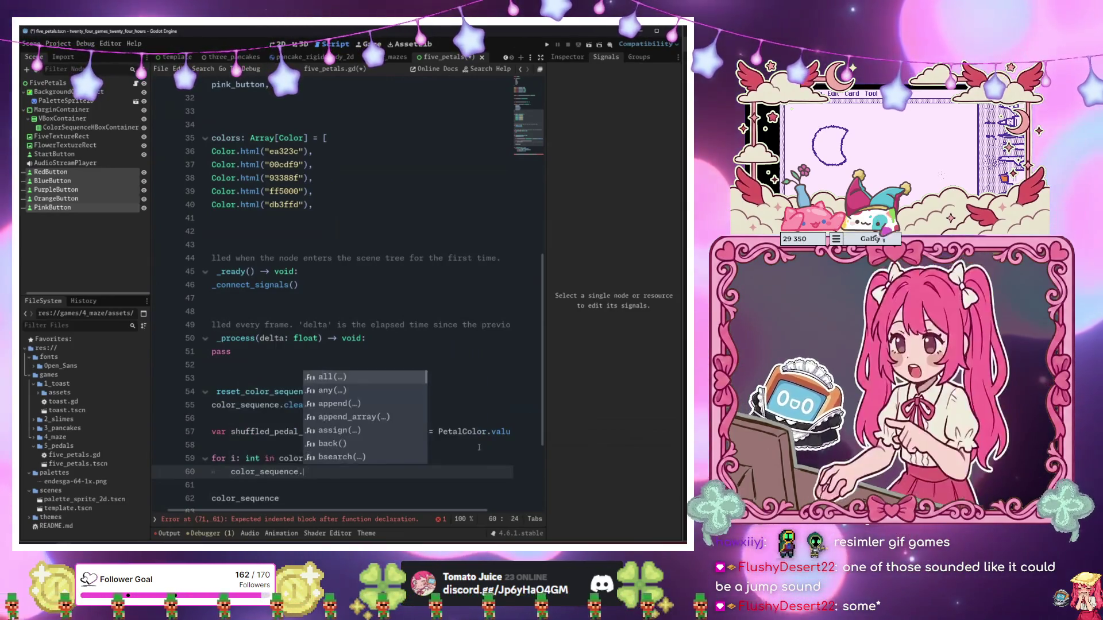
pyautogui.press('Return')
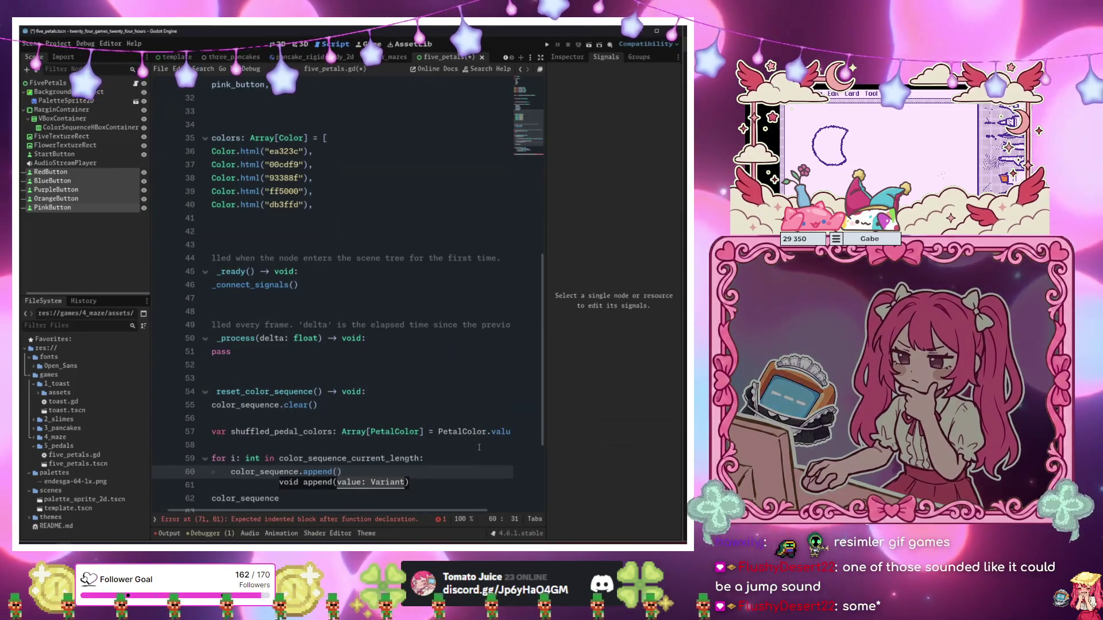
# Pass colors[] as the argument to append.
pyautogui.write('i')
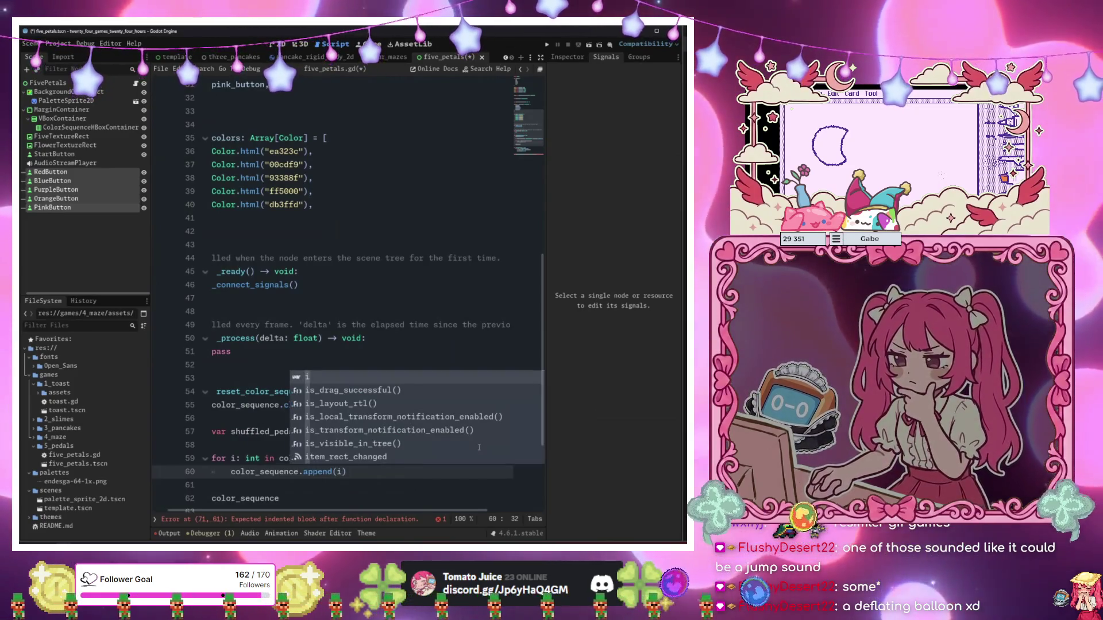
pyautogui.press('BackSpace')
pyautogui.write('p')
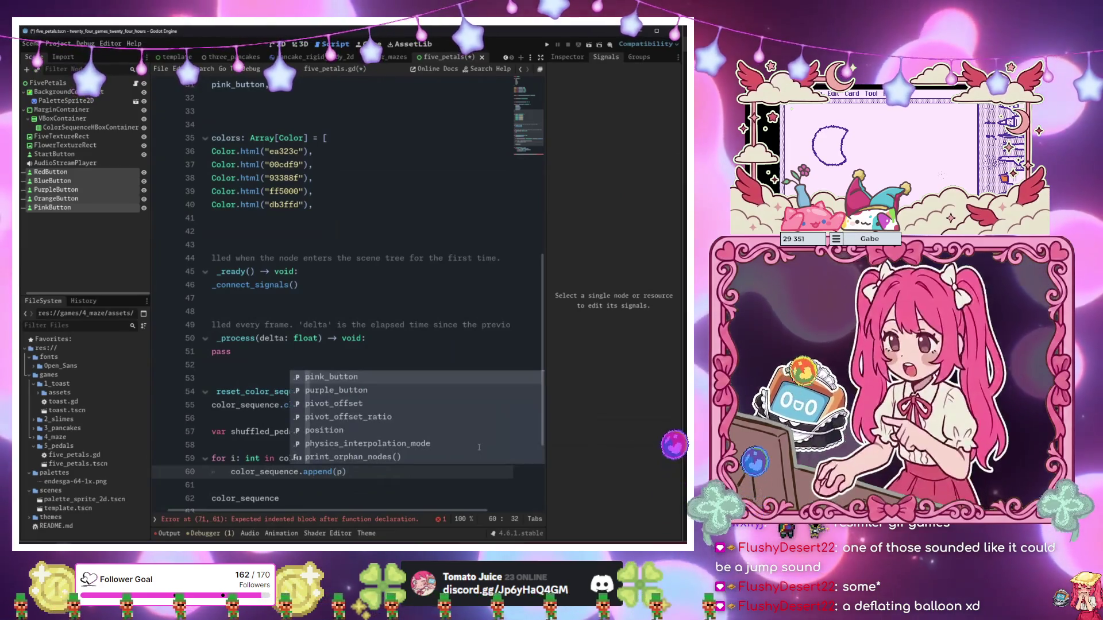
pyautogui.press('BackSpace')
pyautogui.write('Pe')
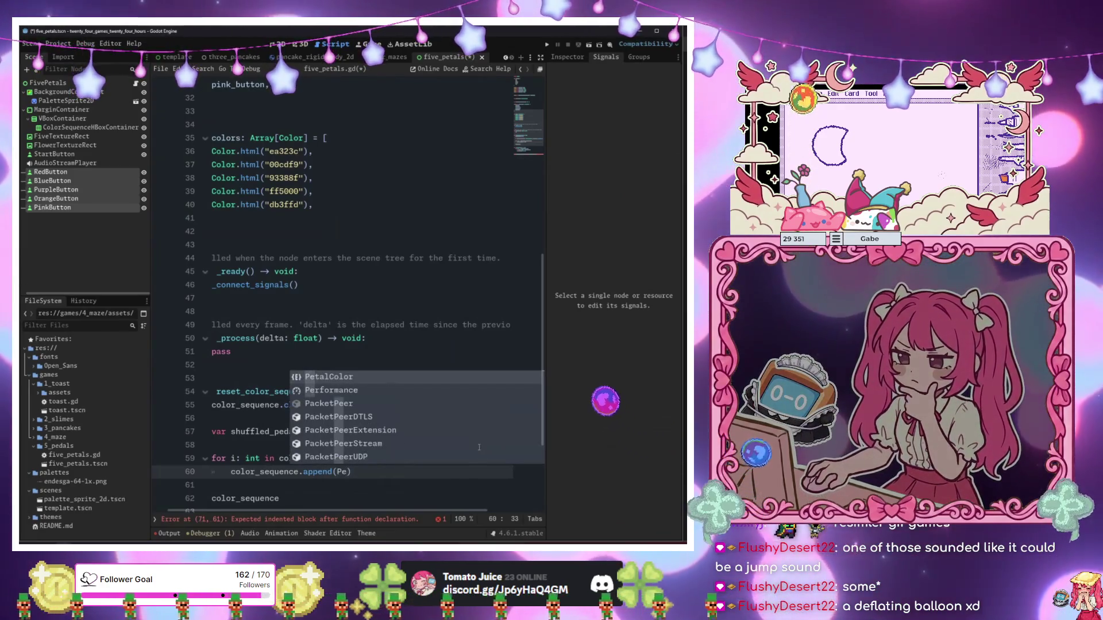
pyautogui.press('BackSpace')
pyautogui.press('BackSpace')
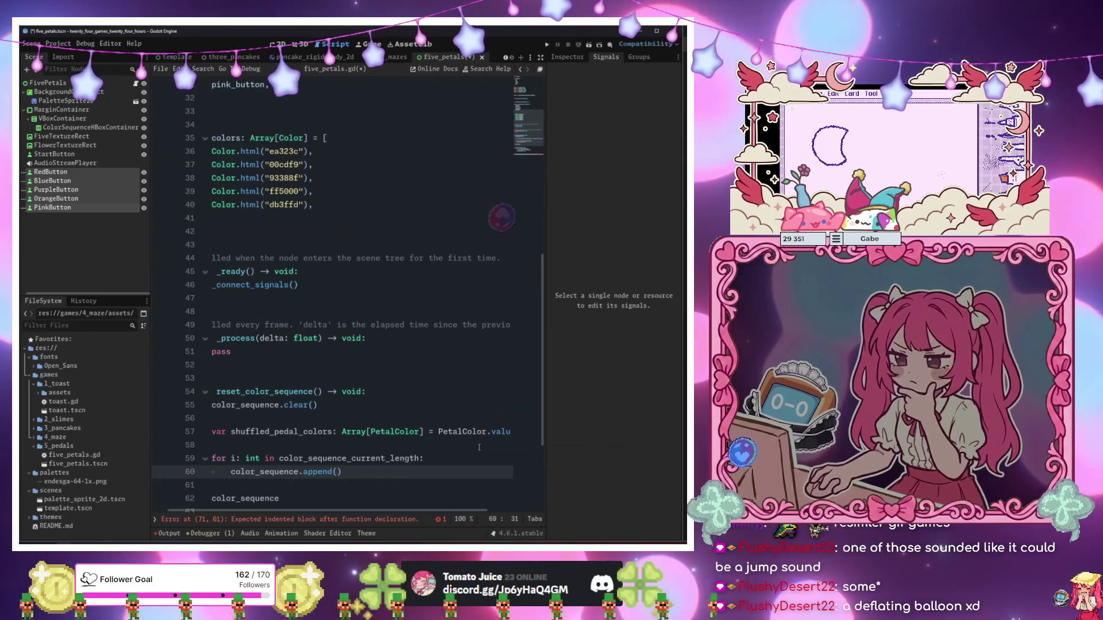
pyautogui.write('col')
pyautogui.press('Return')
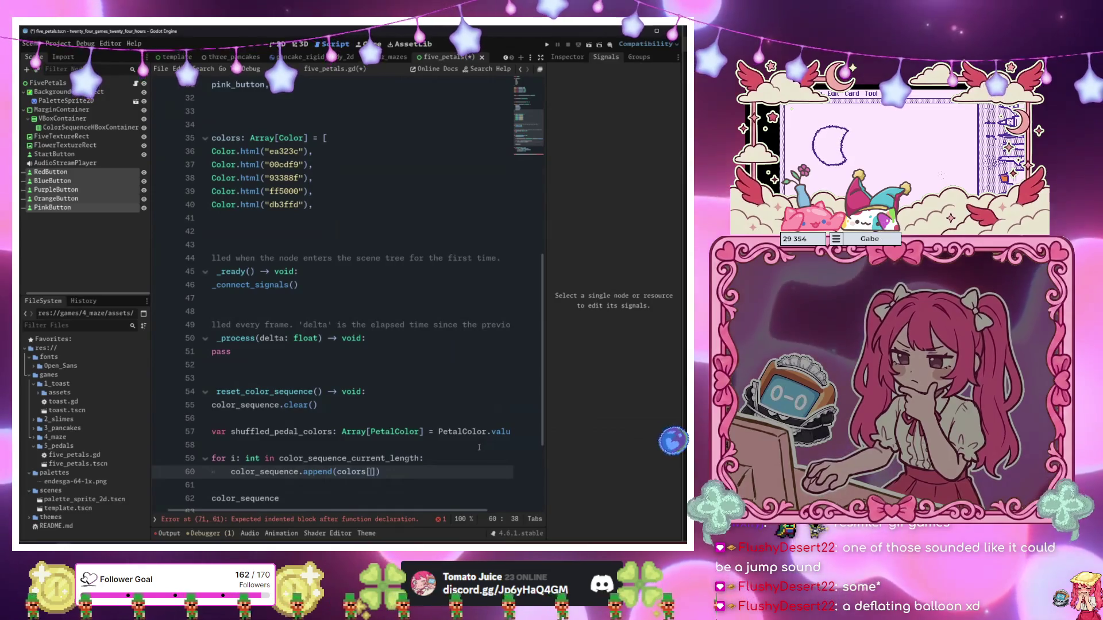
pyautogui.write('[')
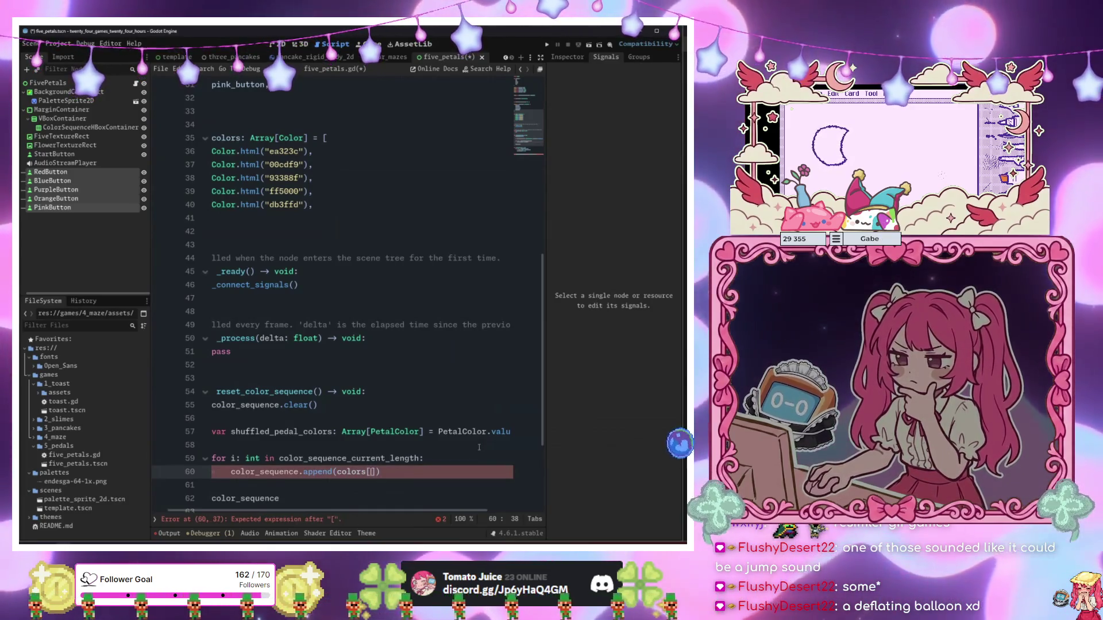
pyautogui.write('P')
pyautogui.press('BackSpace')
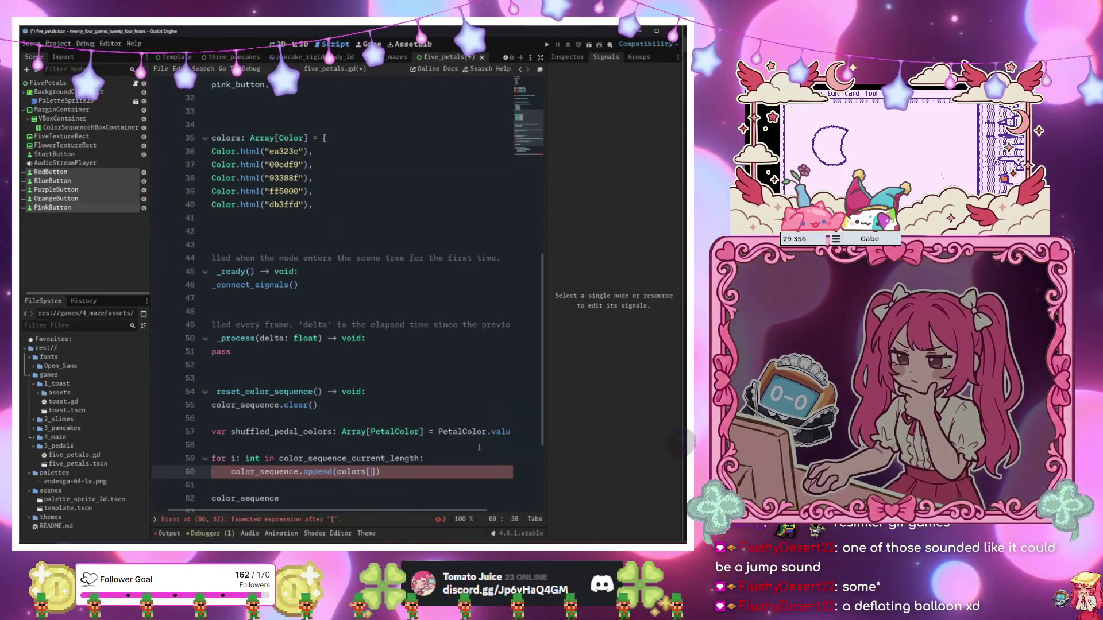
# Make the loop iterate over shuffled_pedal_colors instead of color_sequence_current_length.
pyautogui.moveTo(422, 459); pyautogui.dragTo(280, 459)
pyautogui.press('BackSpace')
pyautogui.write('s')
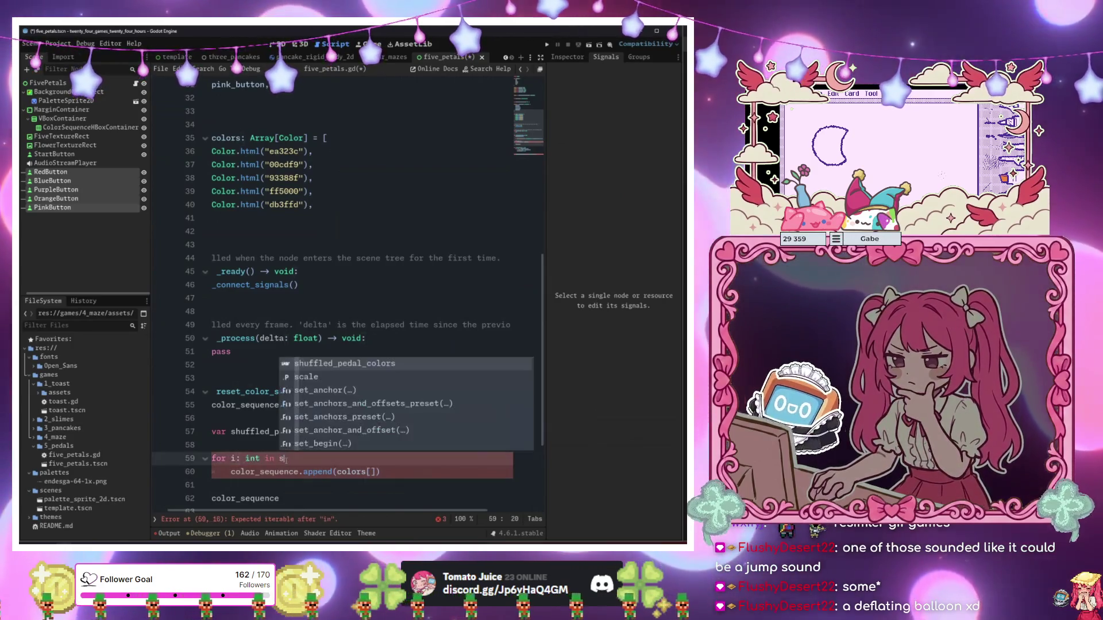
pyautogui.write('huf')
pyautogui.press('Return')
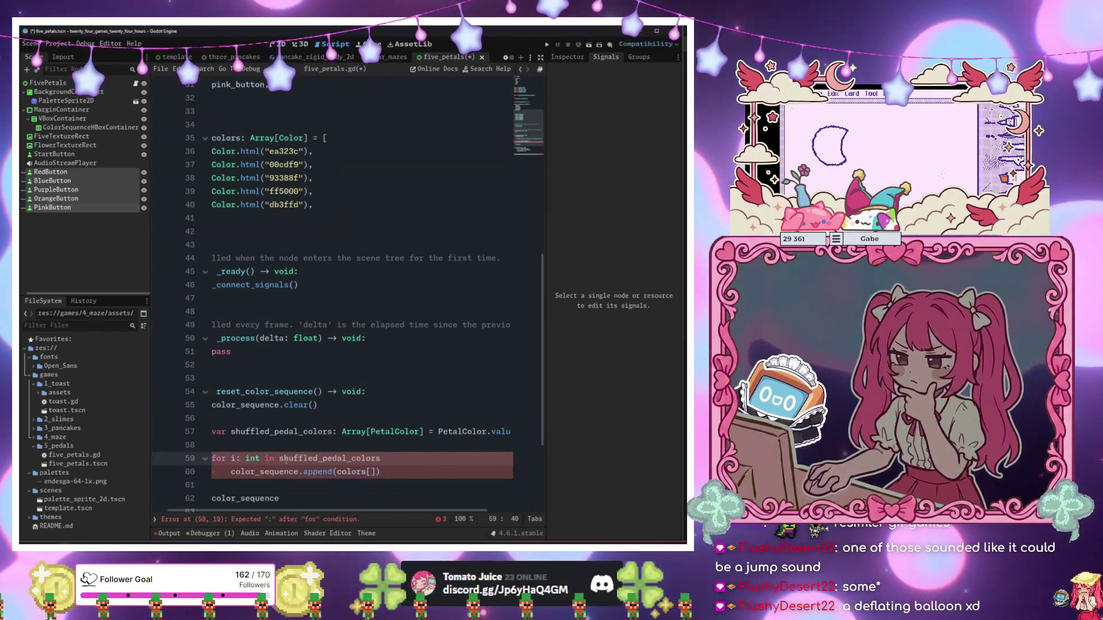
pyautogui.write(':')
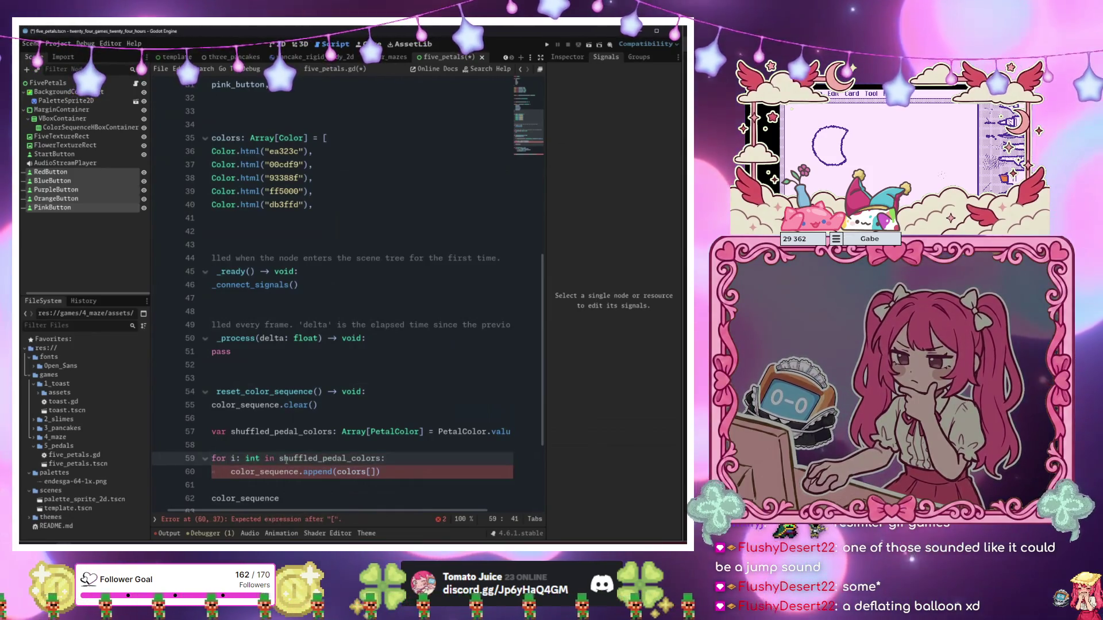
# Index colors with shuffled_pedal_colors and open blank lines above the append call.
pyautogui.click(413, 474)
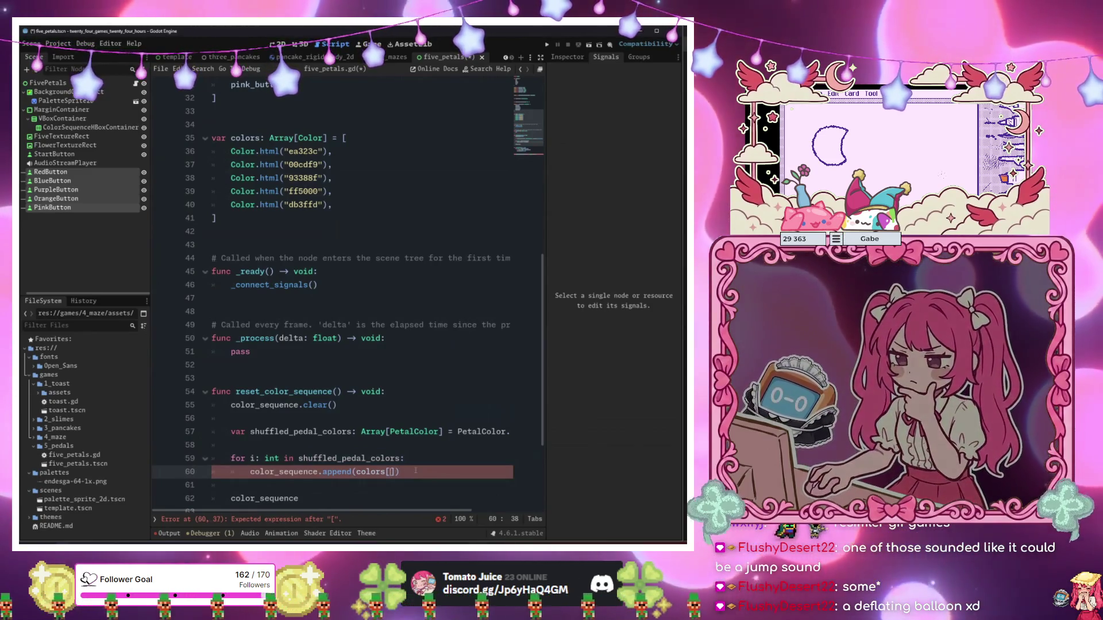
pyautogui.write('shuffled_pedal_colors[')
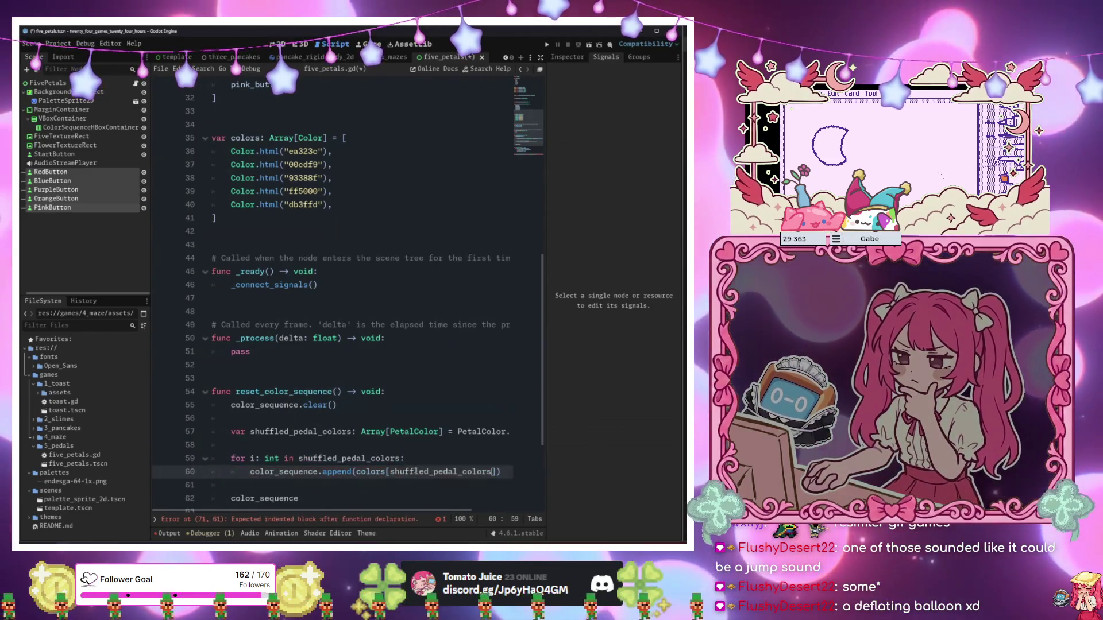
pyautogui.press('Return')
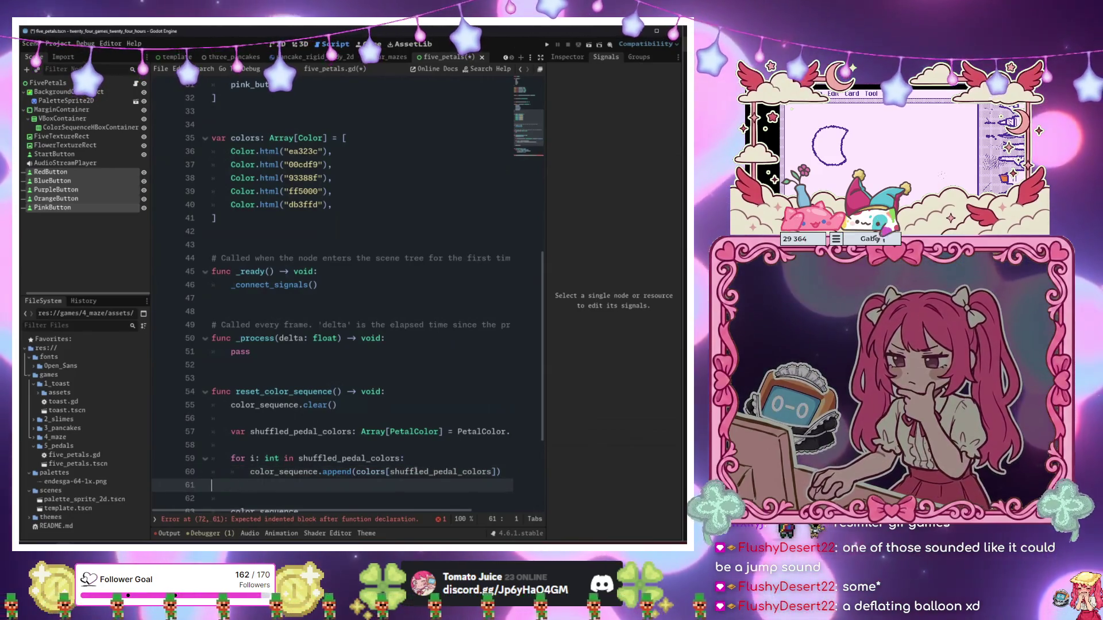
pyautogui.press('BackSpace')
pyautogui.hotkey('ctrl', 'shift', 'Return')
pyautogui.hotkey('ctrl', 'shift', 'Return')
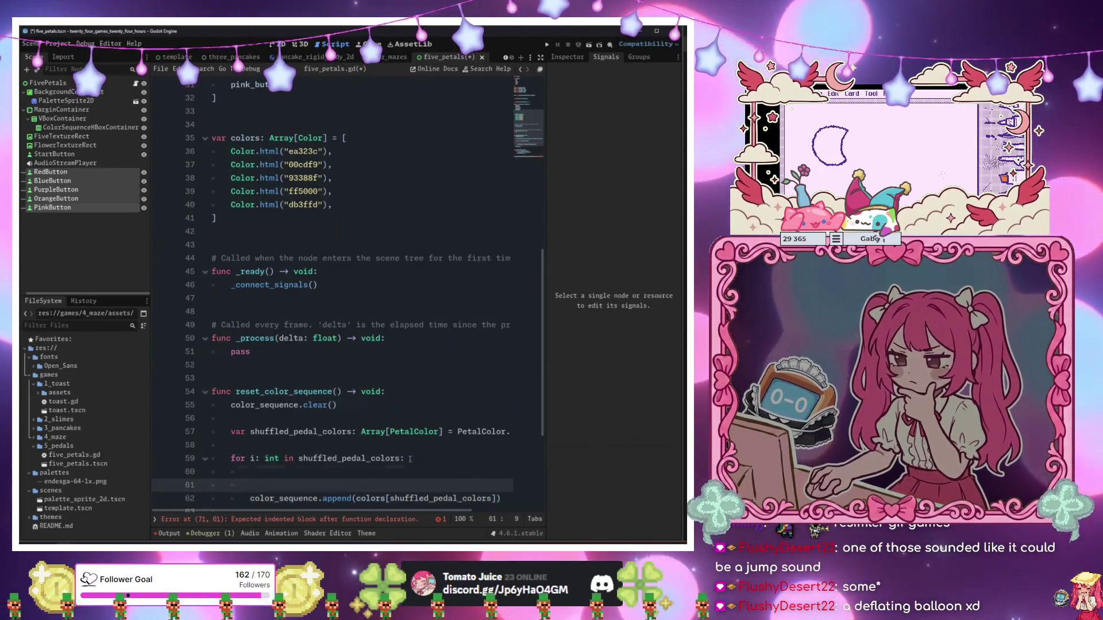
# Write the loop guard 'if i >= color_sequence_current_length:' with a placeholder pass body.
pyautogui.write('if i >=')
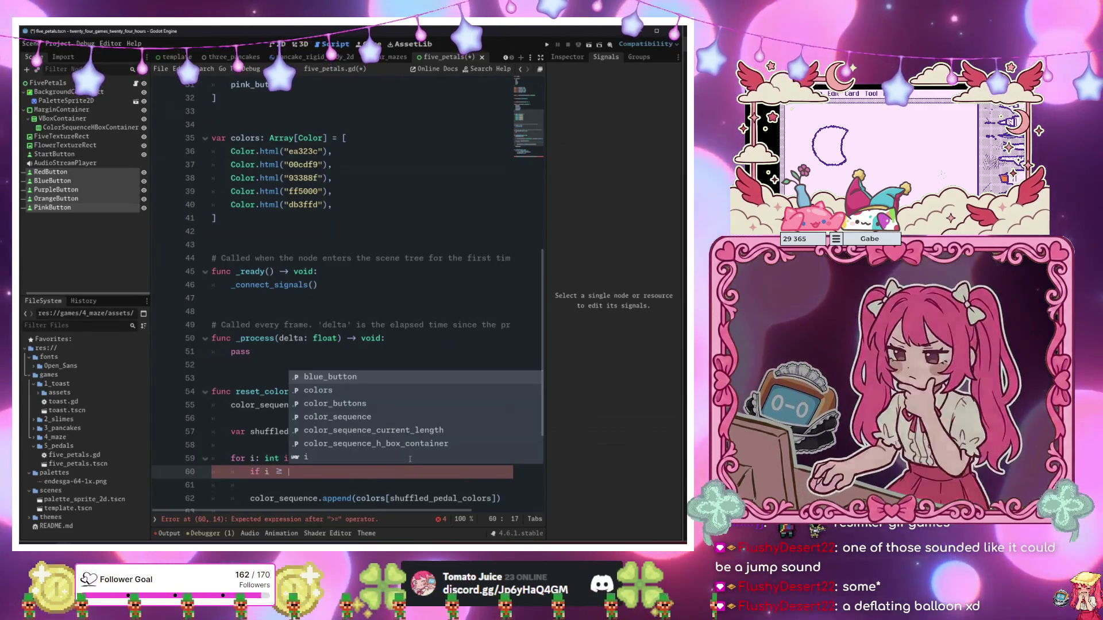
pyautogui.write('col')
pyautogui.press('Return')
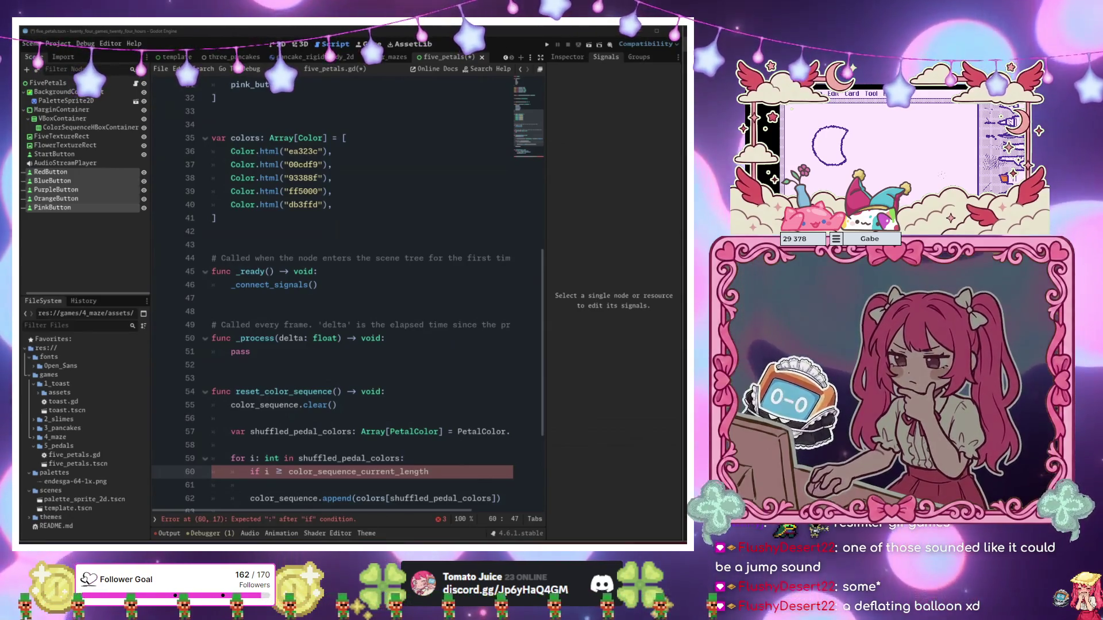
pyautogui.scroll(-1, 456, 467)
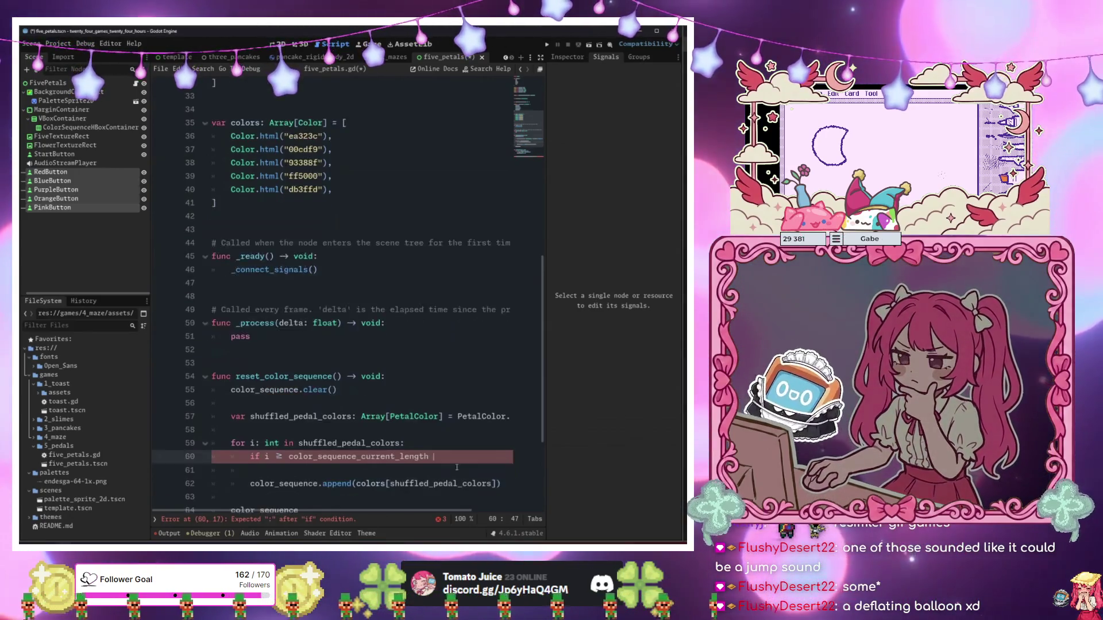
pyautogui.scroll(-2, 457, 468)
pyautogui.click(450, 432)
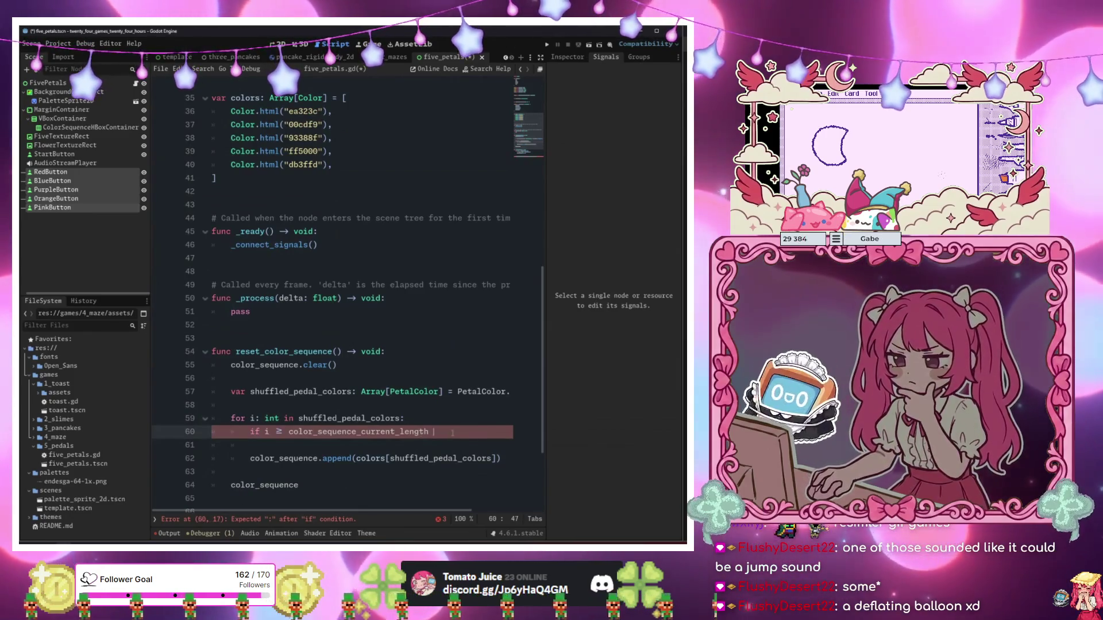
pyautogui.write(':')
pyautogui.press('Return')
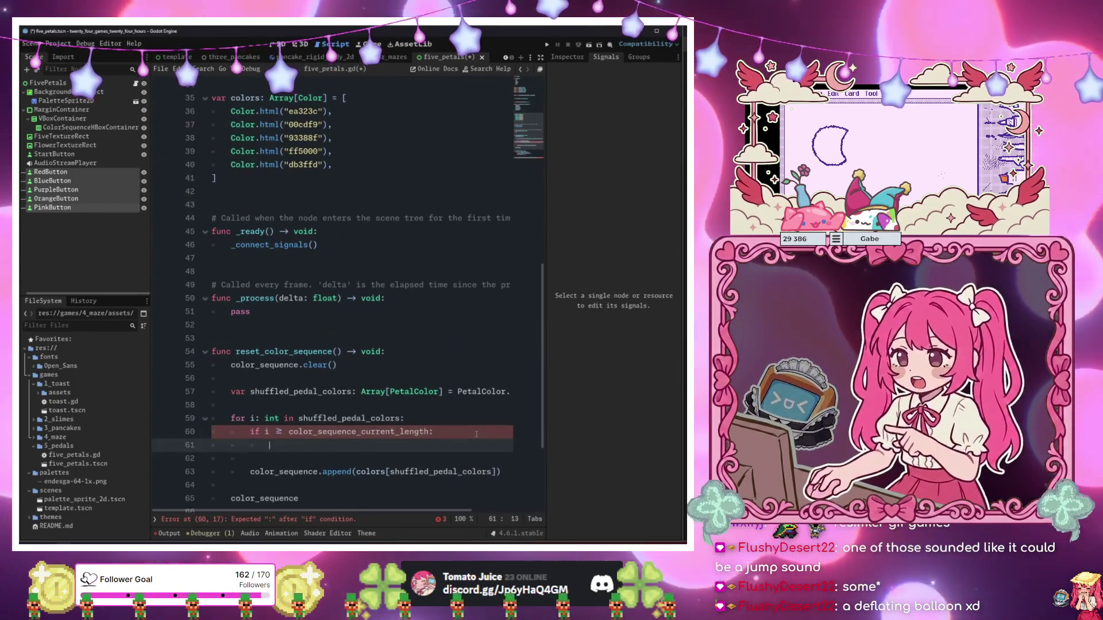
pyautogui.write('pass')
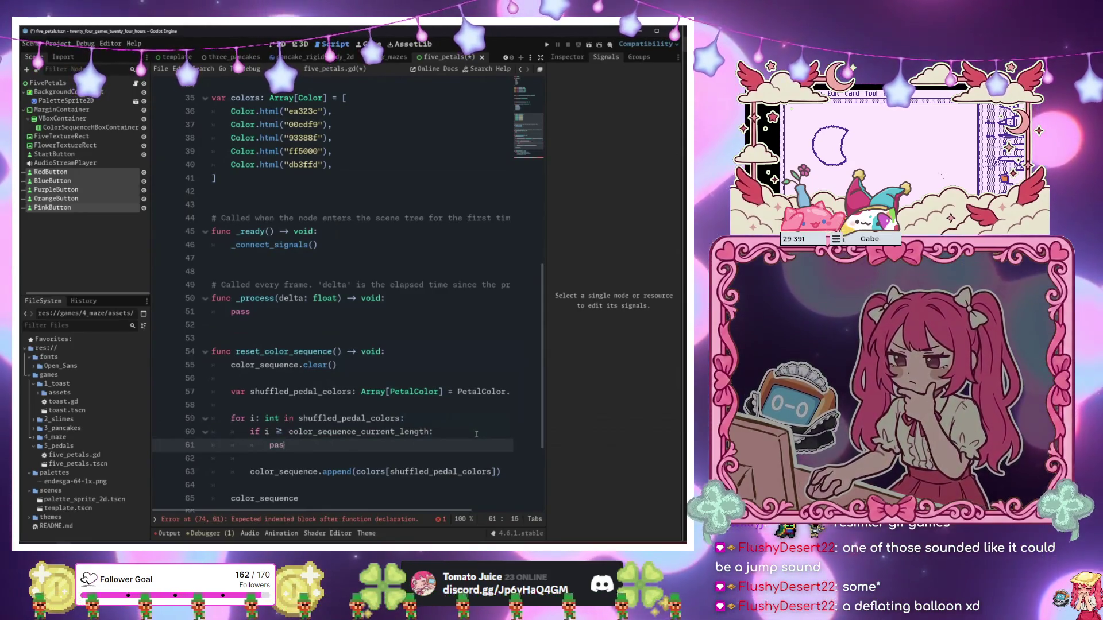
# Replace the pass placeholder with return and save five_petals.gd.
pyautogui.press('BackSpace')
pyautogui.press('BackSpace')
pyautogui.press('BackSpace')
pyautogui.write('contin')
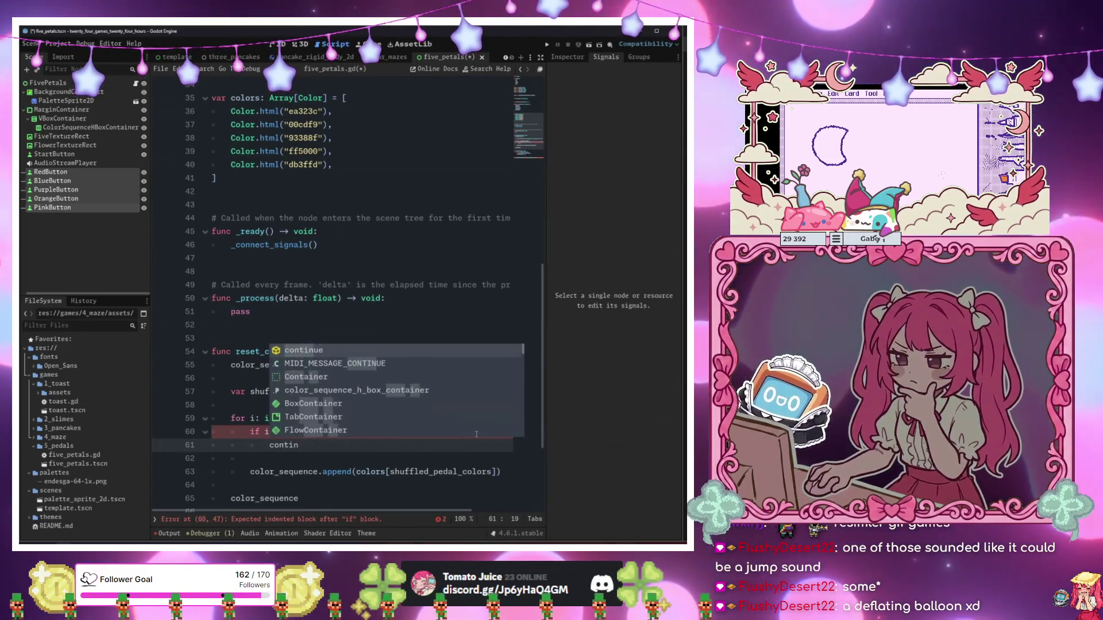
pyautogui.press('Escape')
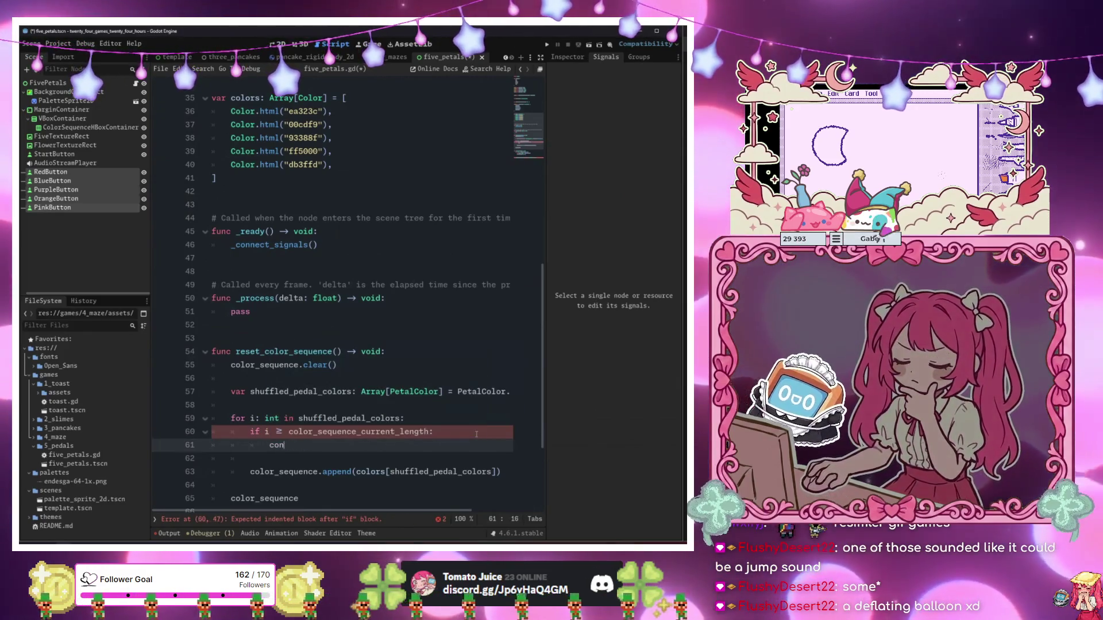
pyautogui.press('BackSpace')
pyautogui.press('BackSpace')
pyautogui.press('BackSpace')
pyautogui.write('return')
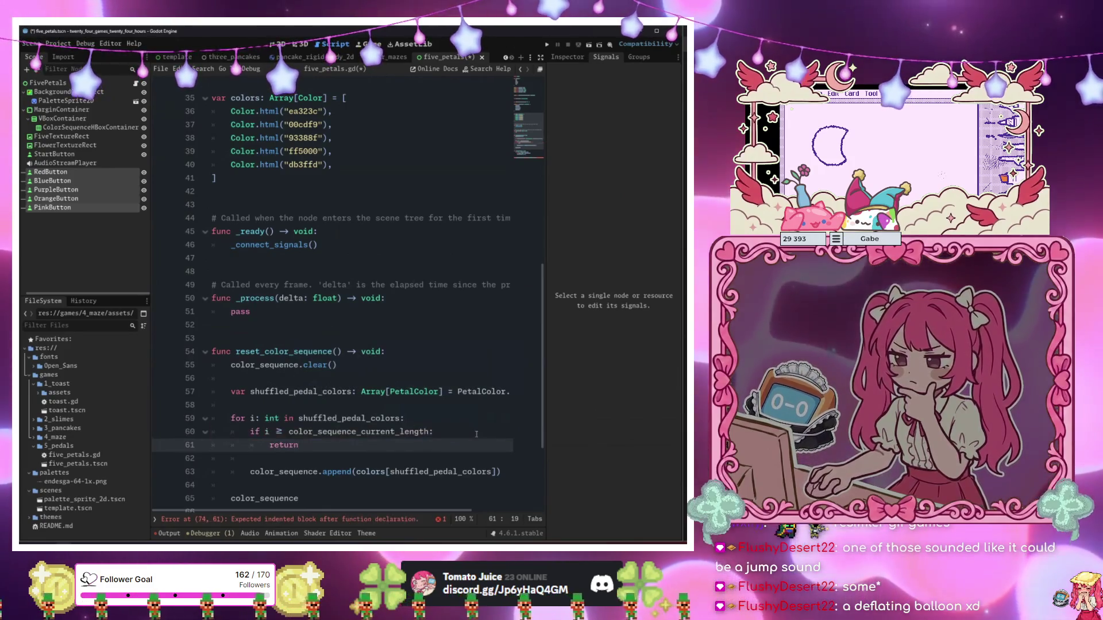
pyautogui.hotkey('ctrl', 's')
# Delete the leftover color_sequence line, keeping return as the guard's body after trying break.
pyautogui.scroll(-3, 476, 434)
pyautogui.click(364, 376)
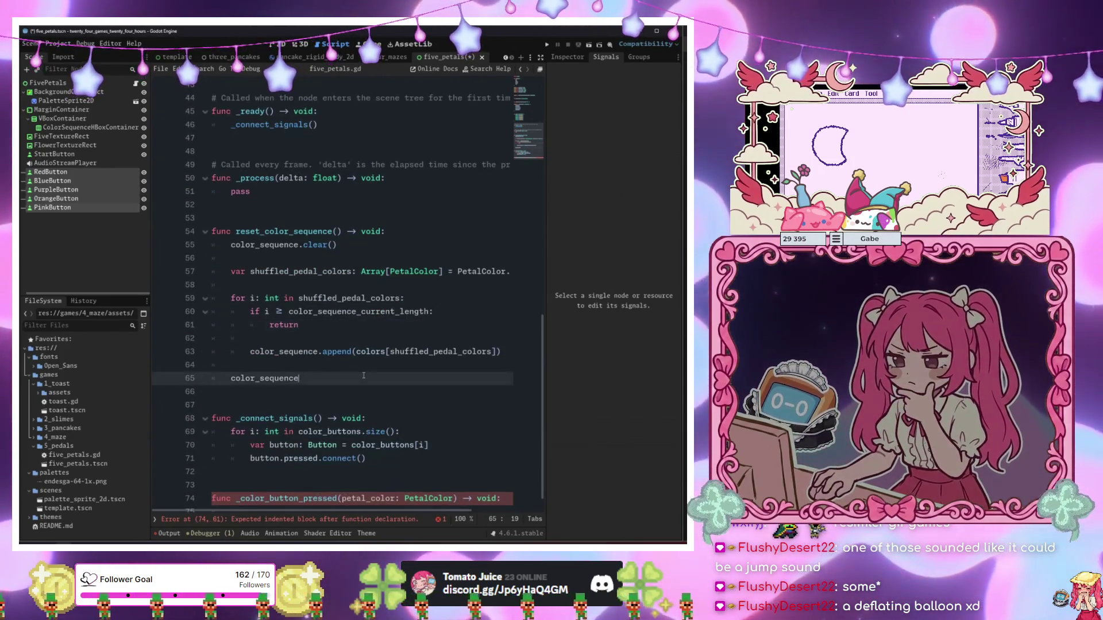
pyautogui.click(321, 323)
pyautogui.press('BackSpace')
pyautogui.press('BackSpace')
pyautogui.press('BackSpace')
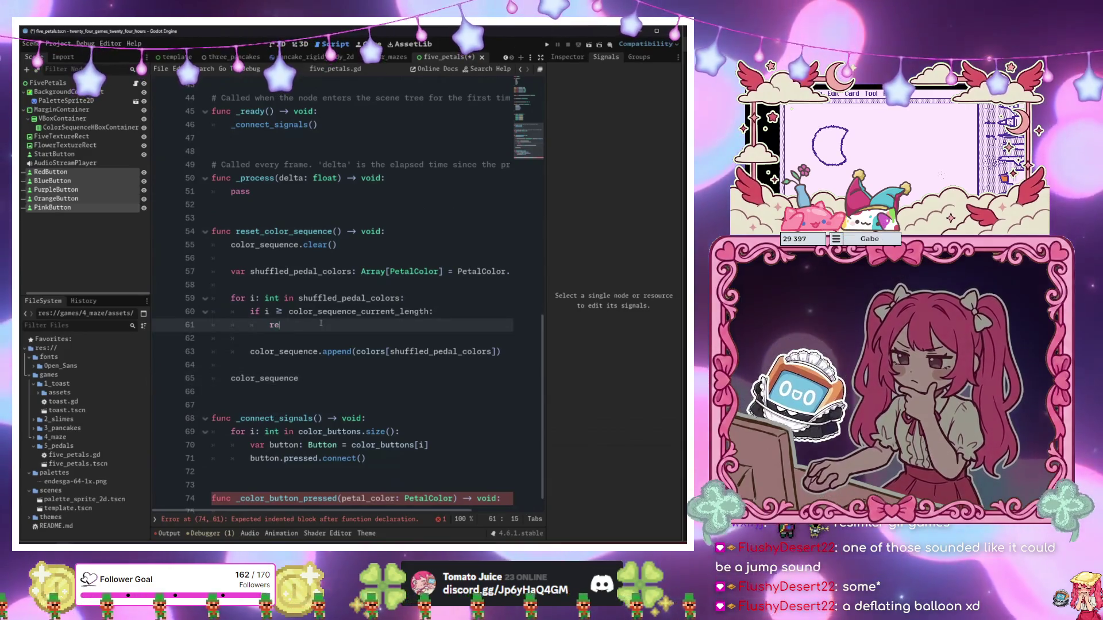
pyautogui.press('BackSpace')
pyautogui.press('BackSpace')
pyautogui.write('break')
pyautogui.click(332, 375)
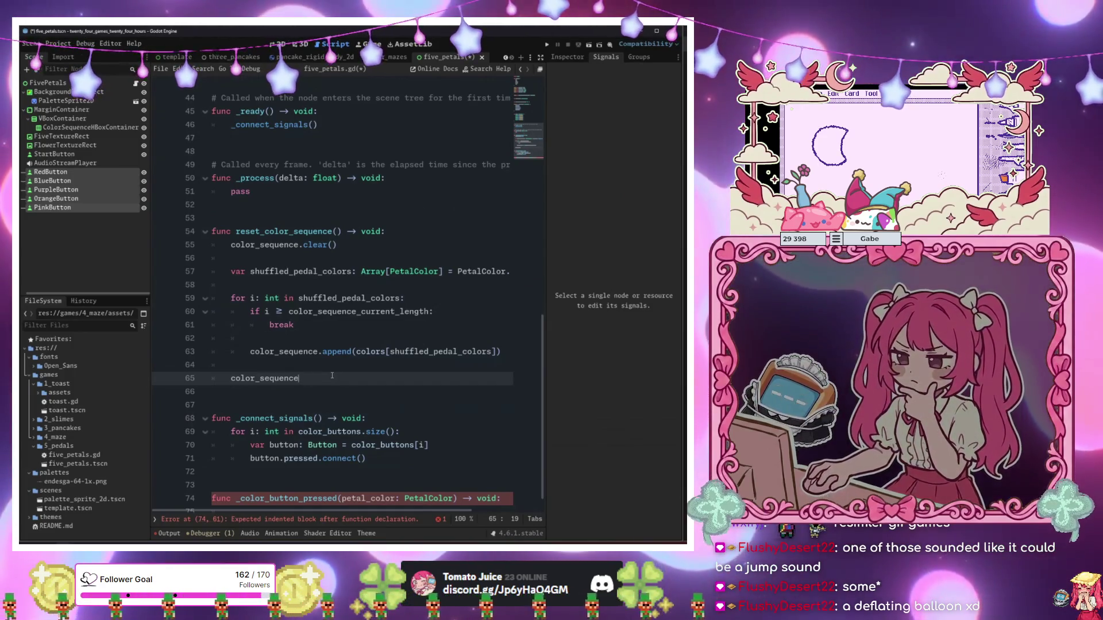
pyautogui.hotkey('shift', 'Home')
pyautogui.press('BackSpace')
pyautogui.press('BackSpace')
pyautogui.press('BackSpace')
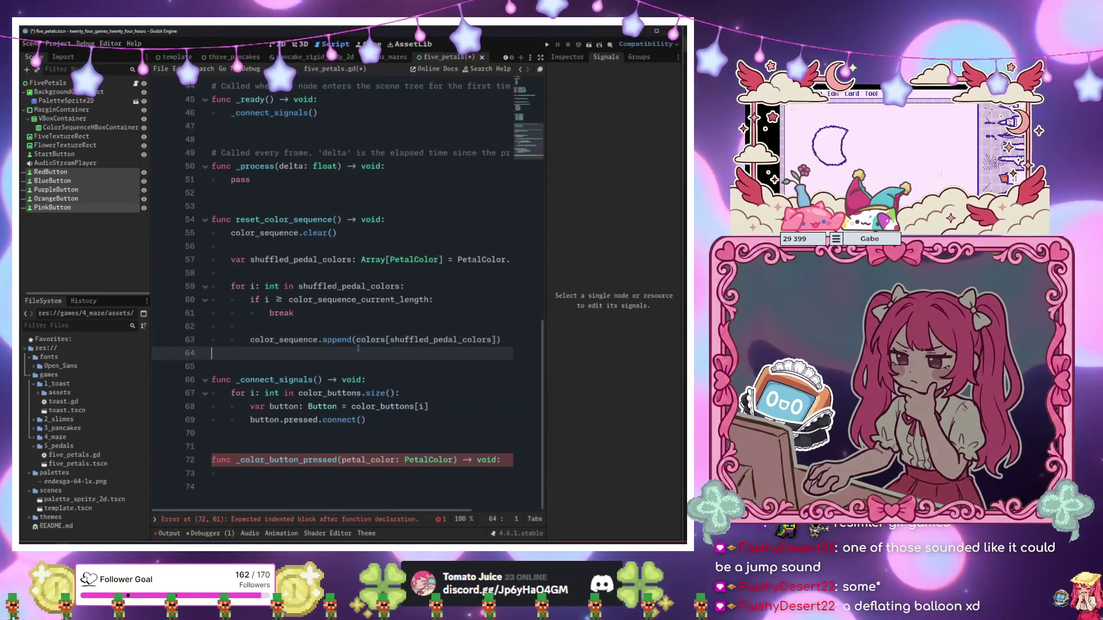
pyautogui.click(354, 314)
pyautogui.press('BackSpace')
pyautogui.press('BackSpace')
pyautogui.press('BackSpace')
pyautogui.write('return')
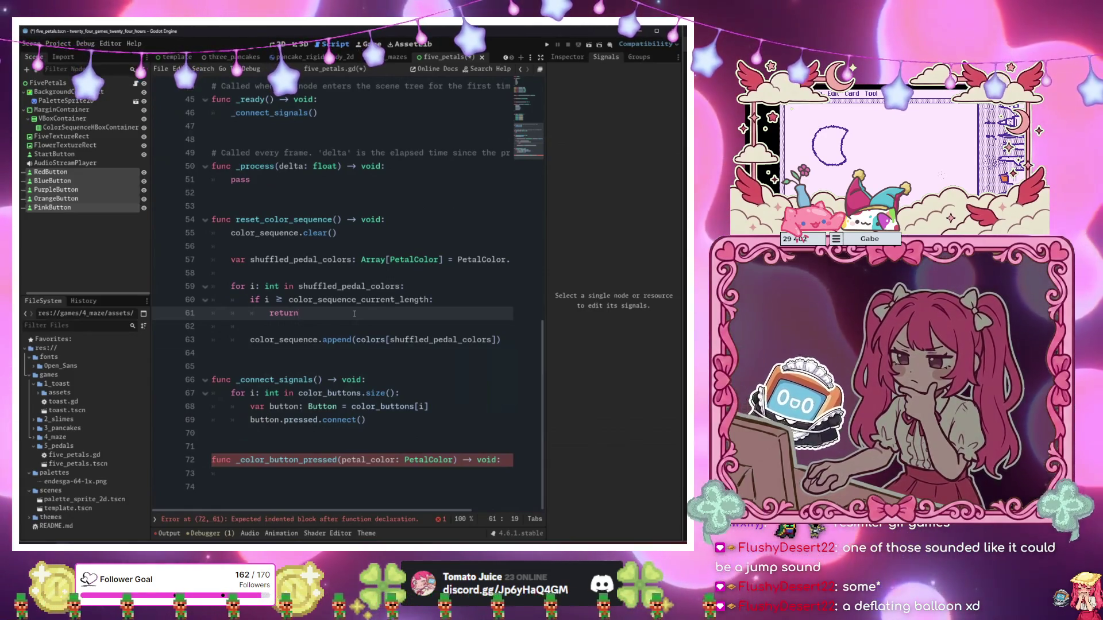
# Add blank lines after the shuffle loop to make room for a new function.
pyautogui.click(285, 300)
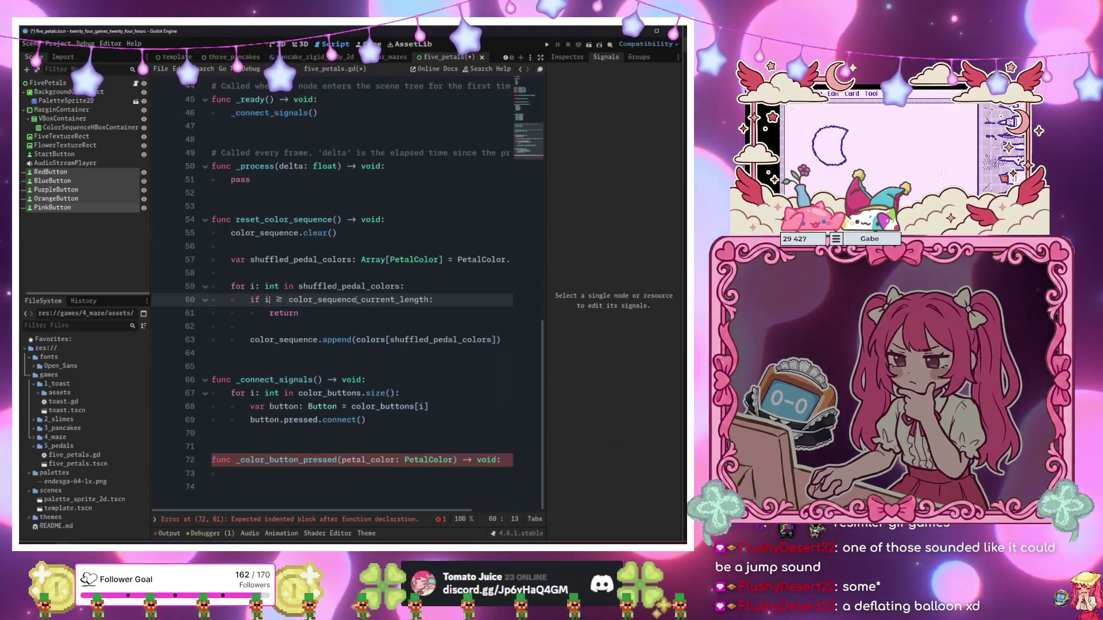
pyautogui.press('Down')
pyautogui.press('Down')
pyautogui.press('Down')
pyautogui.press('Down')
pyautogui.press('Down')
pyautogui.press('Down')
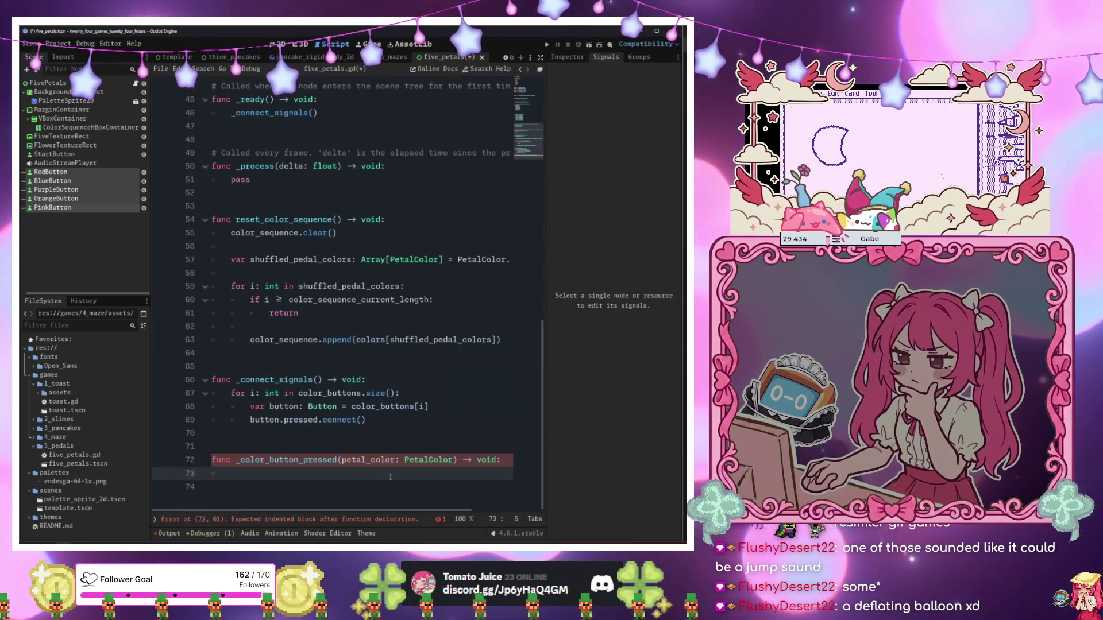
pyautogui.click(378, 360)
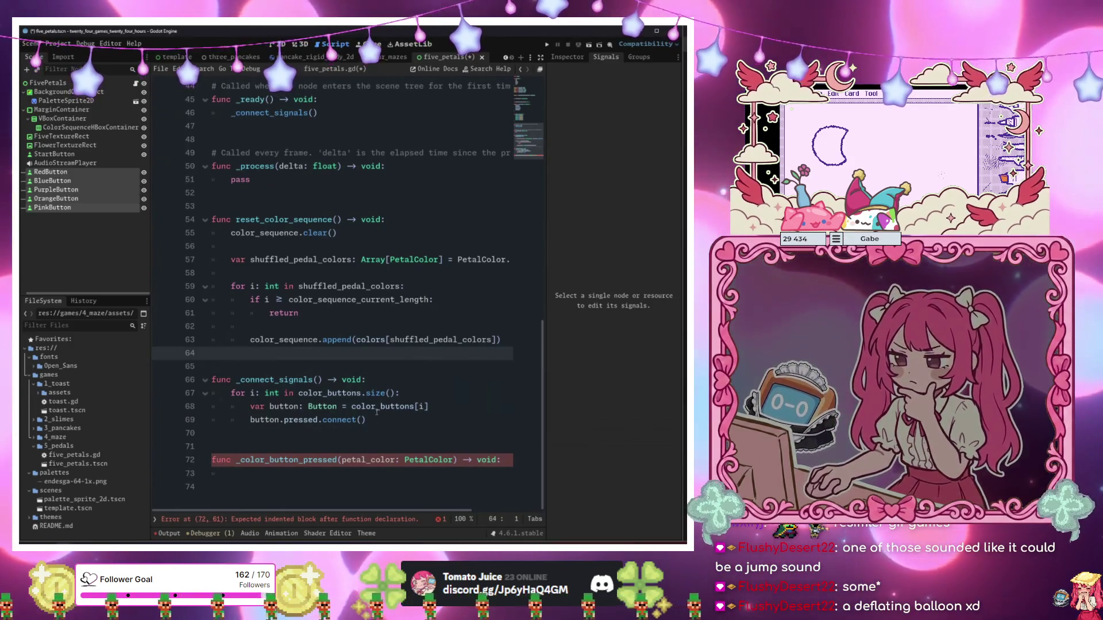
pyautogui.click(356, 474)
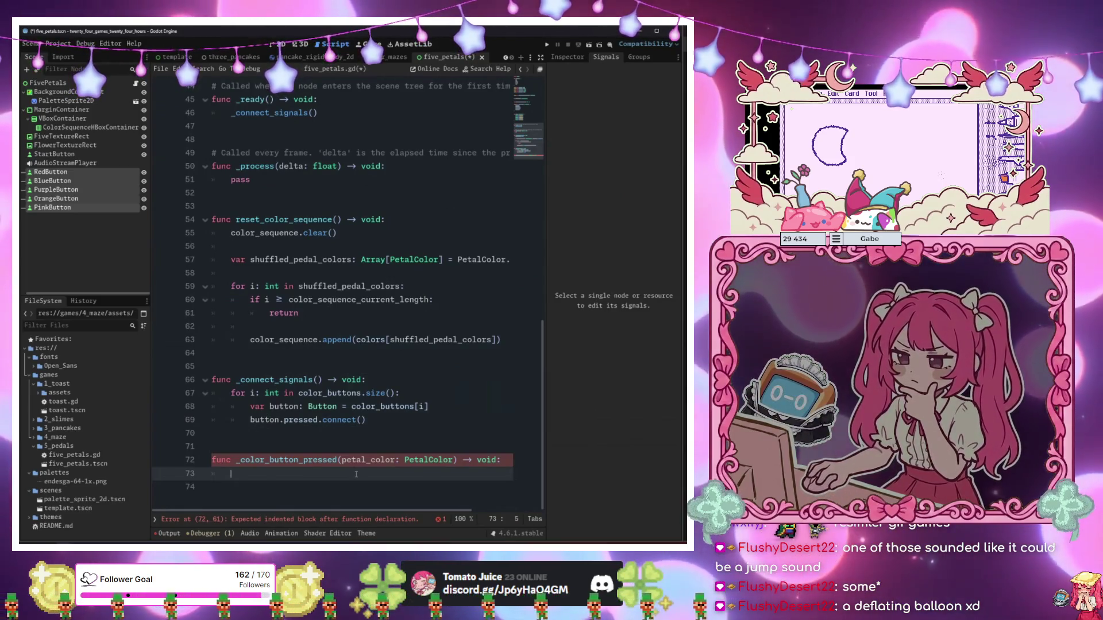
pyautogui.press('Up')
pyautogui.press('Up')
pyautogui.press('Up')
pyautogui.press('Return')
pyautogui.press('Return')
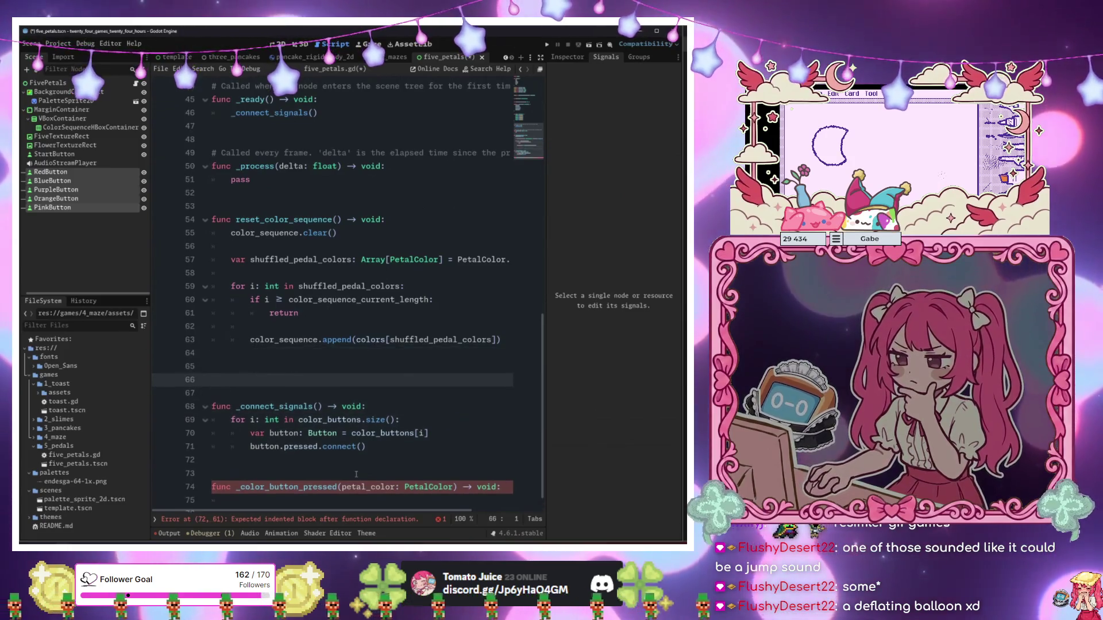
# Start a 'func' line, then declare 'var current_sequence_index: int = 0' below color_sequence_current_length.
pyautogui.press('Up')
pyautogui.write('func')
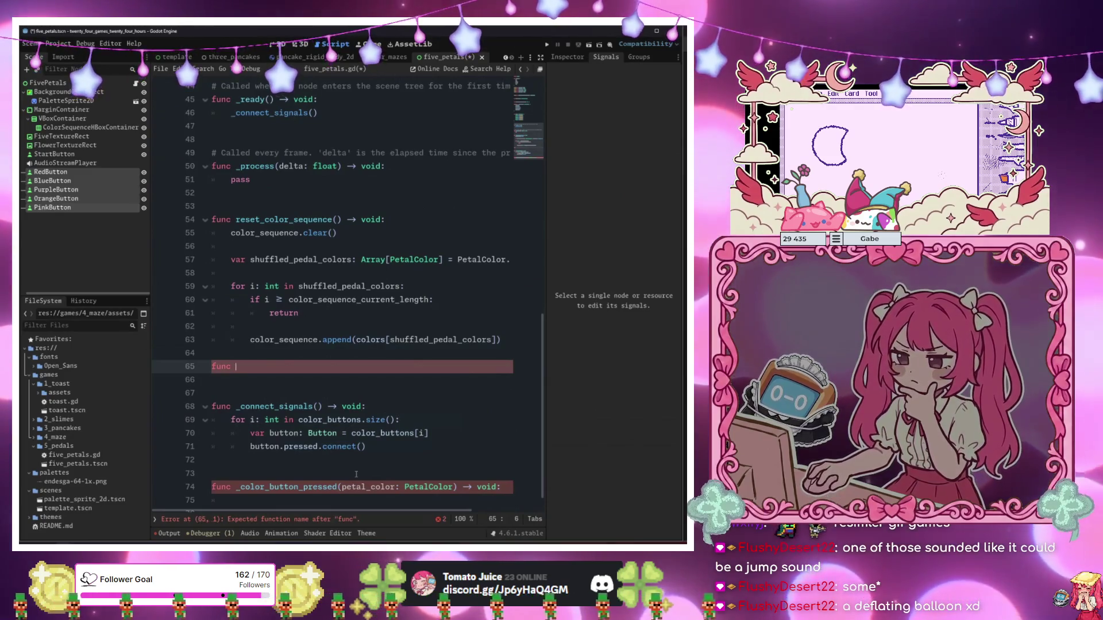
pyautogui.scroll(10, 361, 402)
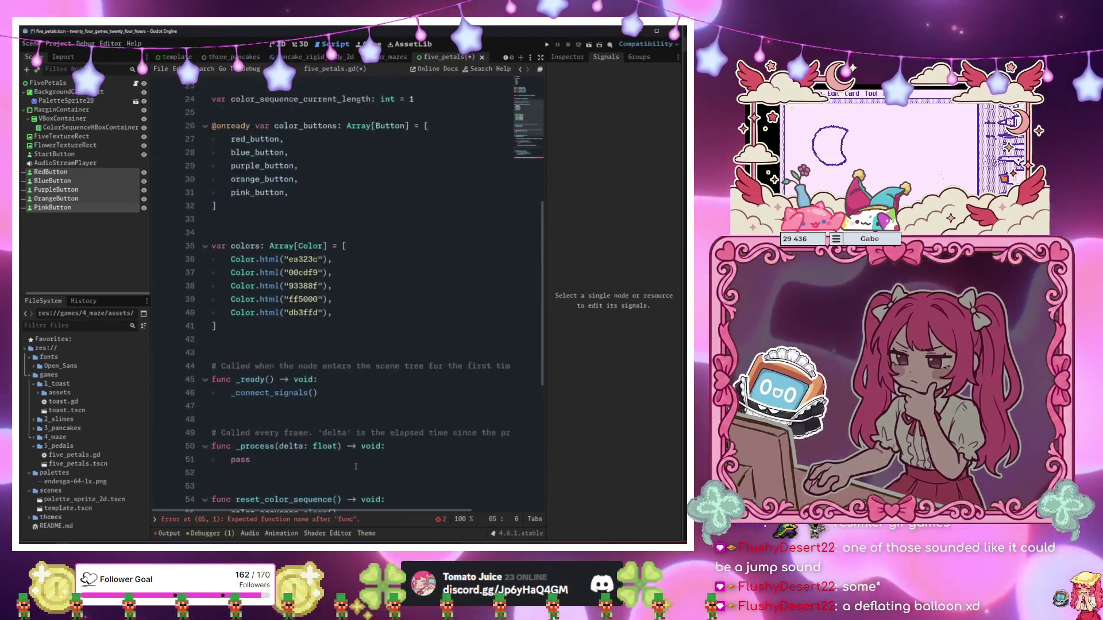
pyautogui.click(333, 264)
pyautogui.press('BackSpace')
pyautogui.press('BackSpace')
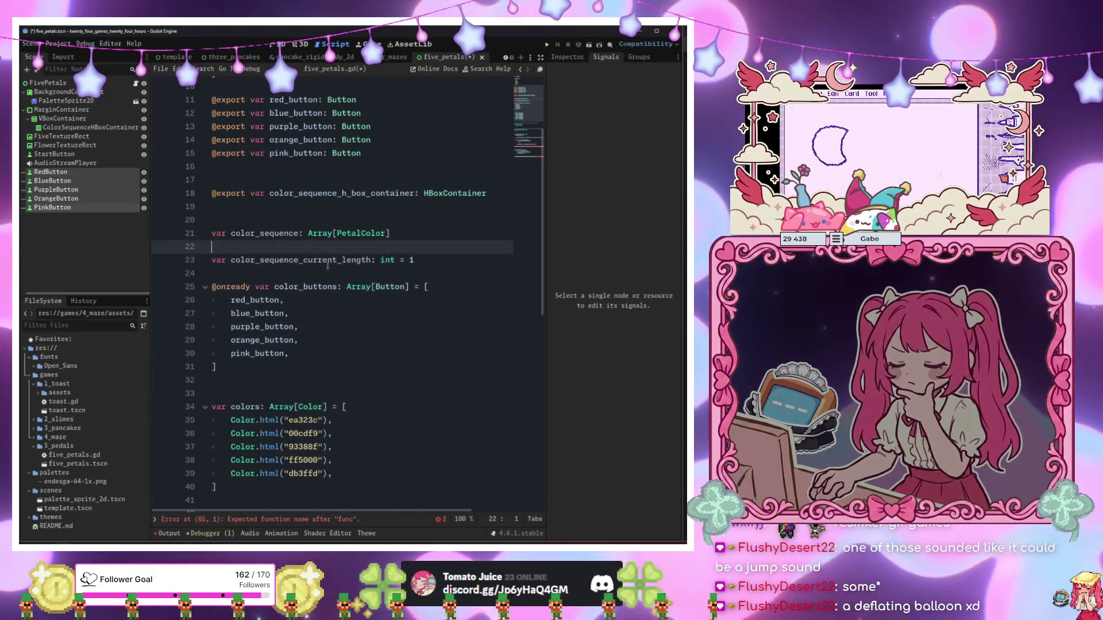
pyautogui.click(327, 263)
pyautogui.press('Return')
pyautogui.press('Return')
pyautogui.press('Up')
pyautogui.write('var current_')
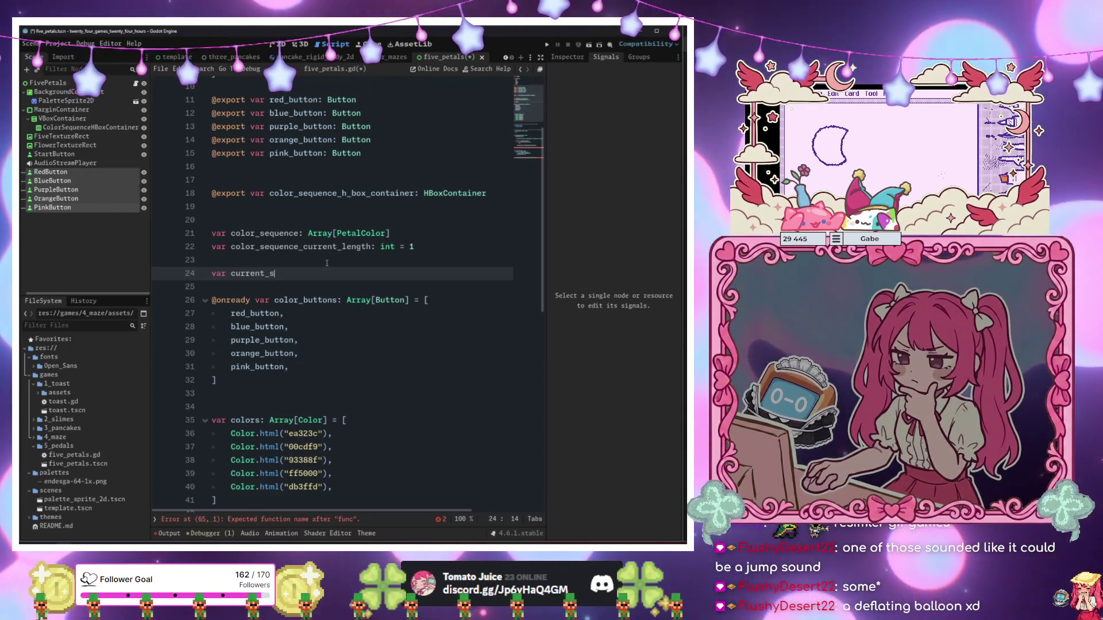
pyautogui.write('euq')
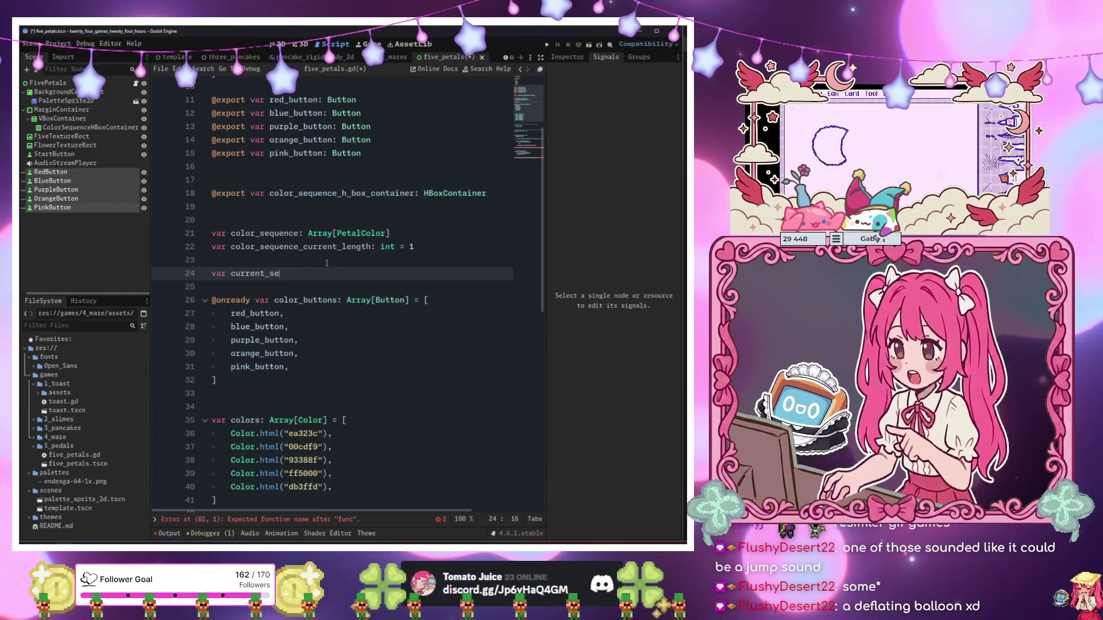
pyautogui.write('quence')
pyautogui.write('dex: int ')
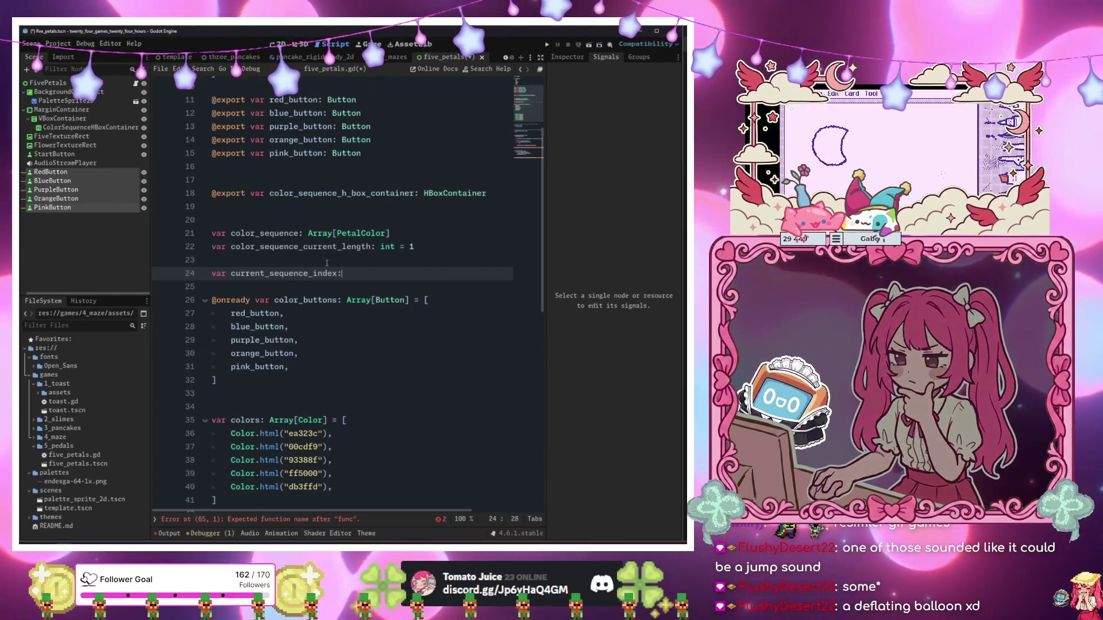
pyautogui.write('= 0')
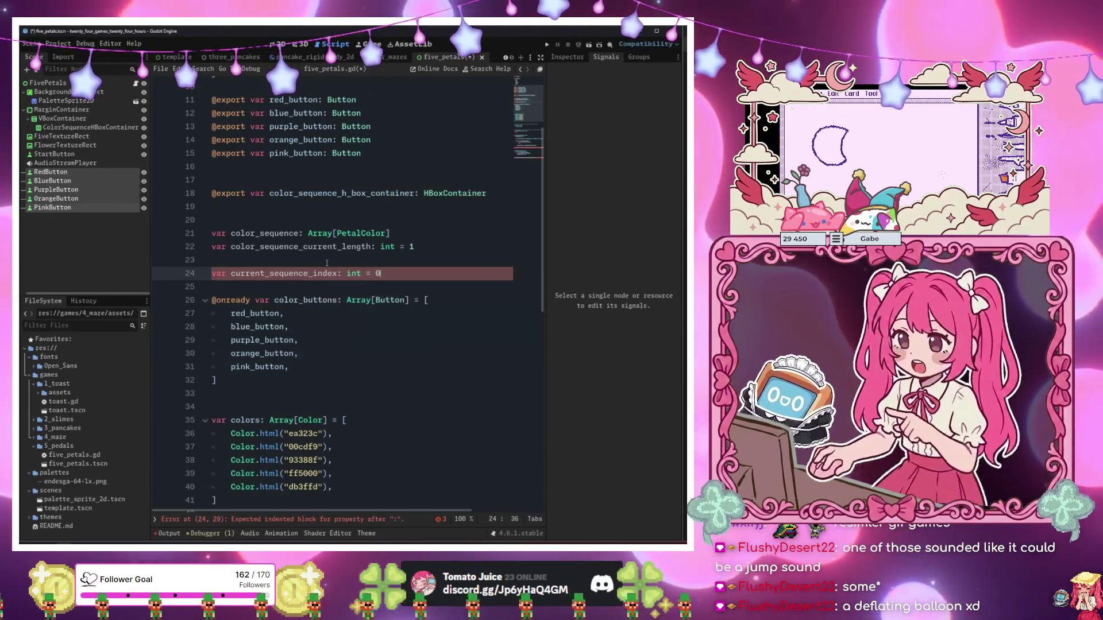
pyautogui.scroll(-10, 391, 241)
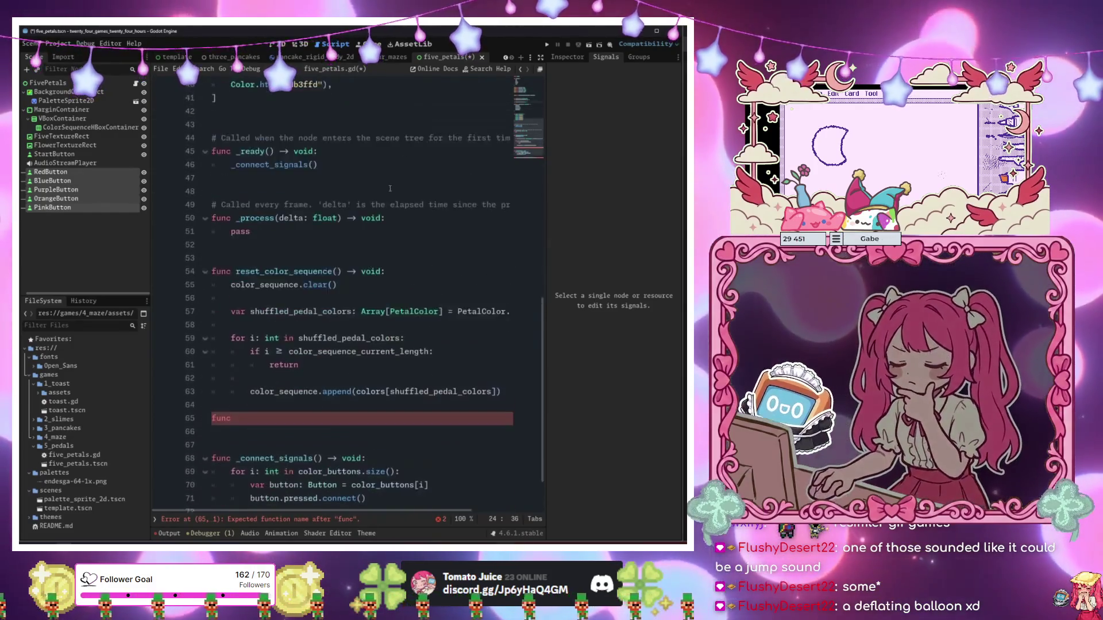
# Define 'func check_if_correct_color() -> void:' with a pass body.
pyautogui.click(366, 360)
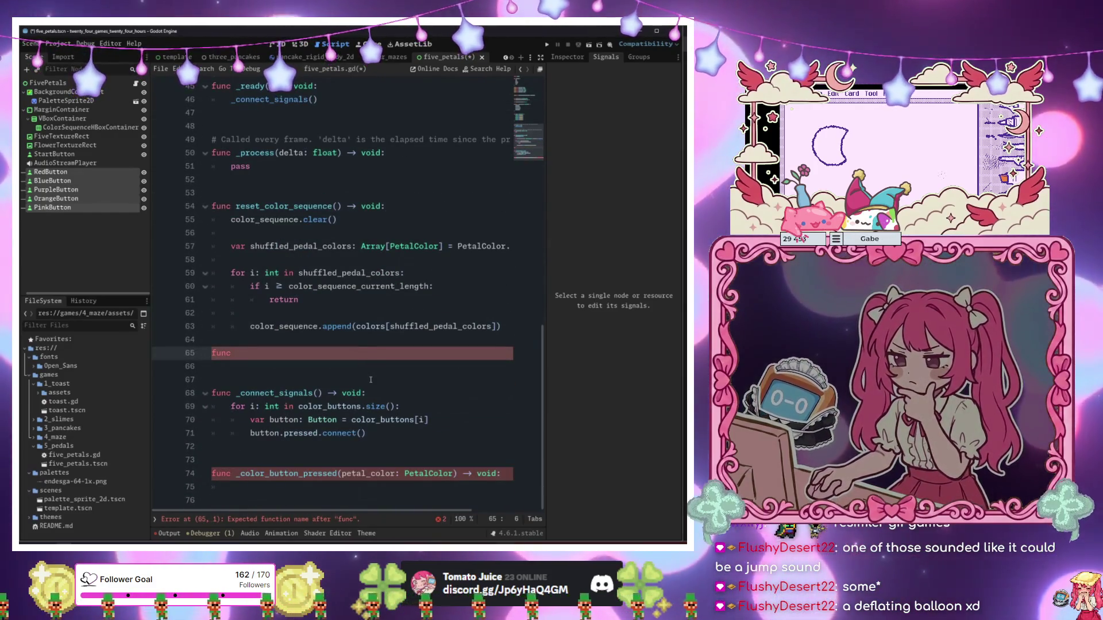
pyautogui.write('check_if_c')
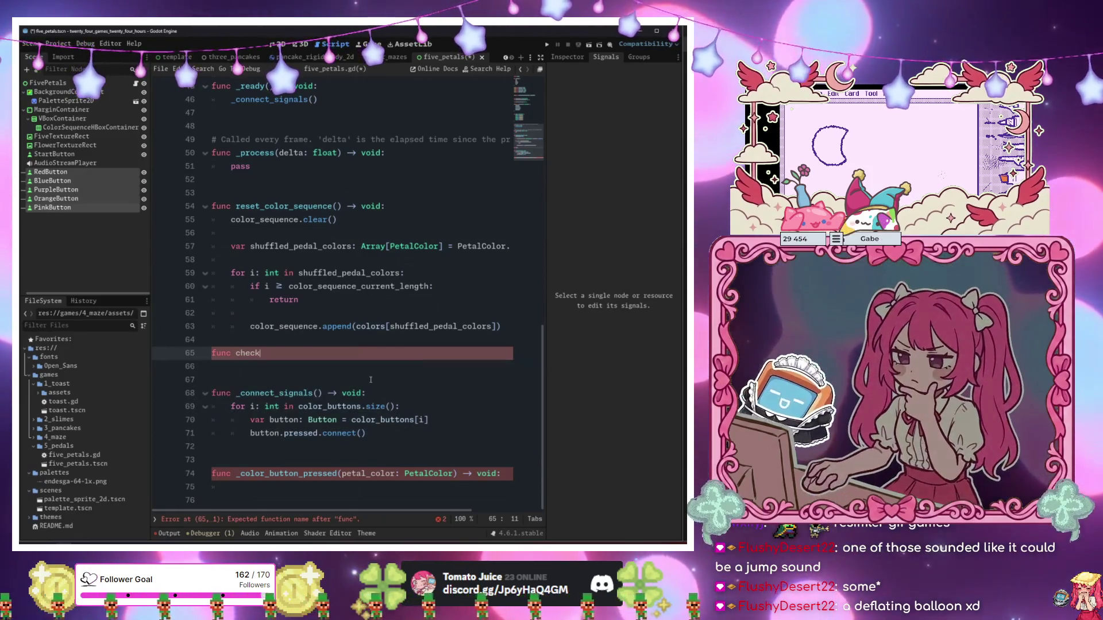
pyautogui.write('orrect_')
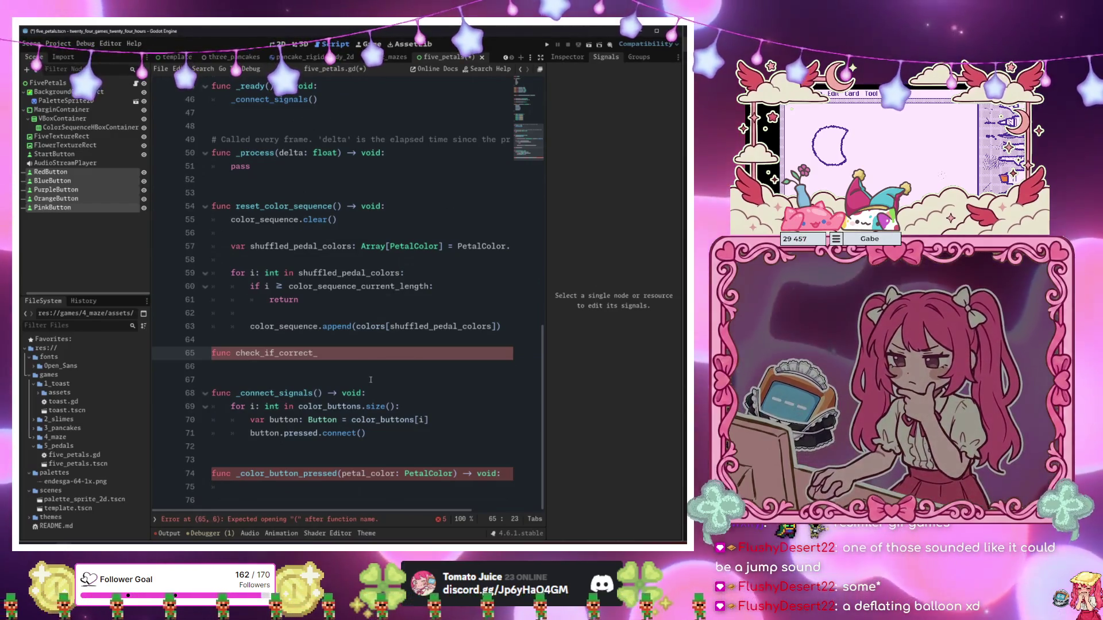
pyautogui.write('color() -')
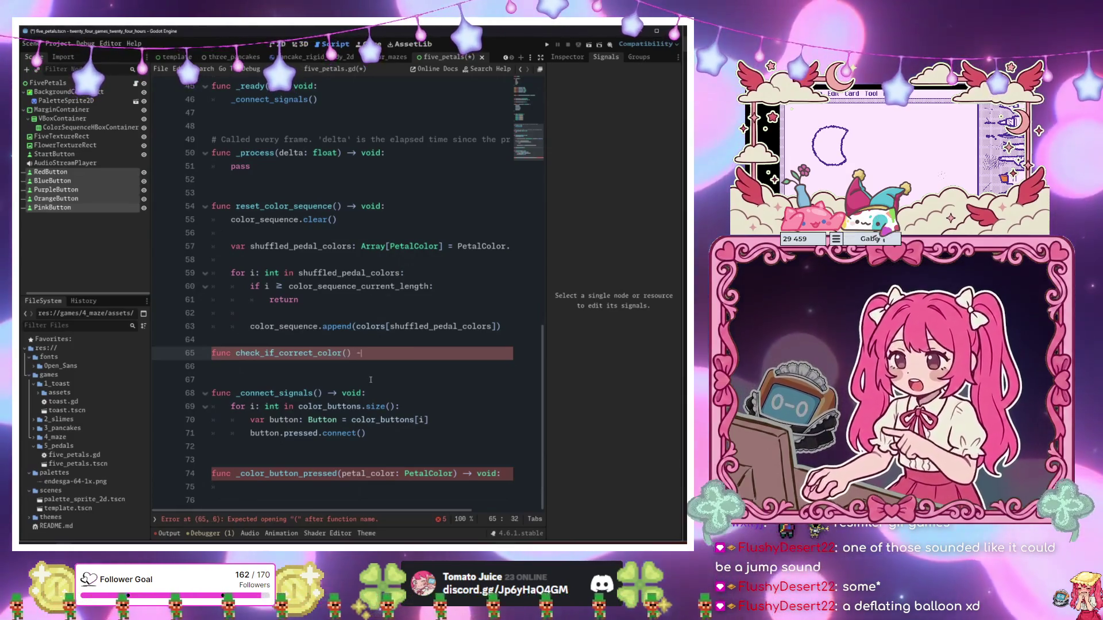
pyautogui.write('> void:')
pyautogui.press('Return')
pyautogui.write('pas')
pyautogui.press('Return')
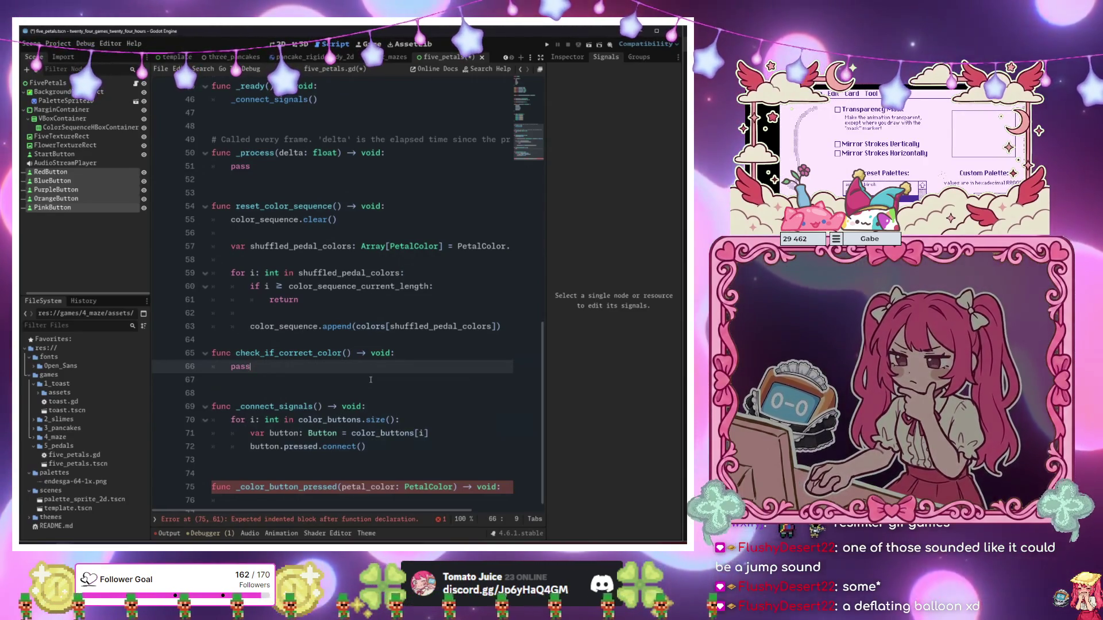
# Call check_if_correct_color(petal_color) inside _color_button_pressed.
pyautogui.click(348, 488)
pyautogui.press('Return')
pyautogui.write('ch')
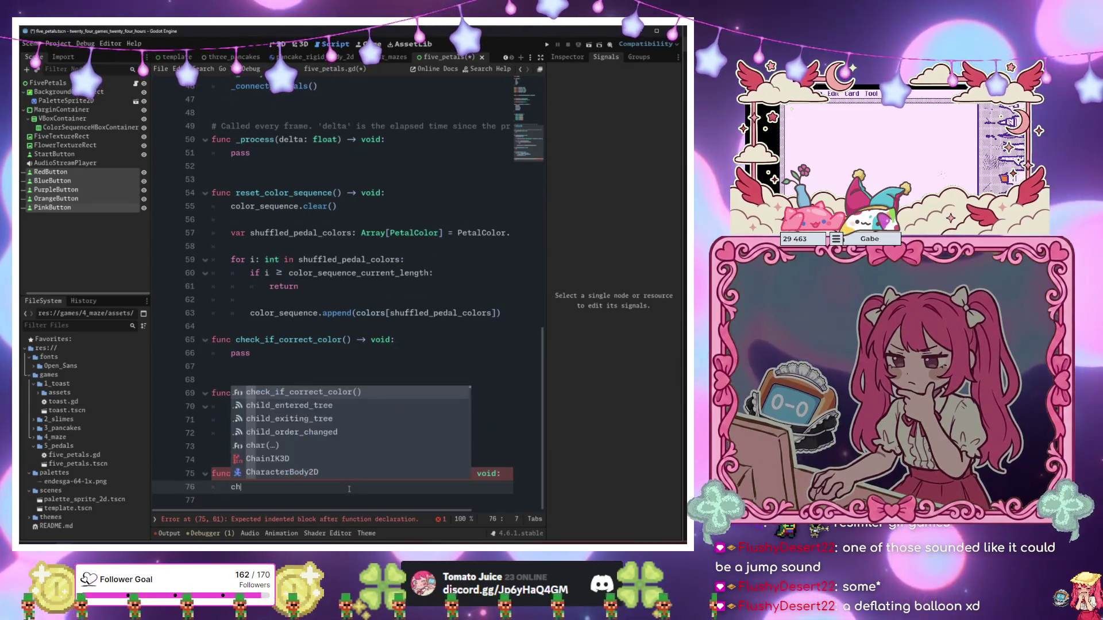
pyautogui.write('eck')
pyautogui.press('Return')
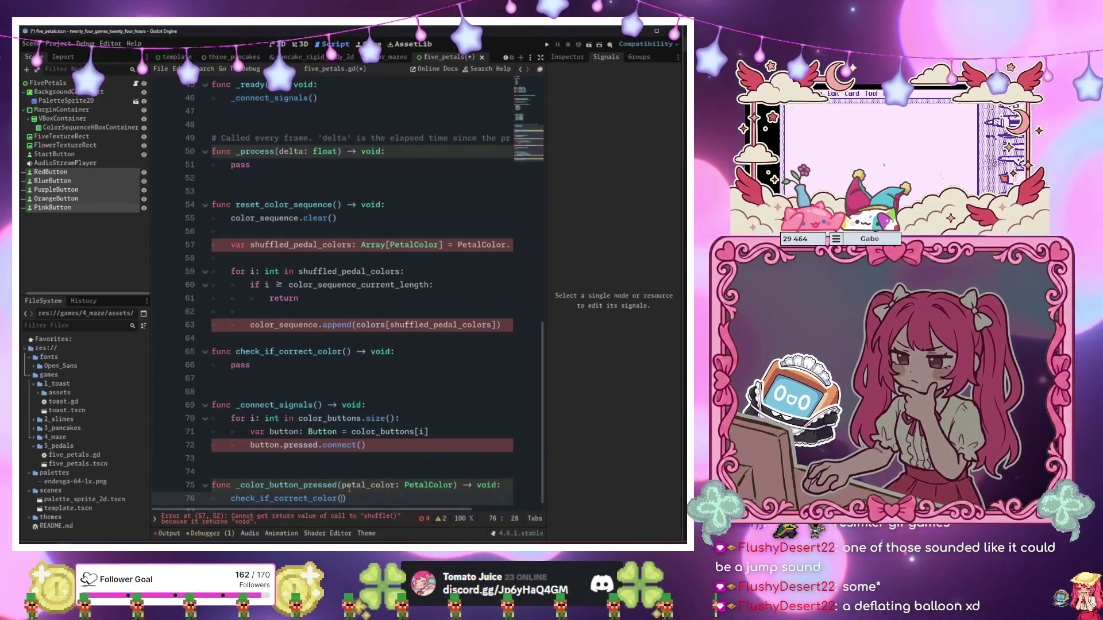
pyautogui.write('pet')
pyautogui.press('Return')
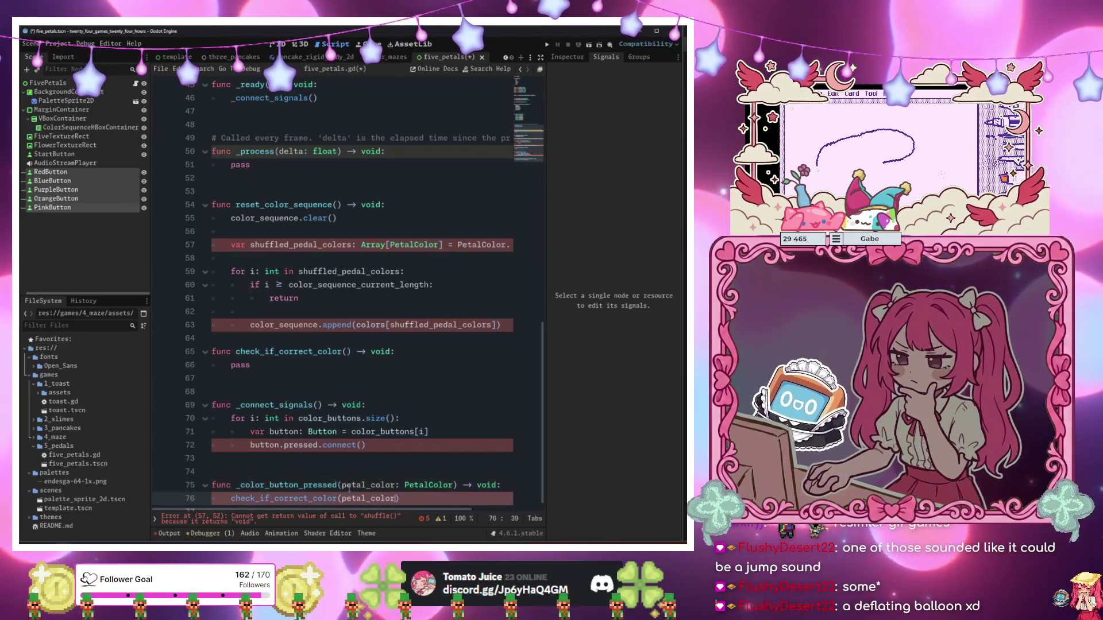
pyautogui.click(320, 418)
# Rename the function to check_if_next_color_in_sequence and update the handler's call.
pyautogui.click(343, 351)
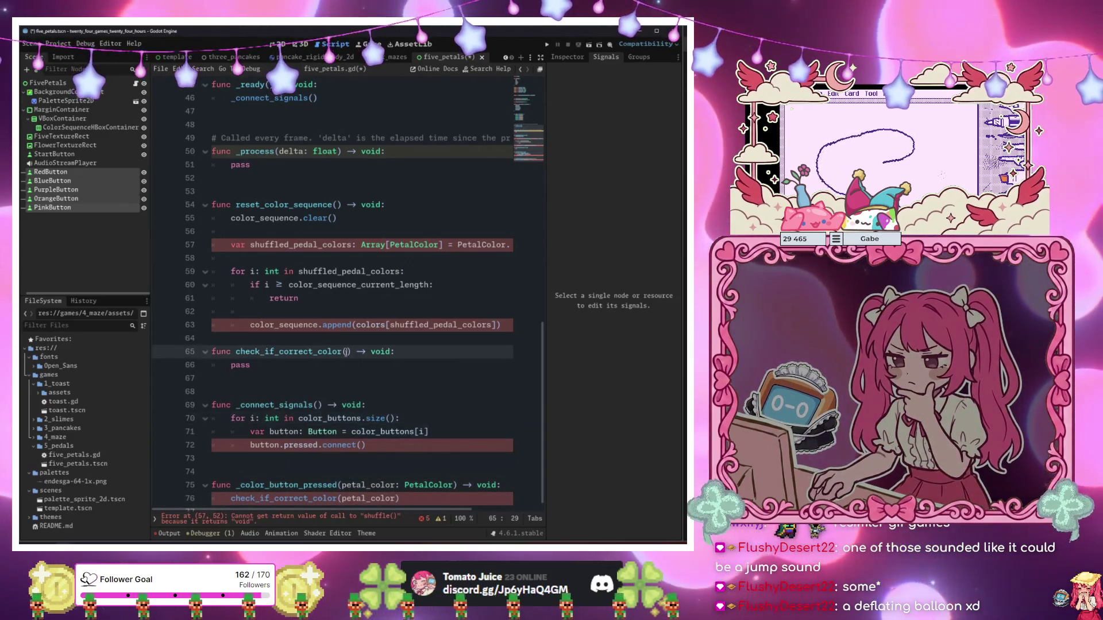
pyautogui.press('Left')
pyautogui.press('Left')
pyautogui.press('Left')
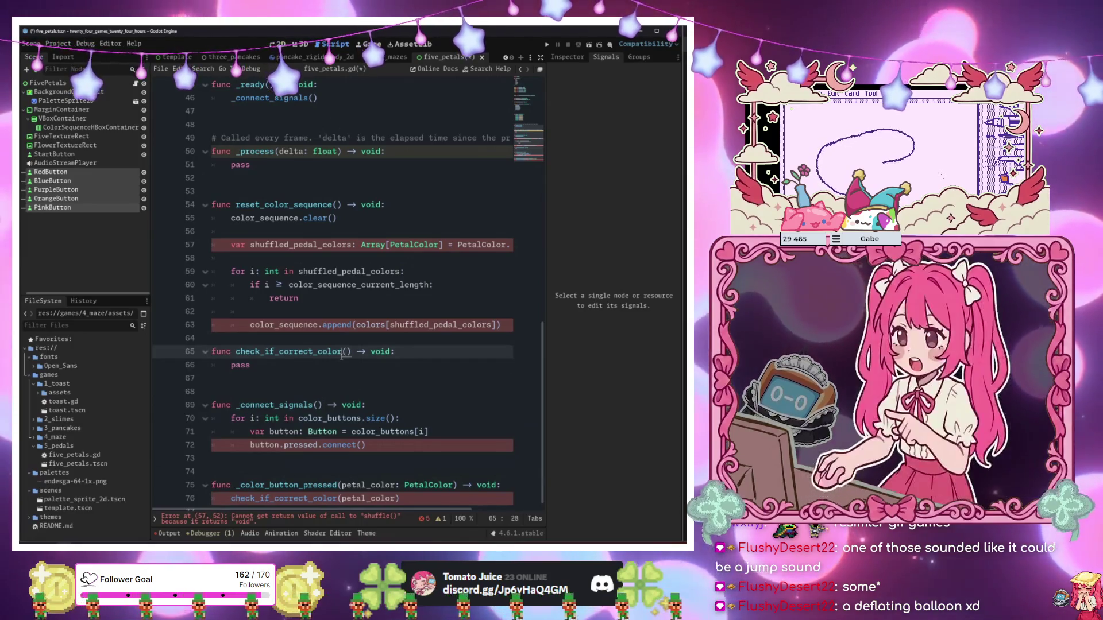
pyautogui.press('BackSpace')
pyautogui.press('BackSpace')
pyautogui.press('BackSpace')
pyautogui.press('BackSpace')
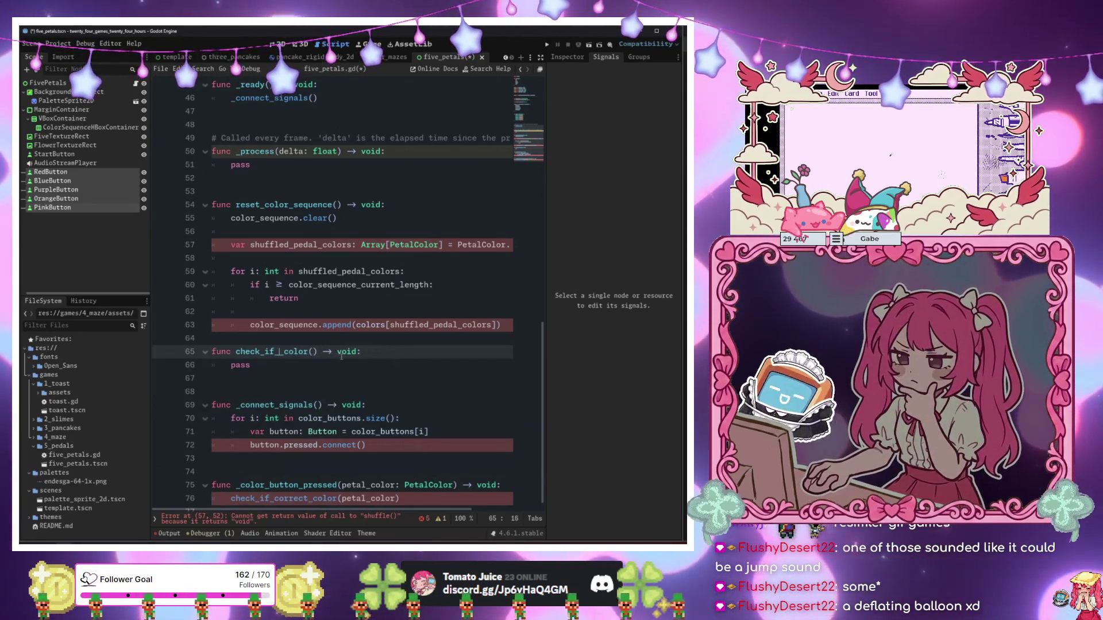
pyautogui.write('nex')
pyautogui.press('Right')
pyautogui.press('Right')
pyautogui.press('Right')
pyautogui.write('_in_')
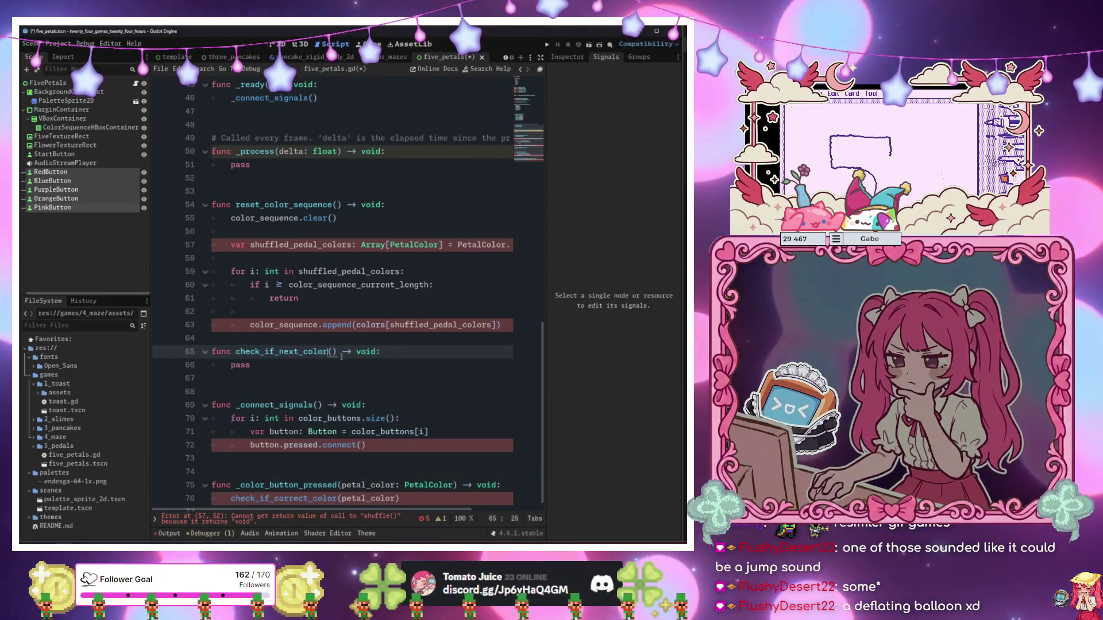
pyautogui.write('sequence')
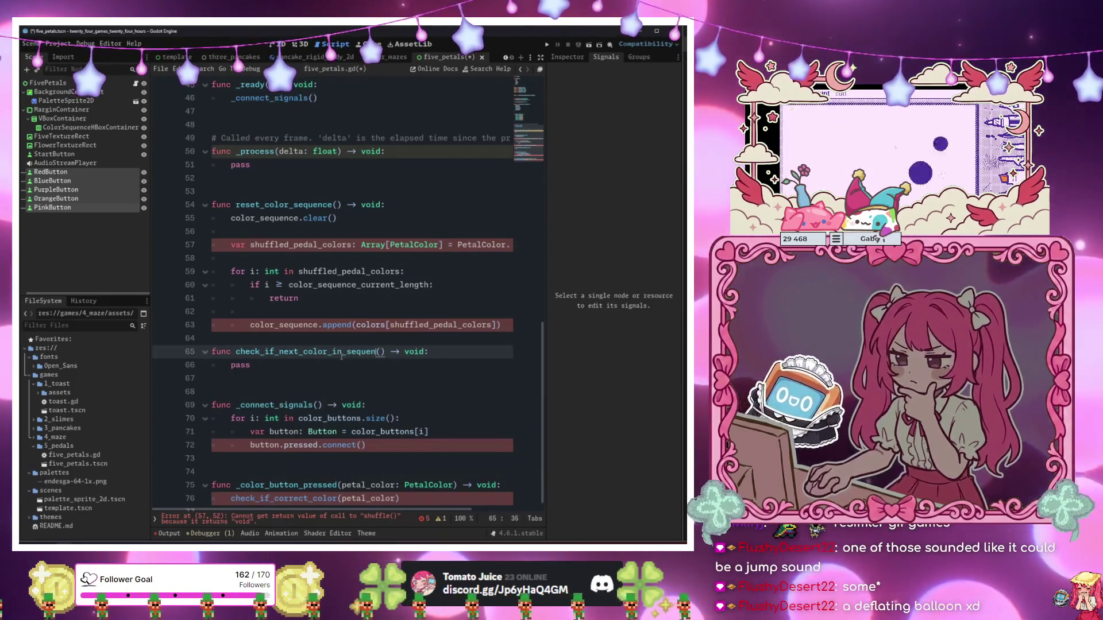
pyautogui.doubleClick(341, 352)
pyautogui.hotkey('ctrl', 'c')
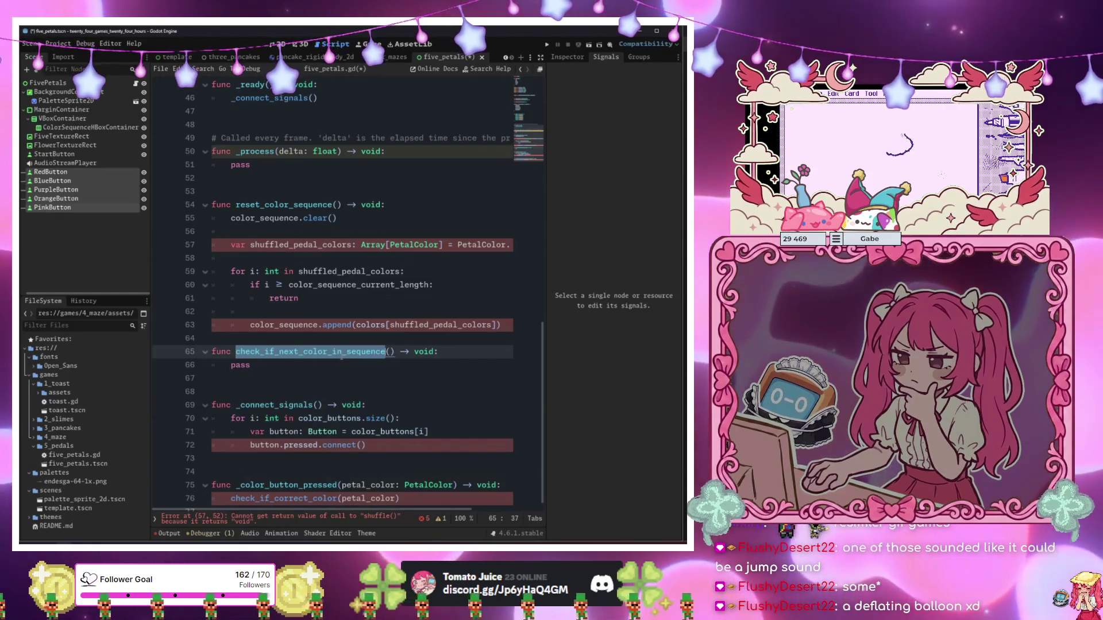
pyautogui.doubleClick(264, 498)
pyautogui.hotkey('ctrl', 'v')
pyautogui.click(361, 445)
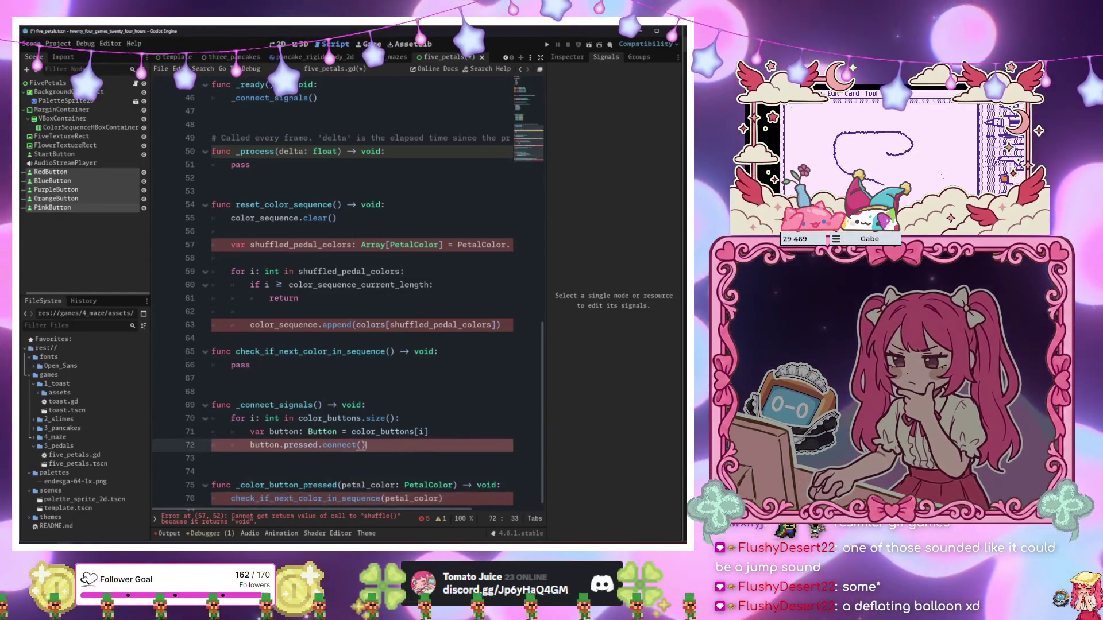
# Write button.pressed.connect(_color_button_pressed.bind(PetalColor.values()[i])) on line 72.
pyautogui.write('@')
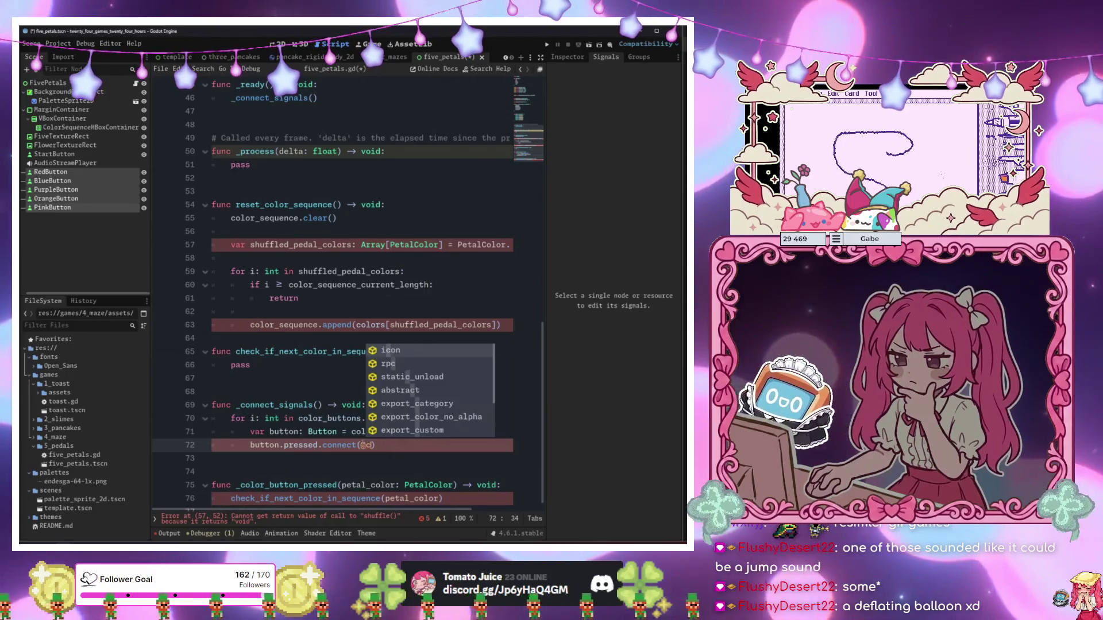
pyautogui.press('BackSpace')
pyautogui.write('p')
pyautogui.press('BackSpace')
pyautogui.write('_color_button_pressed.')
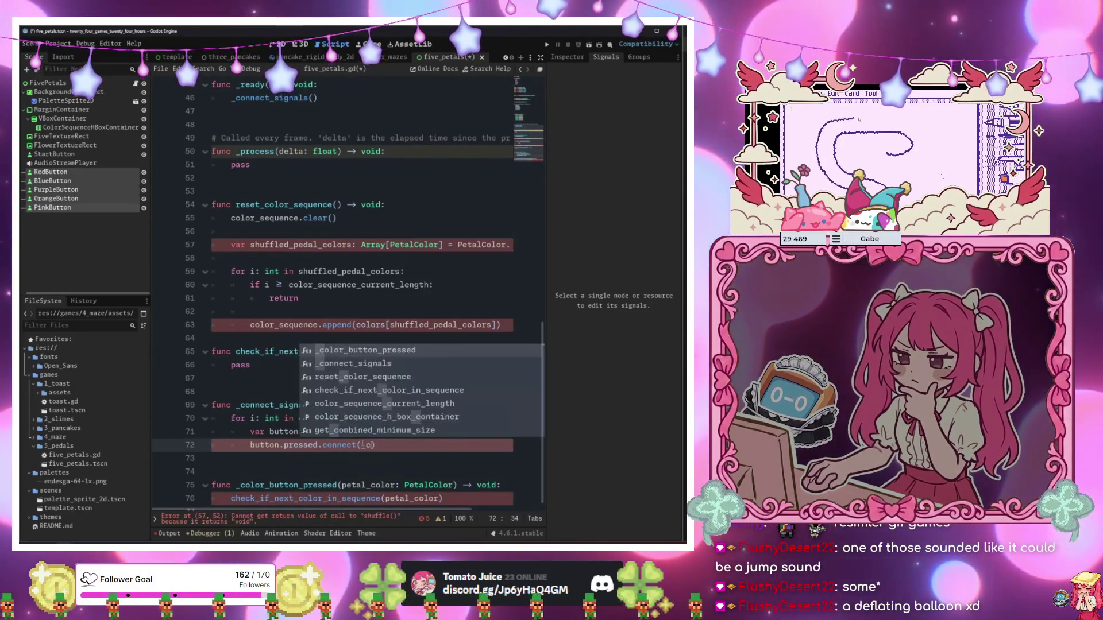
pyautogui.write('bind[')
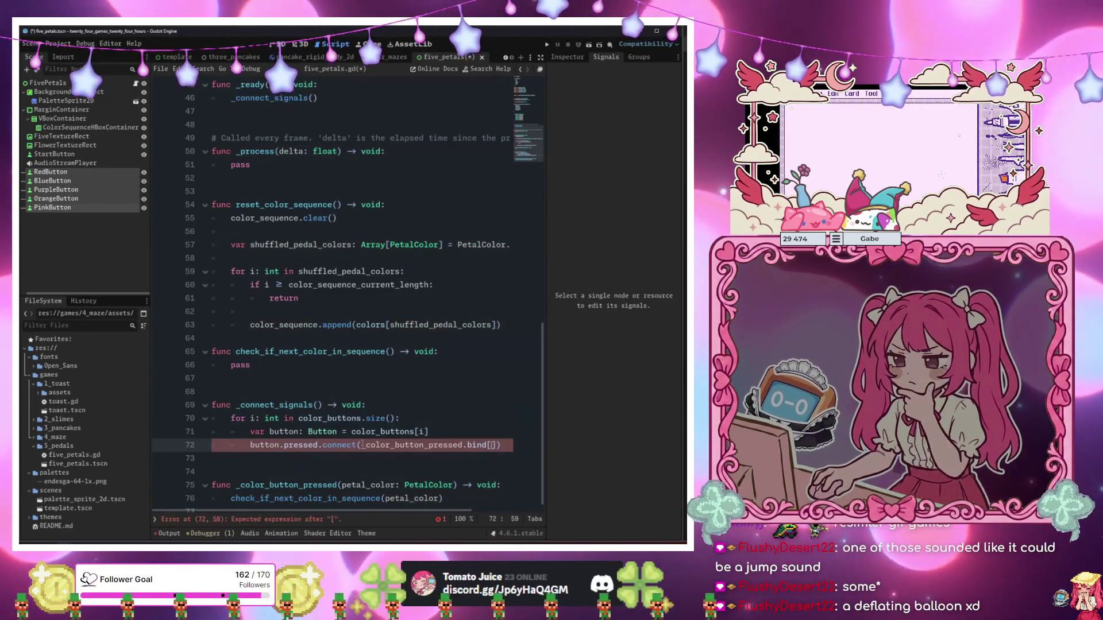
pyautogui.write('PetalColor.v')
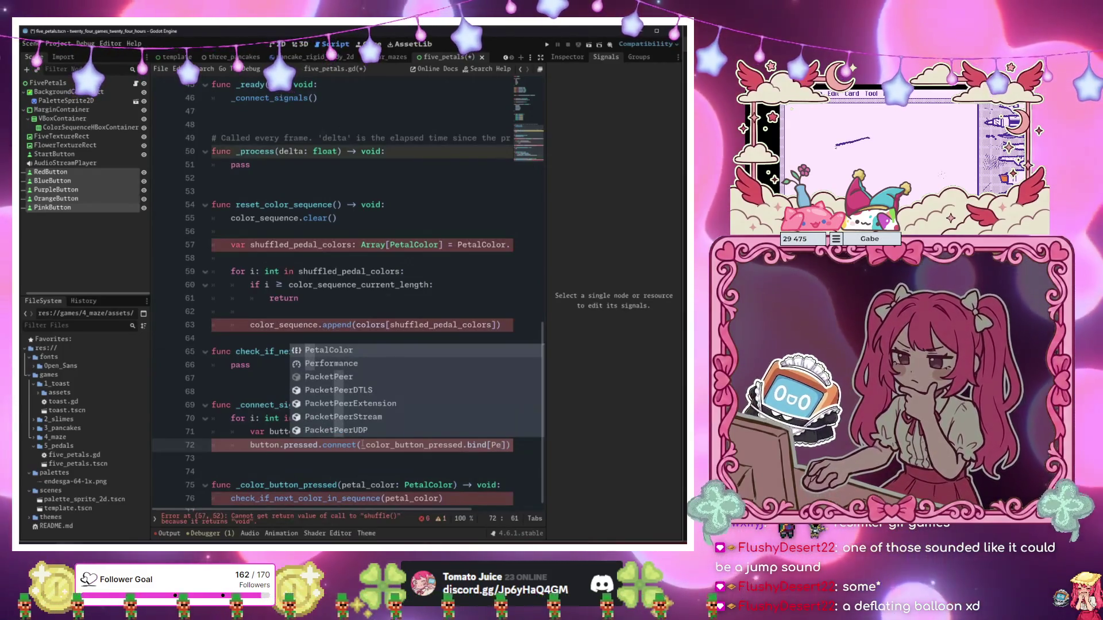
pyautogui.write('alues[')
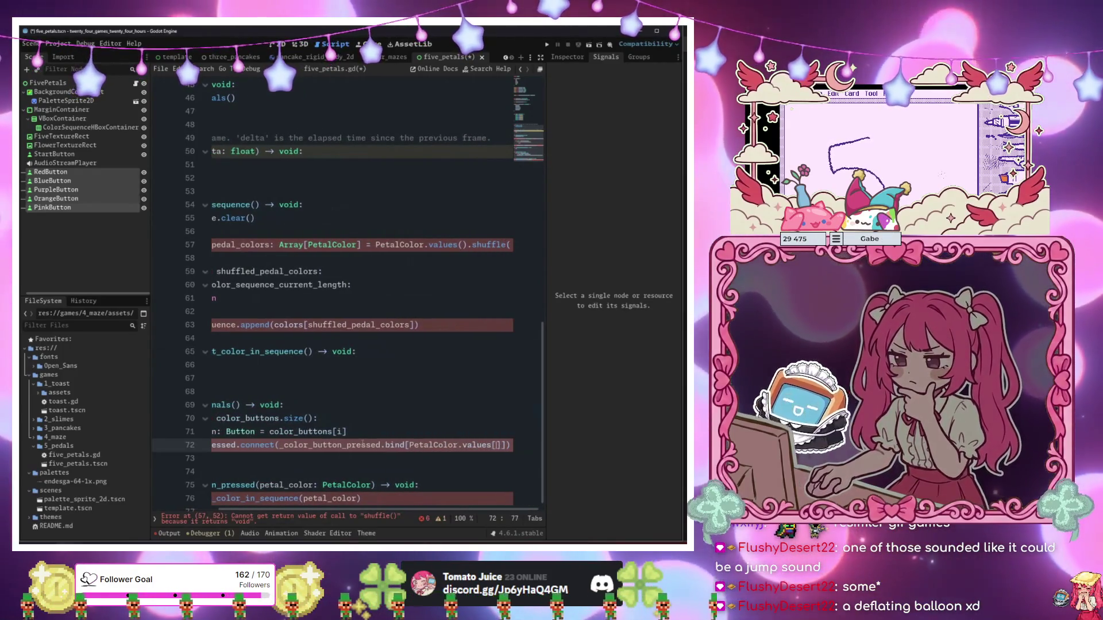
pyautogui.press('BackSpace')
pyautogui.write('()[[')
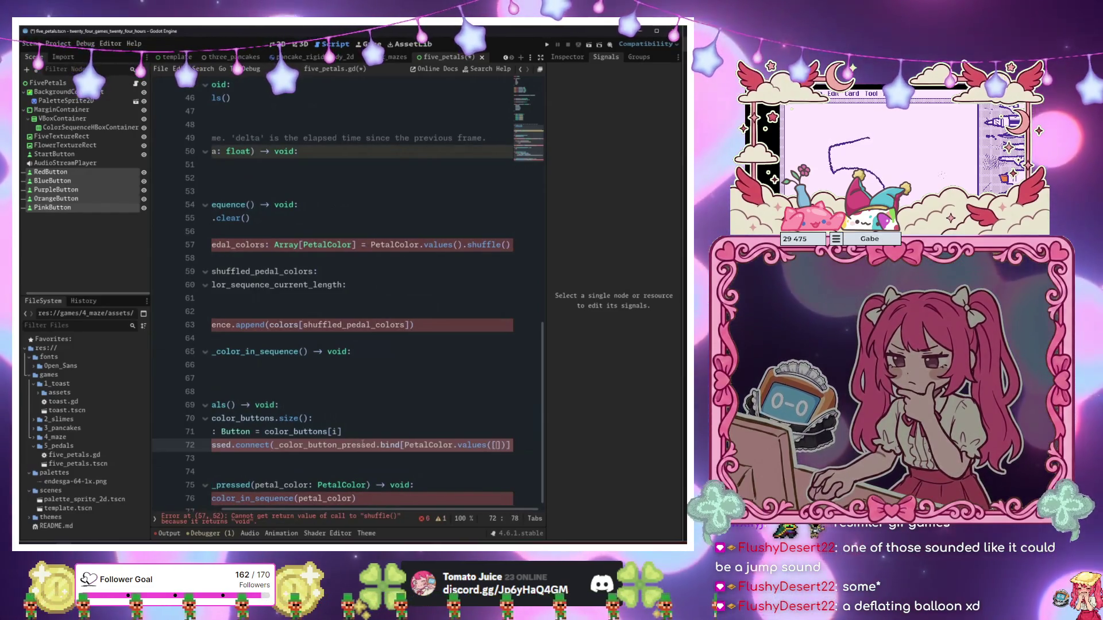
pyautogui.write('i')
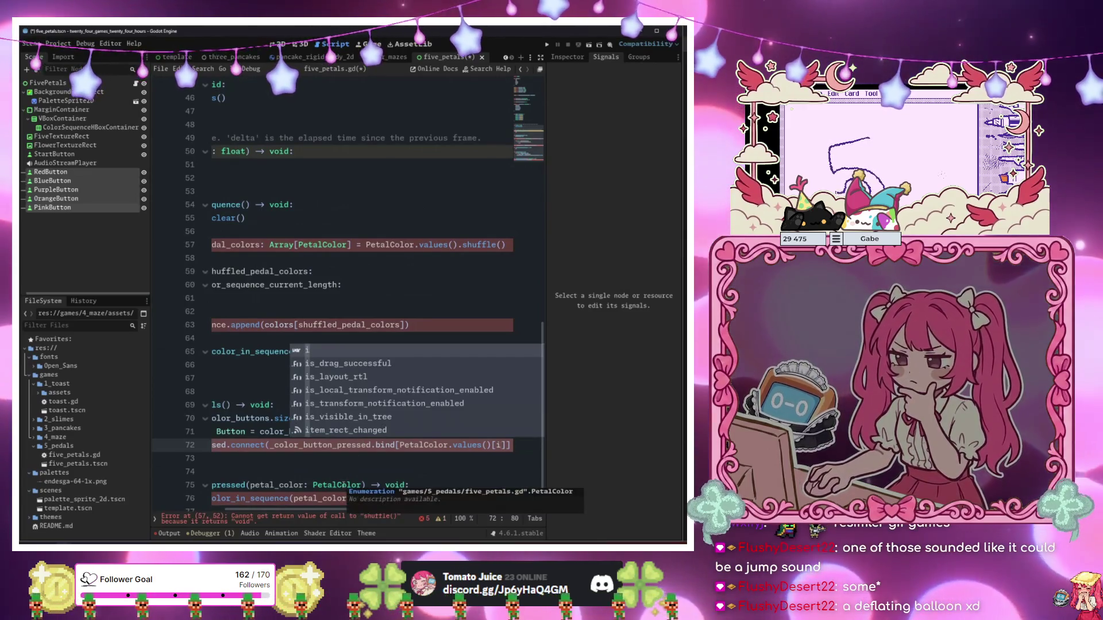
pyautogui.click(296, 475)
# Insert a new 'var pedal_color' line above the shuffled_pedal_colors declaration.
pyautogui.scroll(2, 322, 402)
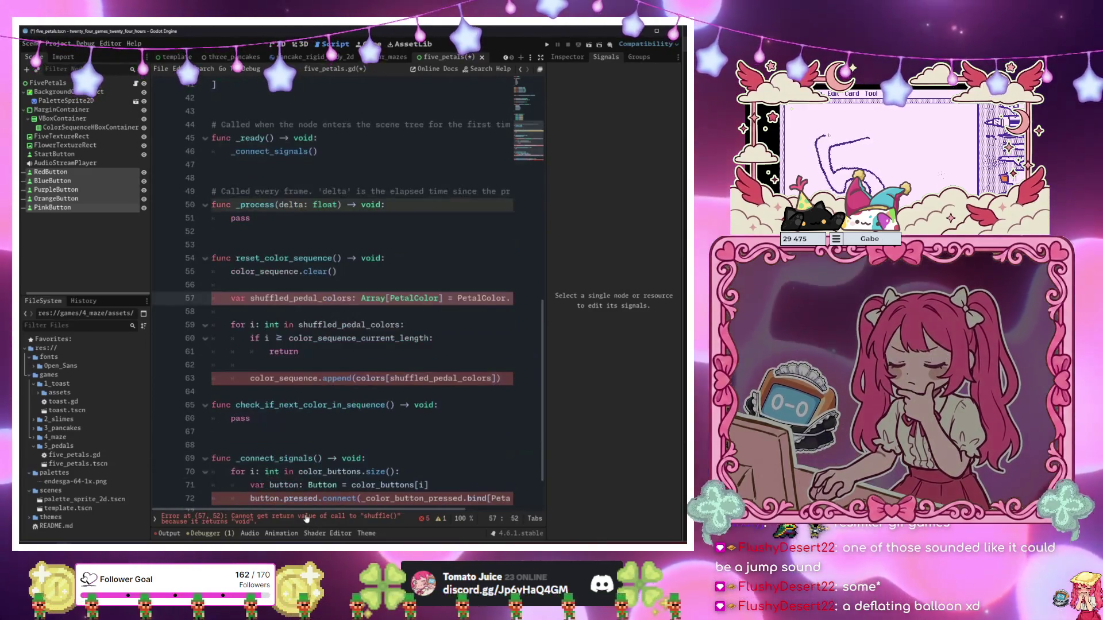
pyautogui.click(404, 325)
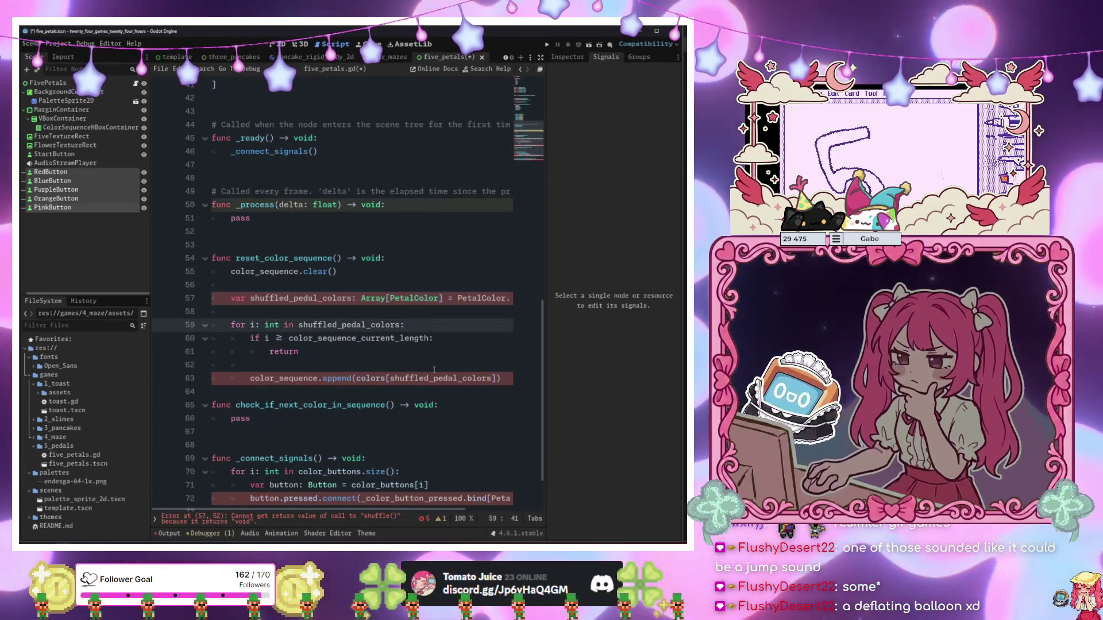
pyautogui.moveTo(392, 298)
pyautogui.mouseDown()
pyautogui.moveTo(511, 298)
pyautogui.moveTo(174, 288)
pyautogui.mouseUp()
pyautogui.click(503, 298)
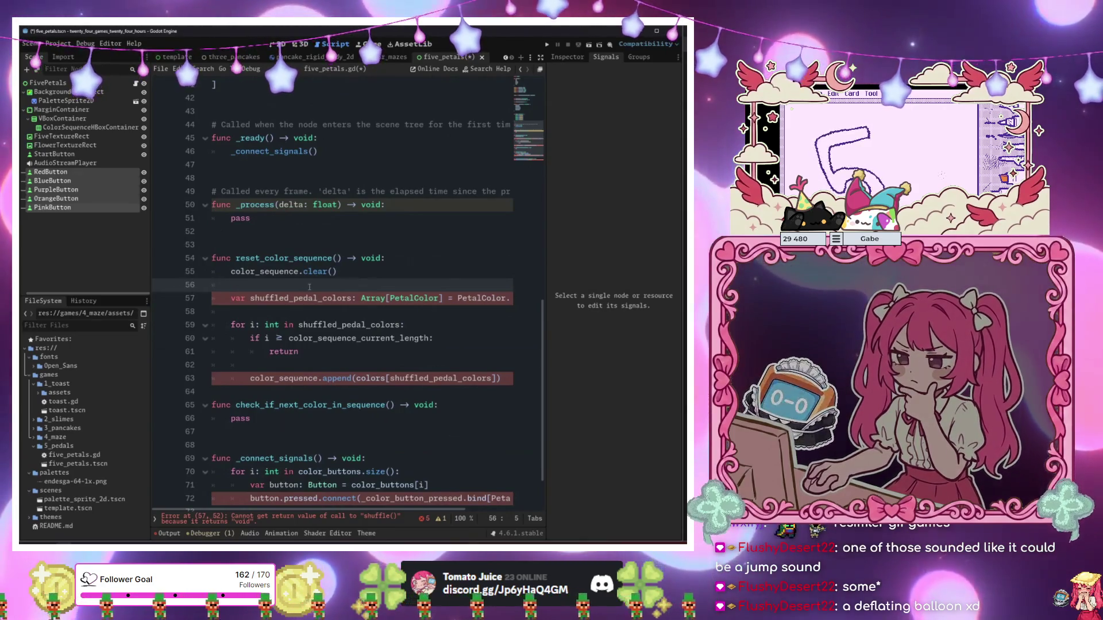
pyautogui.press('Return')
pyautogui.write('var ped')
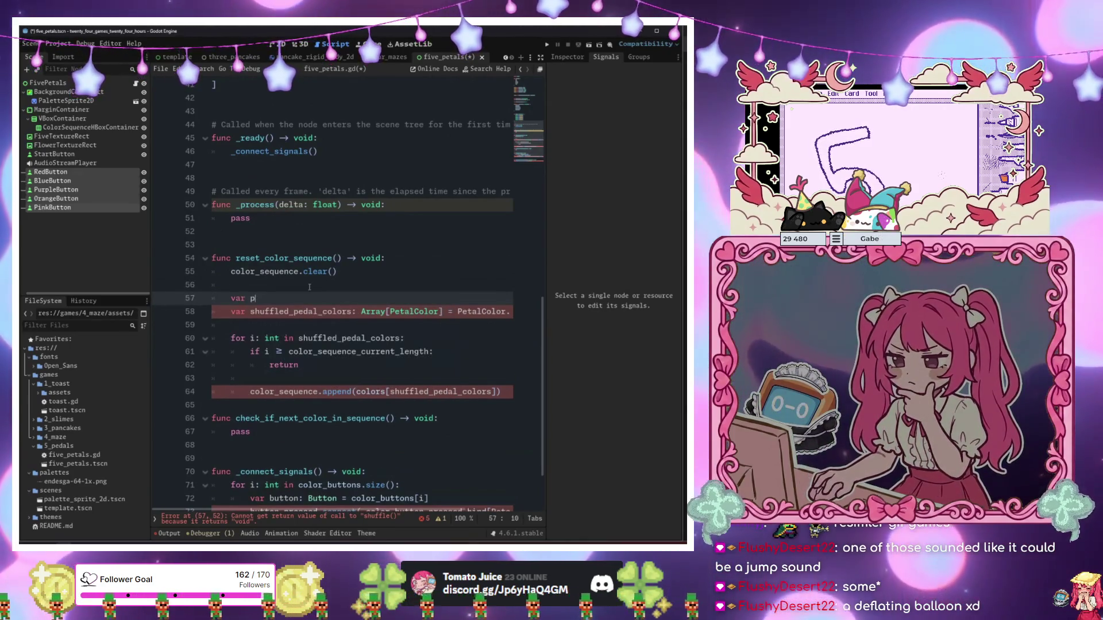
pyautogui.write('al_colors:')
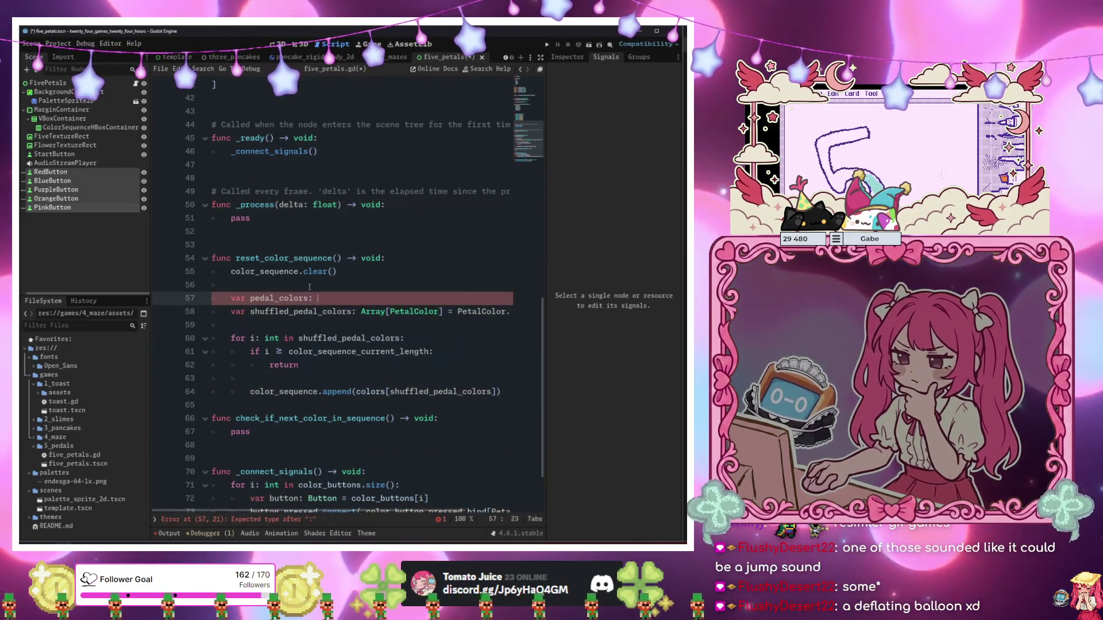
# Move the PetalColor.values() expression onto the new pedal_colors declaration on line 57.
pyautogui.moveTo(361, 311); pyautogui.dragTo(440, 311)
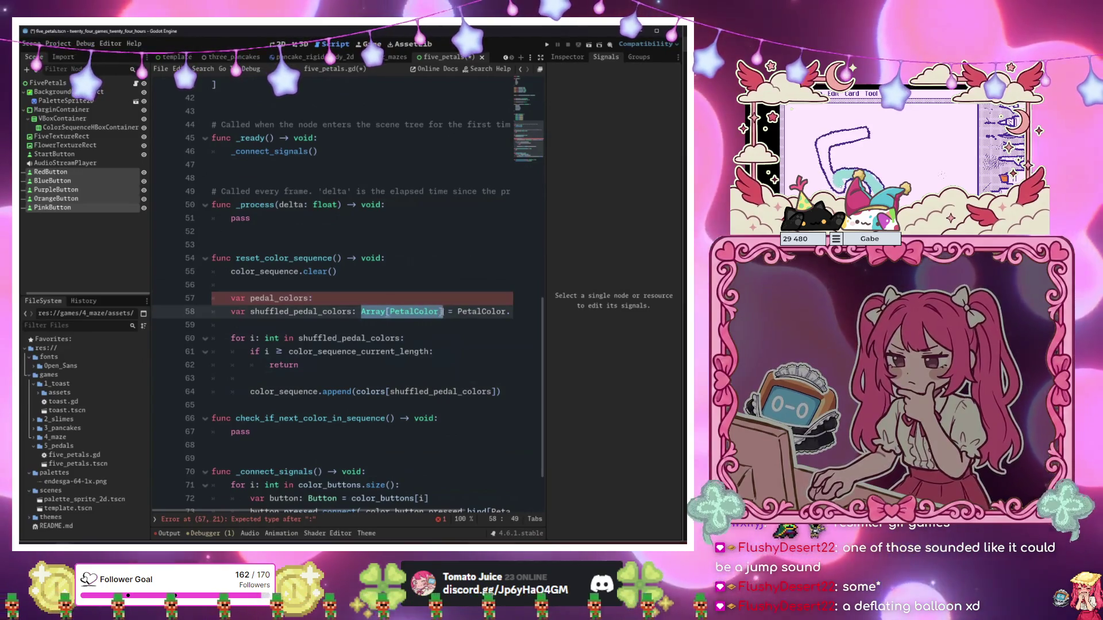
pyautogui.click(391, 297)
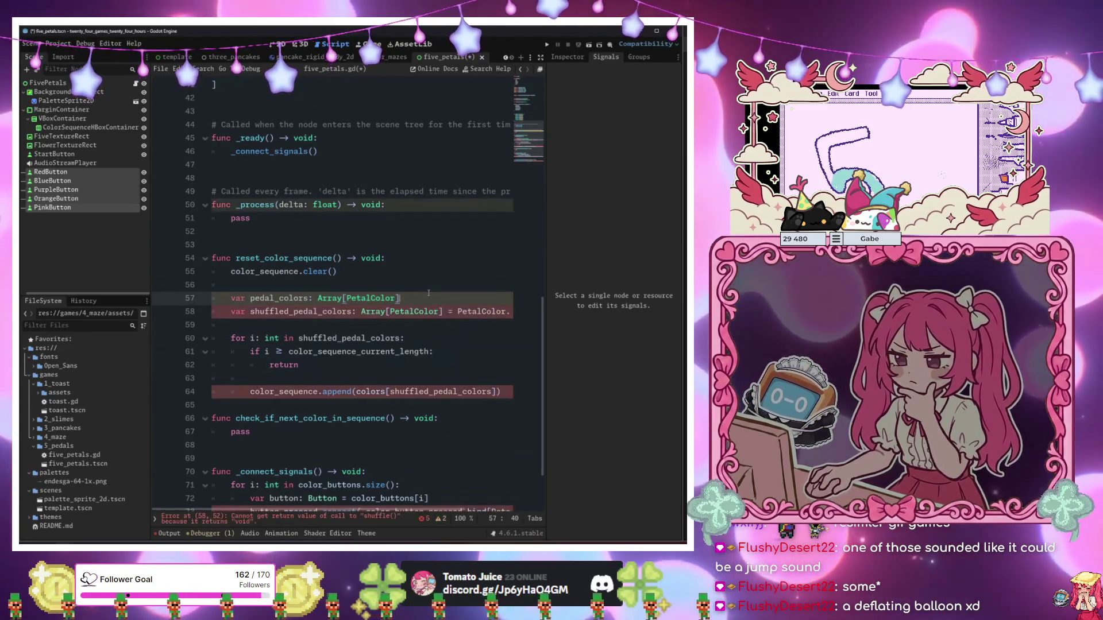
pyautogui.write('p')
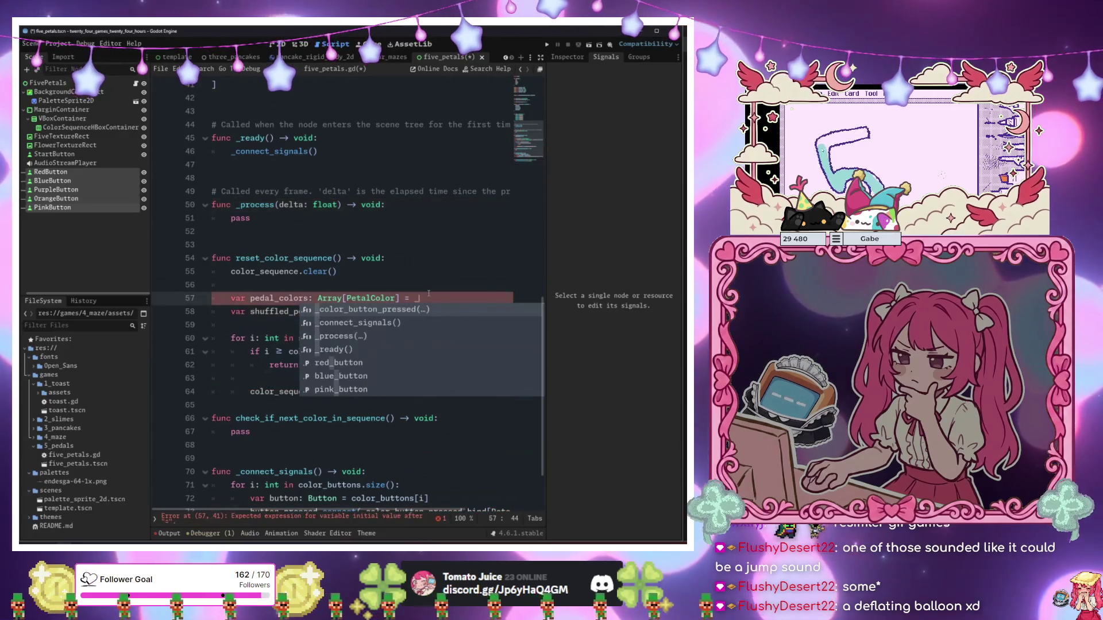
pyautogui.press('Return')
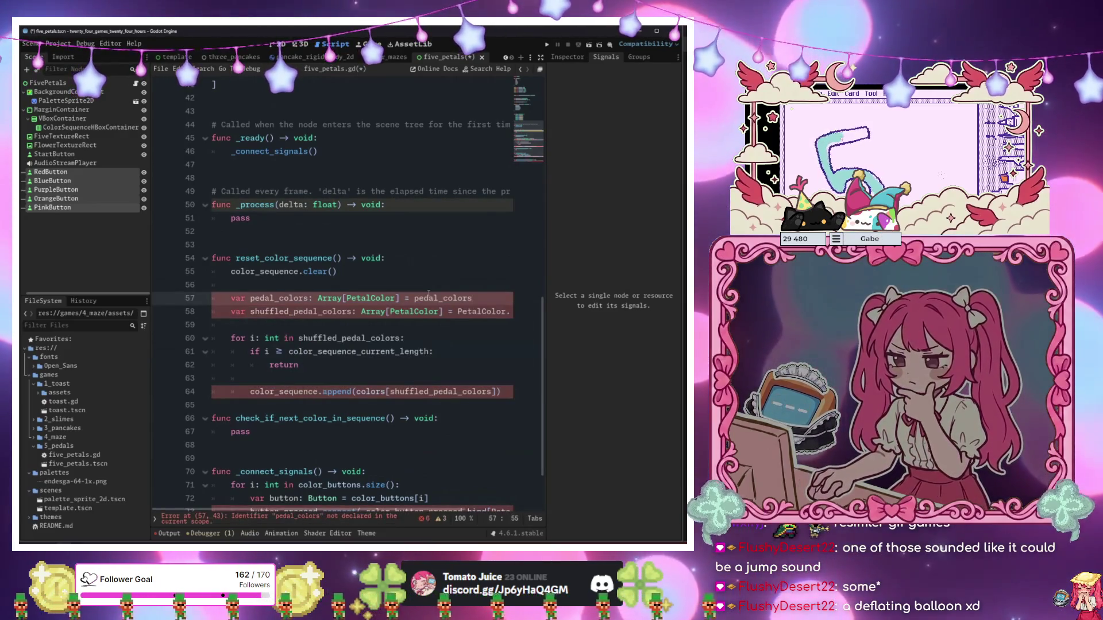
pyautogui.doubleClick(464, 298)
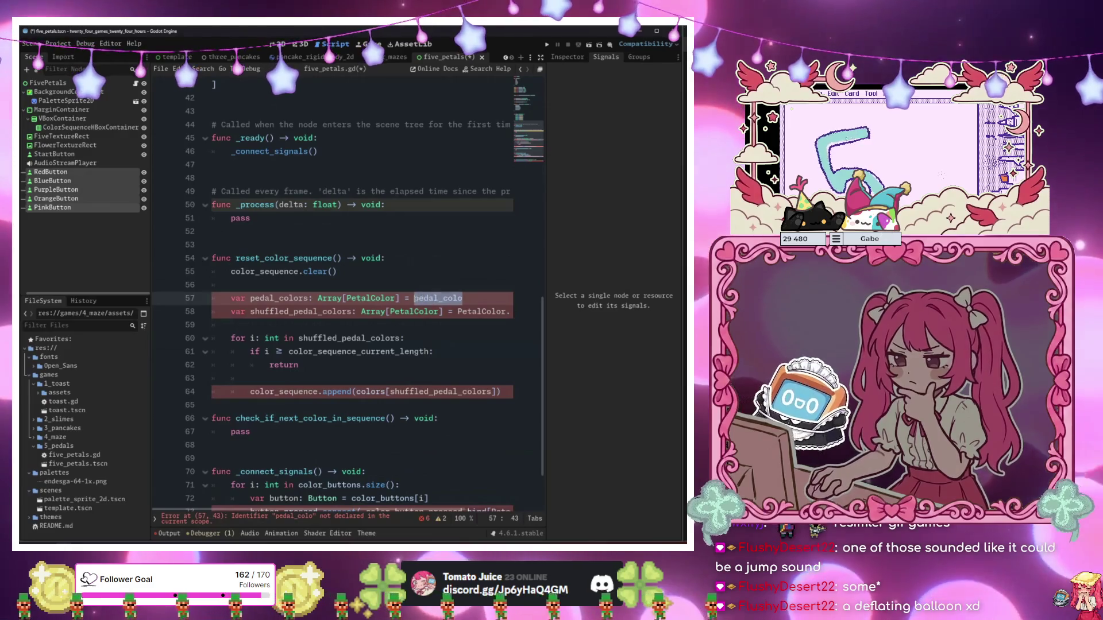
pyautogui.press('BackSpace')
pyautogui.moveTo(457, 312); pyautogui.dragTo(526, 315)
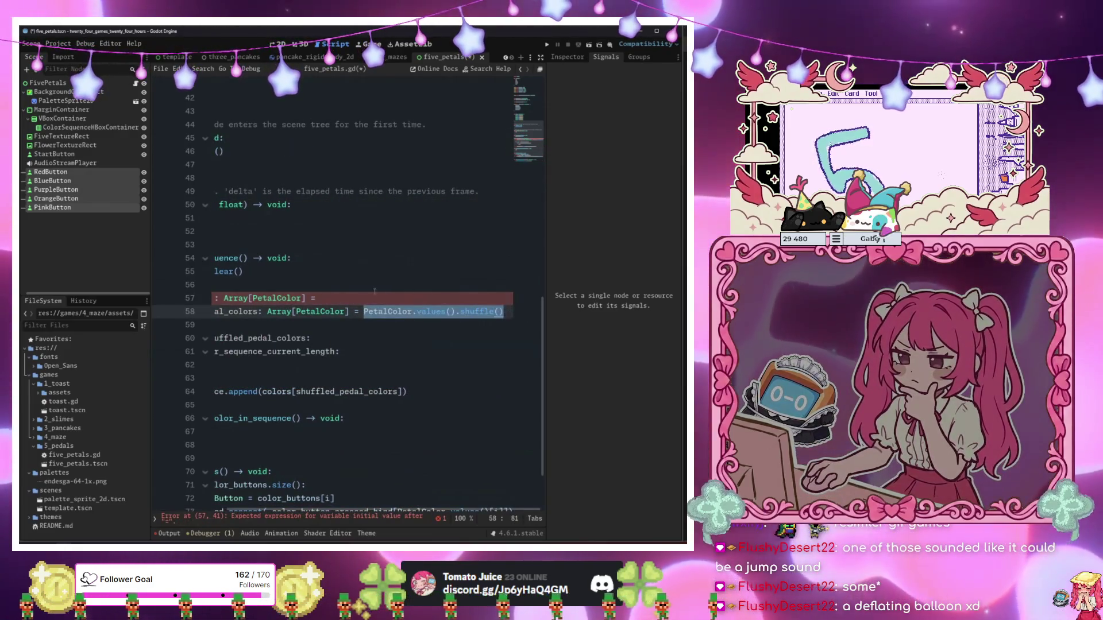
pyautogui.hotkey('ctrl', 'x')
pyautogui.click(498, 298)
pyautogui.hotkey('ctrl', 'v')
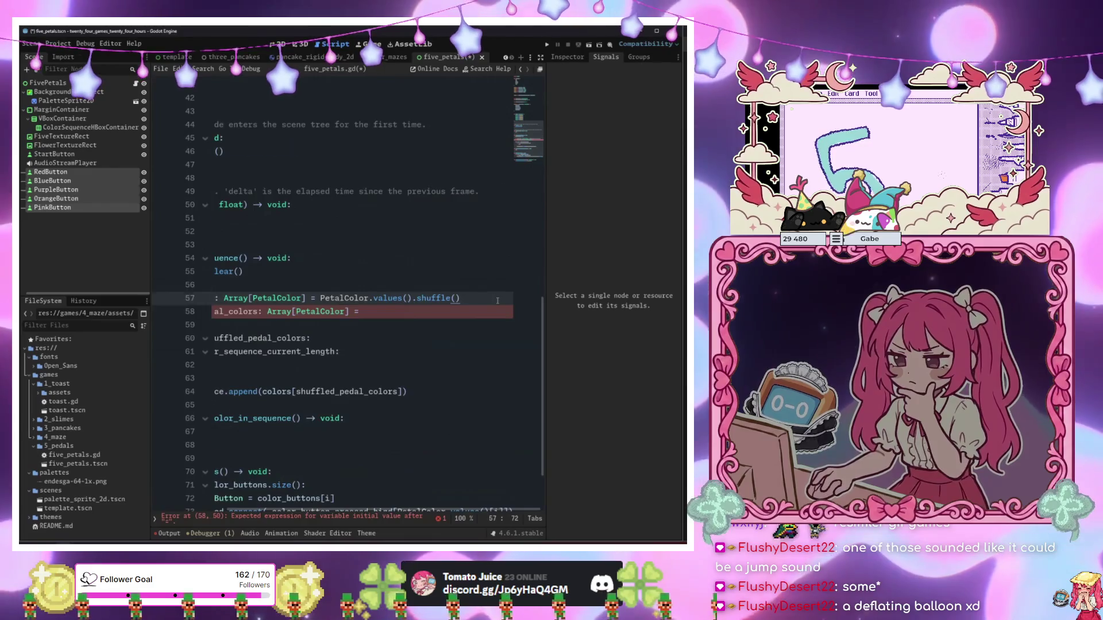
# Add pedal_colors.shuffle() below and strip the leftover shuffle call from line 57.
pyautogui.press('Return')
pyautogui.write('edal_colors.shu')
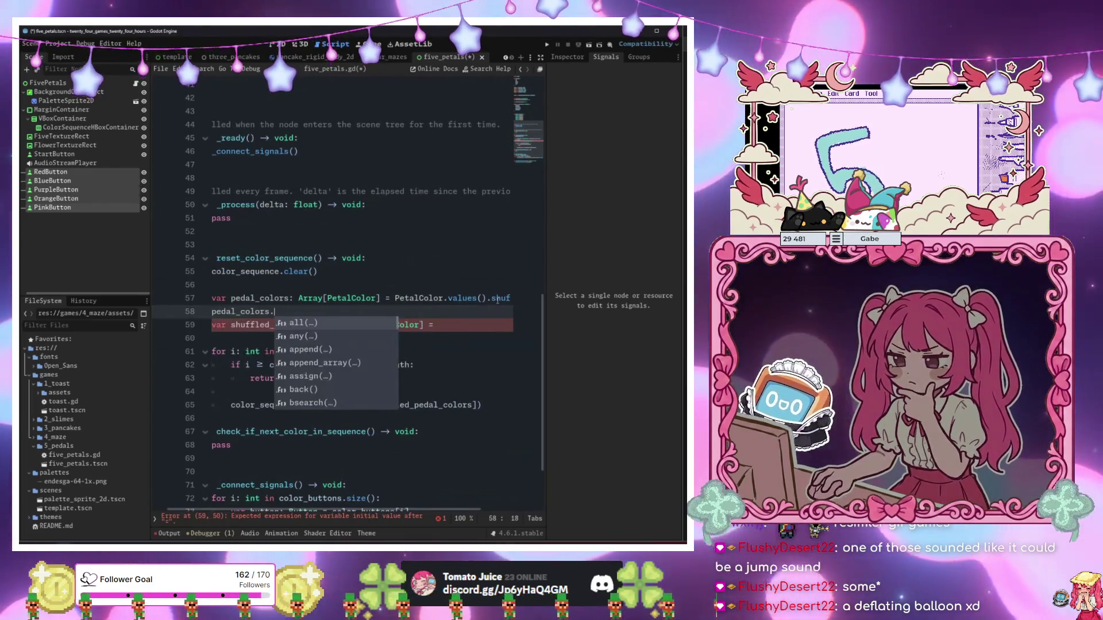
pyautogui.press('Return')
pyautogui.doubleClick(497, 298)
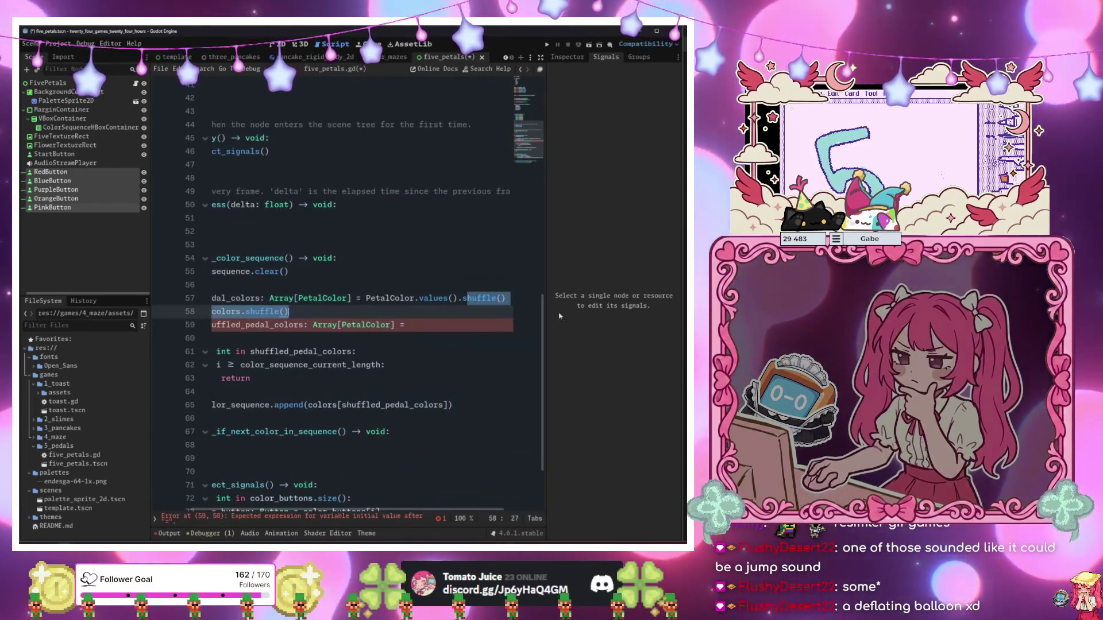
pyautogui.click(484, 298)
pyautogui.hotkey('shift', 'End')
pyautogui.press('Delete')
# Delete the shuffled_pedal_colors declaration and rename its uses in the loop to pedal_colors.
pyautogui.click(446, 326)
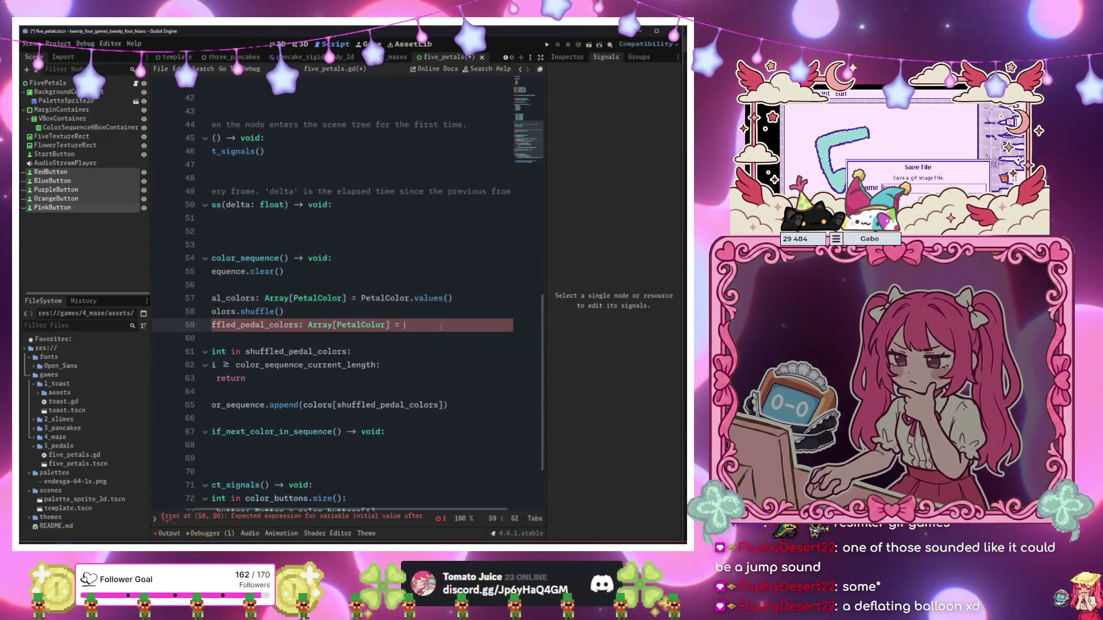
pyautogui.moveTo(380, 325)
pyautogui.mouseDown()
pyautogui.moveTo(233, 311)
pyautogui.moveTo(241, 325)
pyautogui.moveTo(451, 326)
pyautogui.moveTo(241, 313)
pyautogui.moveTo(212, 323)
pyautogui.mouseUp()
pyautogui.press('BackSpace')
pyautogui.press('BackSpace')
pyautogui.click(410, 353)
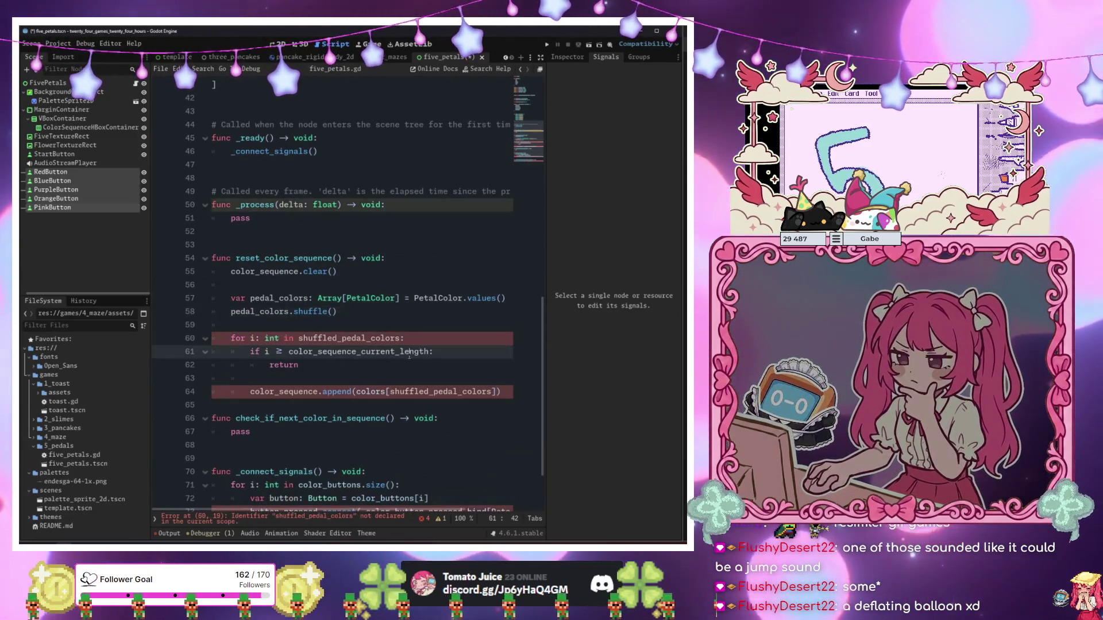
pyautogui.moveTo(399, 391); pyautogui.dragTo(430, 391)
pyautogui.click(428, 404)
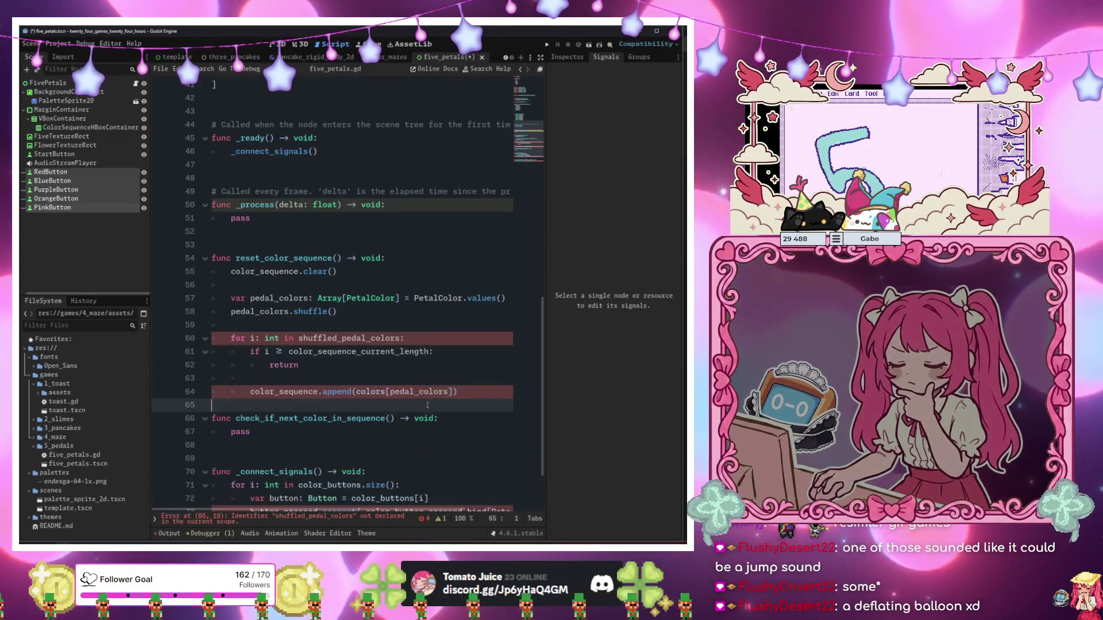
pyautogui.moveTo(341, 338); pyautogui.dragTo(298, 338)
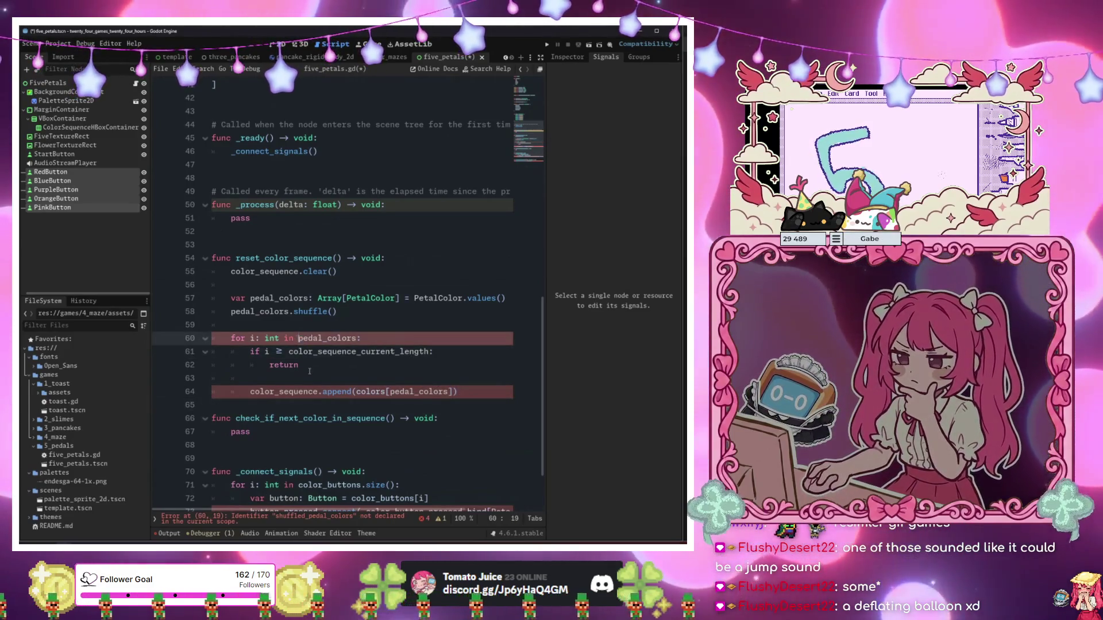
pyautogui.click(304, 392)
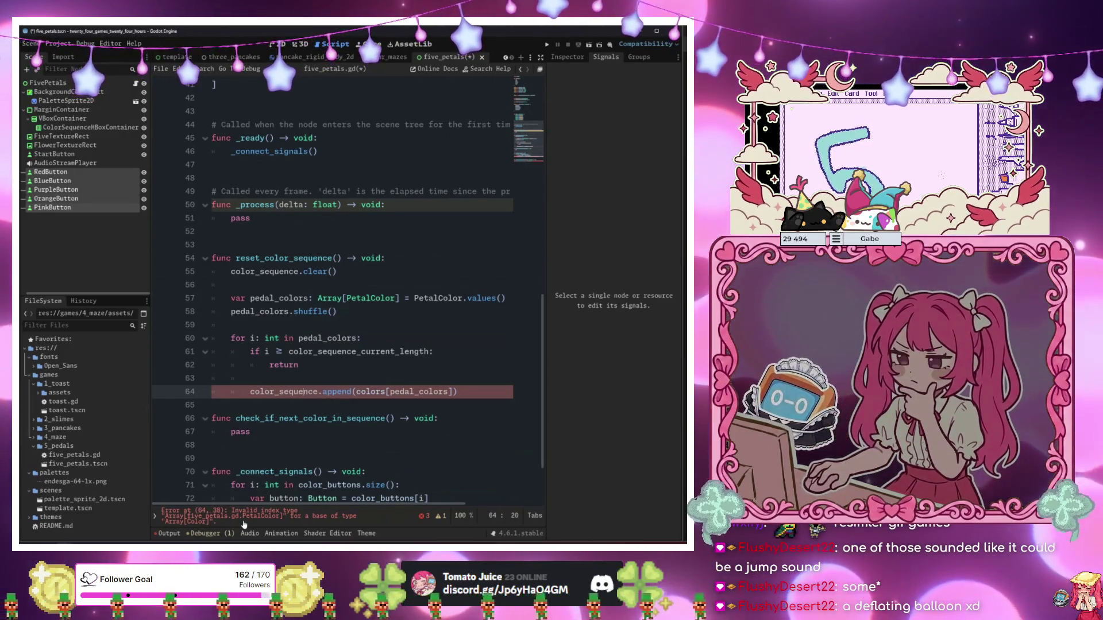
pyautogui.keyDown('ctrl'); pyautogui.click(299, 395); pyautogui.keyUp('ctrl')
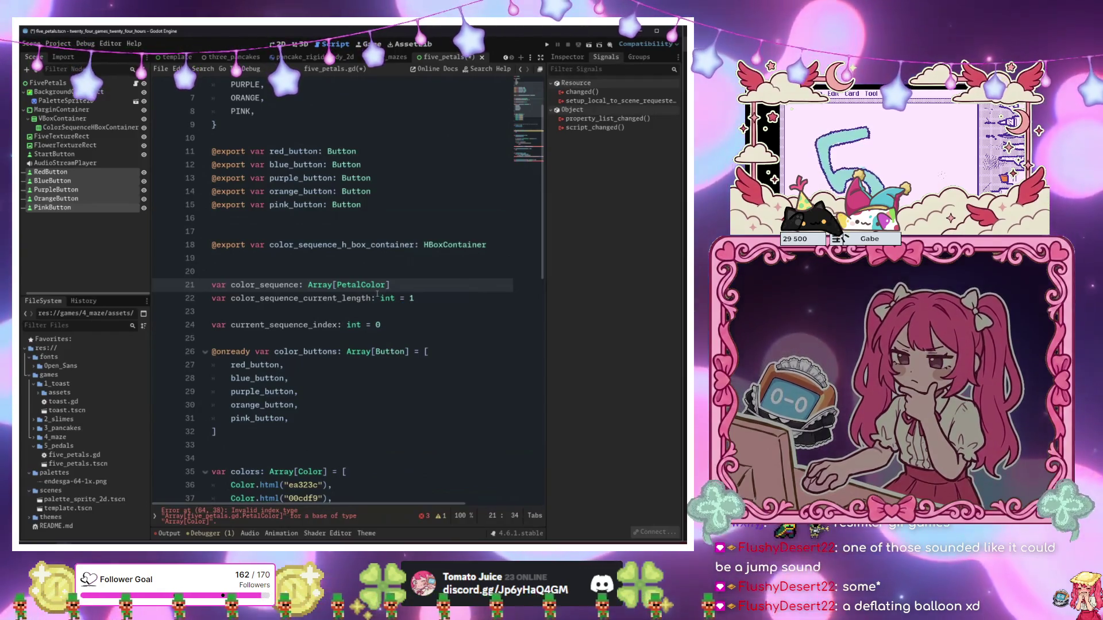
pyautogui.click(357, 298)
pyautogui.scroll(-6, 357, 298)
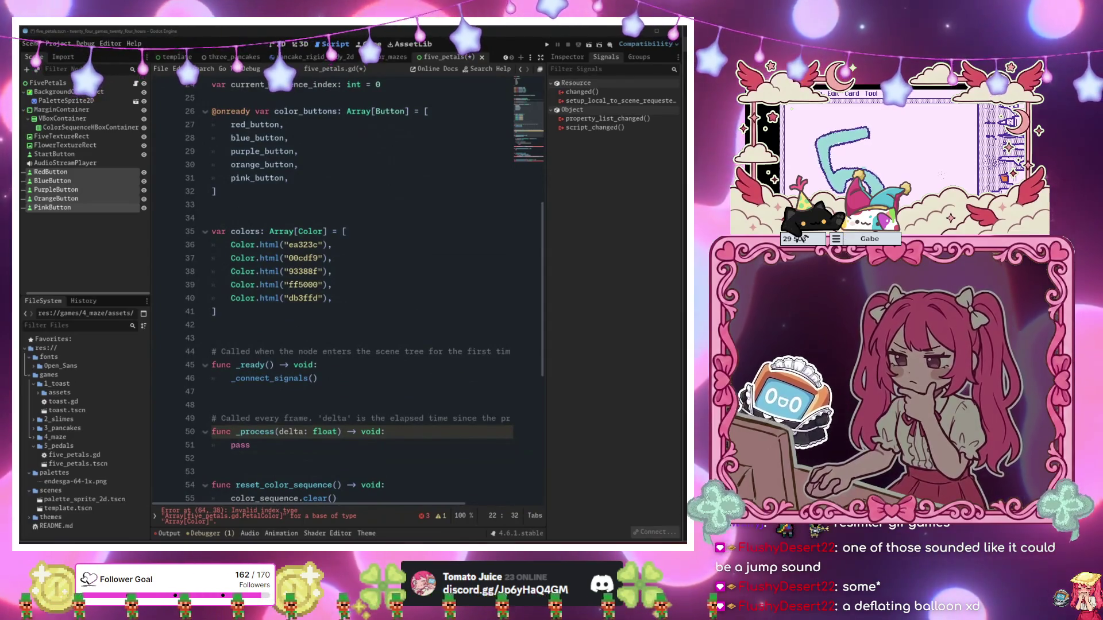
pyautogui.scroll(-8, 284, 320)
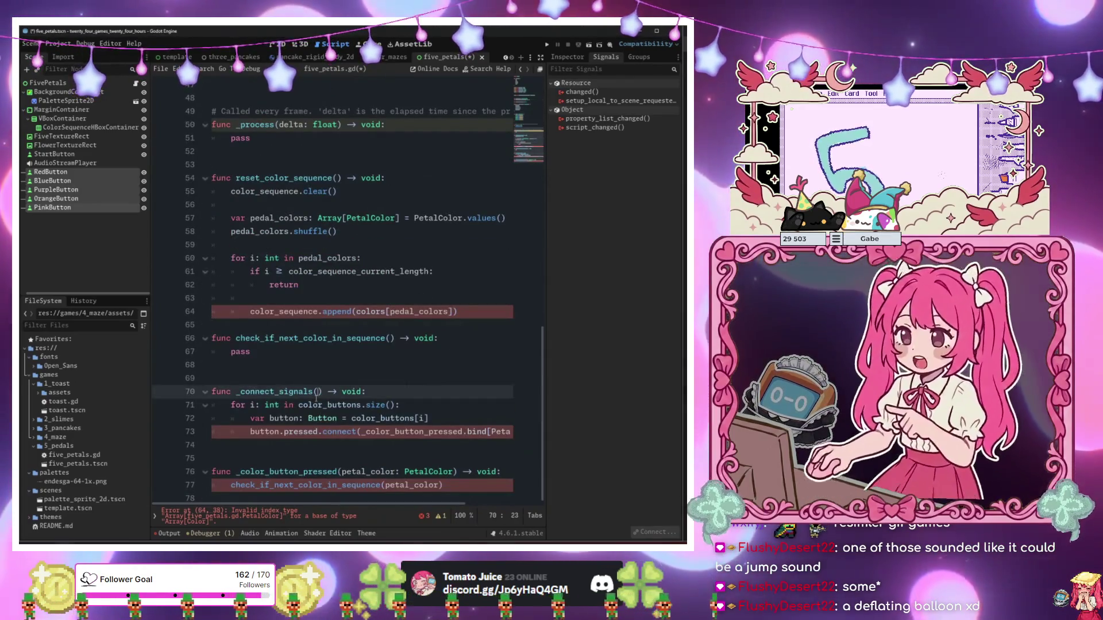
pyautogui.click(283, 325)
pyautogui.click(264, 311)
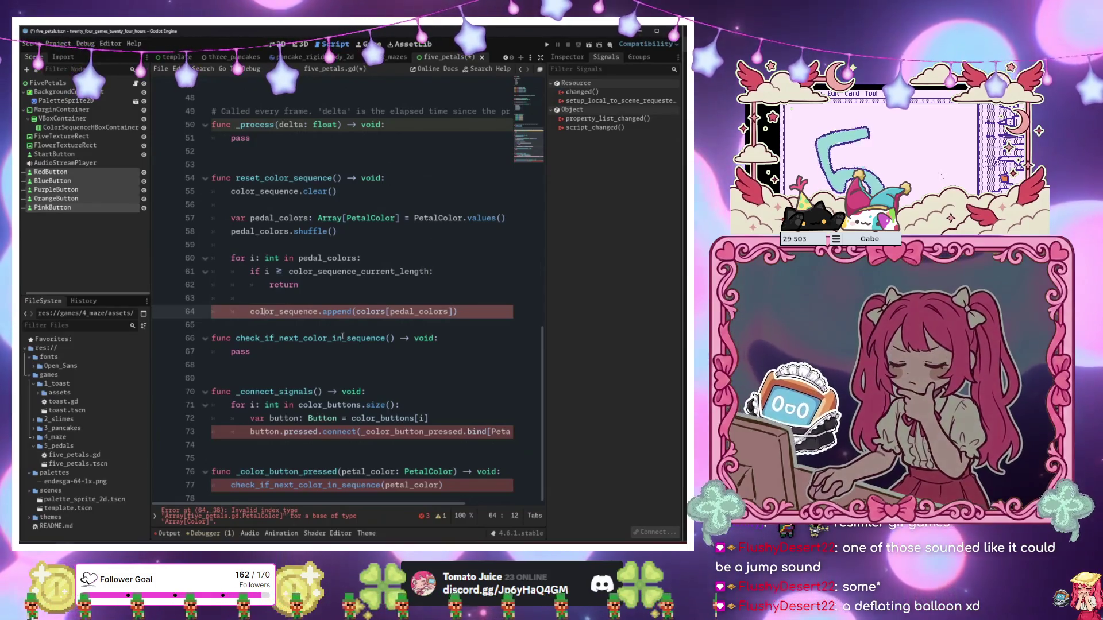
pyautogui.click(298, 320)
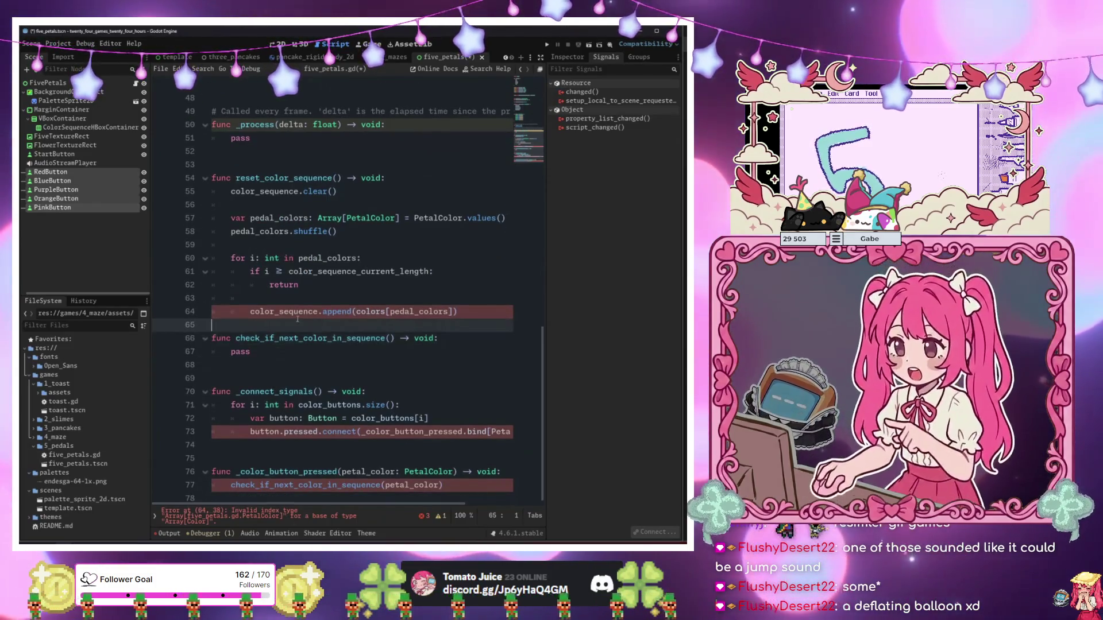
pyautogui.doubleClick(298, 313)
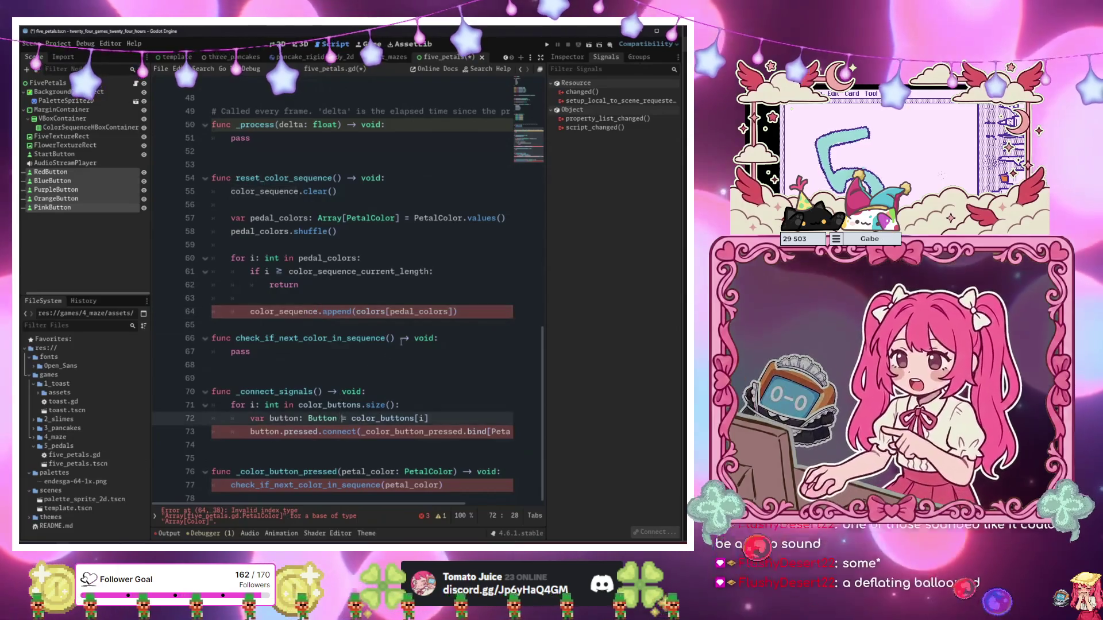
pyautogui.click(420, 324)
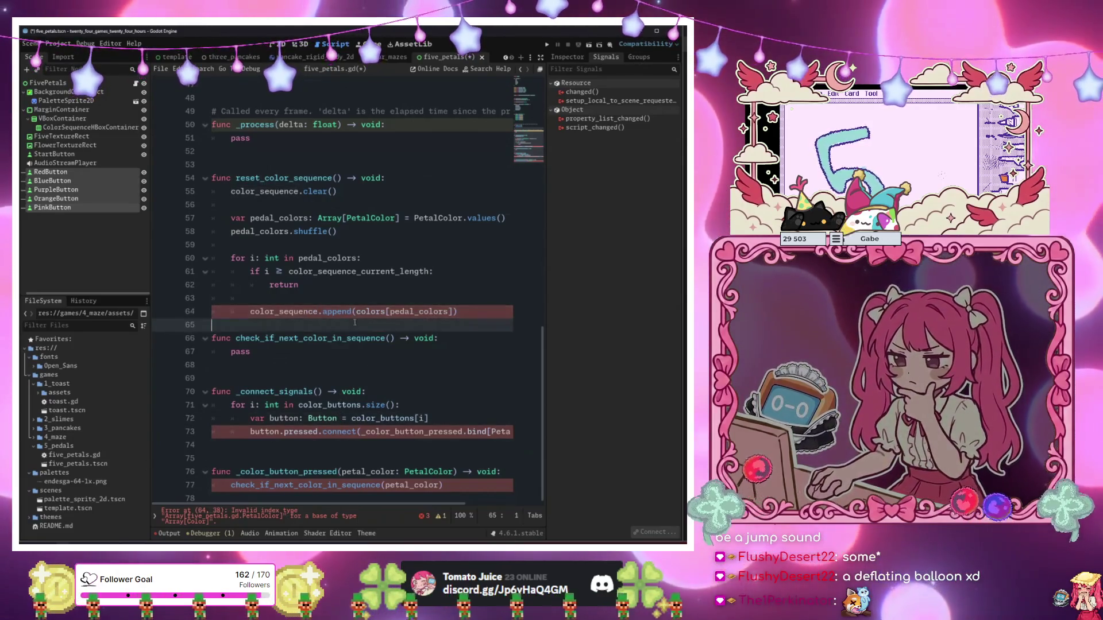
pyautogui.doubleClick(287, 311)
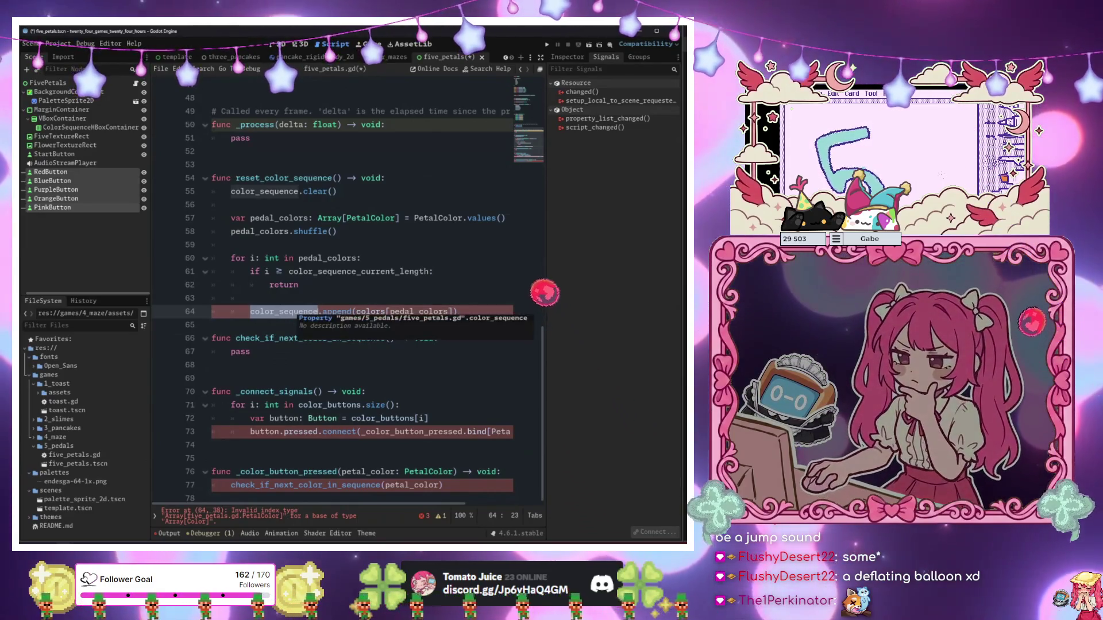
pyautogui.click(293, 312)
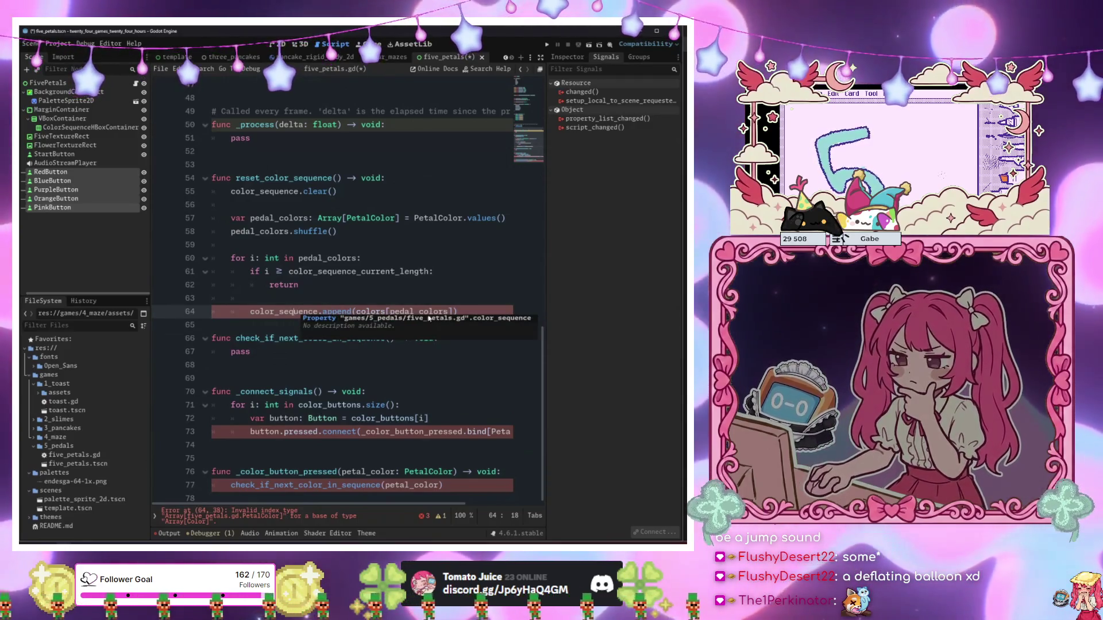
pyautogui.click(387, 311)
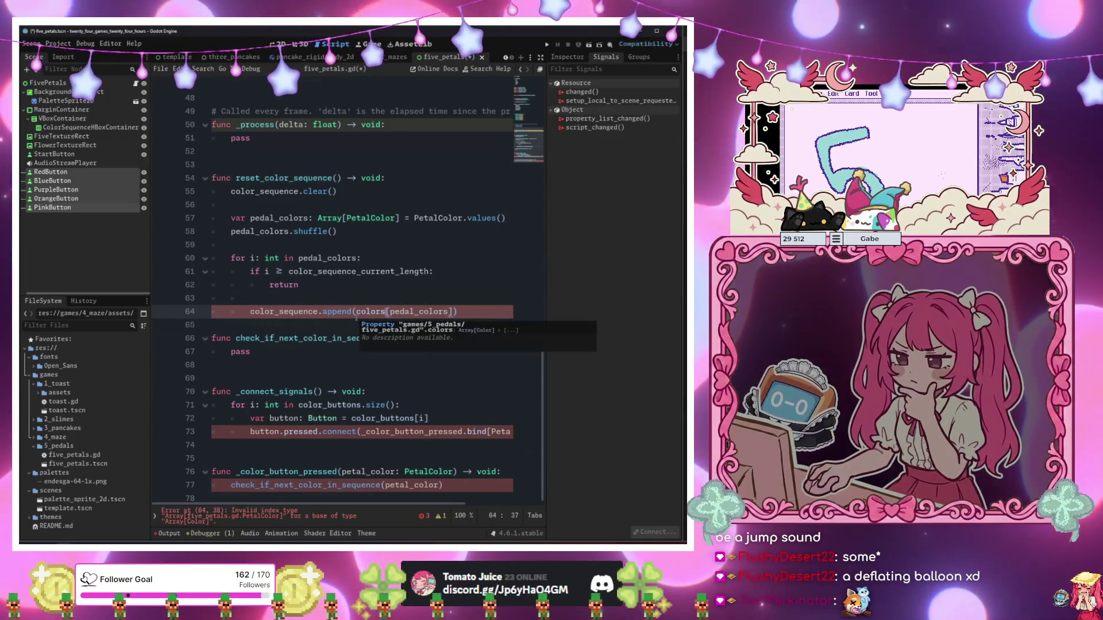
pyautogui.click(356, 312)
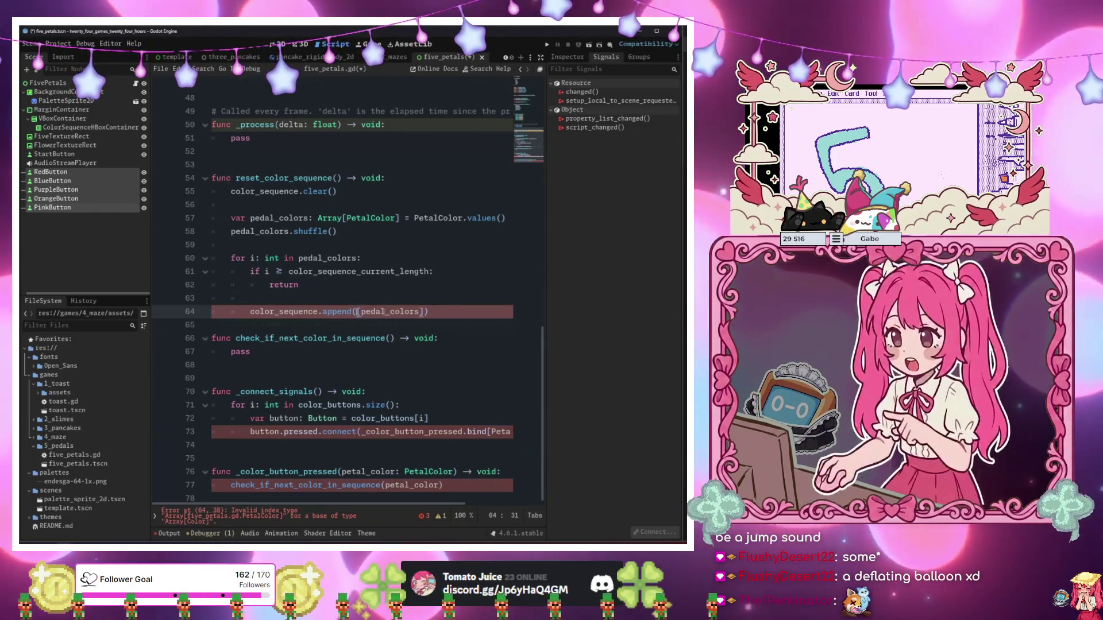
# Change line 64 to append pedal_colors[i].
pyautogui.write('p')
pyautogui.press('BackSpace')
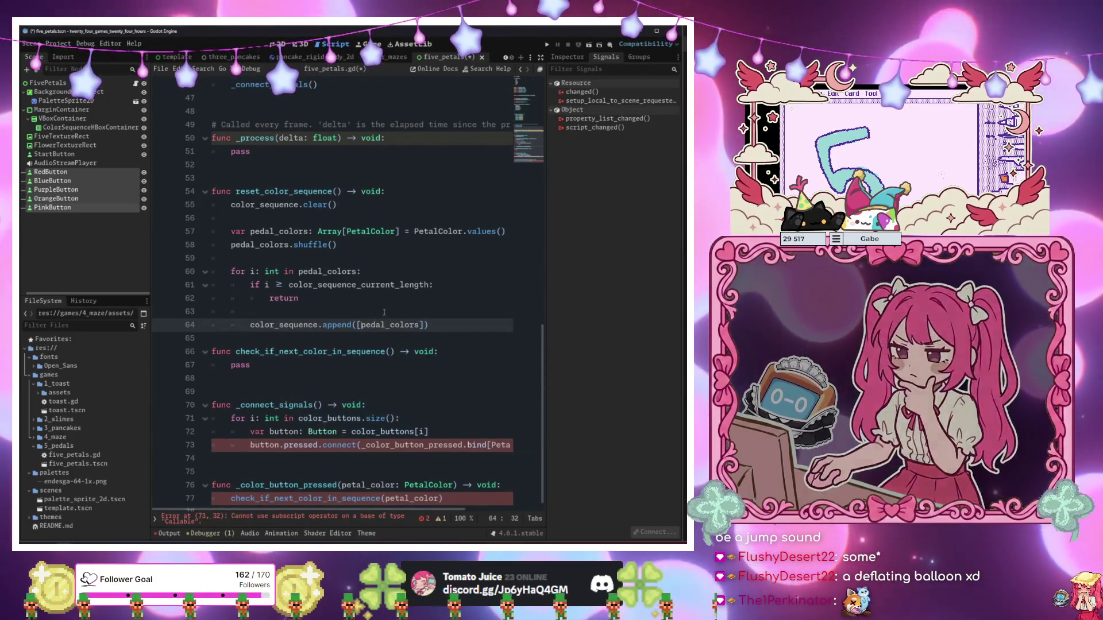
pyautogui.press('BackSpace')
pyautogui.press('BackSpace')
pyautogui.press('BackSpace')
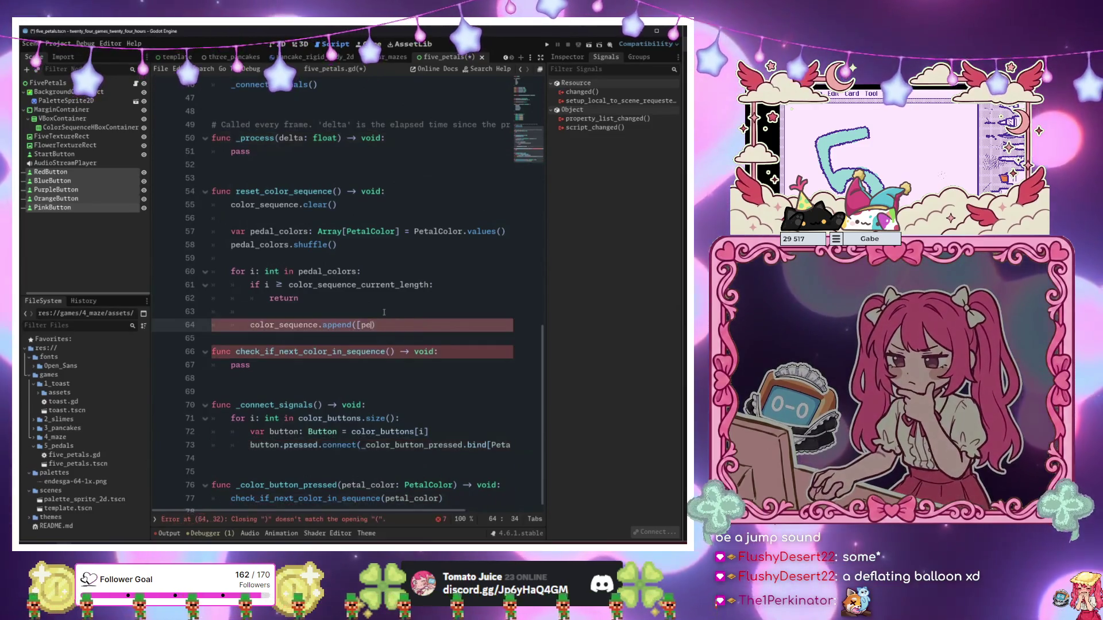
pyautogui.write('pedal_colors.')
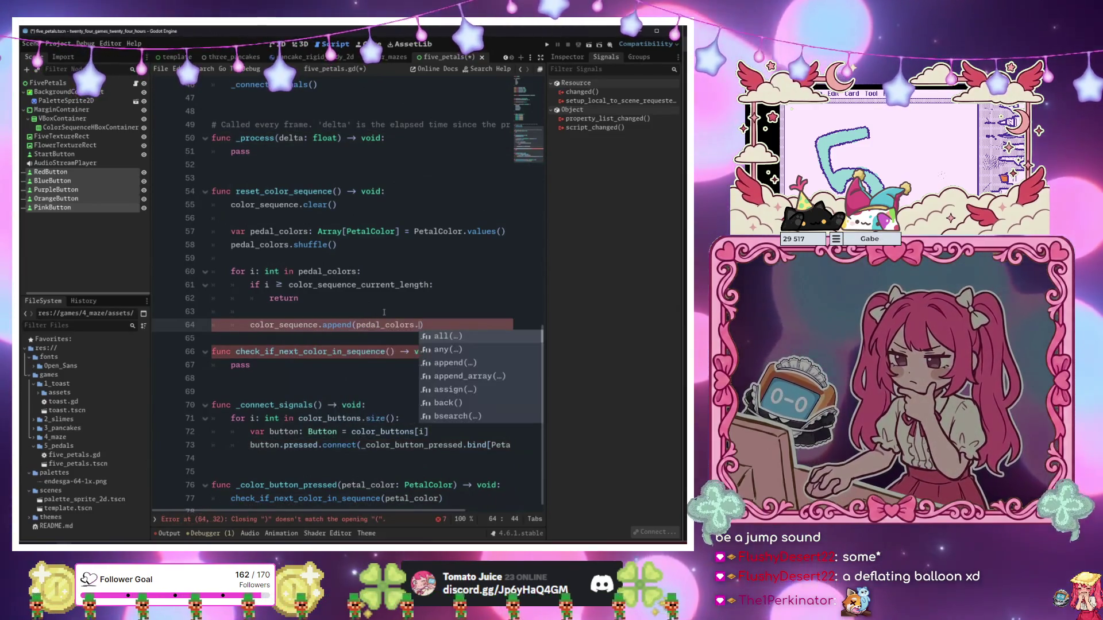
pyautogui.press('BackSpace')
pyautogui.write('[i')
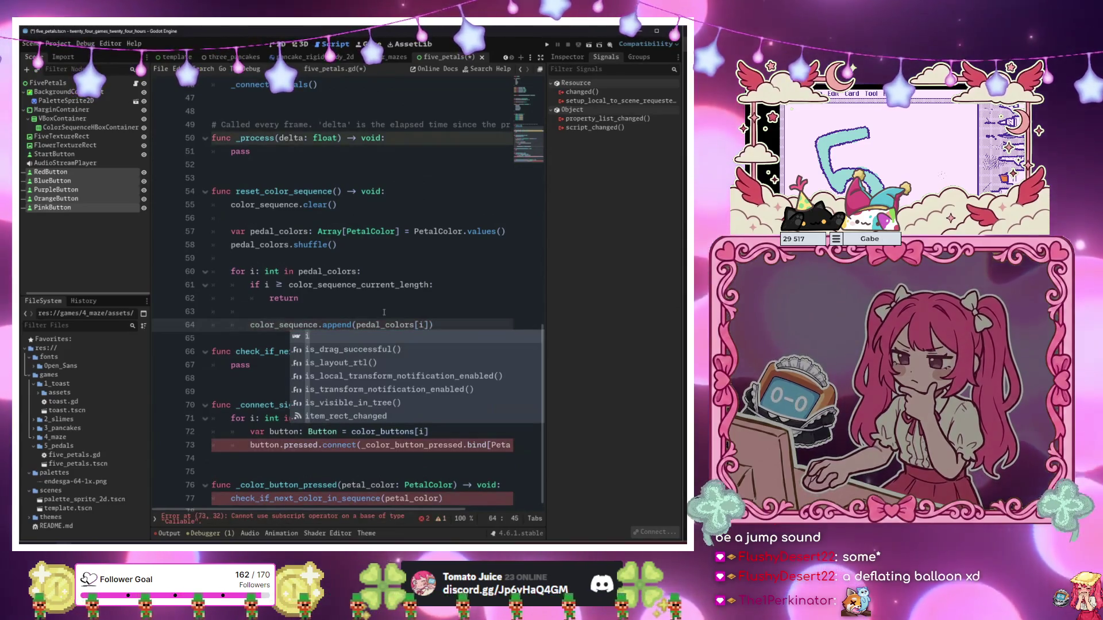
pyautogui.press('Escape')
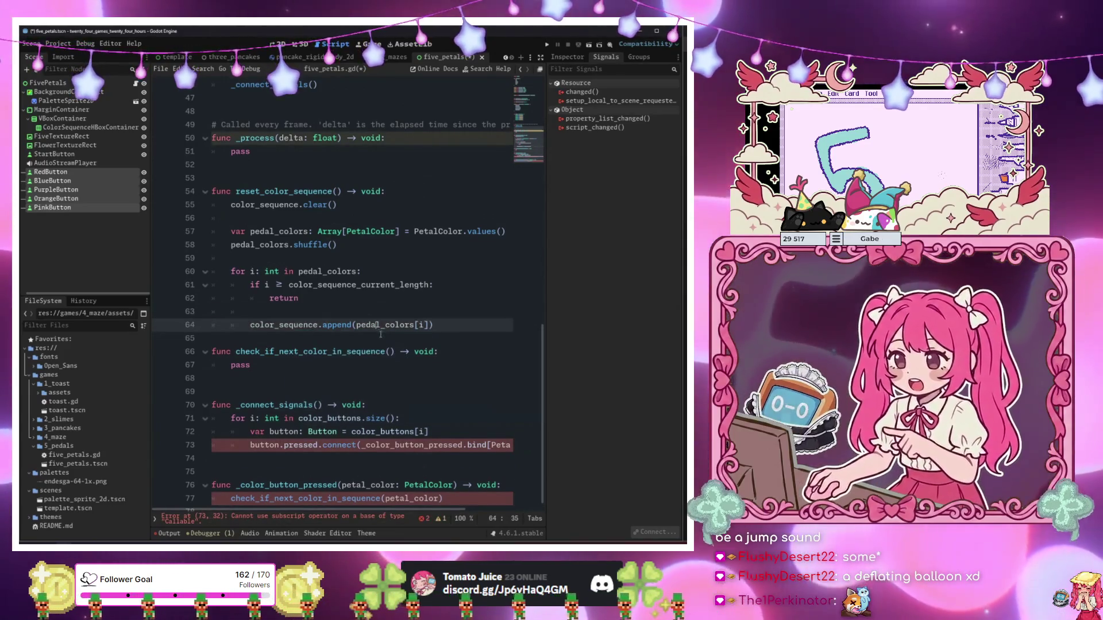
# Fix the parentheses around the bind arguments in the line 73 connect call.
pyautogui.click(414, 444)
pyautogui.scroll(-1, 414, 431)
pyautogui.press('Right')
pyautogui.press('Right')
pyautogui.press('Right')
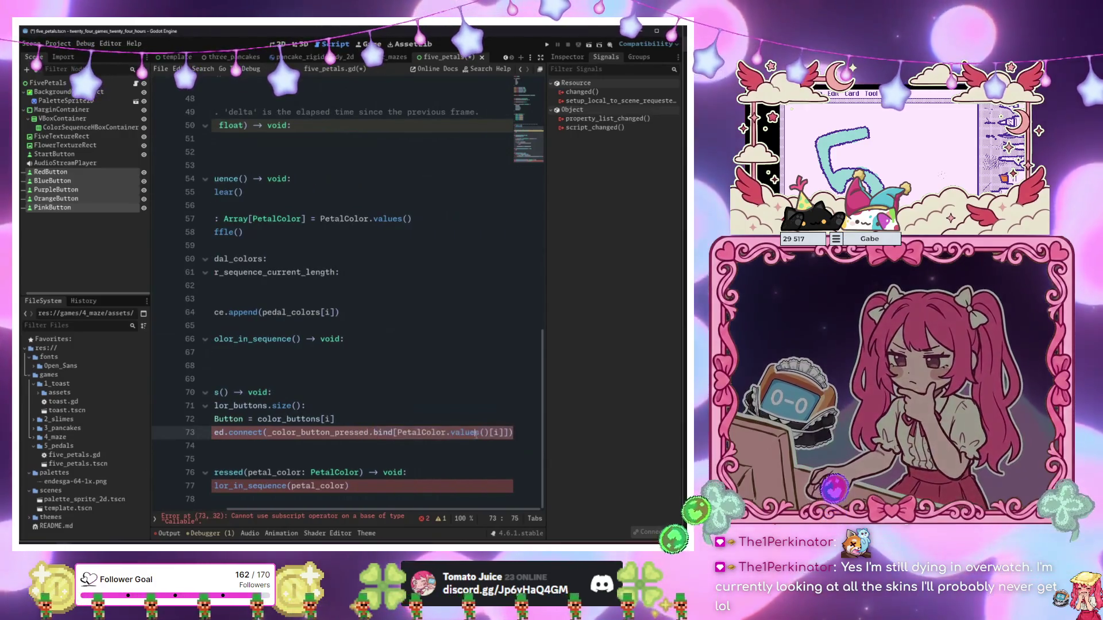
pyautogui.click(333, 517)
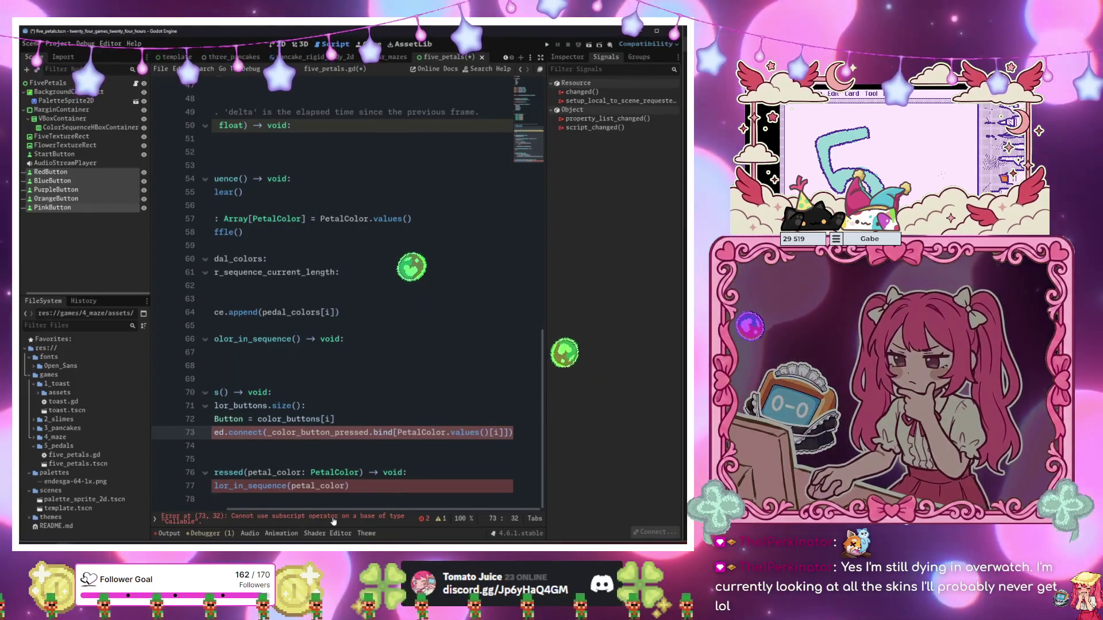
pyautogui.click(394, 434)
pyautogui.write('(')
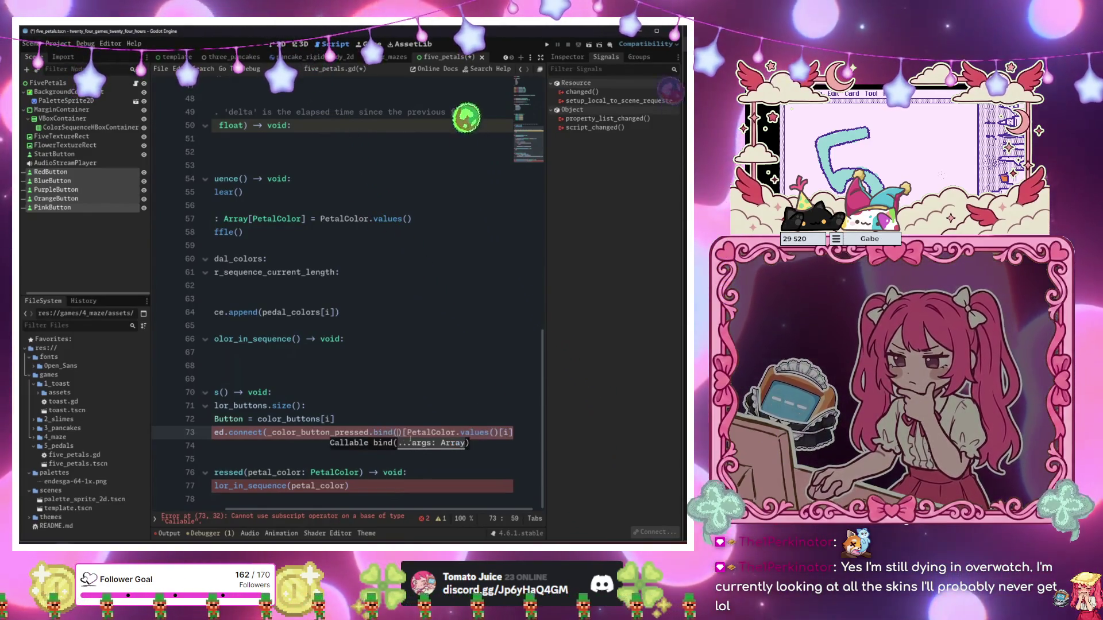
pyautogui.press('Delete')
pyautogui.press('End')
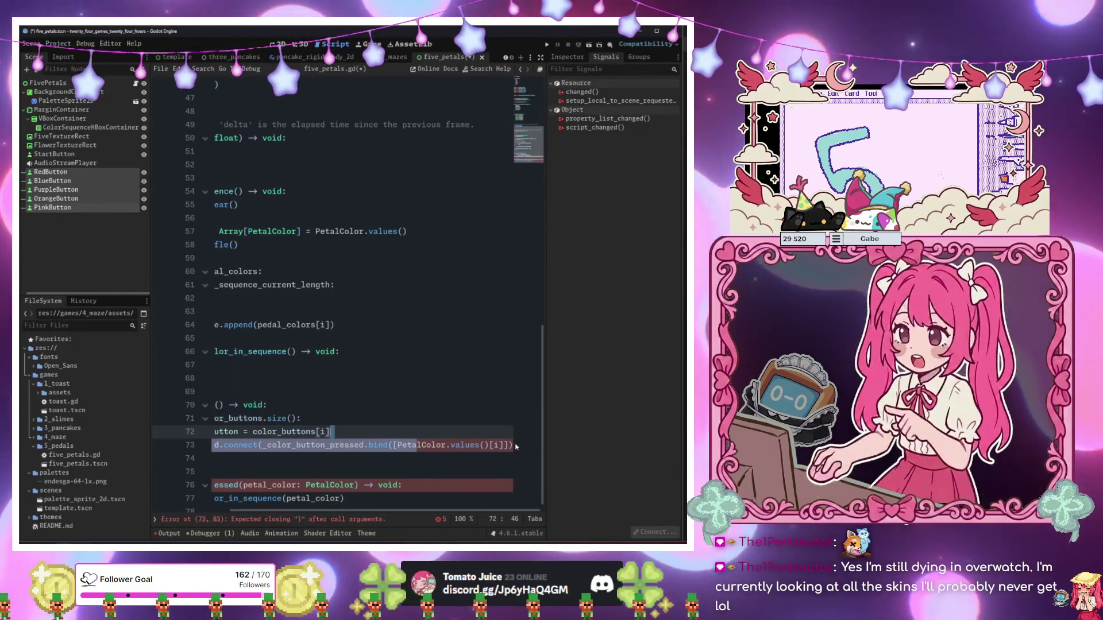
pyautogui.write('))')
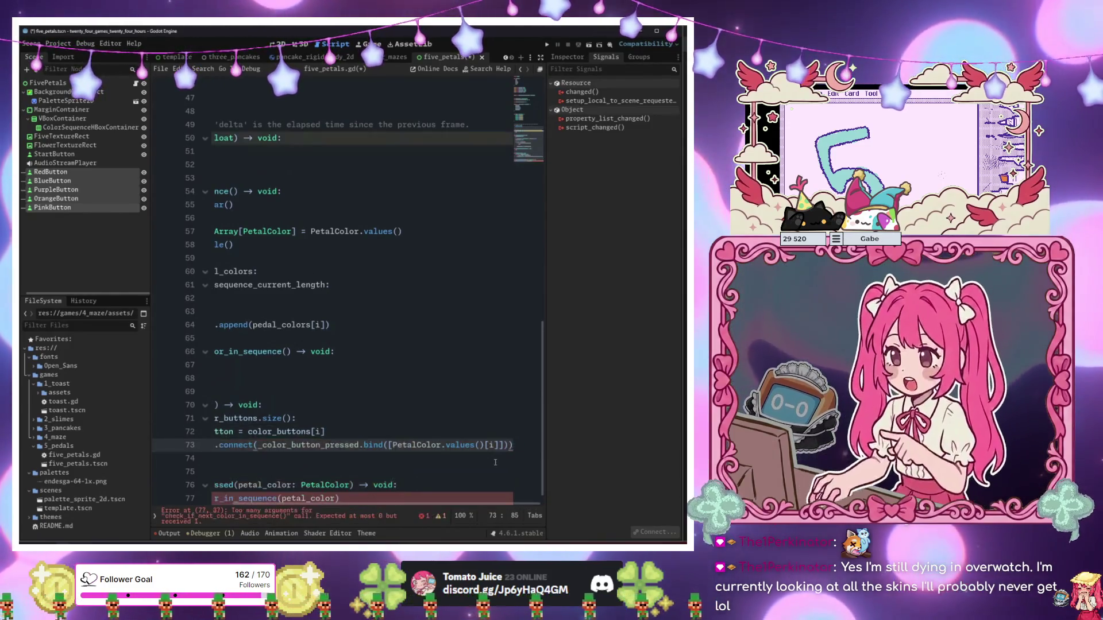
pyautogui.press('Down')
pyautogui.press('Down')
pyautogui.press('Down')
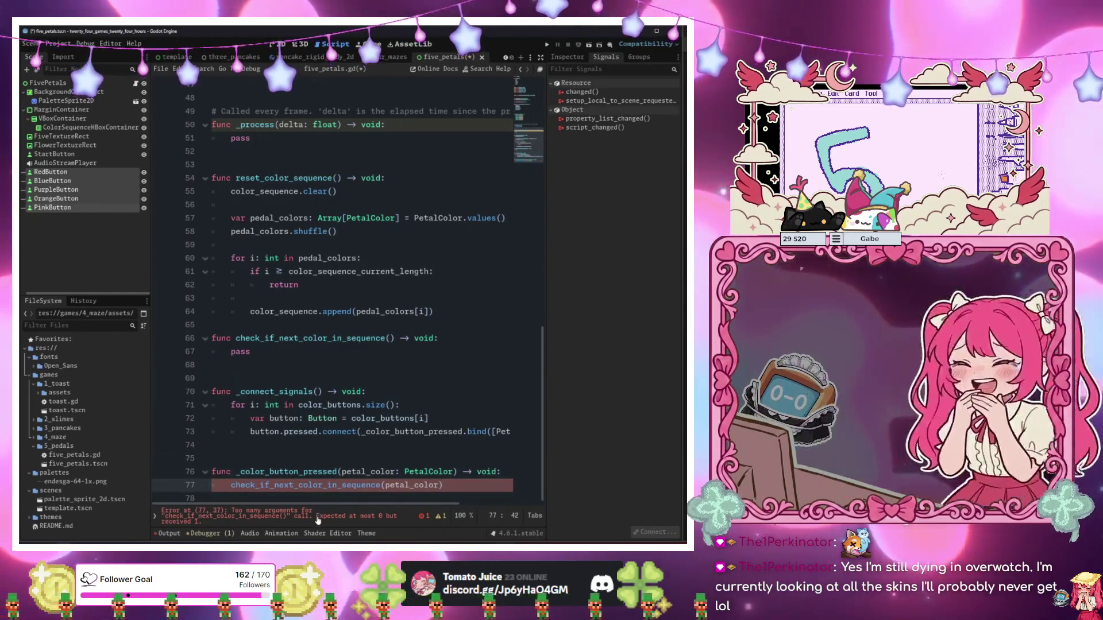
# Type the check_if_next_color_in_sequence parameter as PetalColor and delete the pass placeholder.
pyautogui.doubleClick(409, 485)
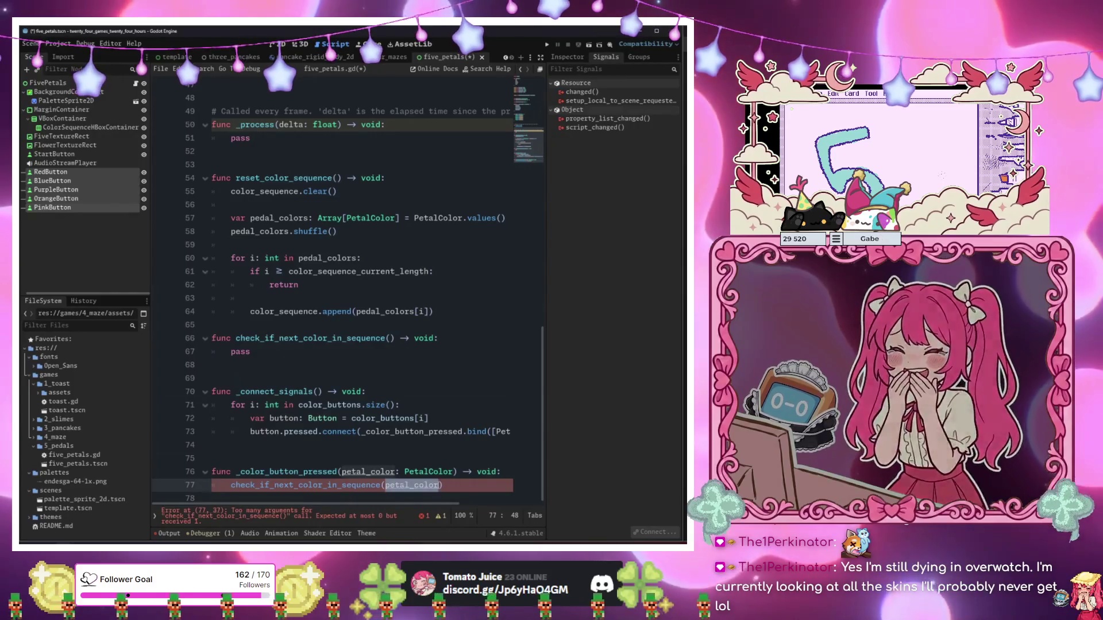
pyautogui.click(391, 338)
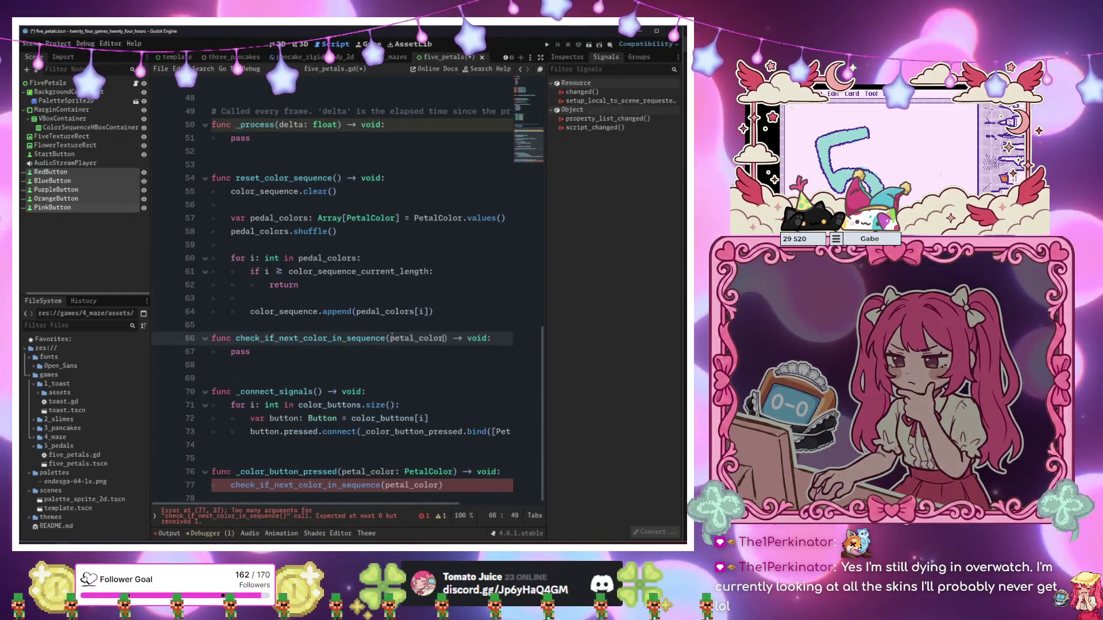
pyautogui.write('PetalColor')
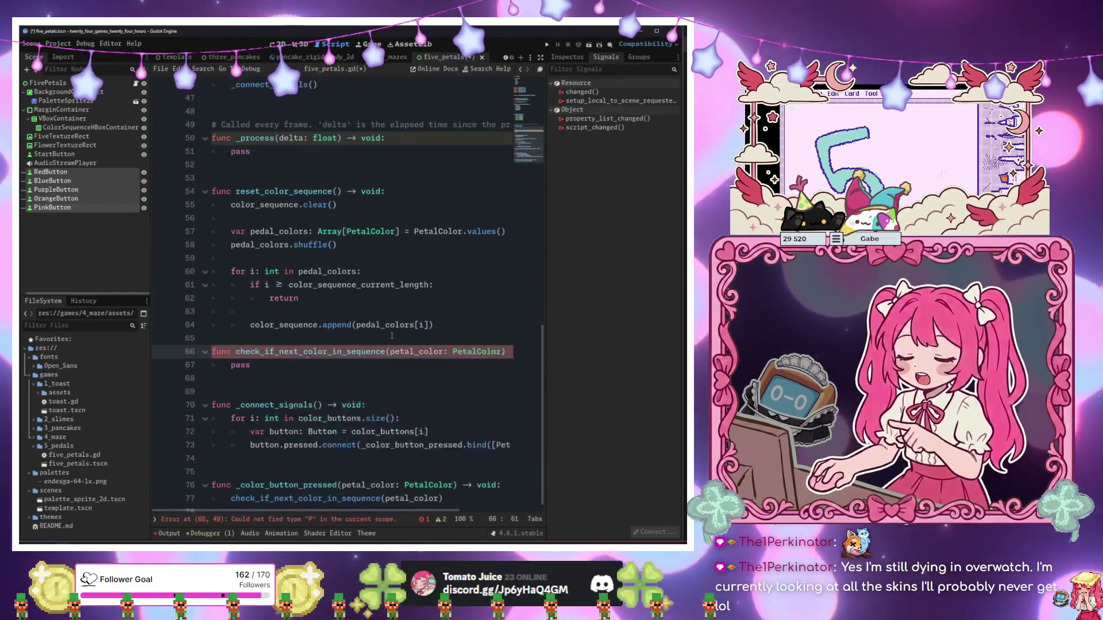
pyautogui.click(361, 367)
pyautogui.press('BackSpace')
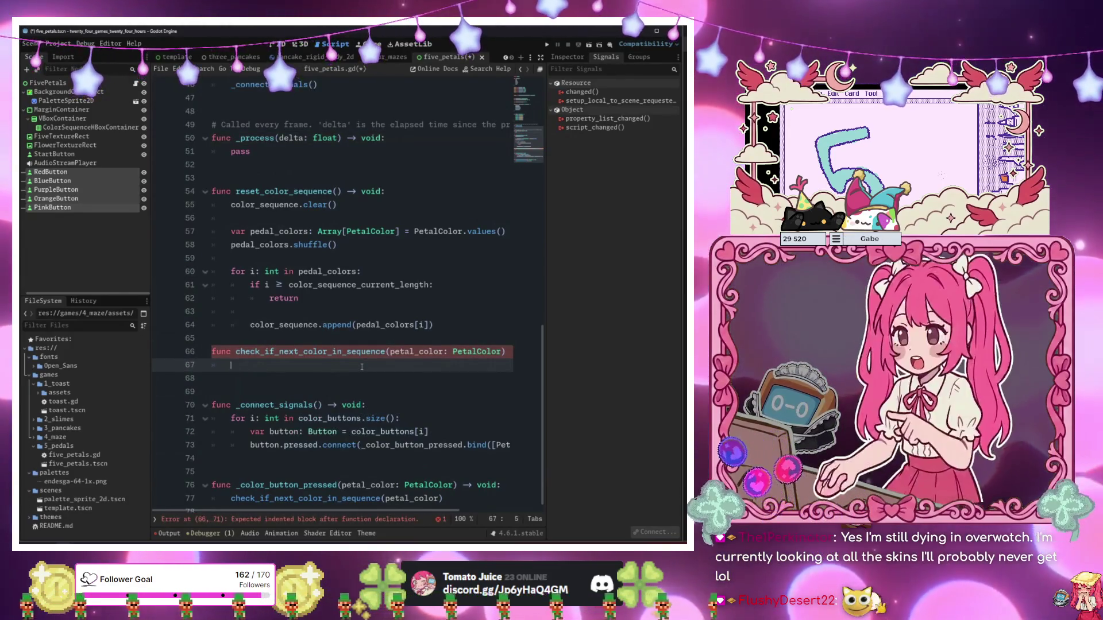
# Begin the if condition using current_sequence_index and color_sequence, then save the script.
pyautogui.write('if ')
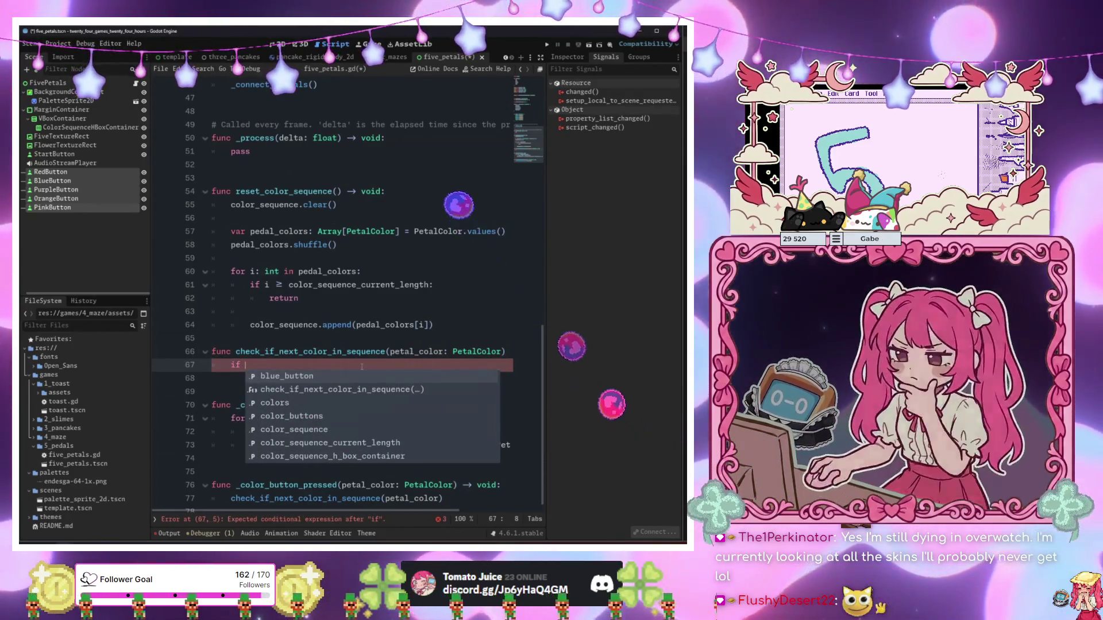
pyautogui.write('cu')
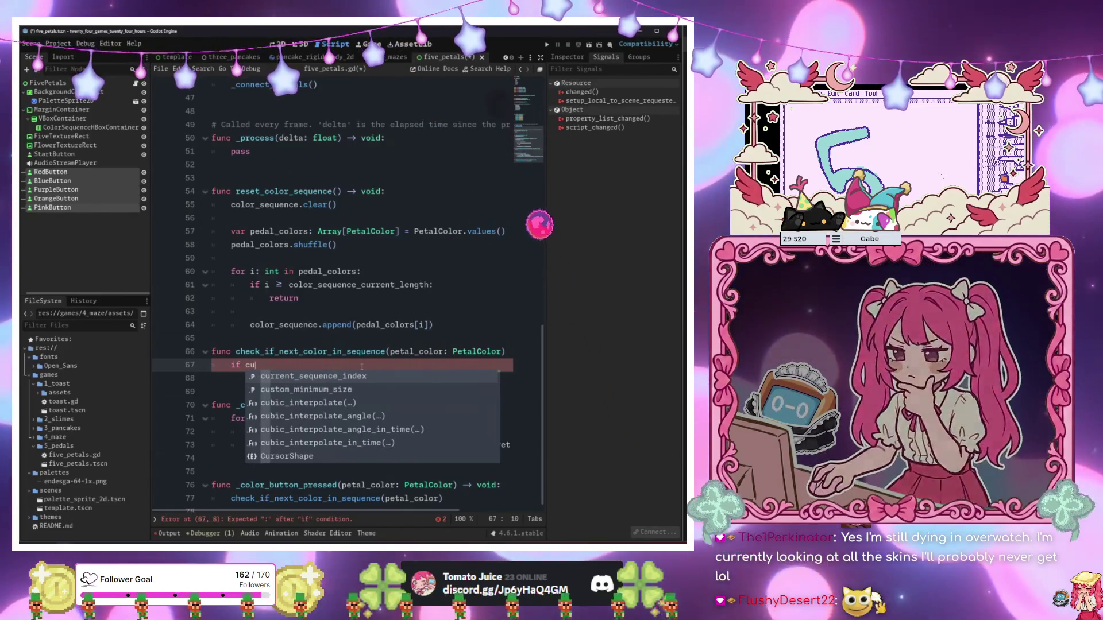
pyautogui.press('BackSpace')
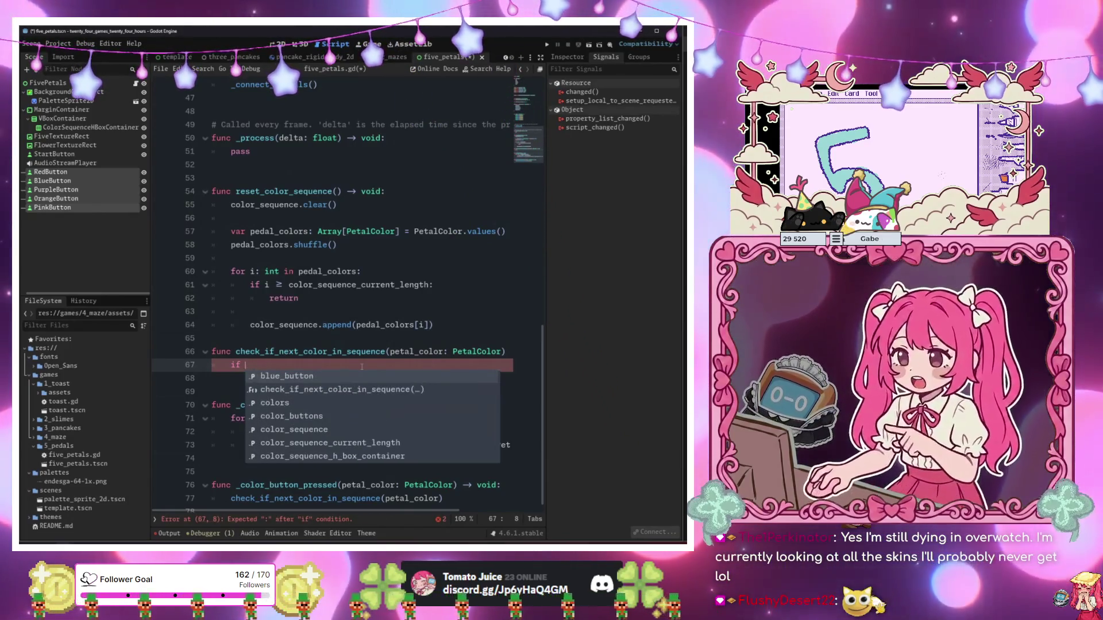
pyautogui.write('ur')
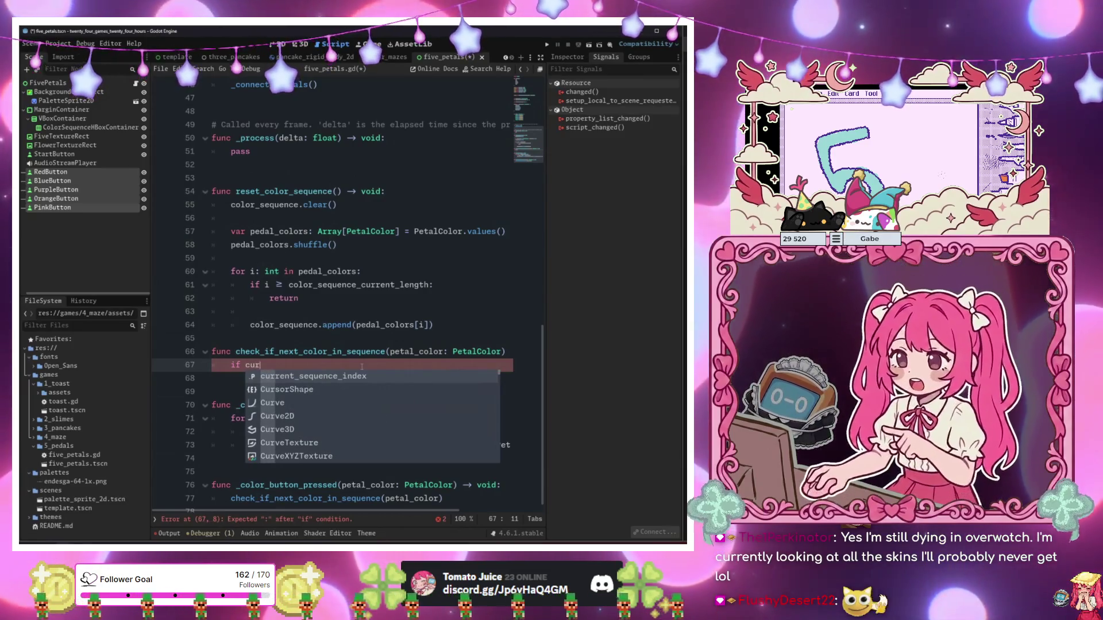
pyautogui.write('rent_s')
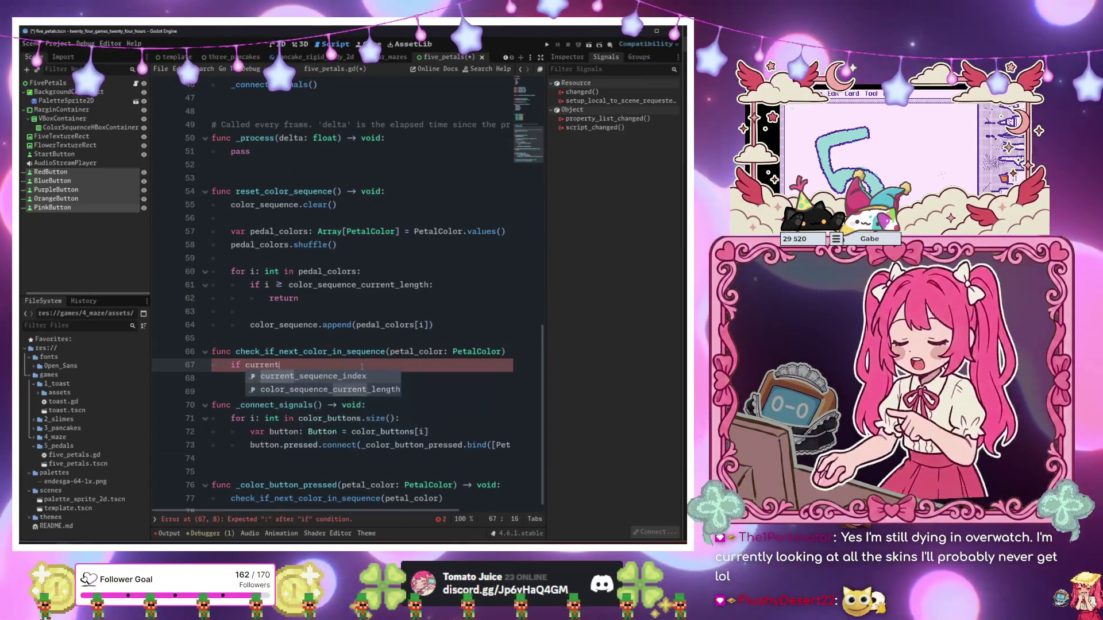
pyautogui.press('Return')
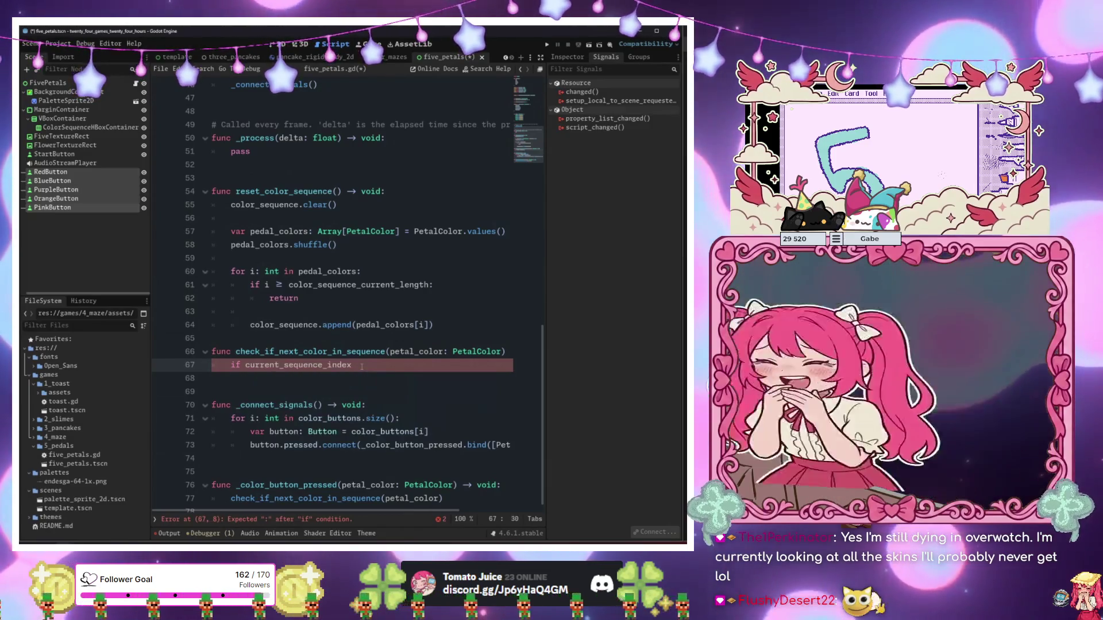
pyautogui.scroll(5, 361, 366)
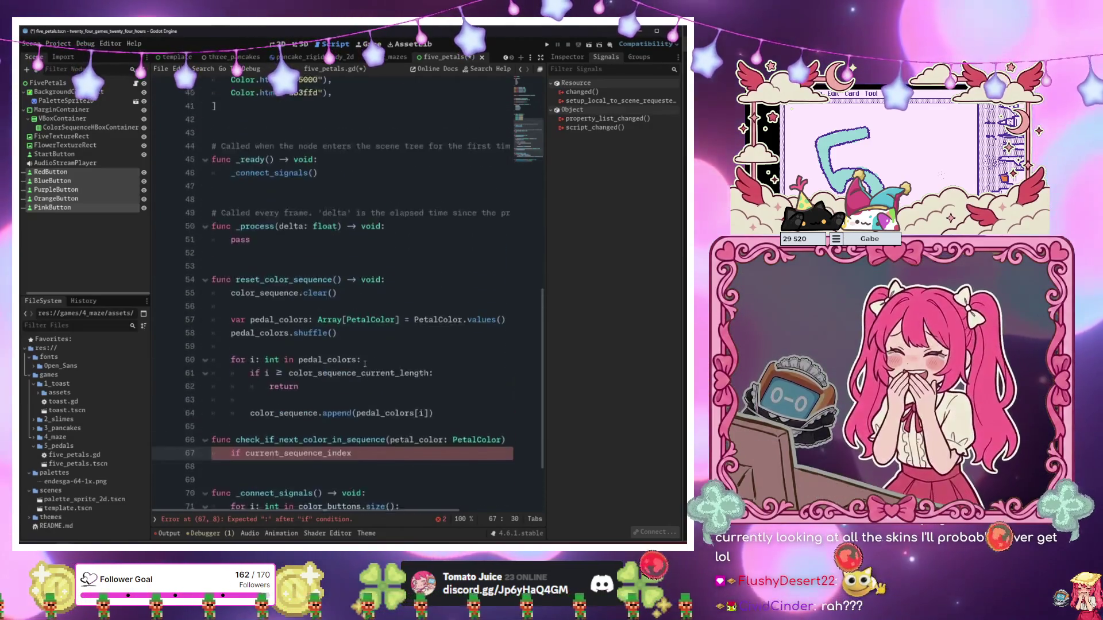
pyautogui.scroll(-5, 363, 364)
pyautogui.moveTo(352, 353); pyautogui.dragTo(260, 353)
pyautogui.write('color_seq')
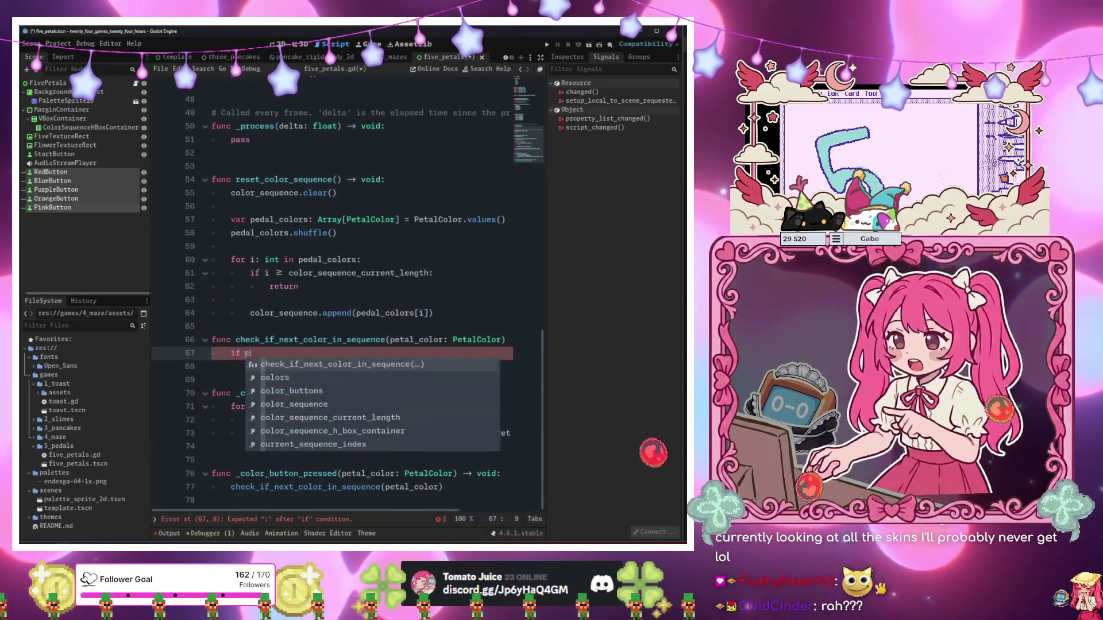
pyautogui.press('Return')
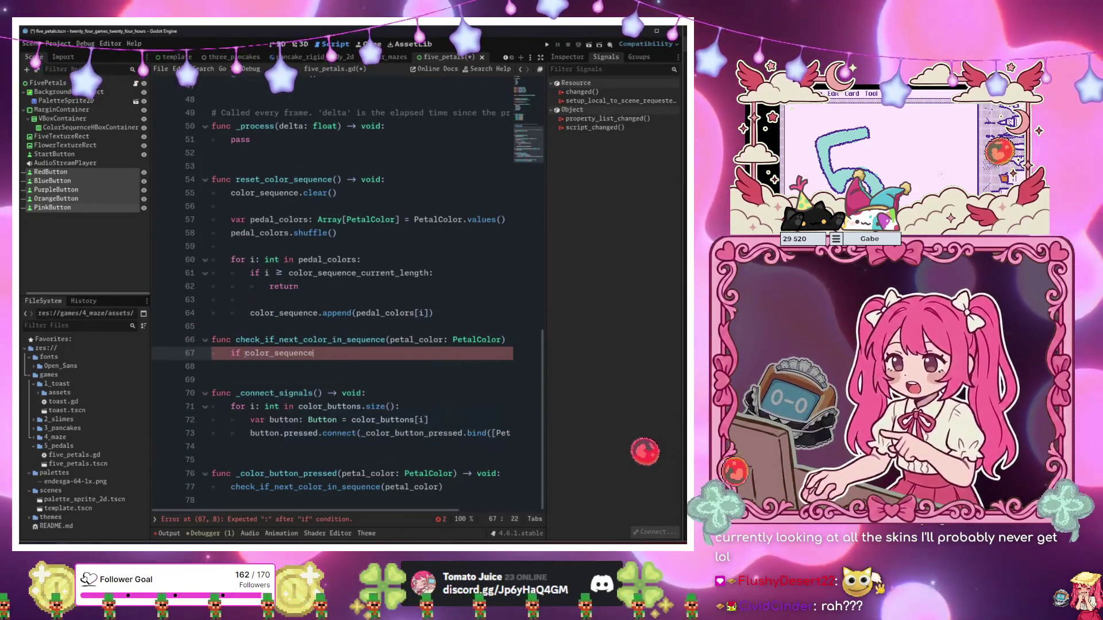
pyautogui.write(':')
pyautogui.press('BackSpace')
pyautogui.press('BackSpace')
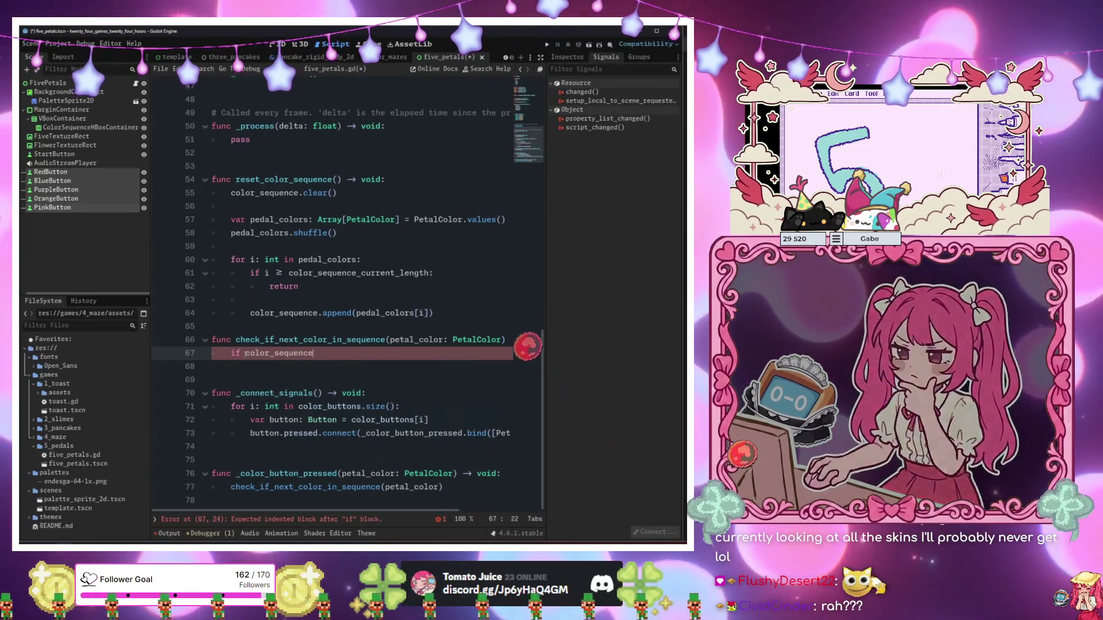
pyautogui.hotkey('ctrl', 's')
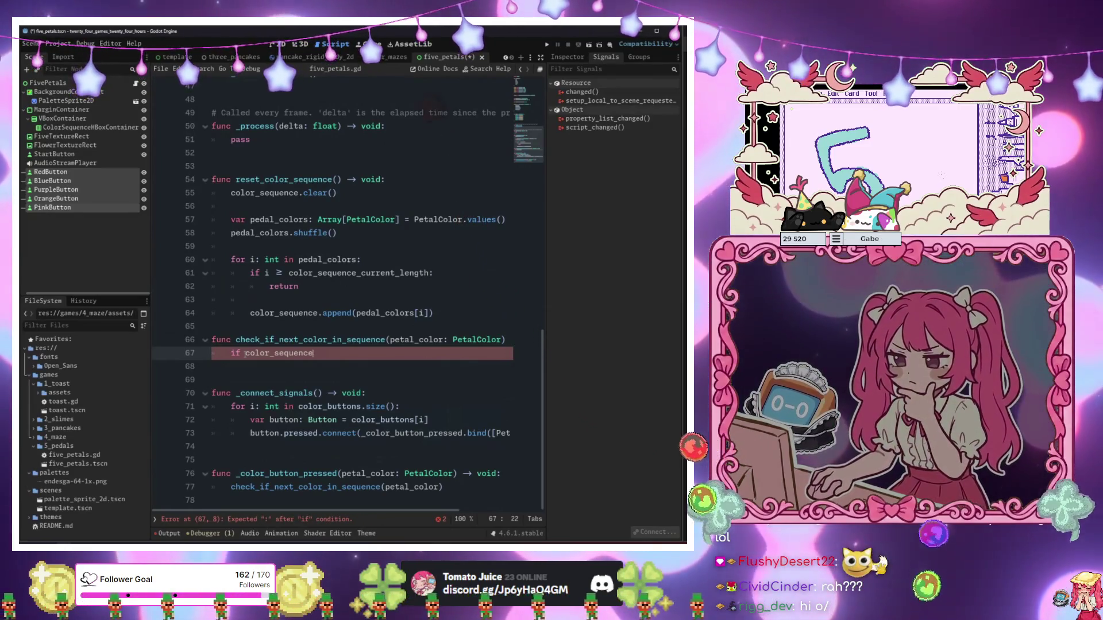
# Complete the condition as color_sequence[current_sequence_index] == petal_color with a pass body.
pyautogui.write('petal_color')
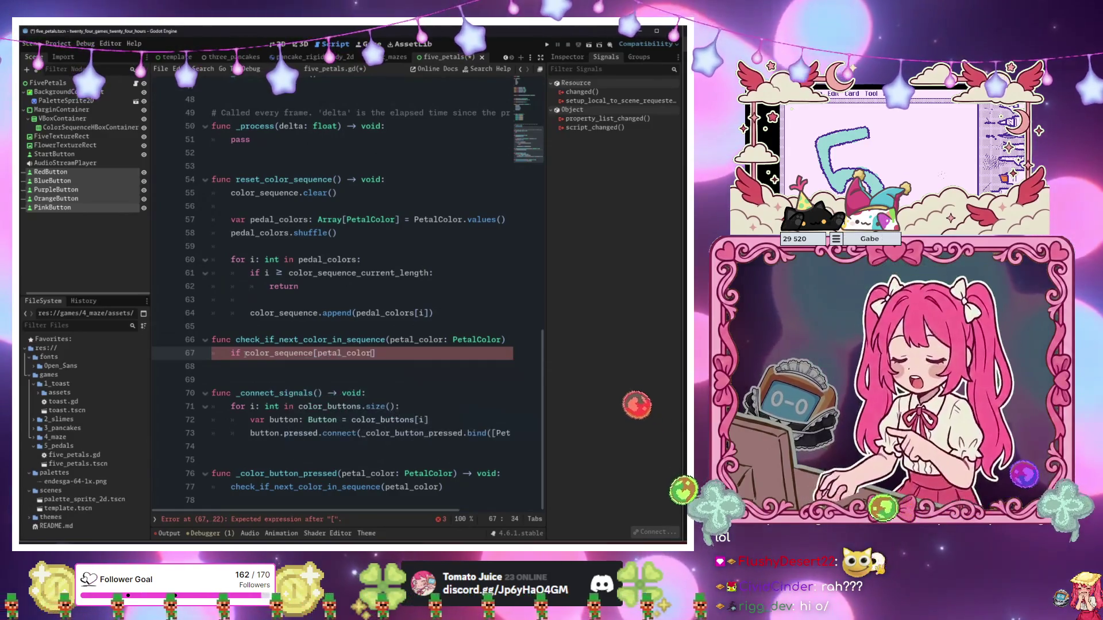
pyautogui.press('BackSpace')
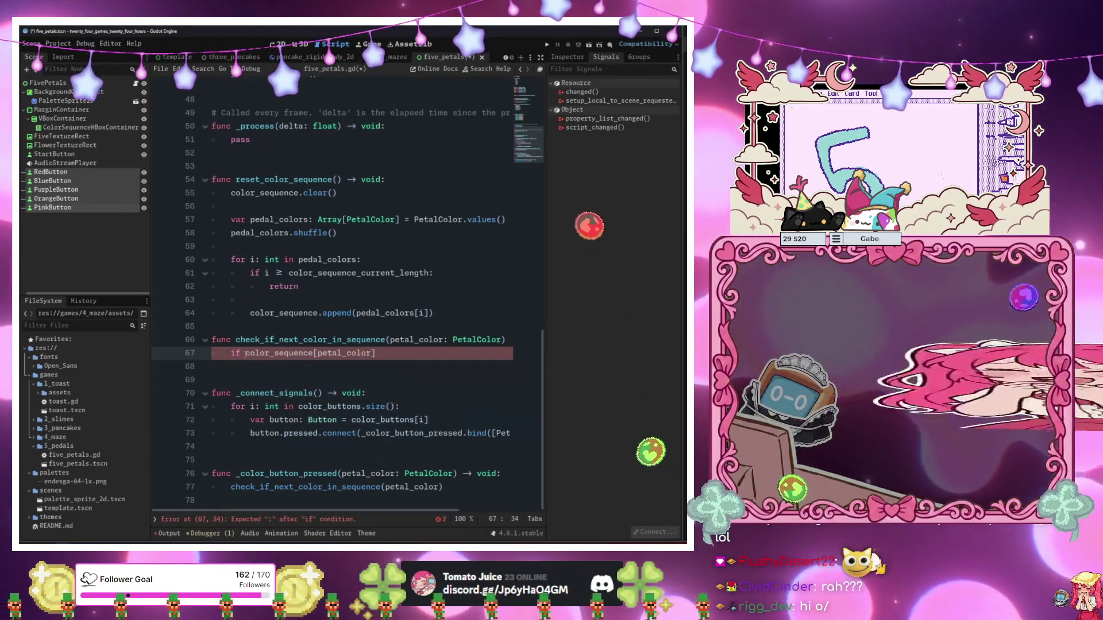
pyautogui.press('BackSpace')
pyautogui.press('BackSpace')
pyautogui.press('BackSpace')
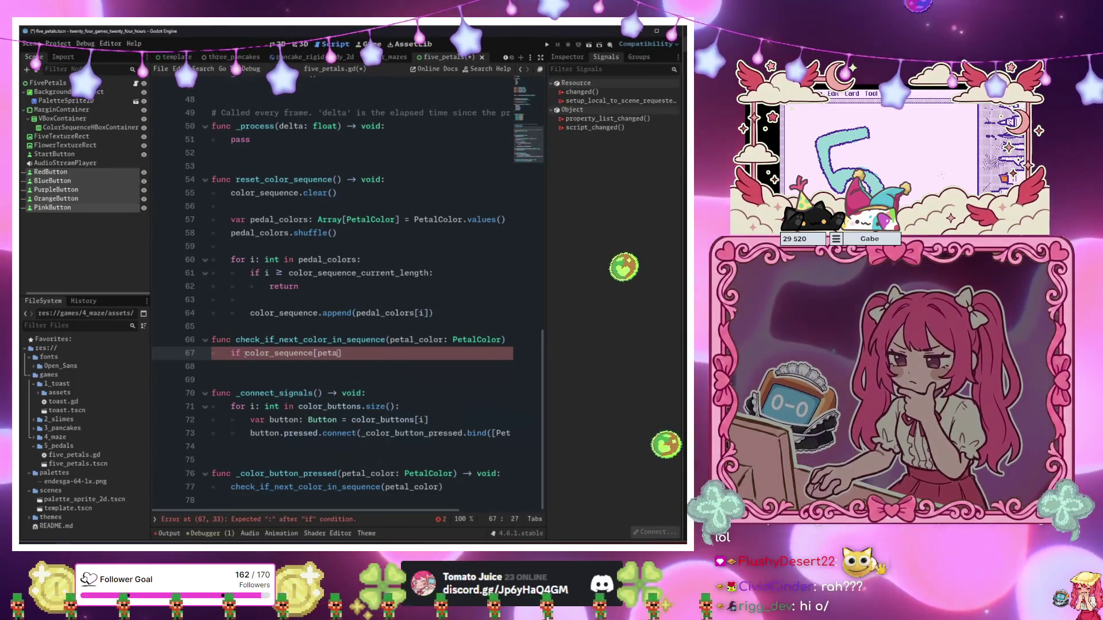
pyautogui.write('[current_sequence_index')
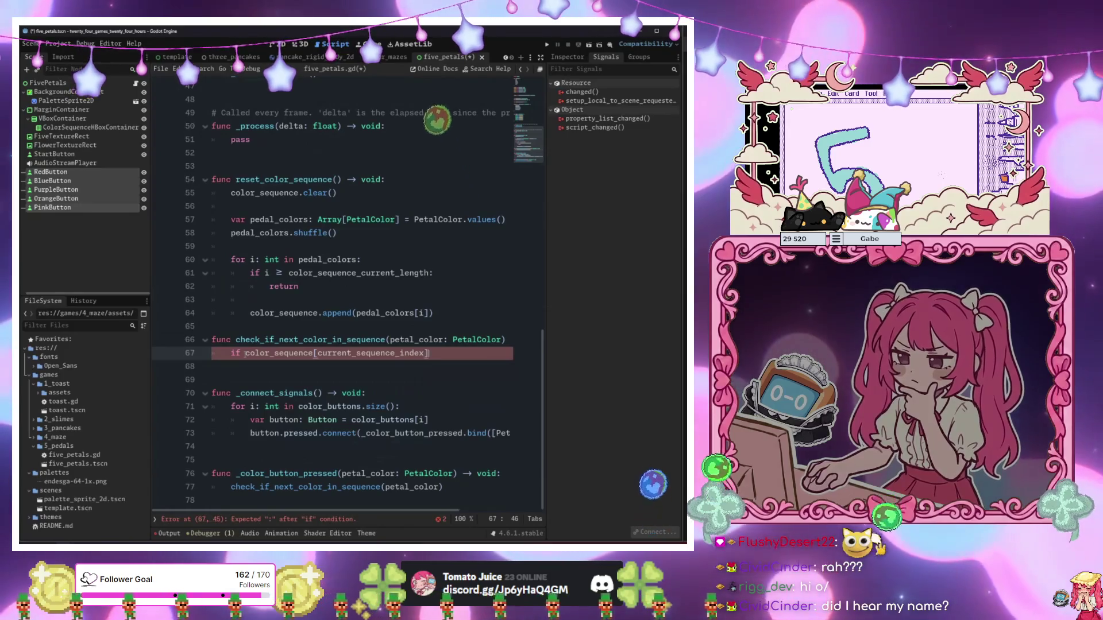
pyautogui.write('== peta')
pyautogui.press('Return')
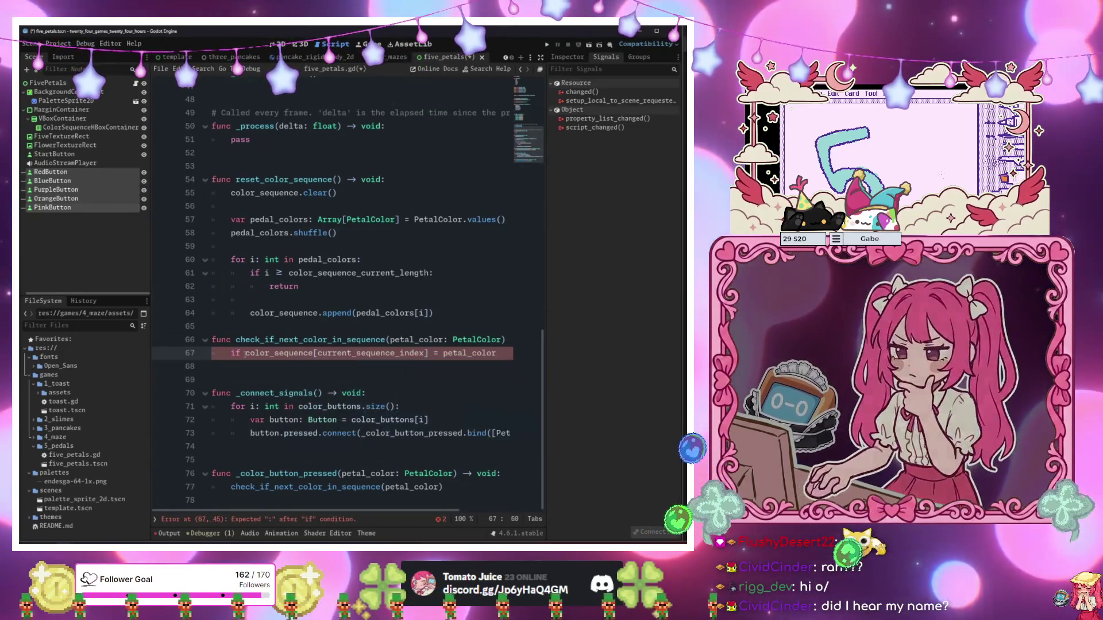
pyautogui.press('Return')
pyautogui.write('pass')
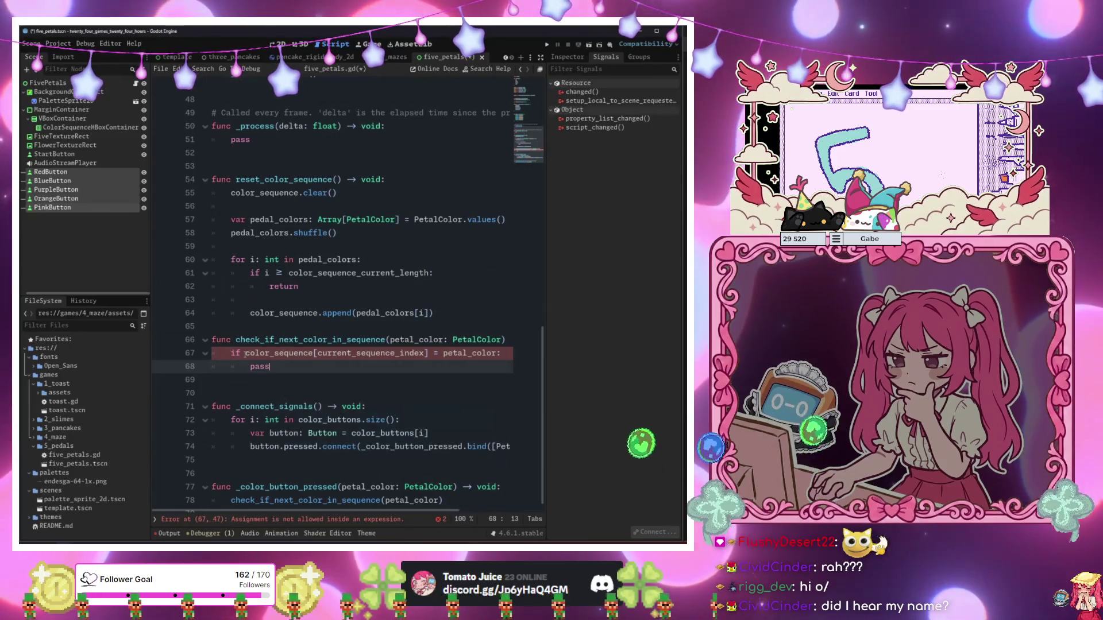
pyautogui.click(437, 356)
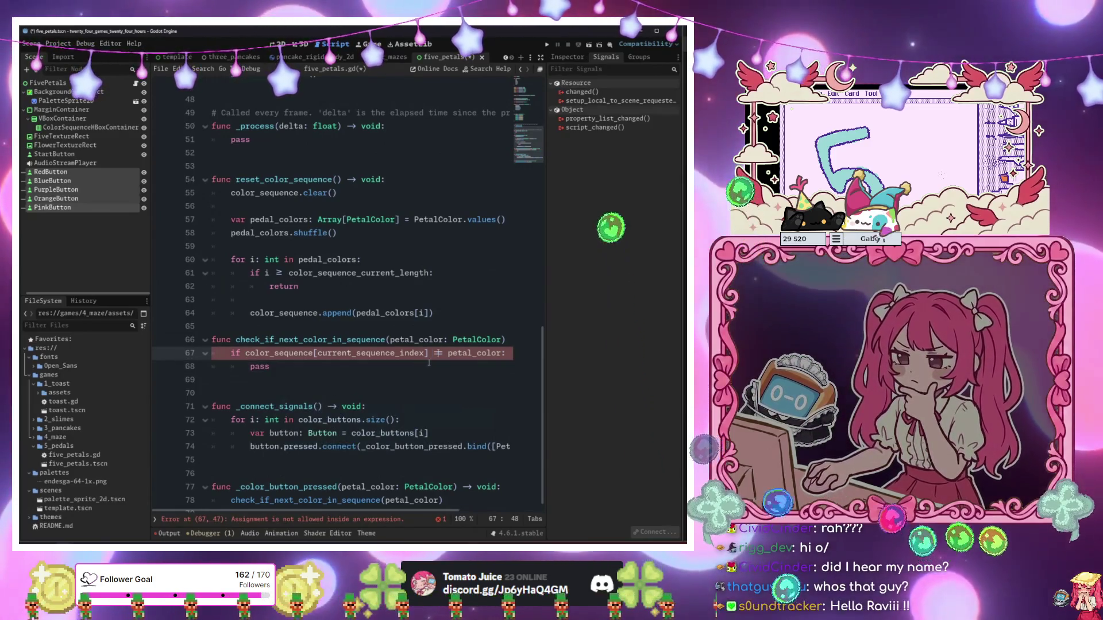
pyautogui.write('=')
pyautogui.click(434, 340)
pyautogui.click(417, 365)
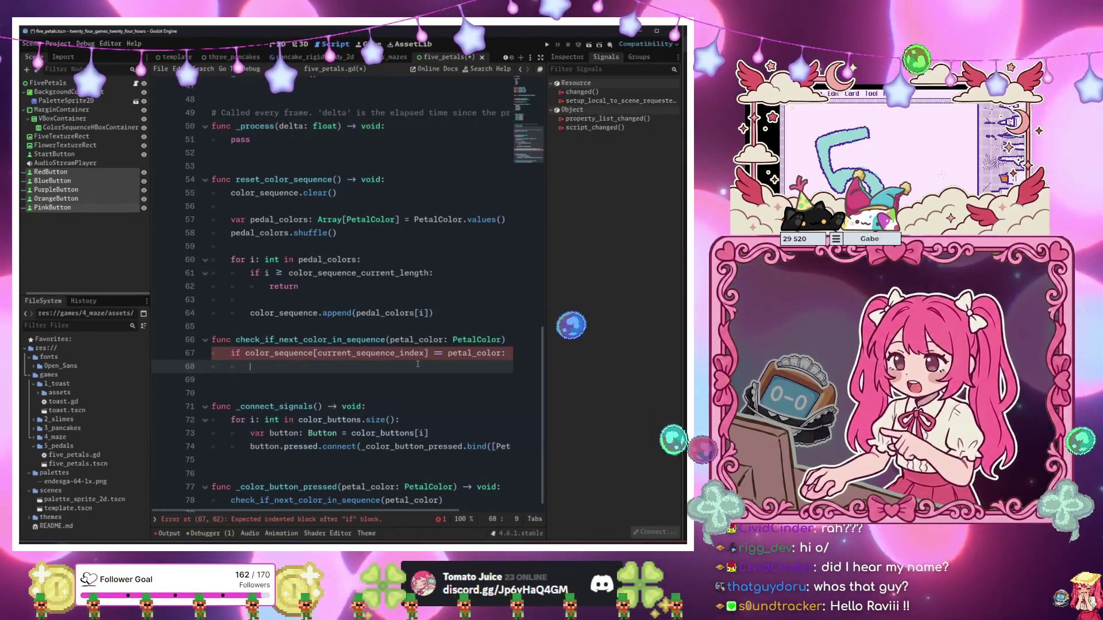
pyautogui.moveTo(414, 340); pyautogui.dragTo(454, 340)
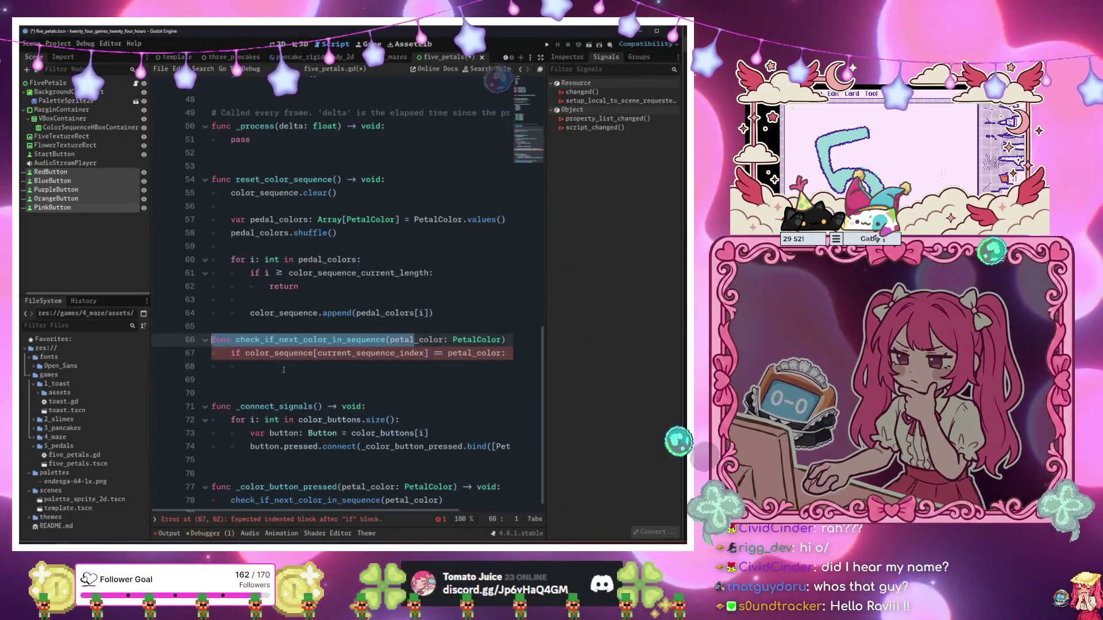
# Make the if branch call go_next_in_sequence().
pyautogui.click(284, 368)
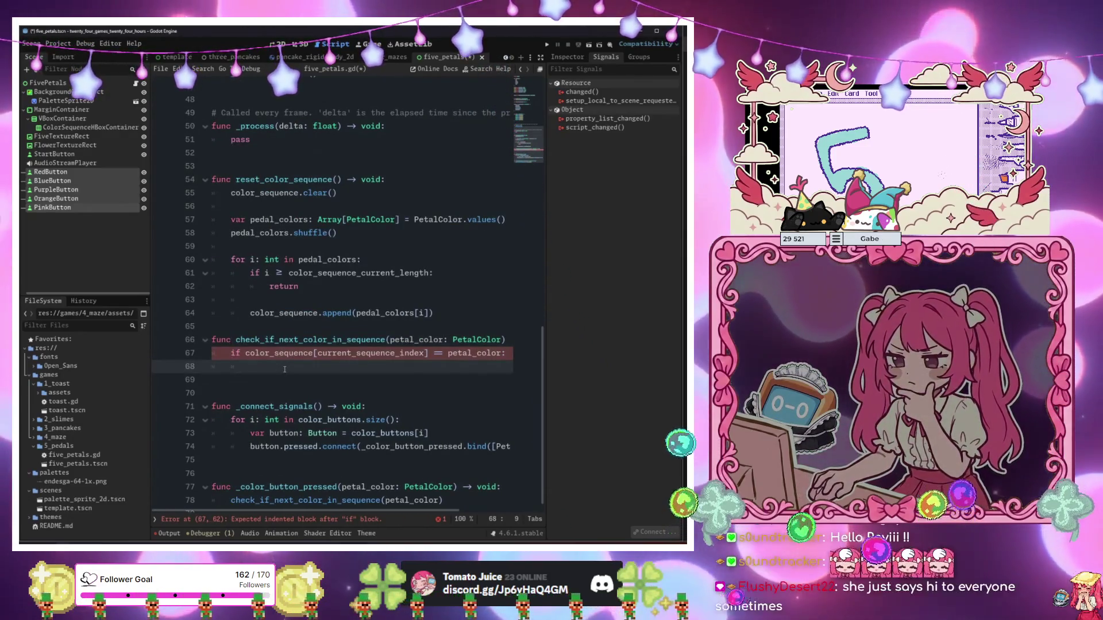
pyautogui.write('cur')
pyautogui.press('Return')
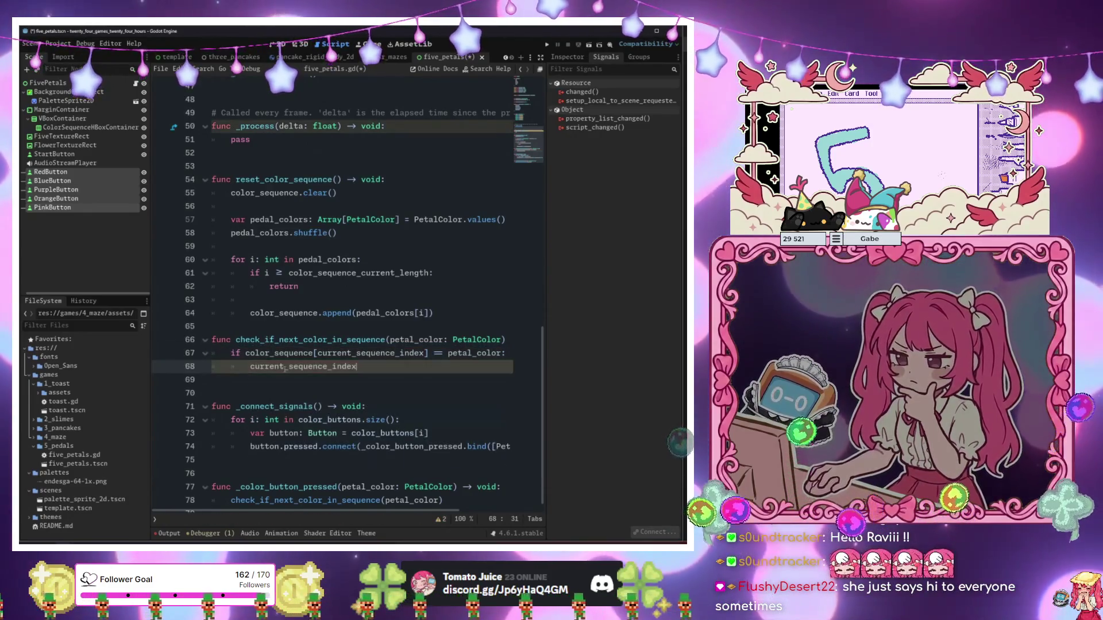
pyautogui.write('1')
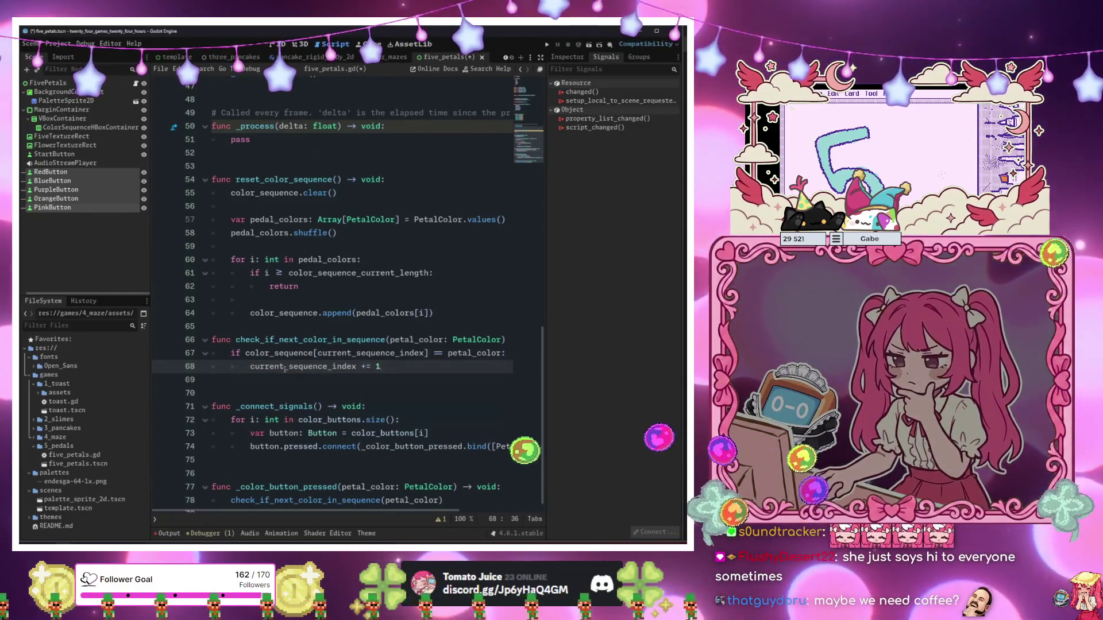
pyautogui.hotkey('shift', 'Home')
pyautogui.write('c')
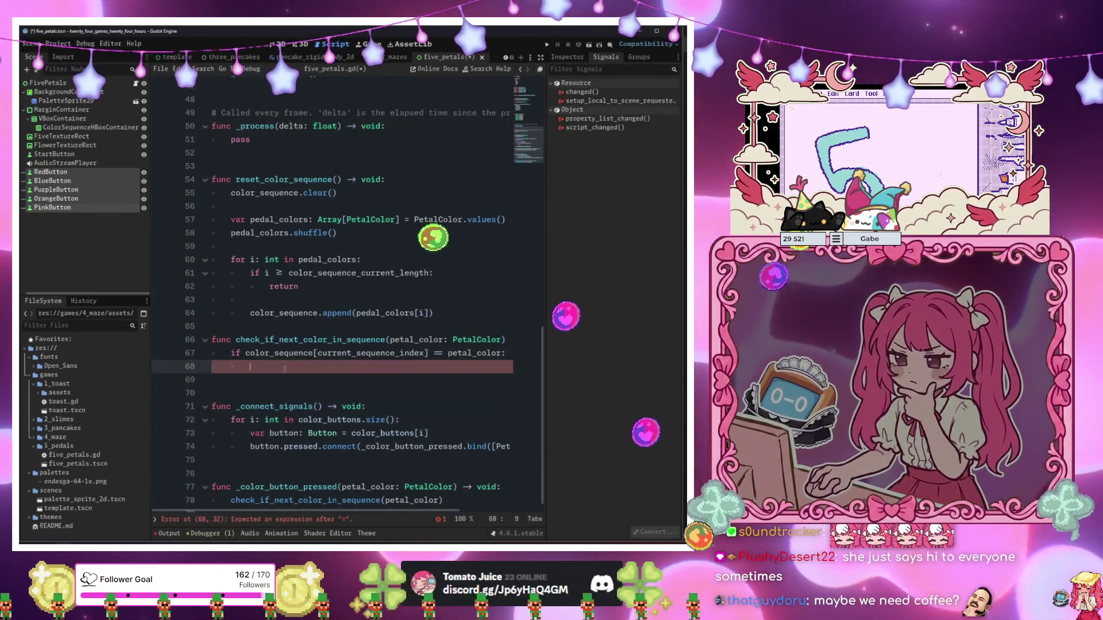
pyautogui.press('BackSpace')
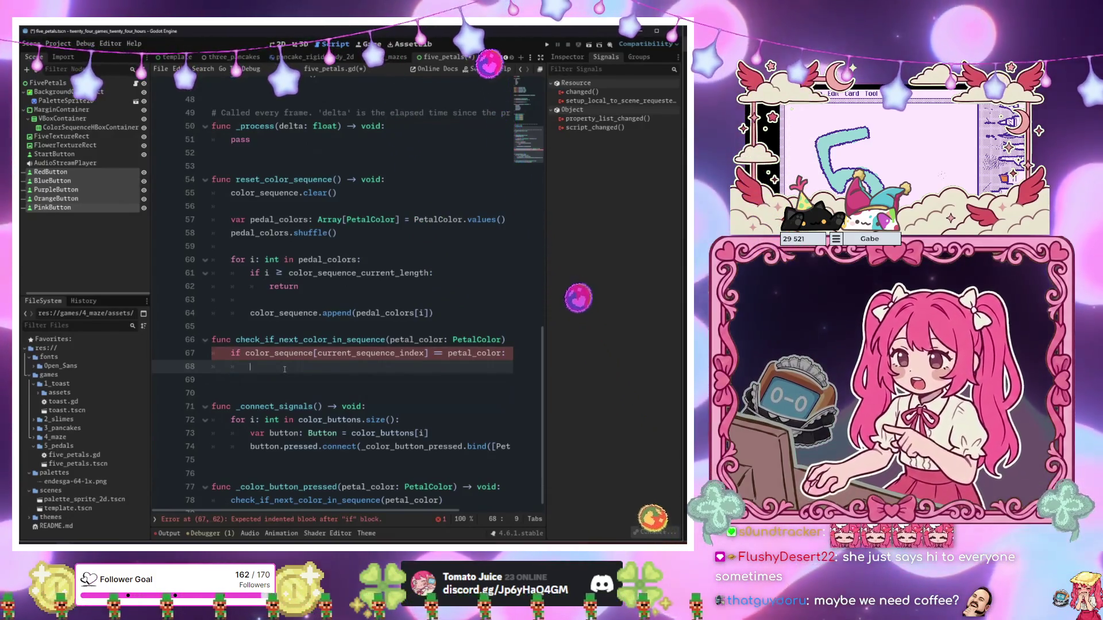
pyautogui.write('move n')
pyautogui.press('BackSpace')
pyautogui.press('BackSpace')
pyautogui.write('_n')
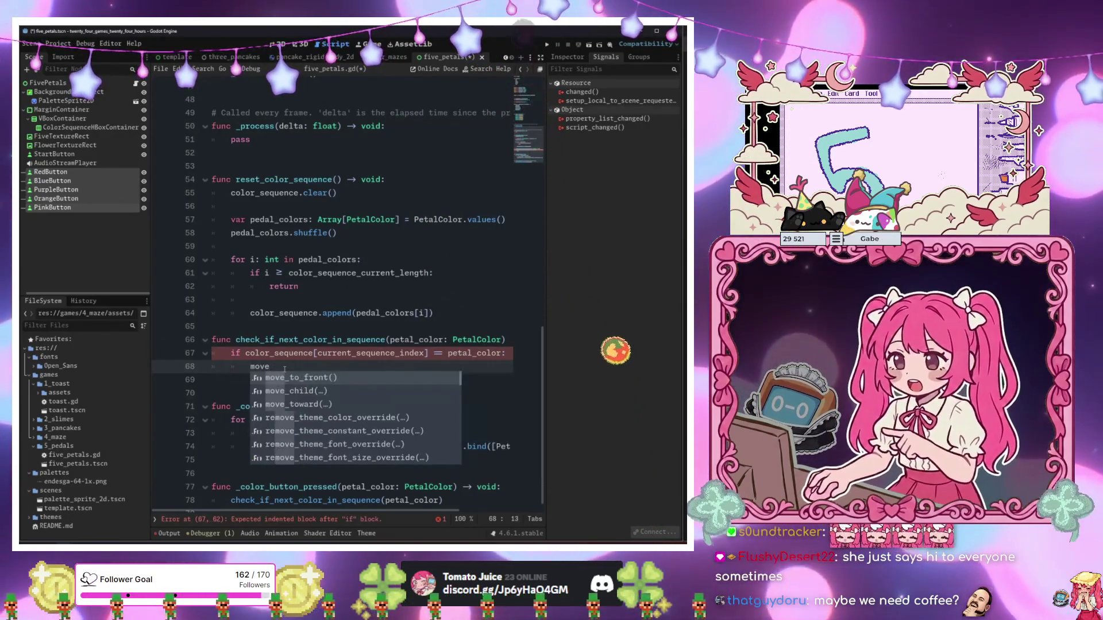
pyautogui.press('BackSpace')
pyautogui.press('BackSpace')
pyautogui.press('BackSpace')
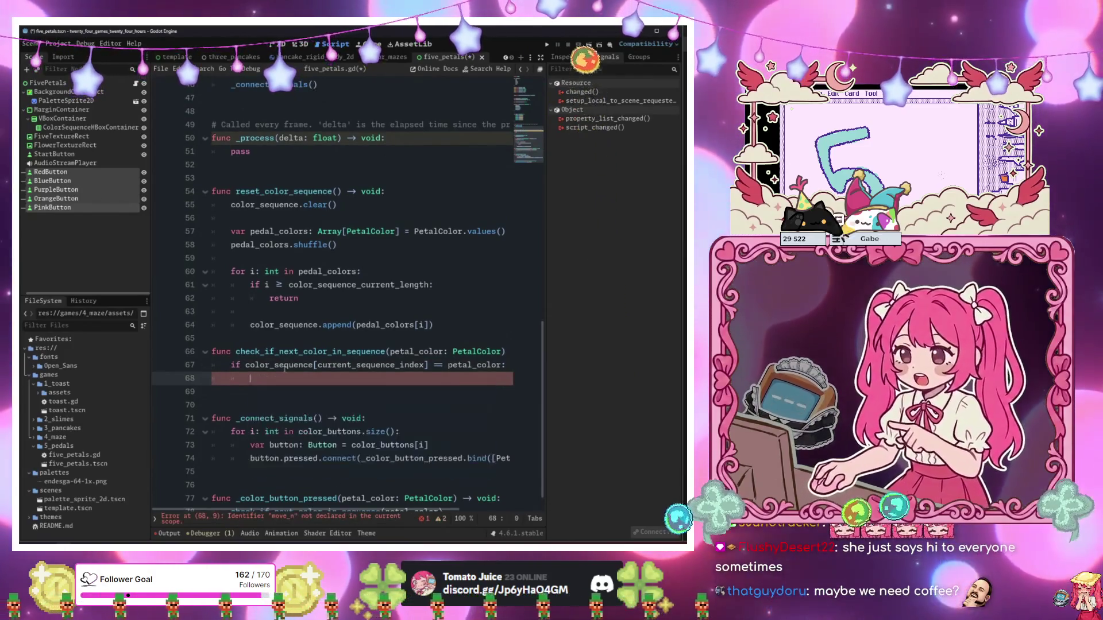
pyautogui.write('go_next_in_sequence(')
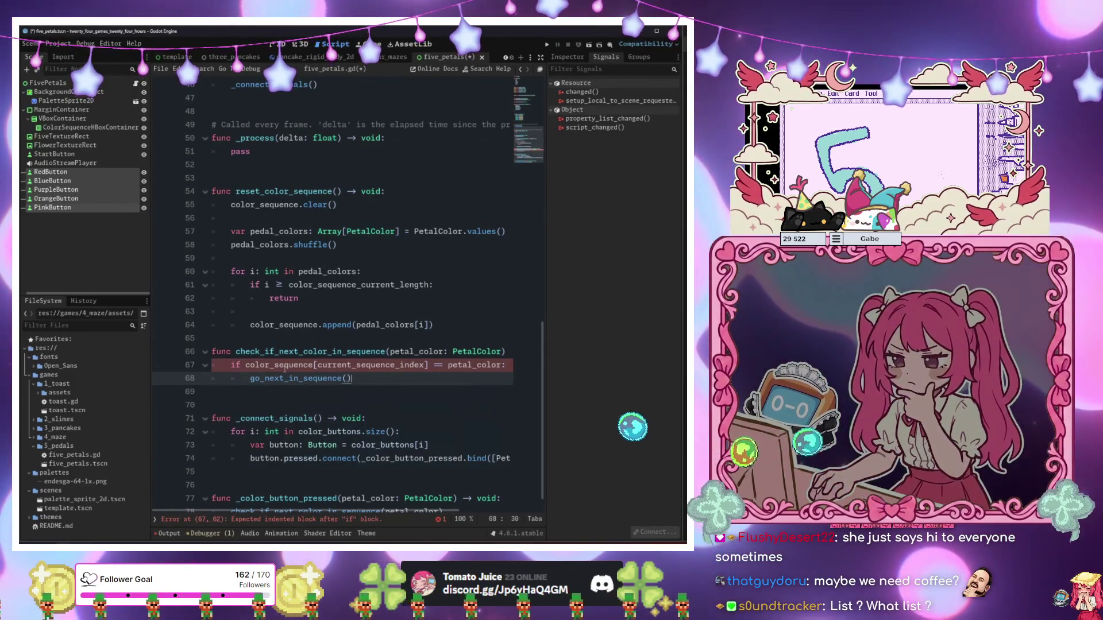
pyautogui.press('Return')
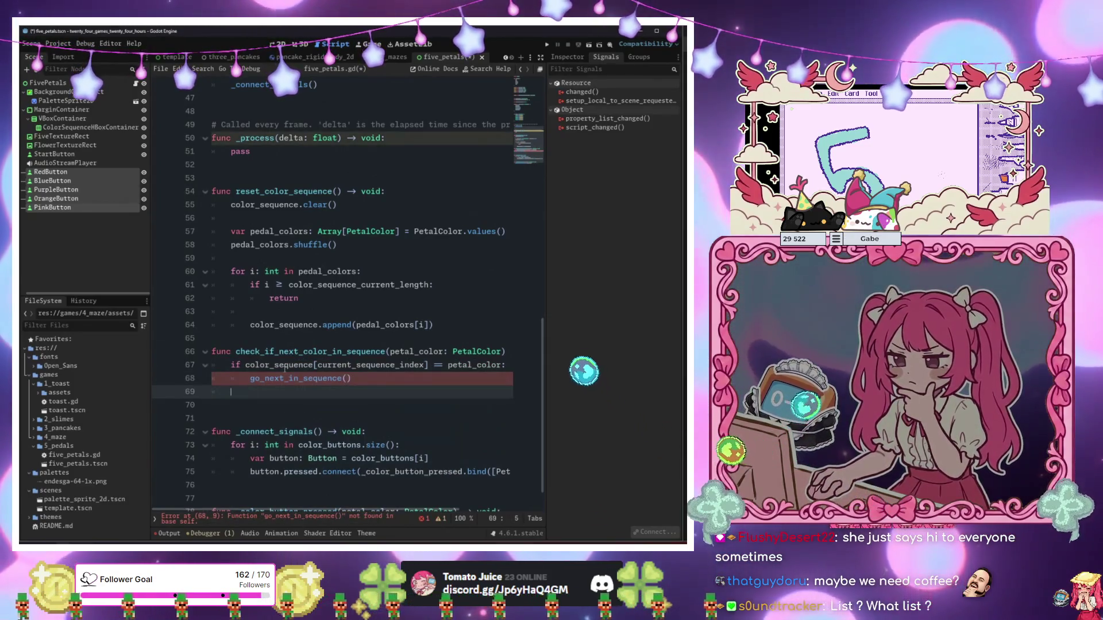
# Add an else: branch that calls lost().
pyautogui.write('else:')
pyautogui.press('Return')
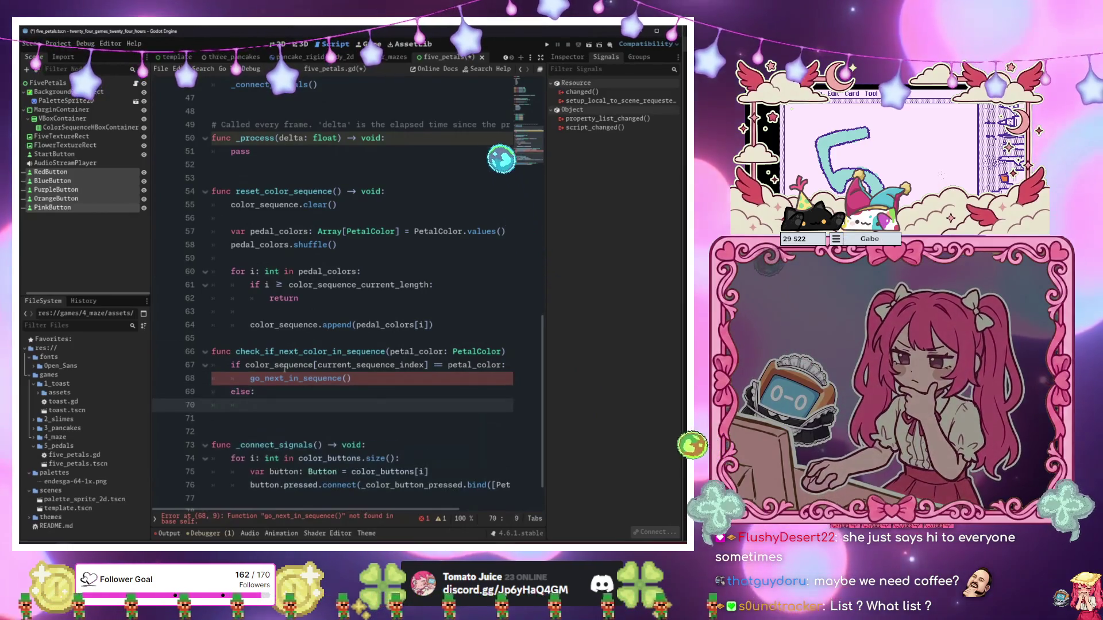
pyautogui.write('r')
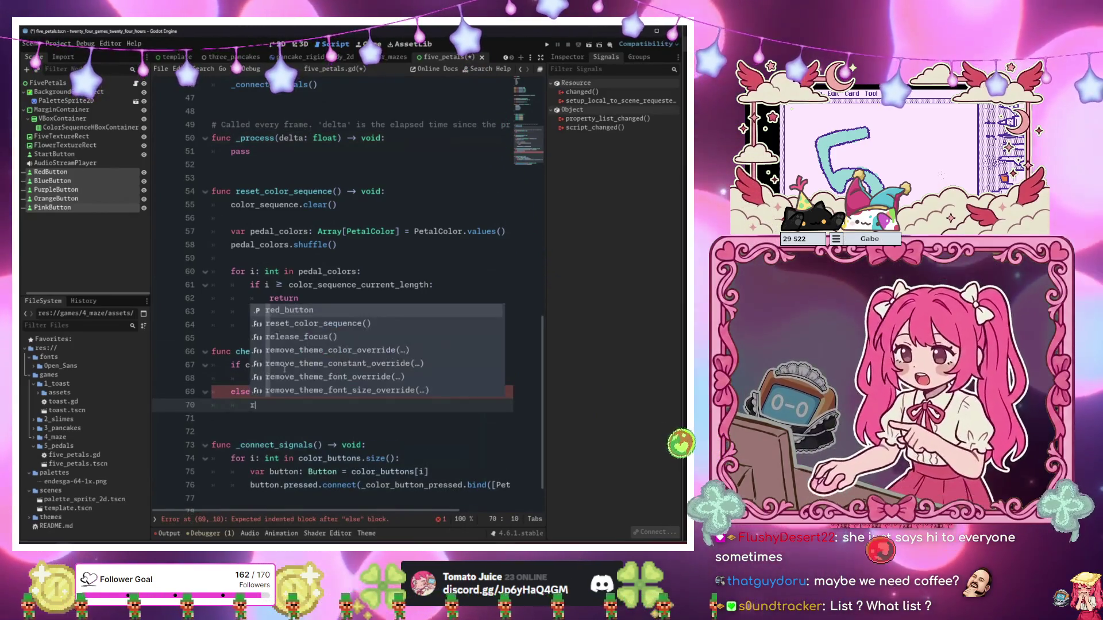
pyautogui.press('BackSpace')
pyautogui.press('BackSpace')
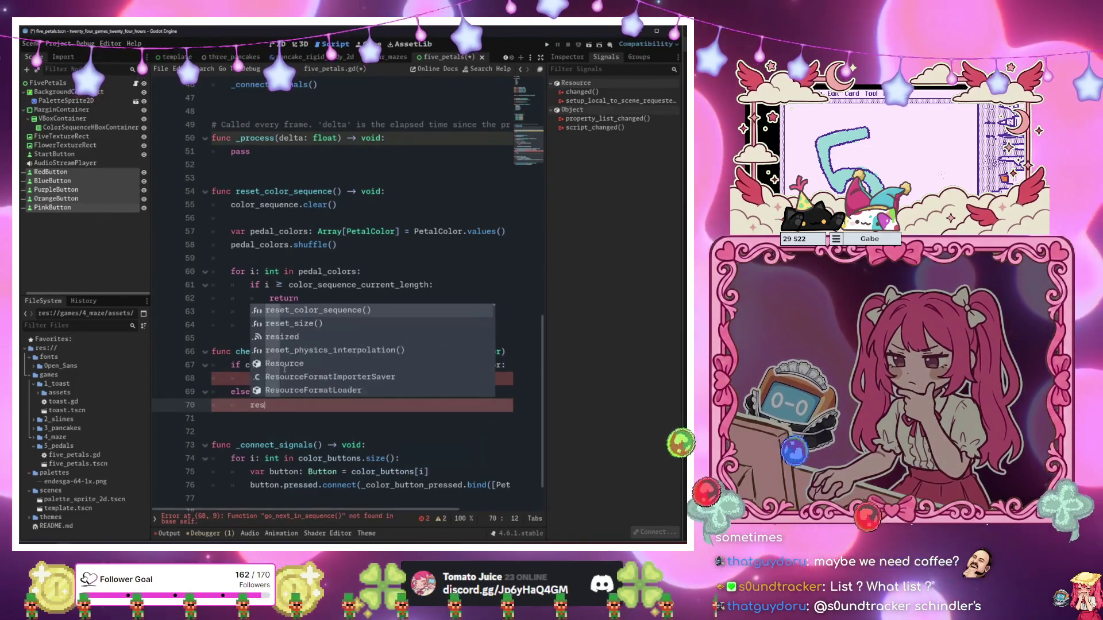
pyautogui.write('lost()')
pyautogui.press('Return')
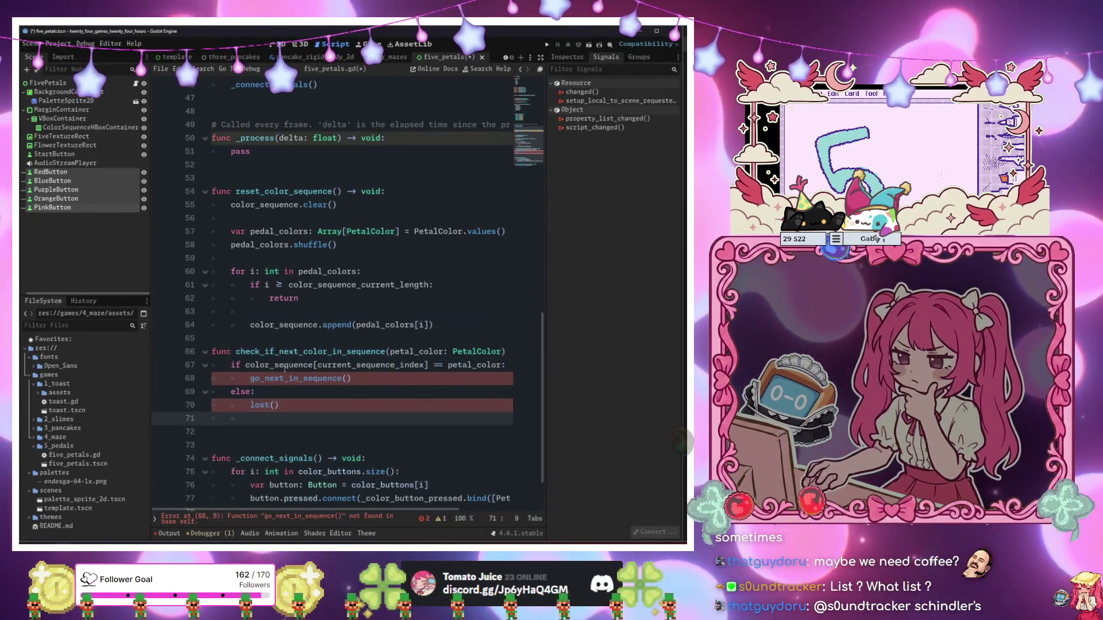
# Insert blank lines above the function and start declaring func go_next_in_sequence.
pyautogui.press('Up')
pyautogui.press('Up')
pyautogui.press('Up')
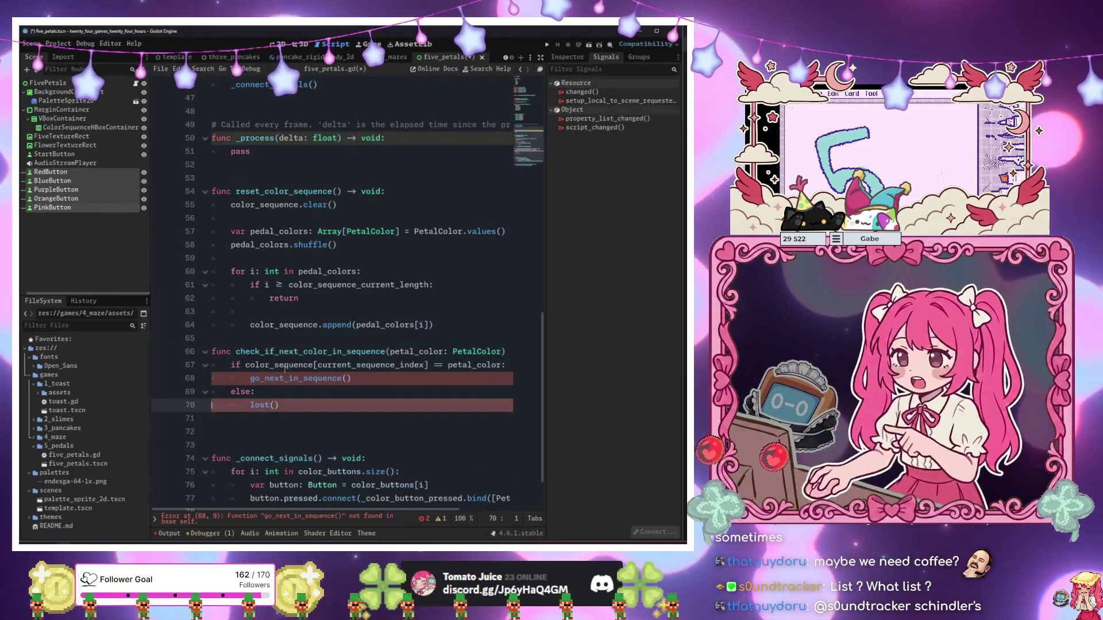
pyautogui.press('Return')
pyautogui.press('Return')
pyautogui.press('Return')
pyautogui.press('Up')
pyautogui.press('Up')
pyautogui.write('func g')
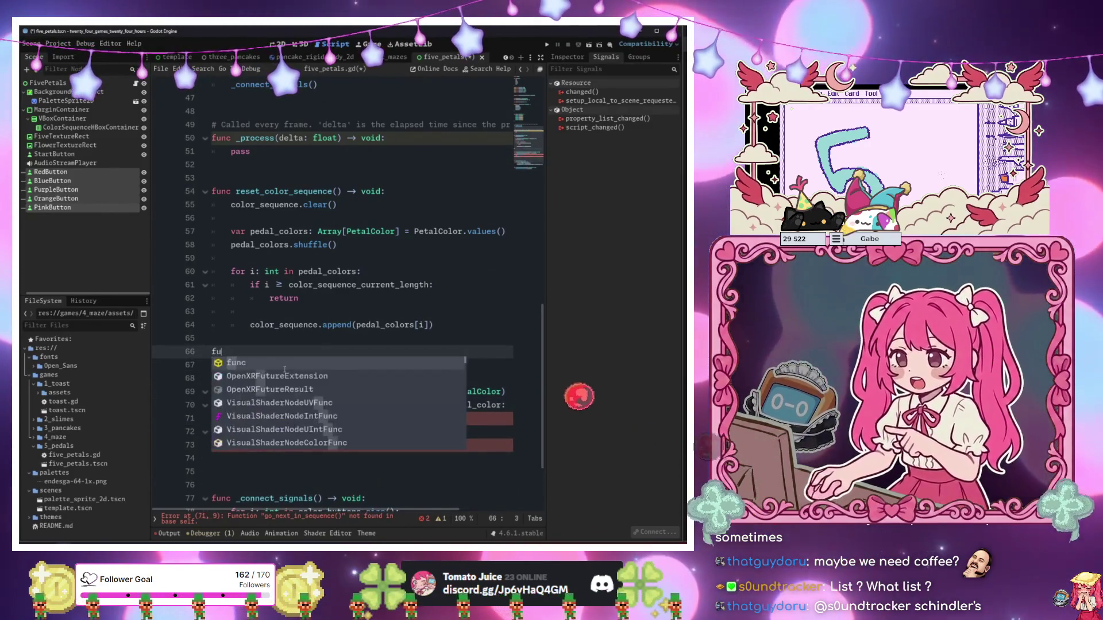
pyautogui.write('o_next_in_sequn')
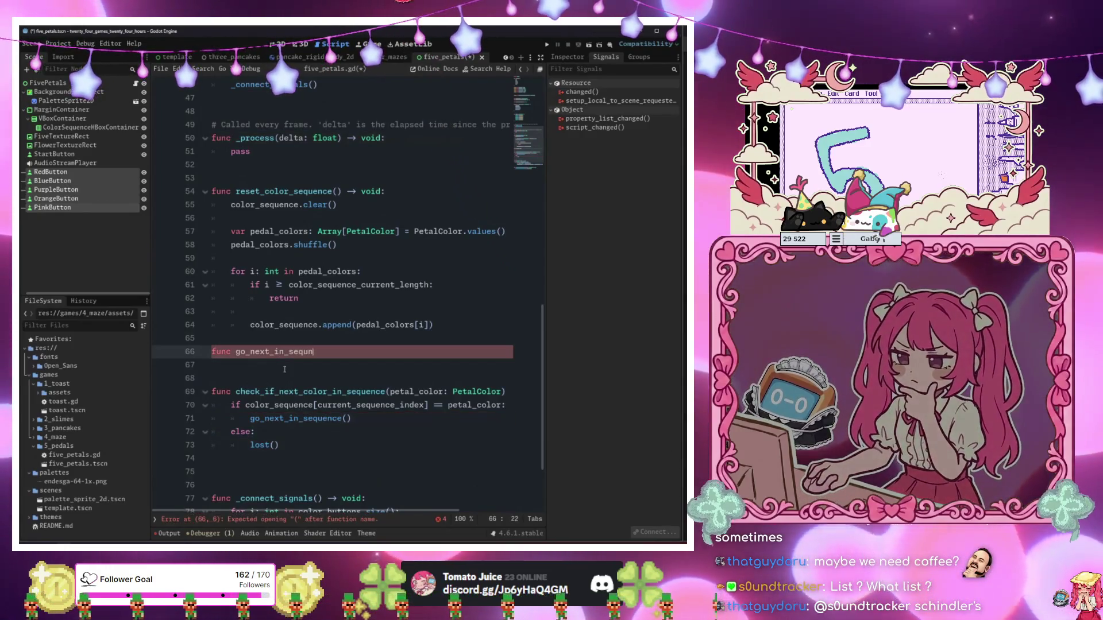
# Finish the header func go_next_in_sequence() -> void: and start an if color_sequence.size() check.
pyautogui.press('BackSpace')
pyautogui.write('ence() -> ')
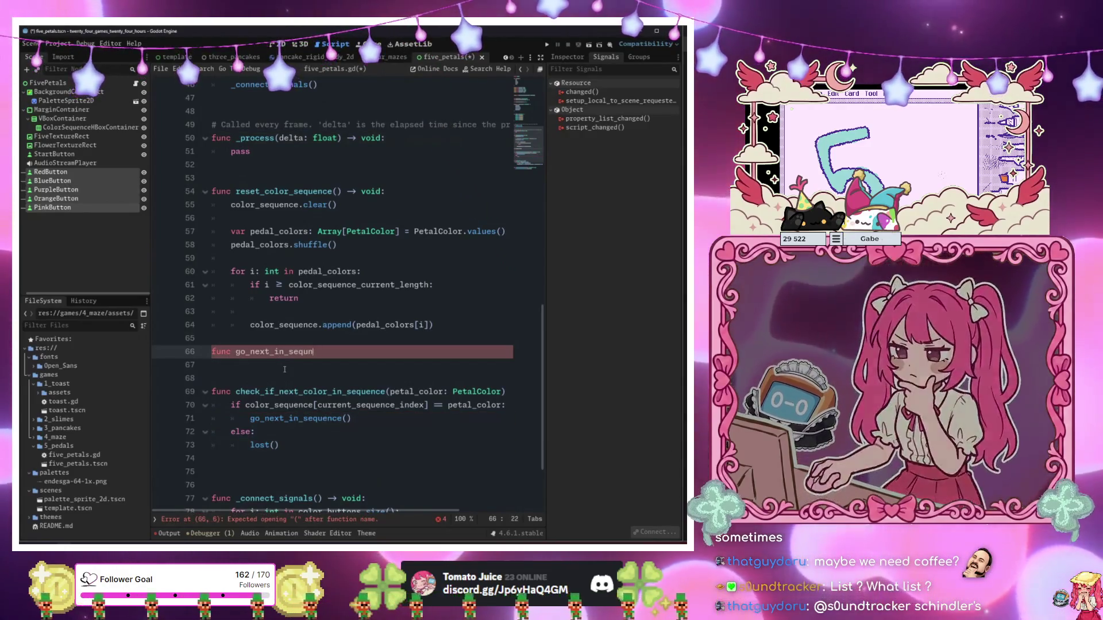
pyautogui.write('void:')
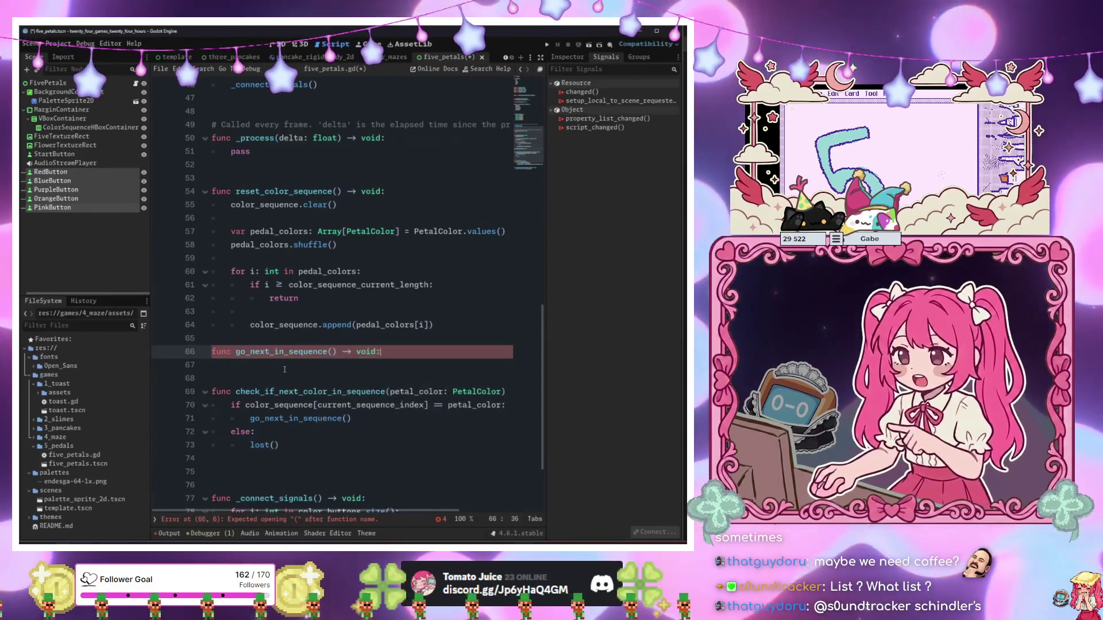
pyautogui.press('Return')
pyautogui.write('cur')
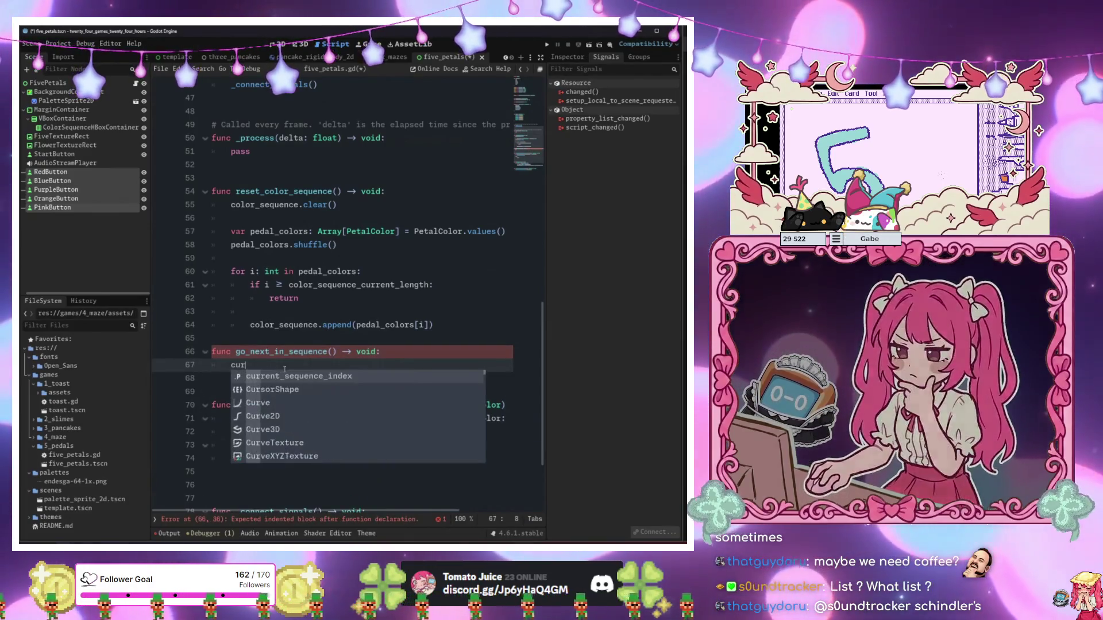
pyautogui.press('BackSpace')
pyautogui.press('BackSpace')
pyautogui.press('BackSpace')
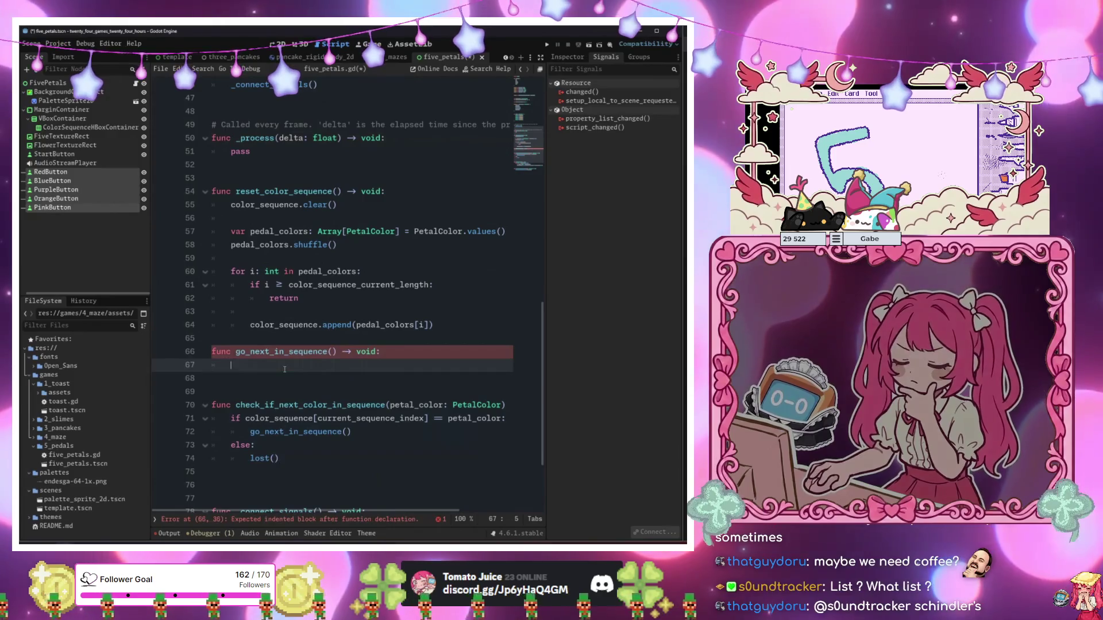
pyautogui.write('if color')
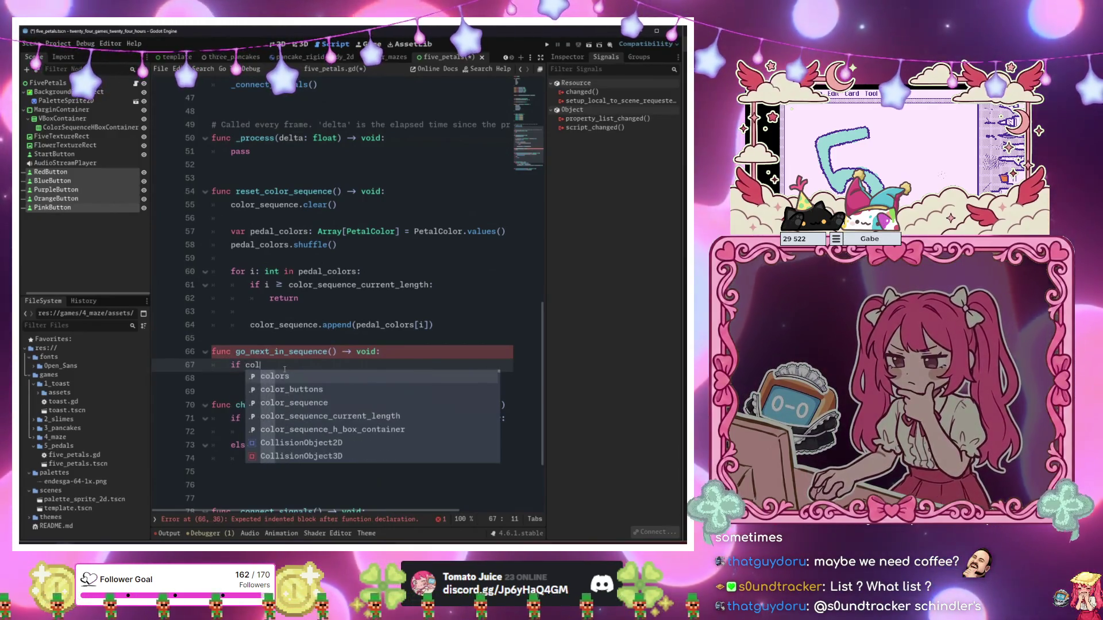
pyautogui.write('_sequence.si')
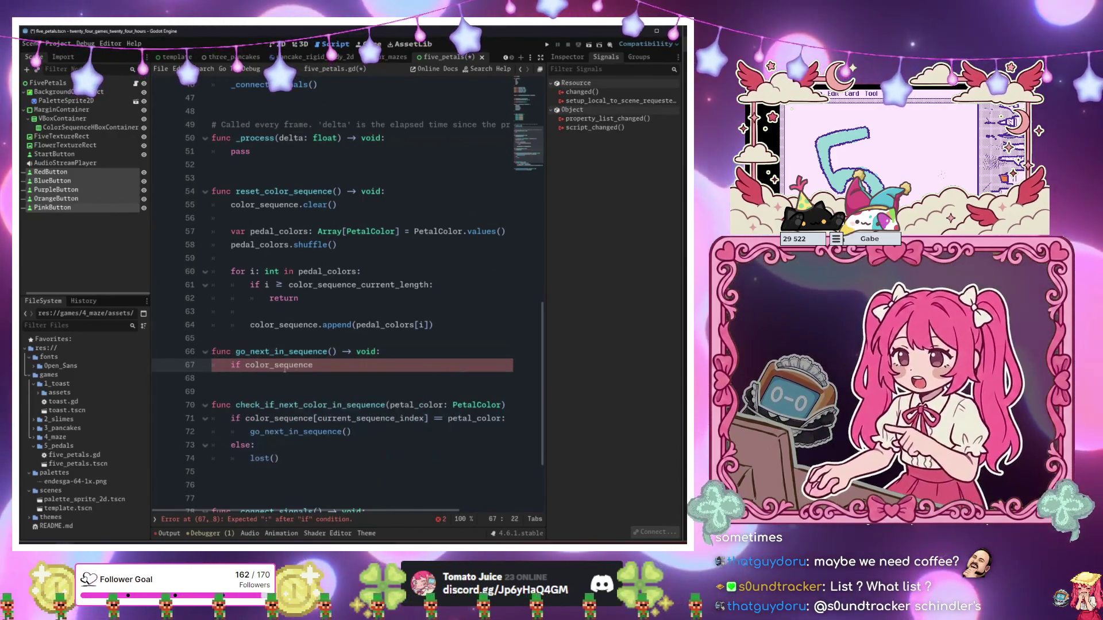
pyautogui.press('Return')
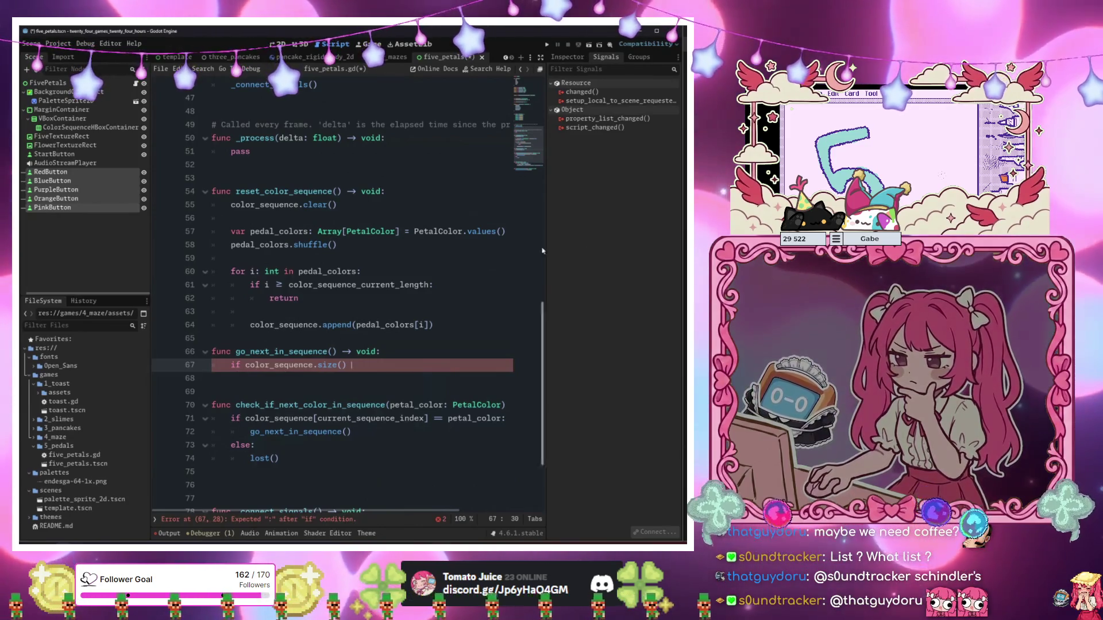
# Add current_sequence_index += 1 before the check, completing it as color_sequence.size() == current_sequence_index:.
pyautogui.click(446, 351)
pyautogui.press('Return')
pyautogui.press('Return')
pyautogui.press('Up')
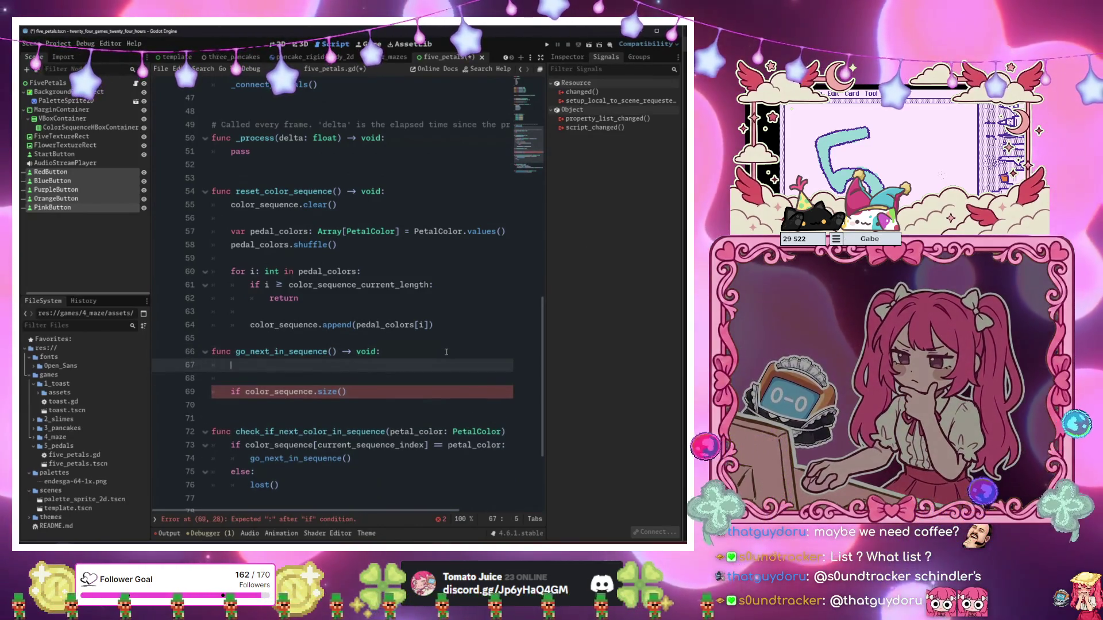
pyautogui.write('current_sequence_index += 1')
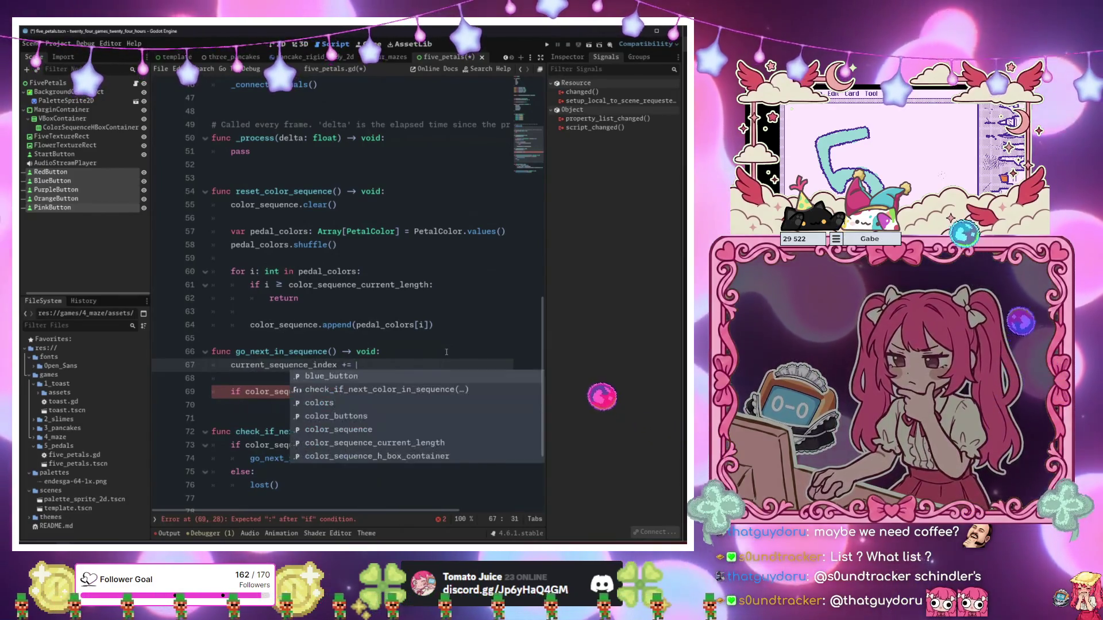
pyautogui.press('Down')
pyautogui.press('Down')
pyautogui.press('End')
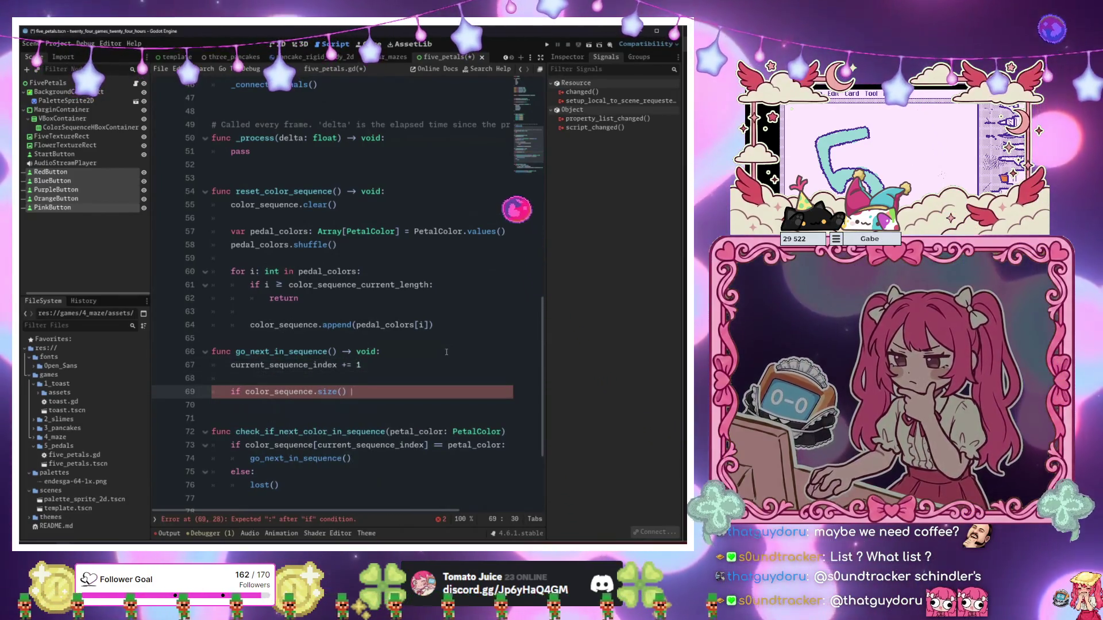
pyautogui.write('= cur')
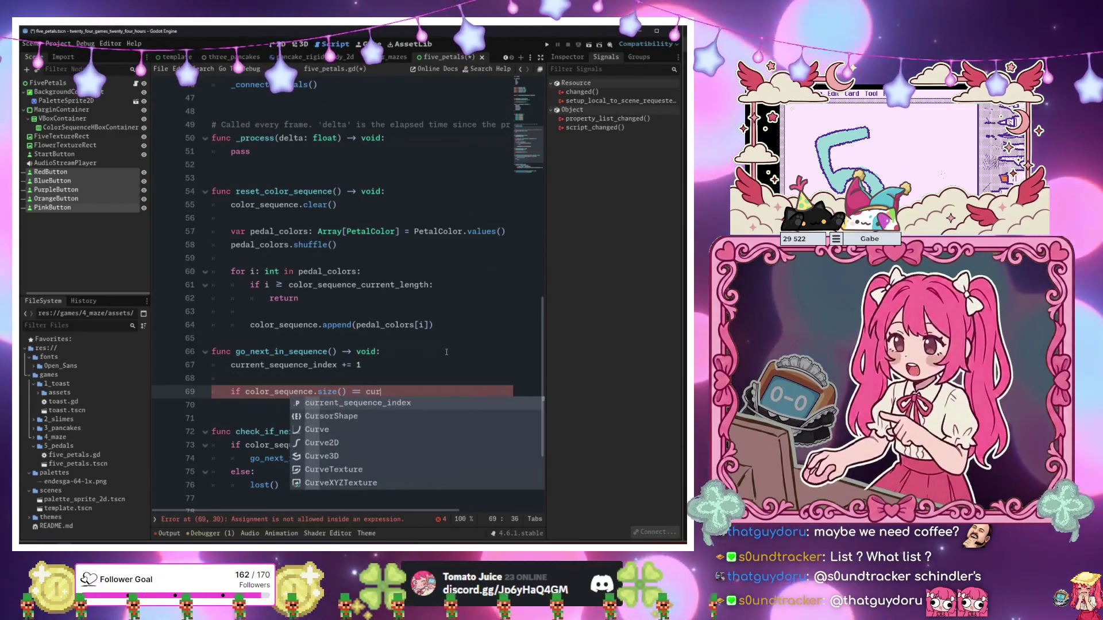
pyautogui.press('Return')
pyautogui.write(':')
pyautogui.press('Return')
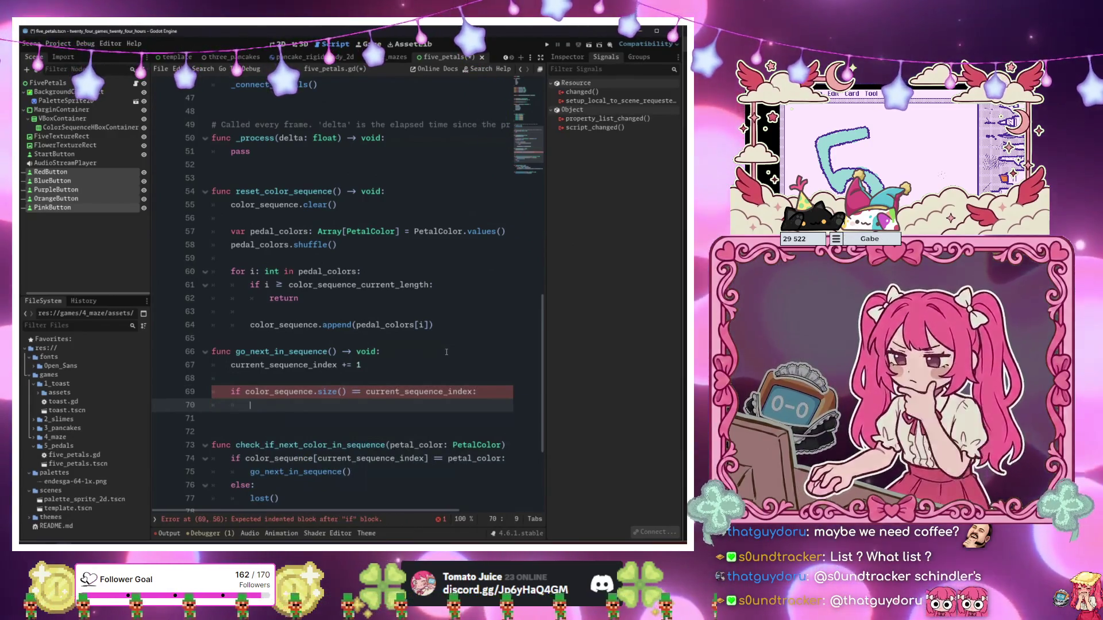
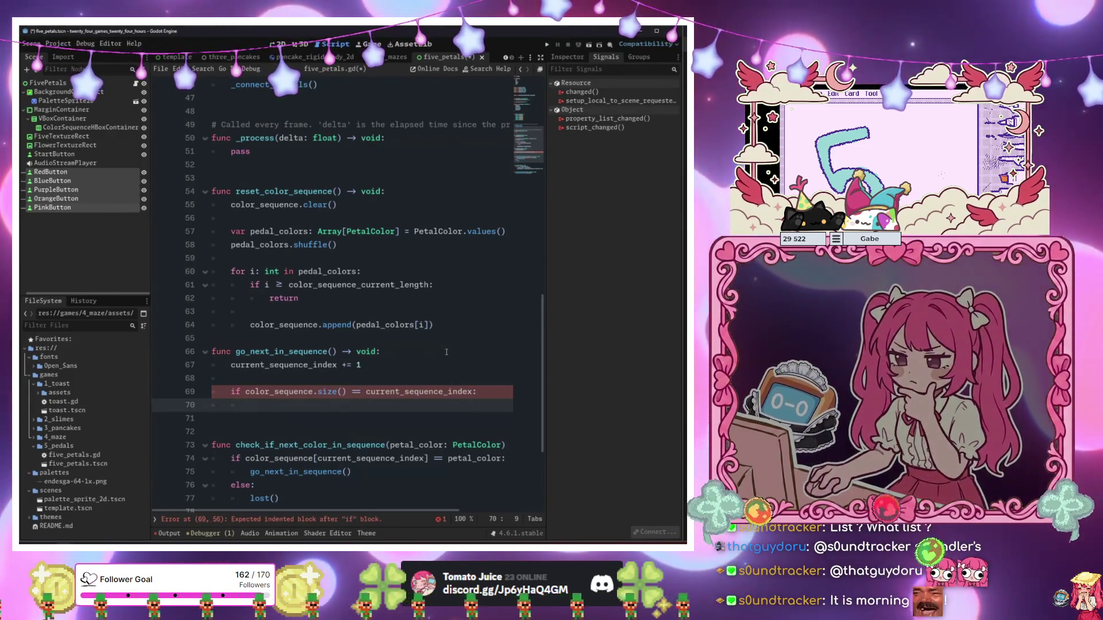
# Discard the stray 'win' and start a 'var current_round' declaration below the length variable.
pyautogui.write('win')
pyautogui.press('BackSpace')
pyautogui.press('BackSpace')
pyautogui.press('BackSpace')
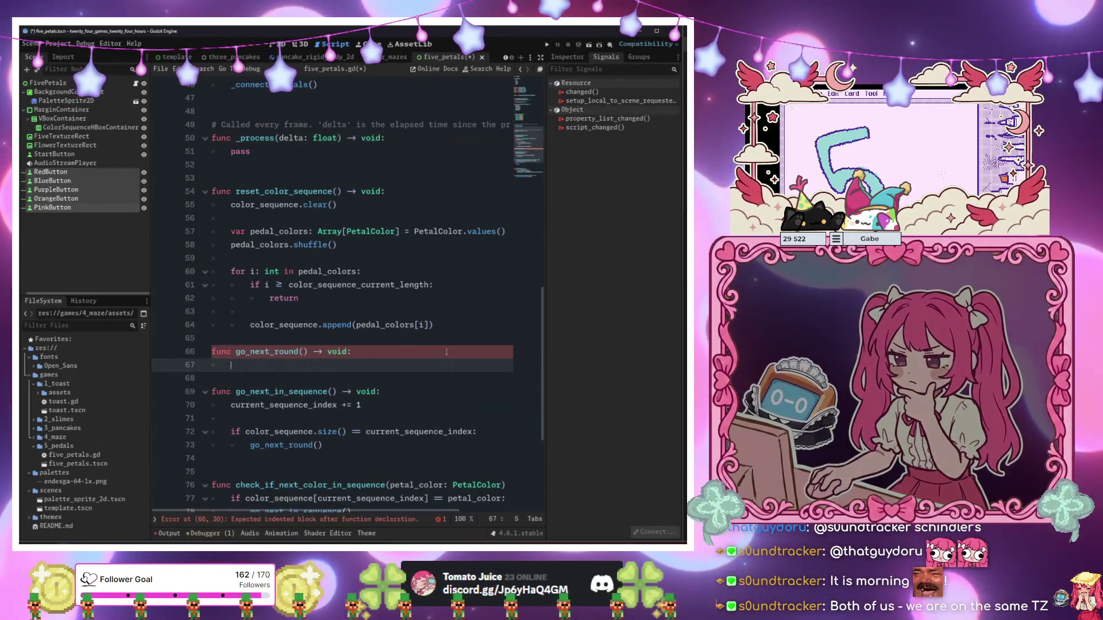
pyautogui.scroll(12, 446, 351)
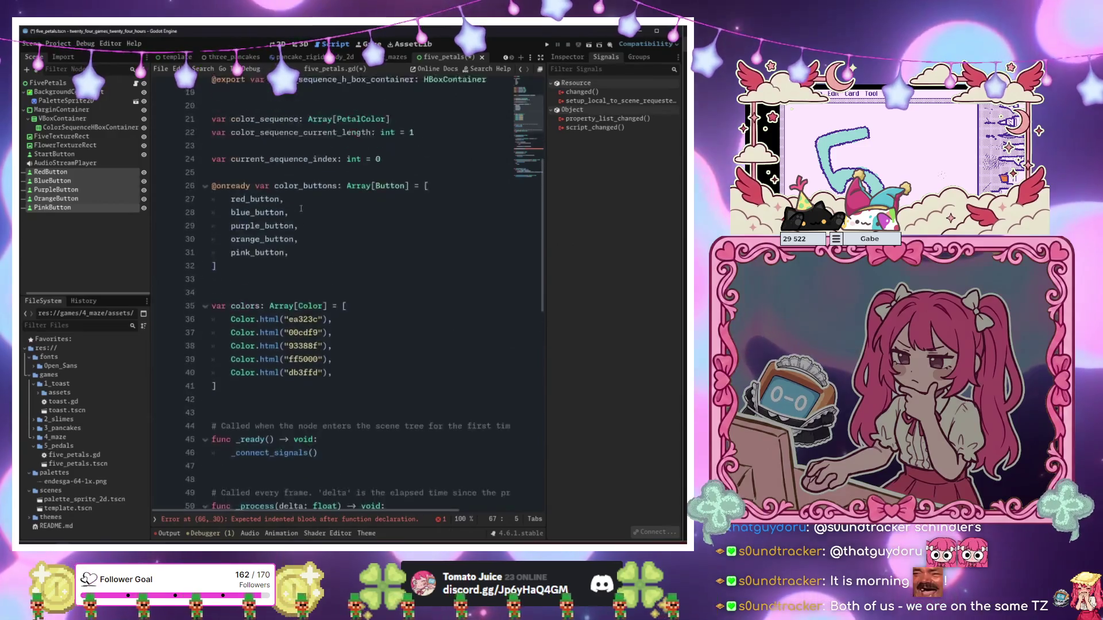
pyautogui.click(332, 245)
pyautogui.click(344, 259)
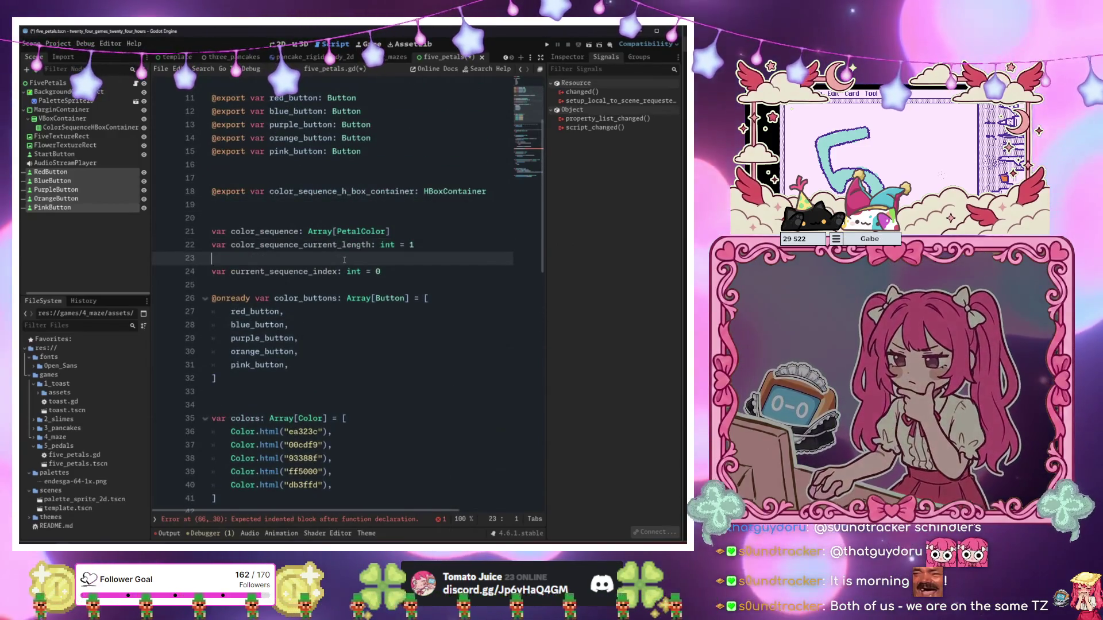
pyautogui.press('Return')
pyautogui.write('var current_')
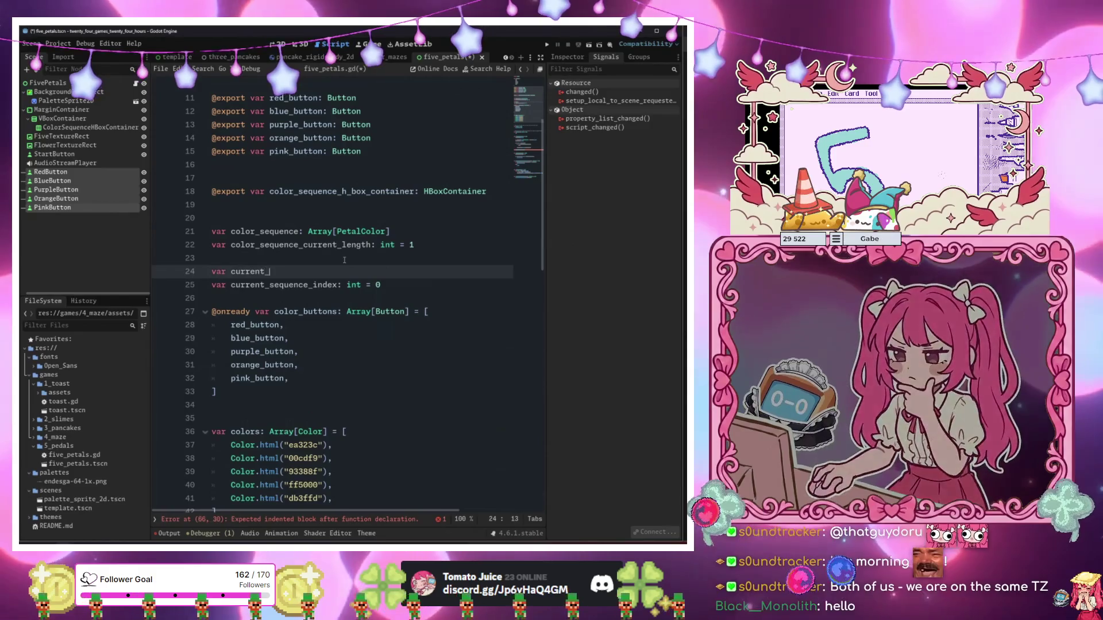
pyautogui.write('round')
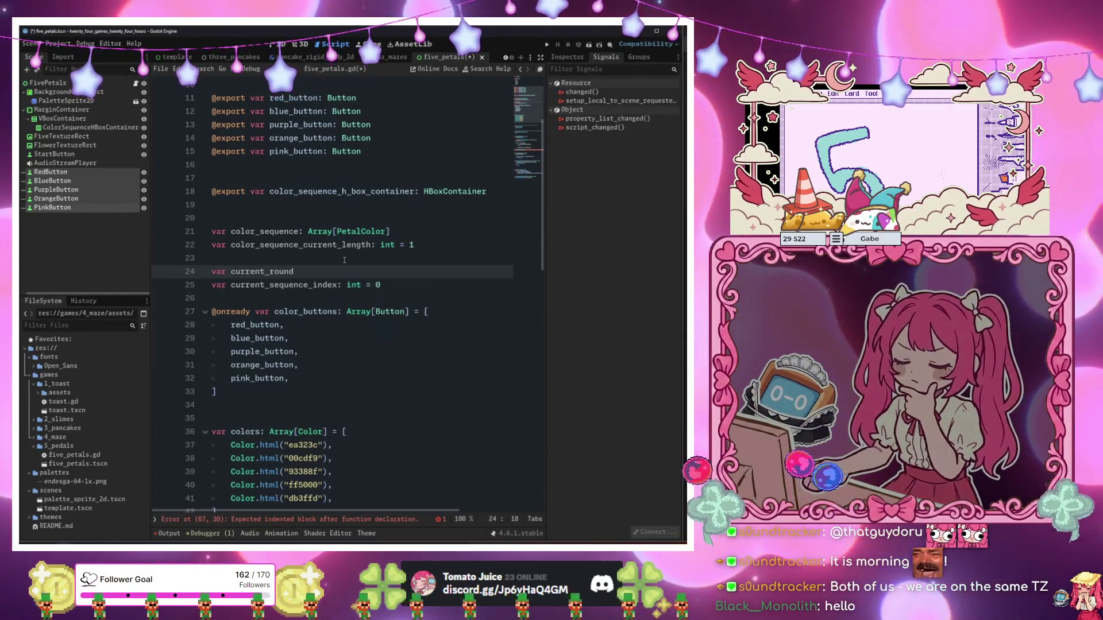
# Reorder and space the declarations, completing it as 'current_round_index: int = 0'.
pyautogui.hotkey('alt', 'Down')
pyautogui.press('Up')
pyautogui.hotkey('alt', 'Up')
pyautogui.press('Down')
pyautogui.hotkey('ctrl', 'shift', 'k')
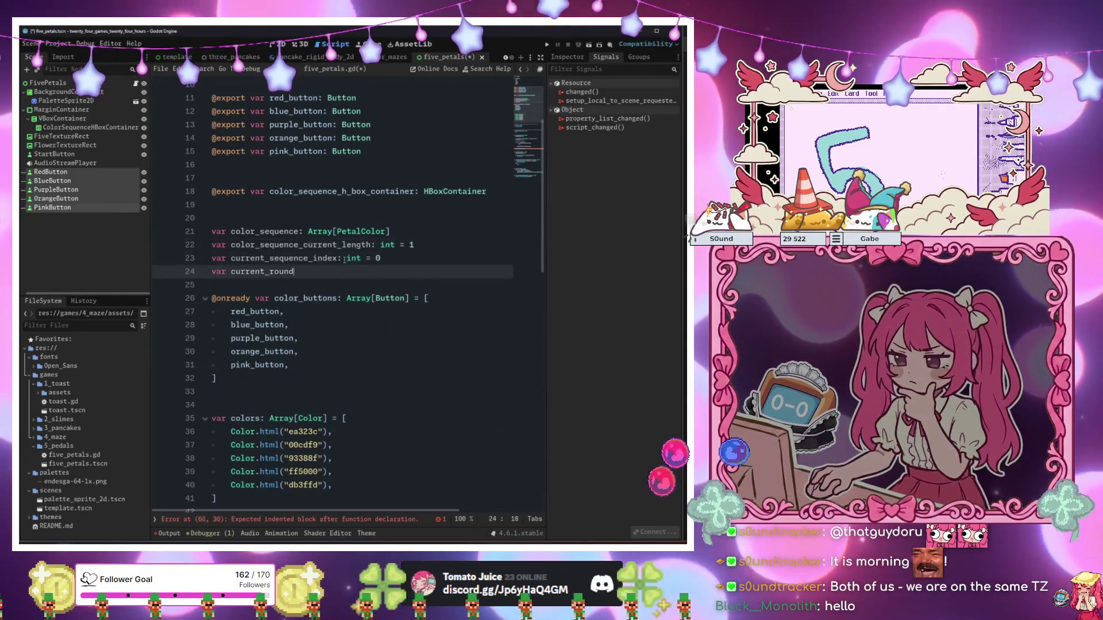
pyautogui.press('Down')
pyautogui.press('Return')
pyautogui.press('Up')
pyautogui.press('Up')
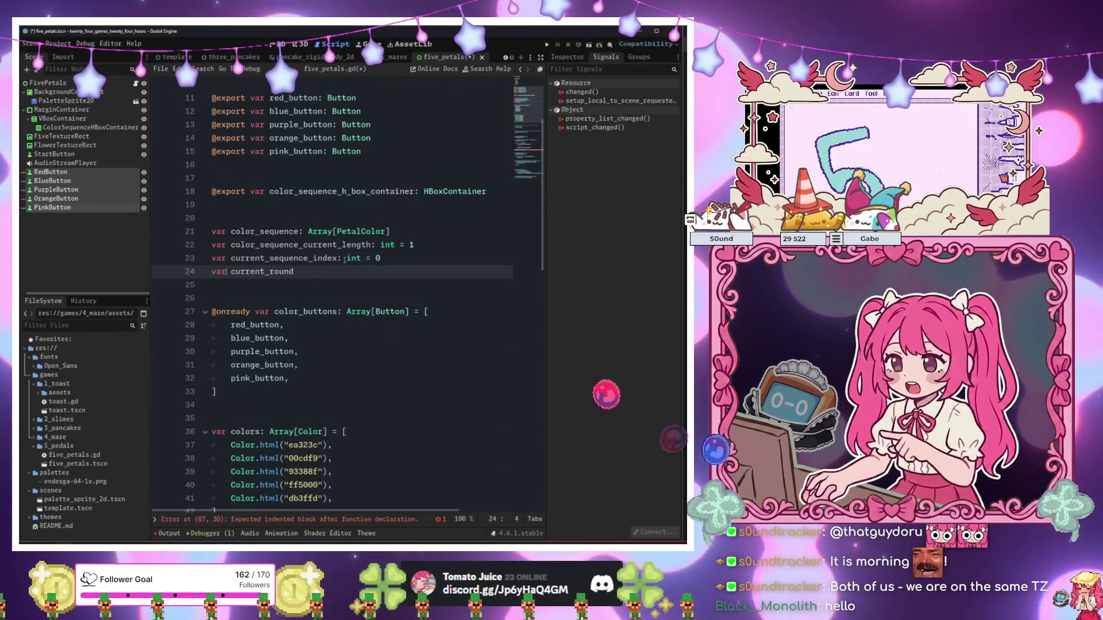
pyautogui.press('Return')
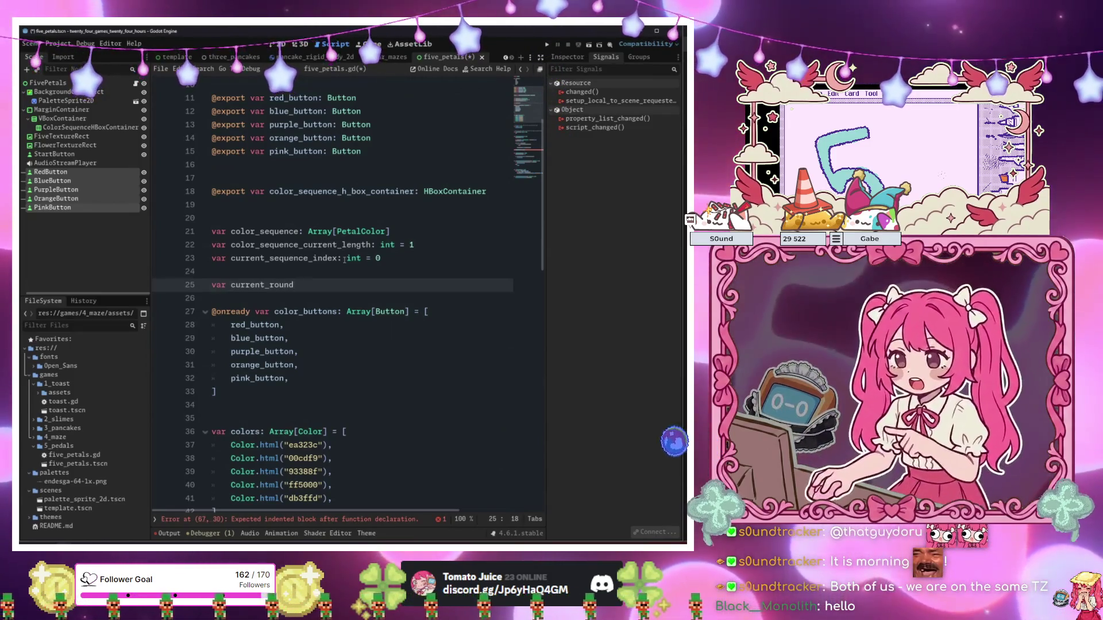
pyautogui.write('_index')
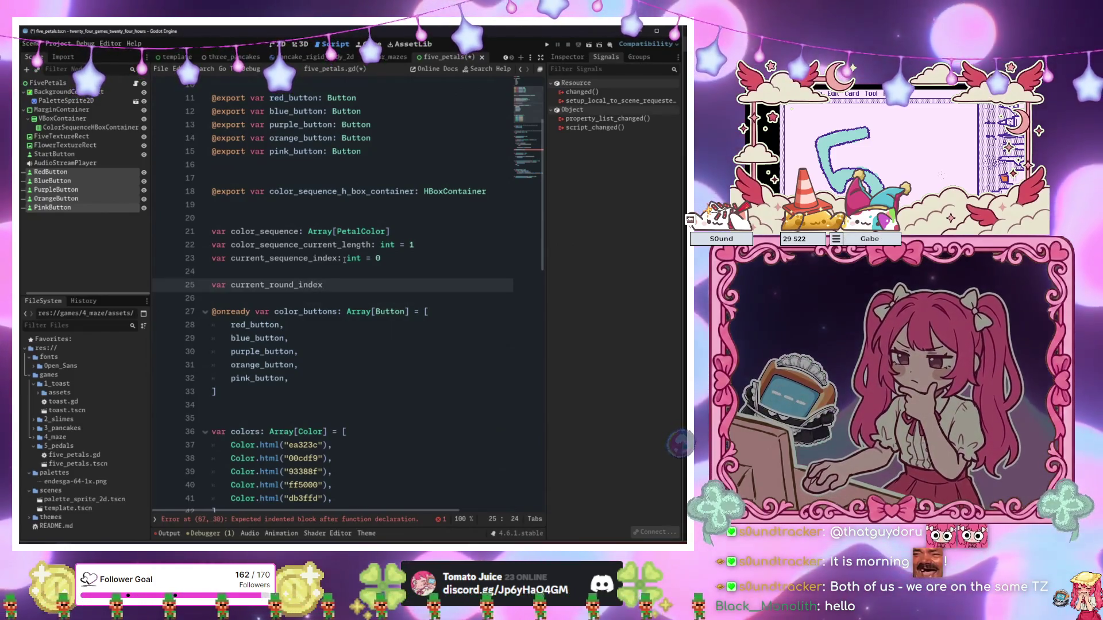
pyautogui.write(': int = 0')
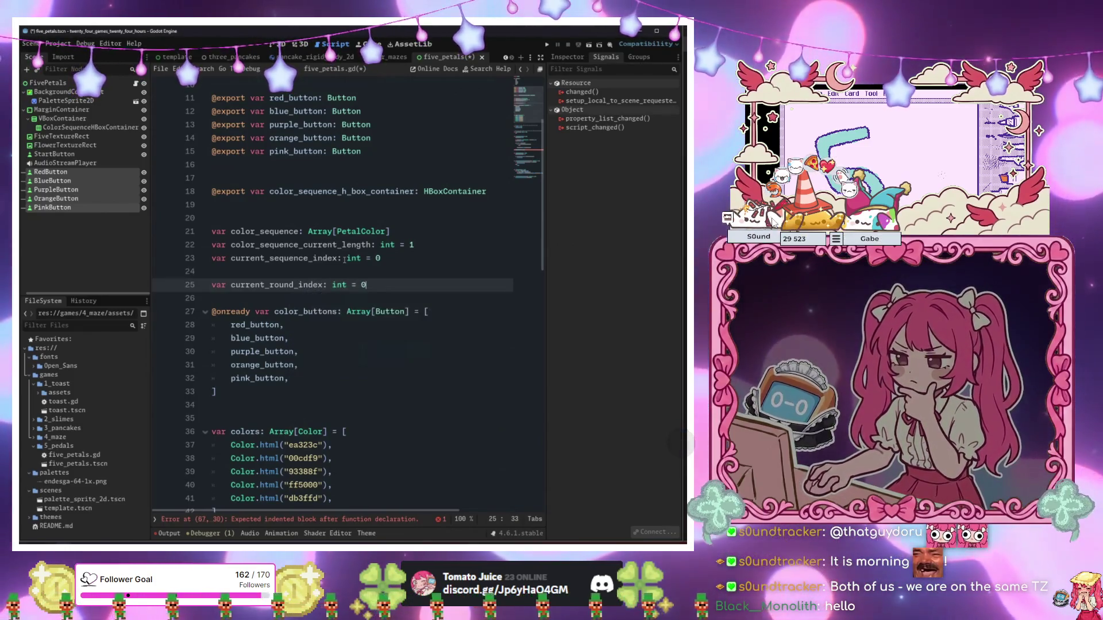
pyautogui.scroll(-10, 371, 295)
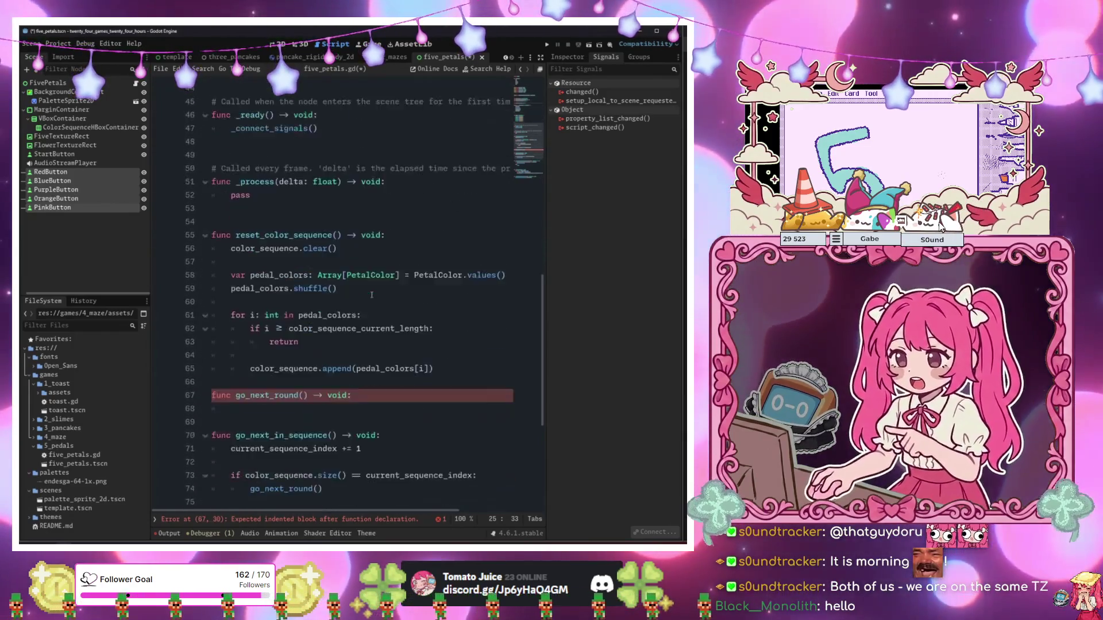
# Fix the round variable's name to current_round_index.
pyautogui.scroll(12, 371, 294)
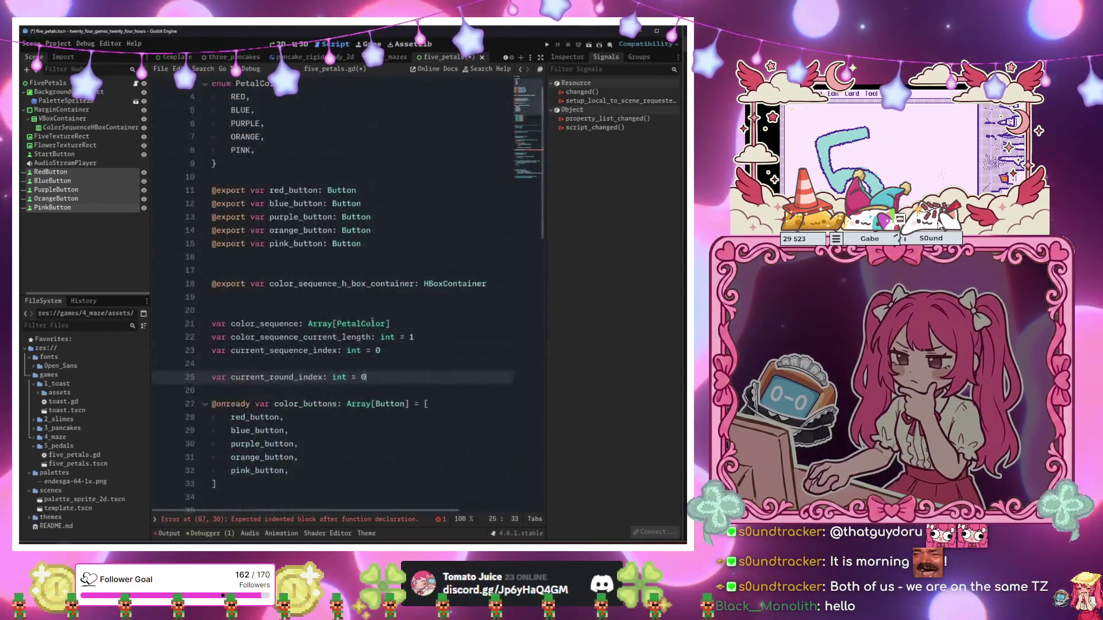
pyautogui.click(404, 369)
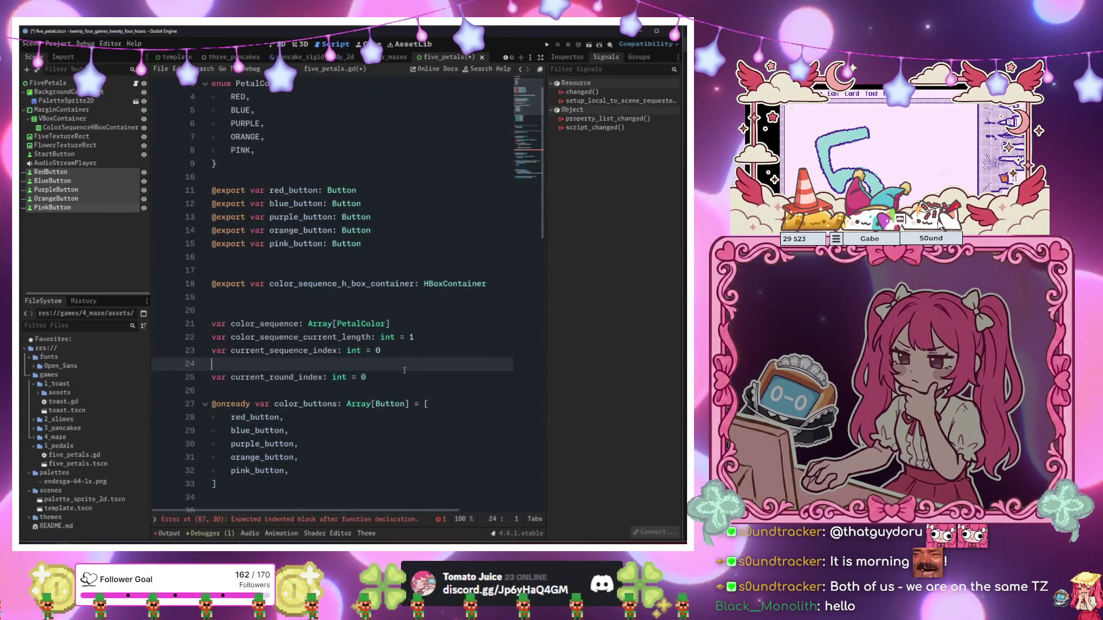
pyautogui.click(320, 378)
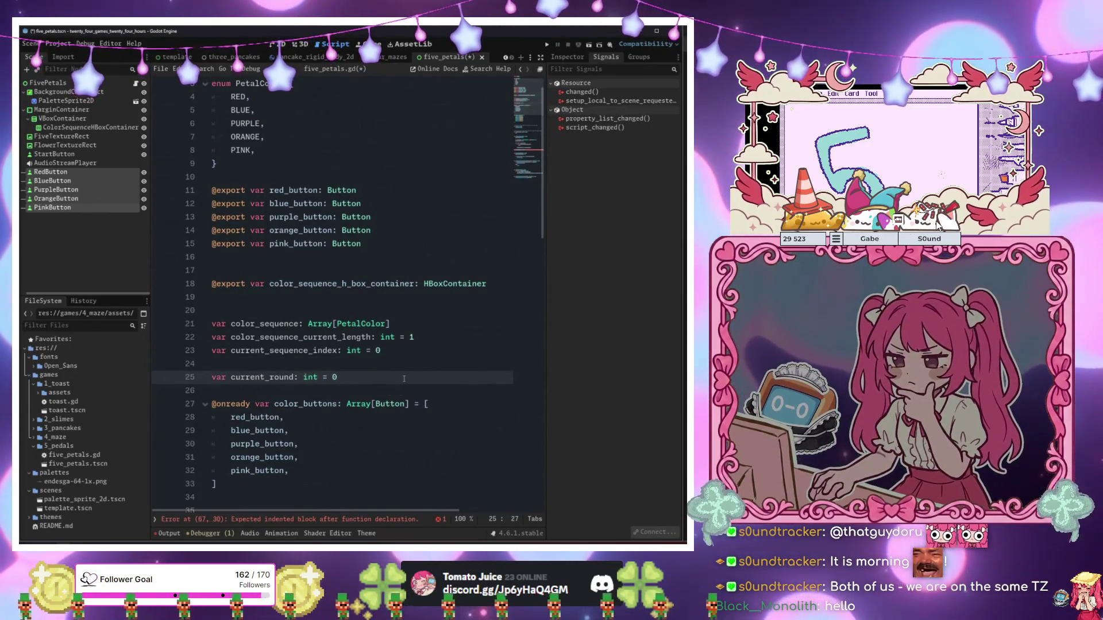
pyautogui.write('_index')
pyautogui.press('End')
pyautogui.scroll(-1, 422, 424)
pyautogui.scroll(-15, 421, 424)
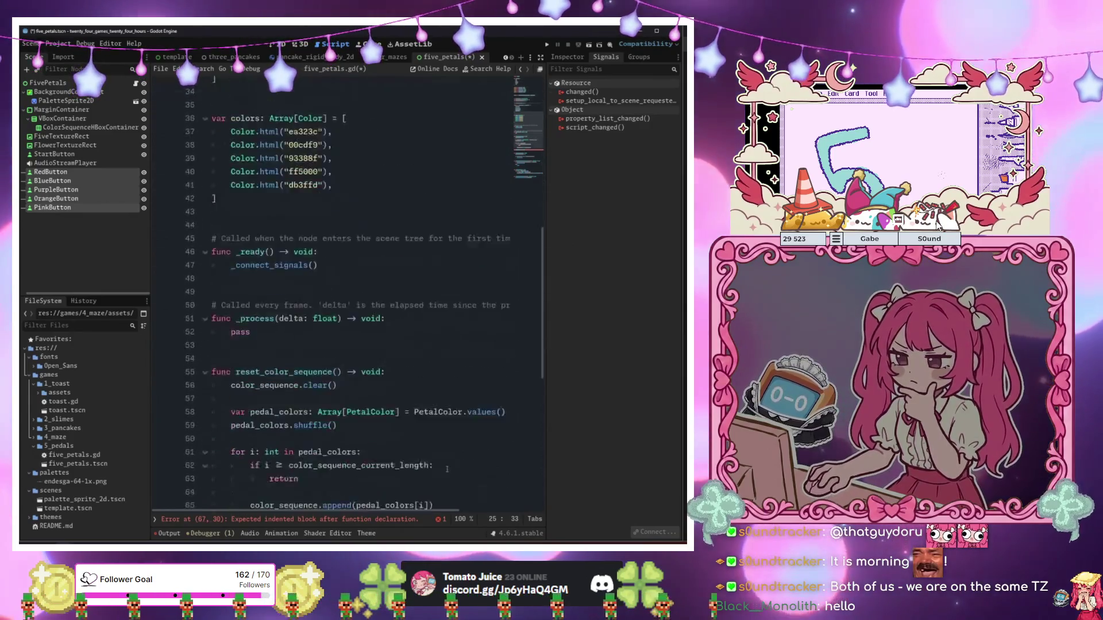
# In go_next_round, increment current_round_index by 1 and begin an if statement.
pyautogui.click(231, 196)
pyautogui.scroll(1, 326, 263)
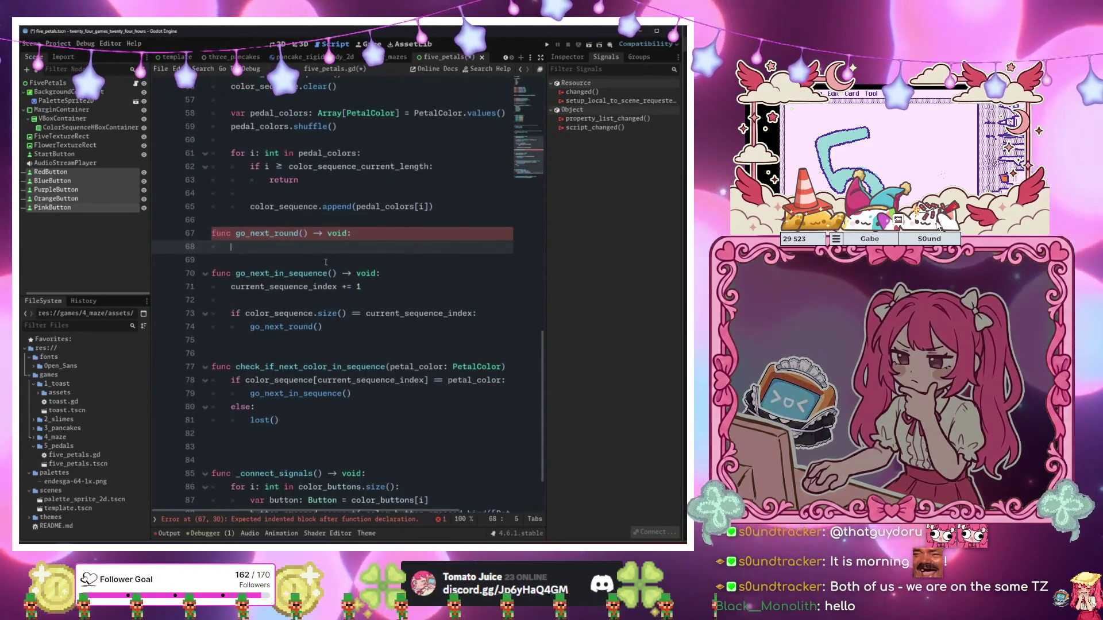
pyautogui.write('current_round_index +=')
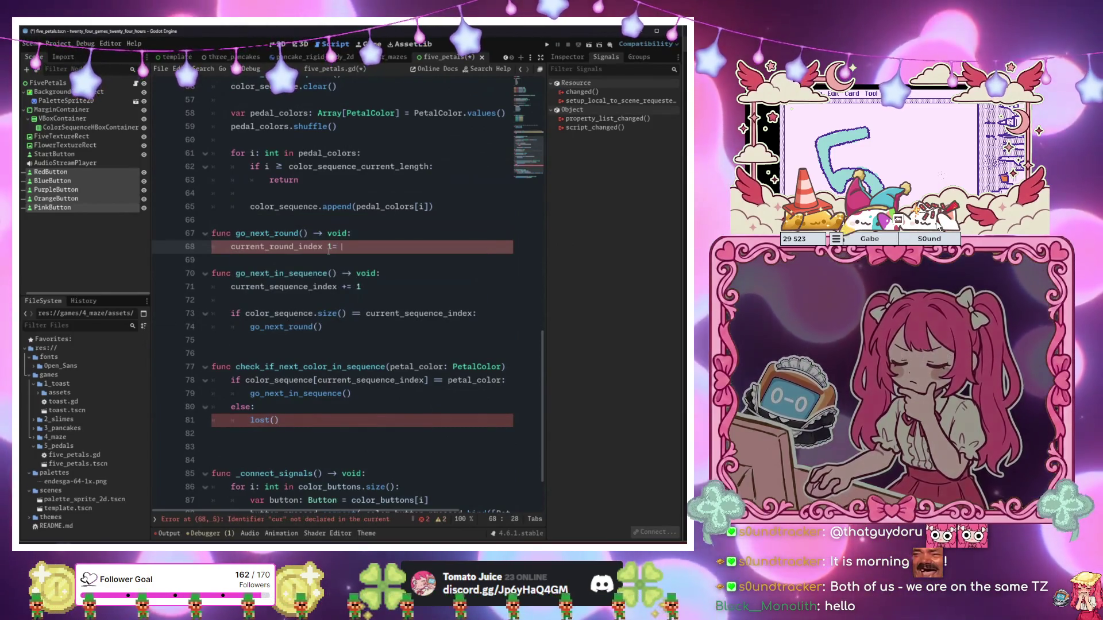
pyautogui.press('BackSpace')
pyautogui.write('1')
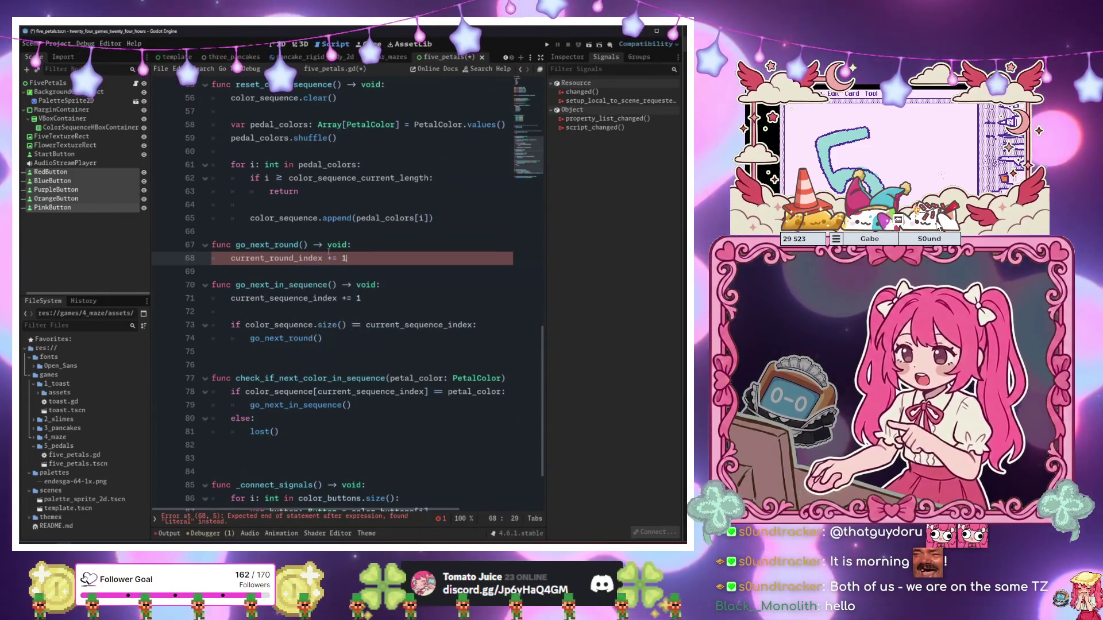
pyautogui.press('Return')
pyautogui.press('Return')
pyautogui.write('if')
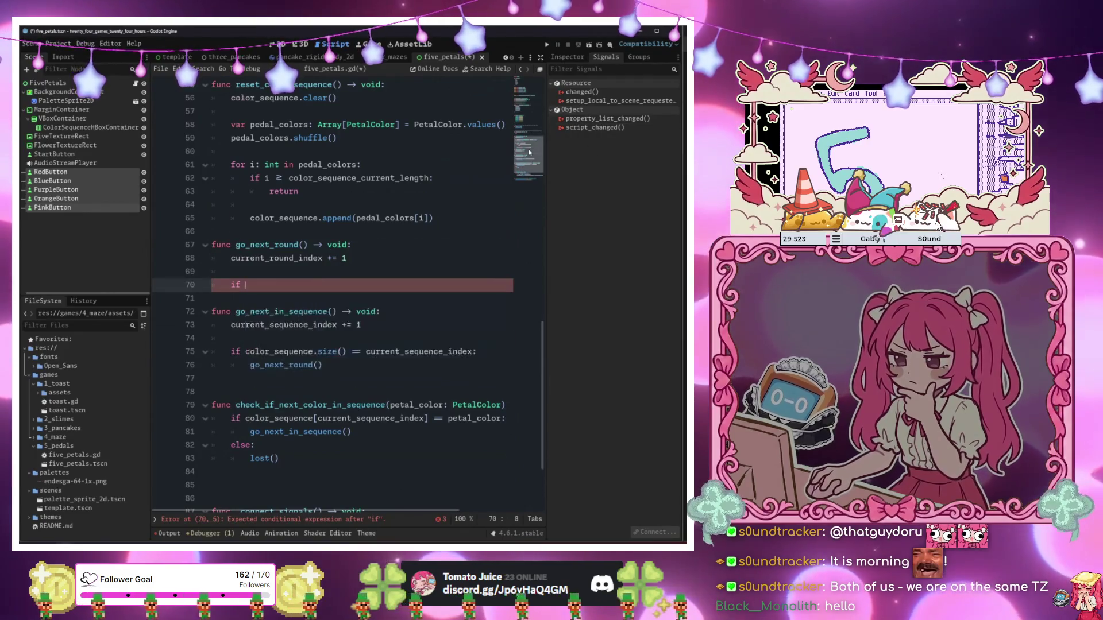
# Save five_petals.gd and return to the unfinished if statement.
pyautogui.scroll(15, 383, 221)
pyautogui.click(294, 111)
pyautogui.press('Up')
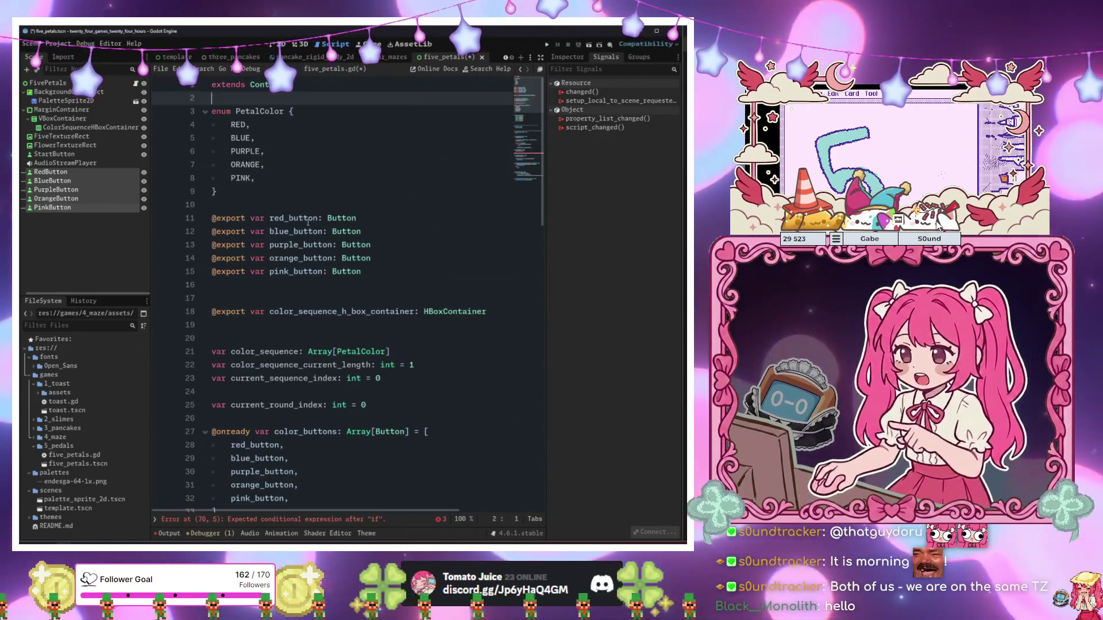
pyautogui.hotkey('ctrl', 'alt', 's')
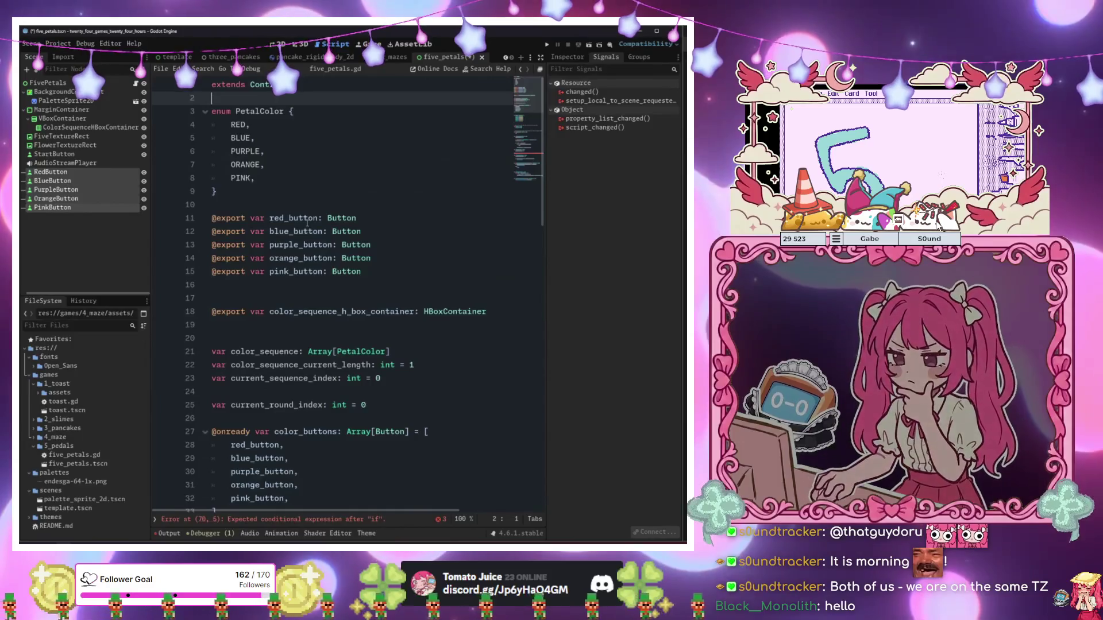
pyautogui.scroll(-20, 307, 223)
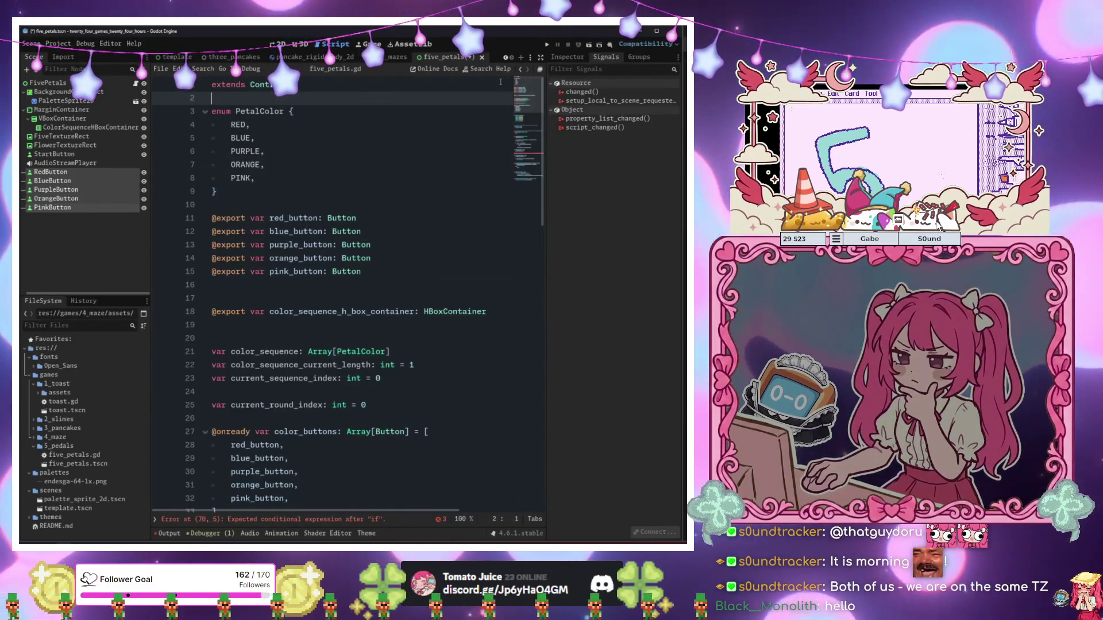
pyautogui.click(299, 171)
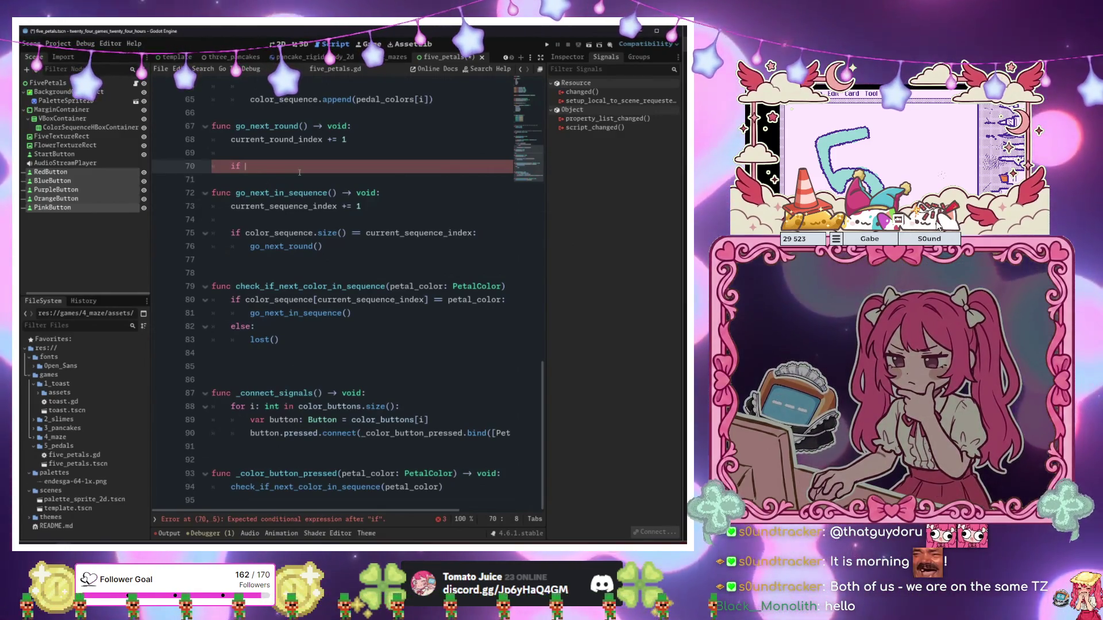
# Rework the blank lines around the if statement and above go_next_round.
pyautogui.scroll(3, 300, 172)
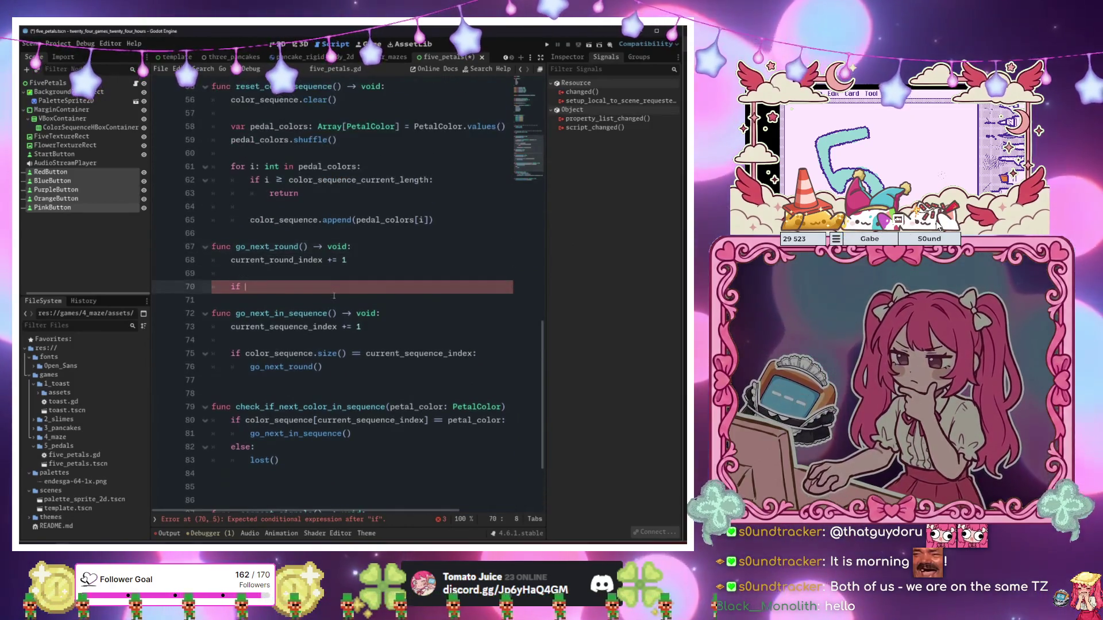
pyautogui.click(334, 295)
pyautogui.press('Return')
pyautogui.press('Return')
pyautogui.press('Return')
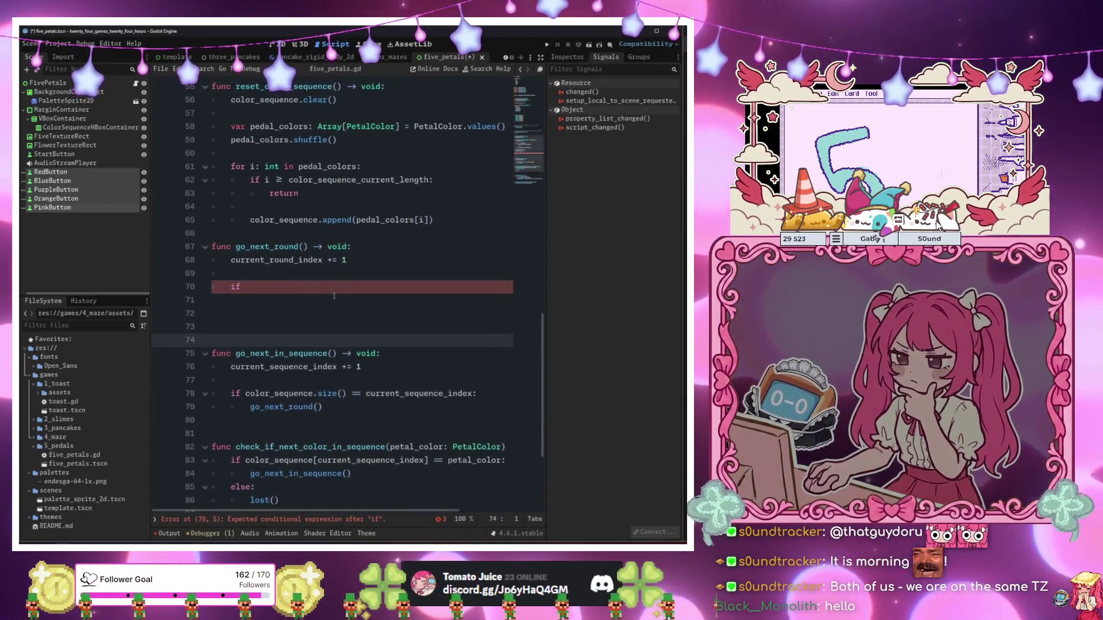
pyautogui.click(361, 287)
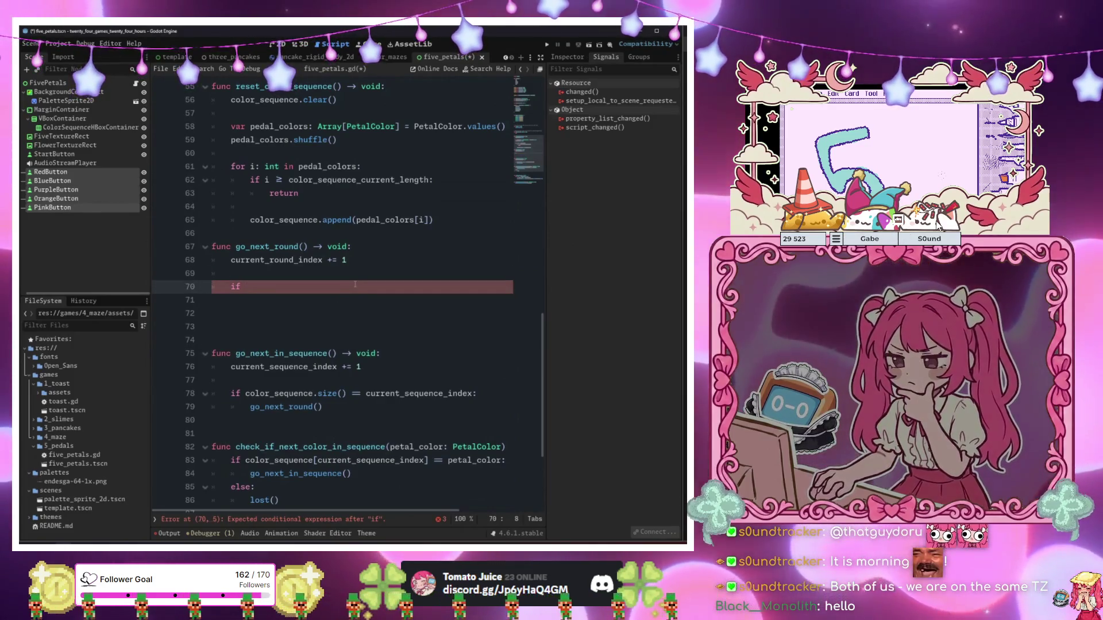
pyautogui.scroll(3, 351, 284)
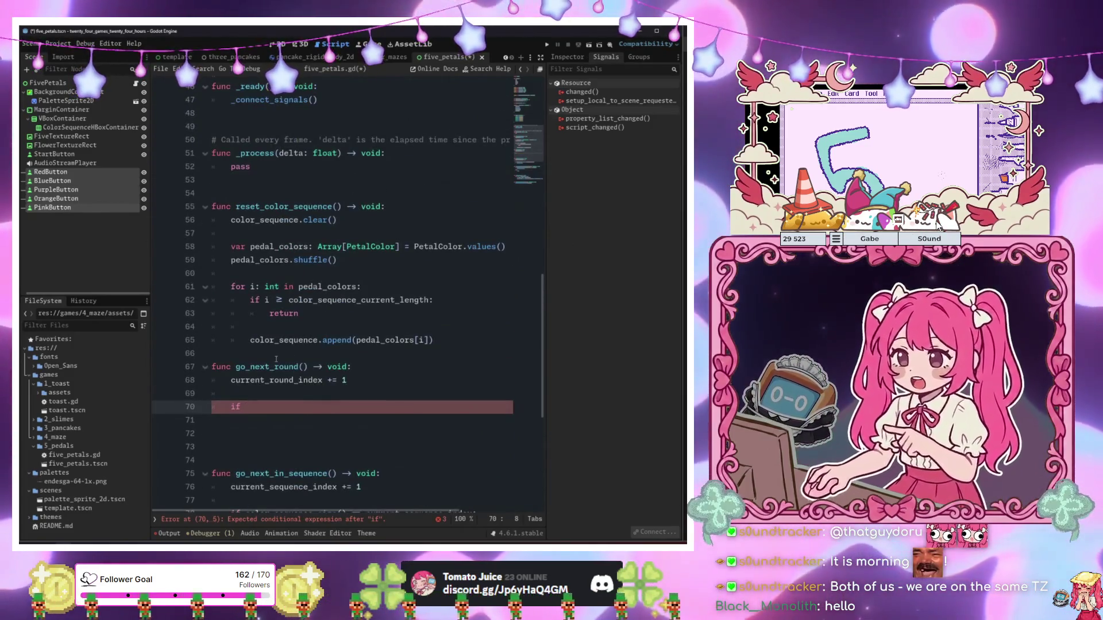
pyautogui.click(276, 359)
pyautogui.press('Return')
pyautogui.click(286, 421)
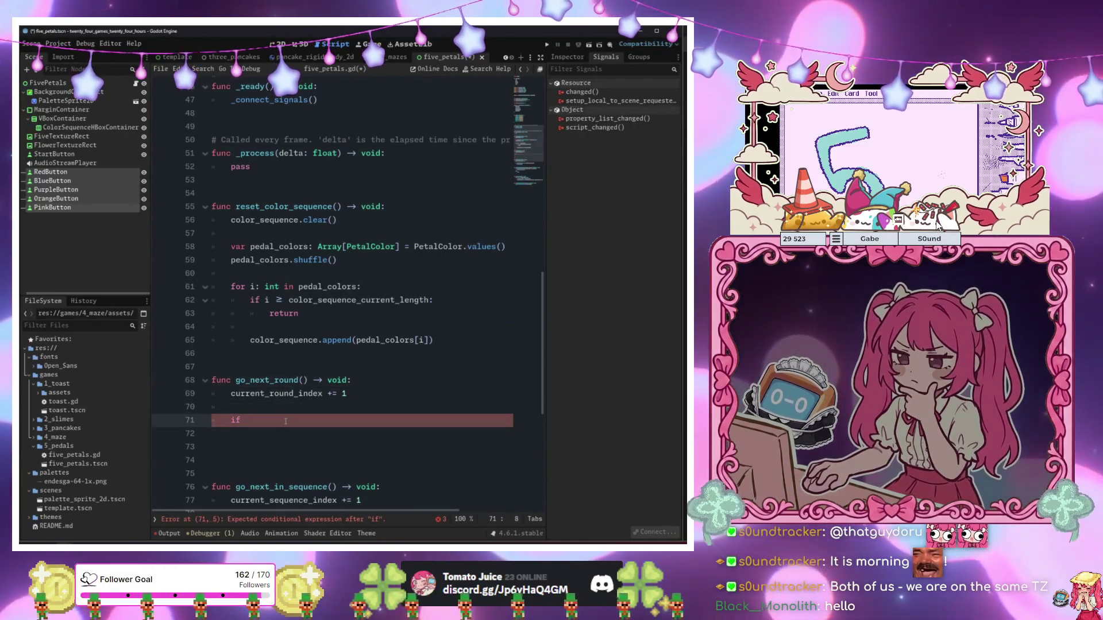
pyautogui.scroll(-2, 285, 421)
pyautogui.press('Down')
pyautogui.press('Delete')
pyautogui.press('Delete')
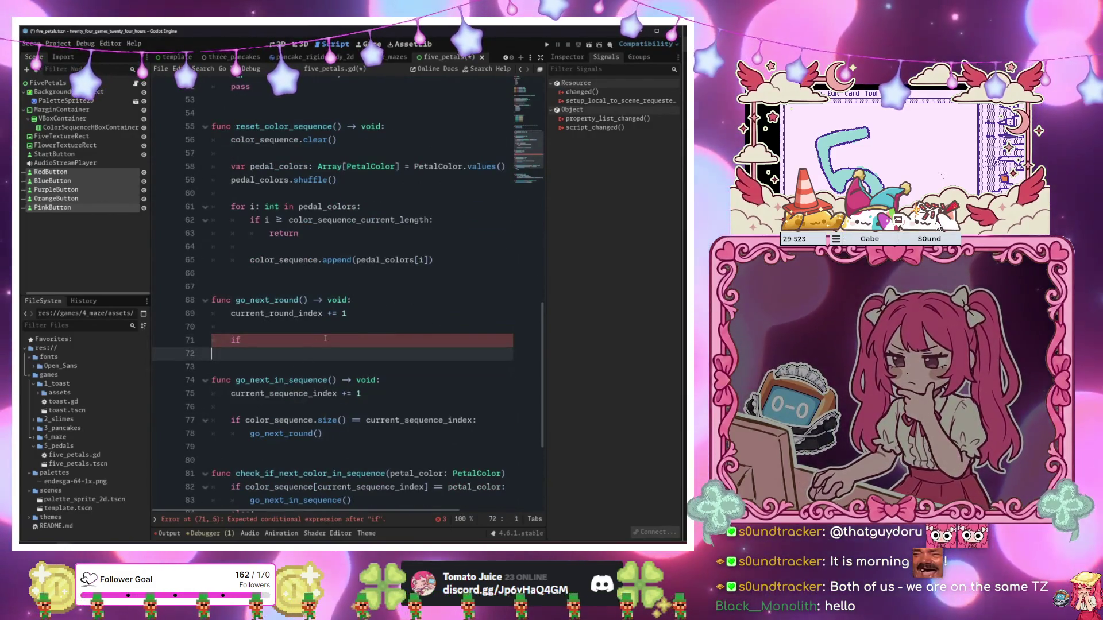
# Insert blank lines after the loop near line 65 to hold a new function.
pyautogui.click(325, 338)
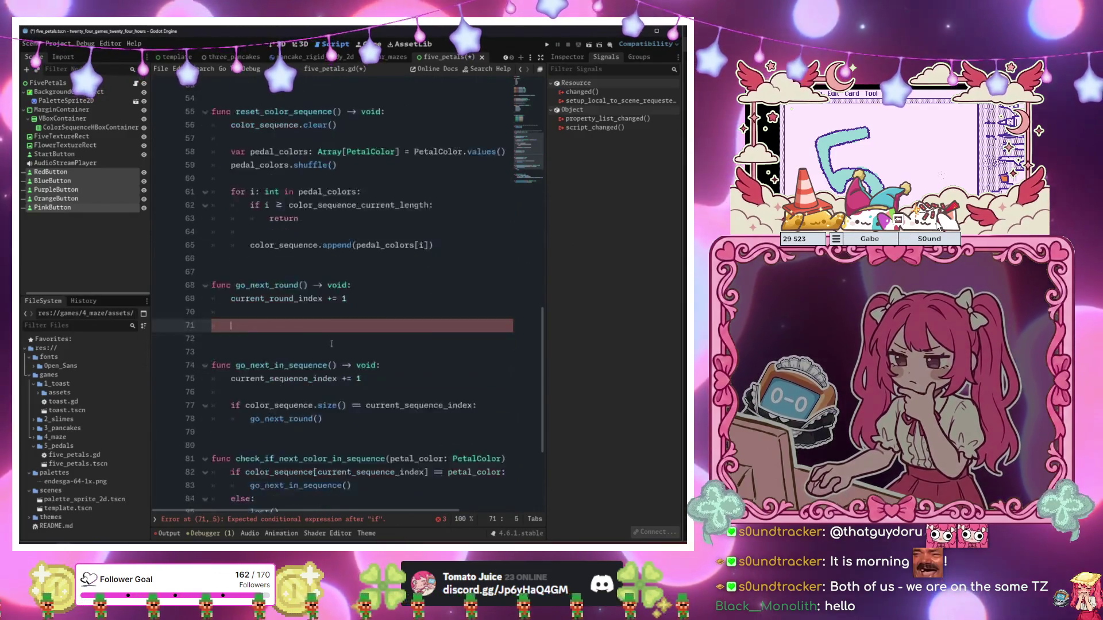
pyautogui.scroll(-4, 325, 338)
pyautogui.click(302, 336)
pyautogui.press('Down')
pyautogui.press('Down')
pyautogui.press('Down')
pyautogui.click(290, 202)
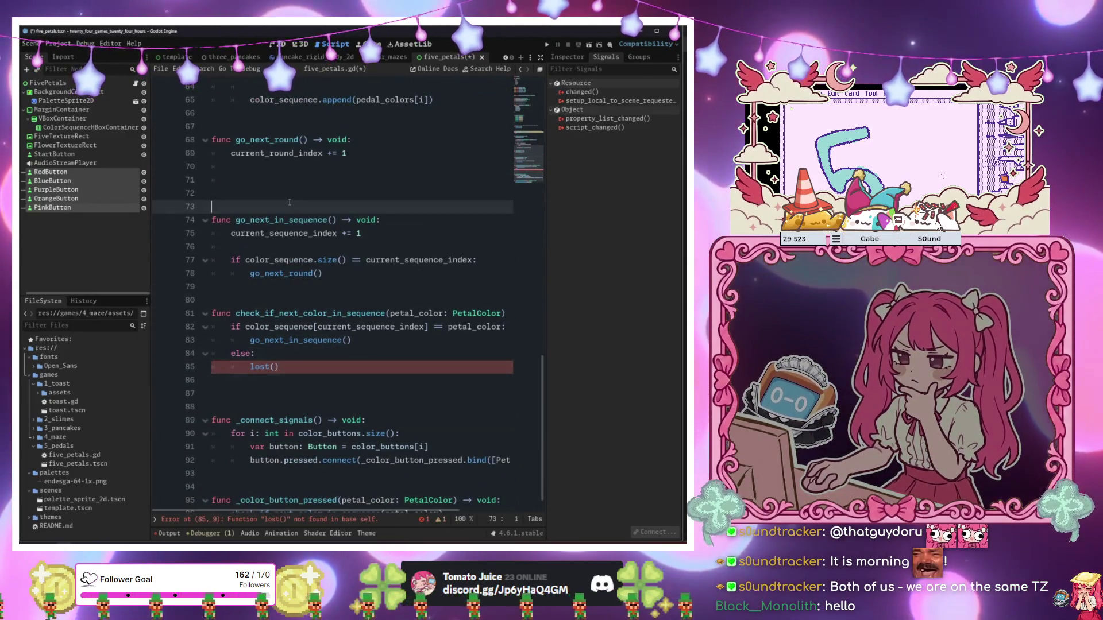
pyautogui.scroll(4, 289, 202)
pyautogui.click(276, 280)
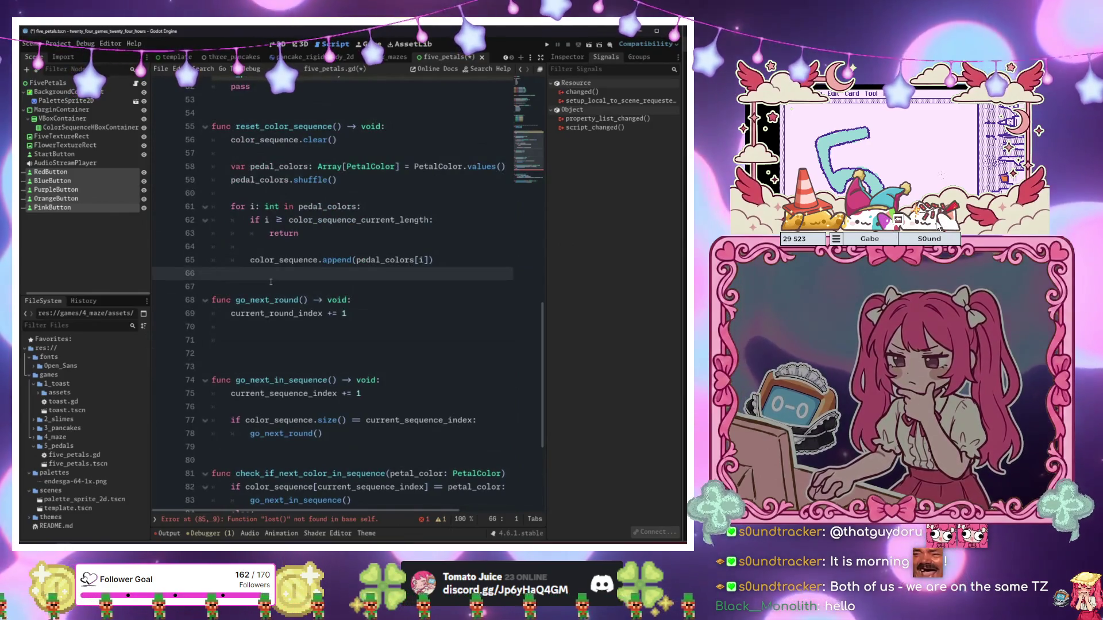
pyautogui.press('Return')
pyautogui.press('Return')
pyautogui.press('Return')
# Add an empty 'func lost() -> void:' function whose body is 'pass'.
pyautogui.press('Up')
pyautogui.press('Up')
pyautogui.write('fu')
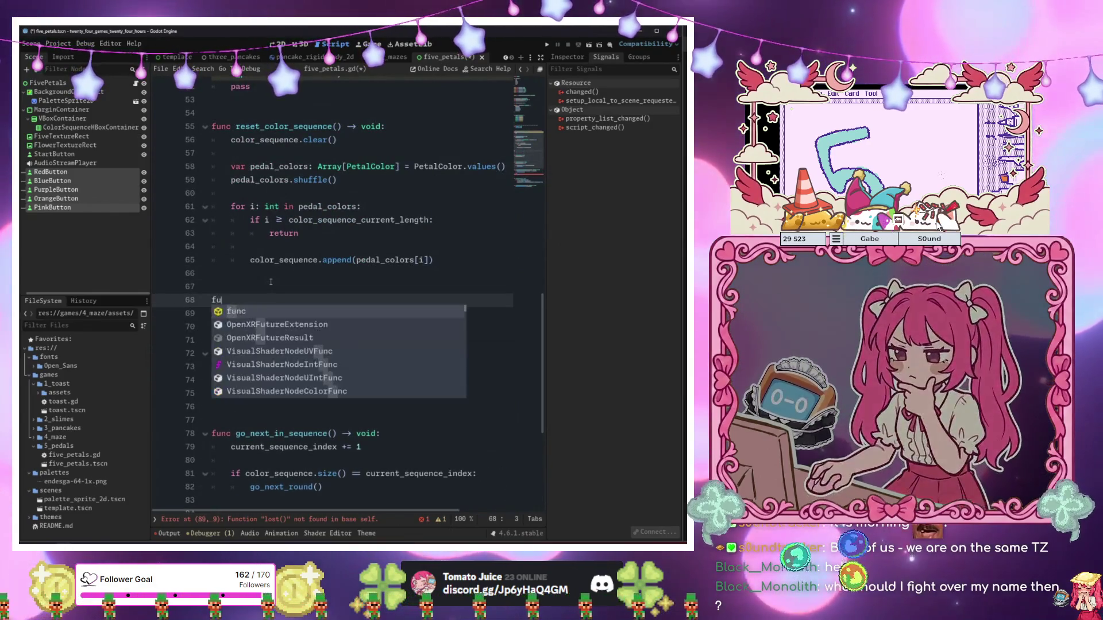
pyautogui.write('nc lost() -> void:')
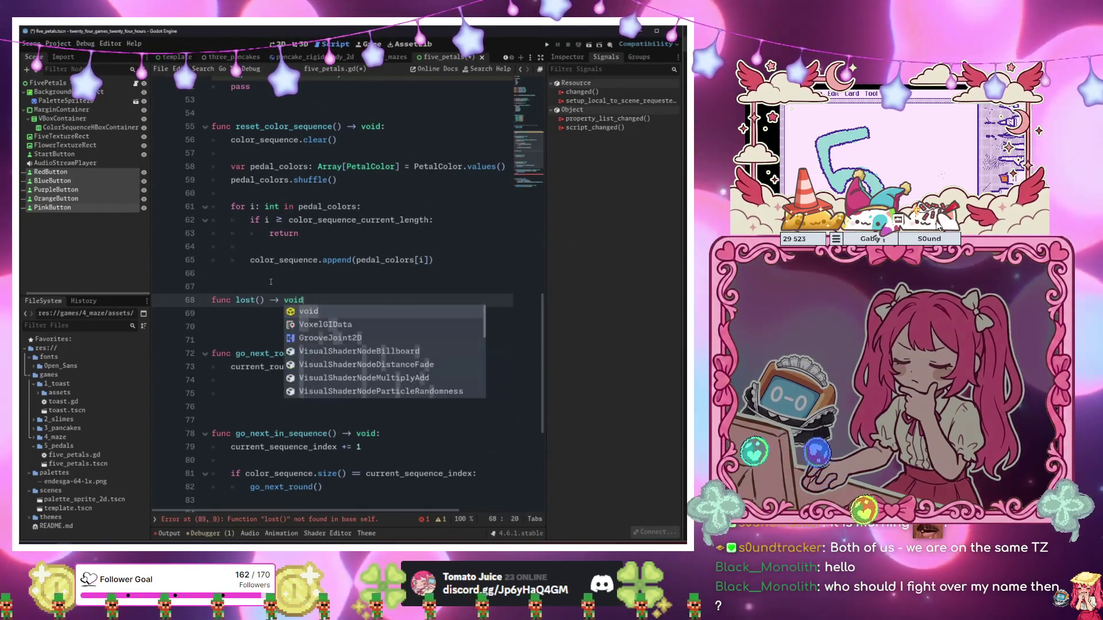
pyautogui.press('Return')
pyautogui.write('pass')
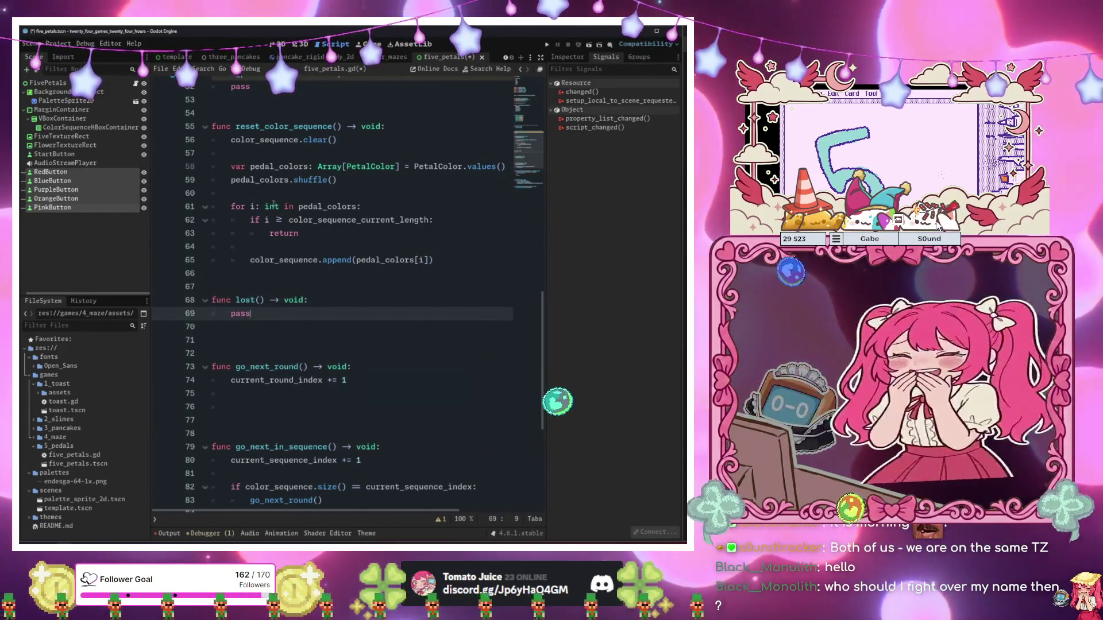
# Review the script around the return line, the lost() call and lines 74–76.
pyautogui.scroll(-6, 272, 206)
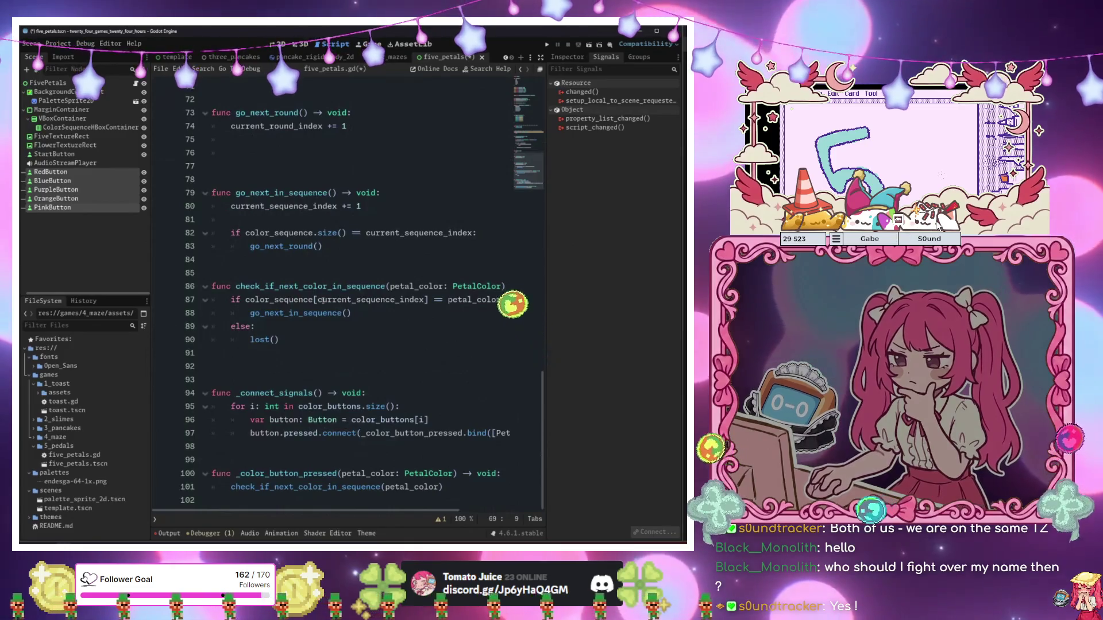
pyautogui.scroll(2, 323, 300)
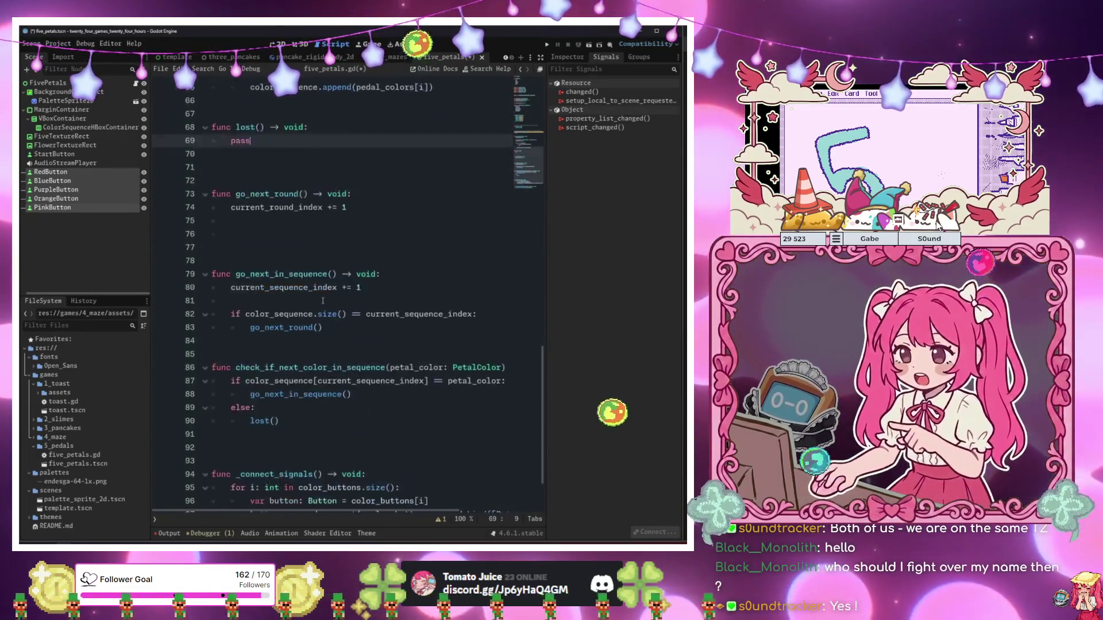
pyautogui.scroll(7, 322, 300)
pyautogui.click(424, 381)
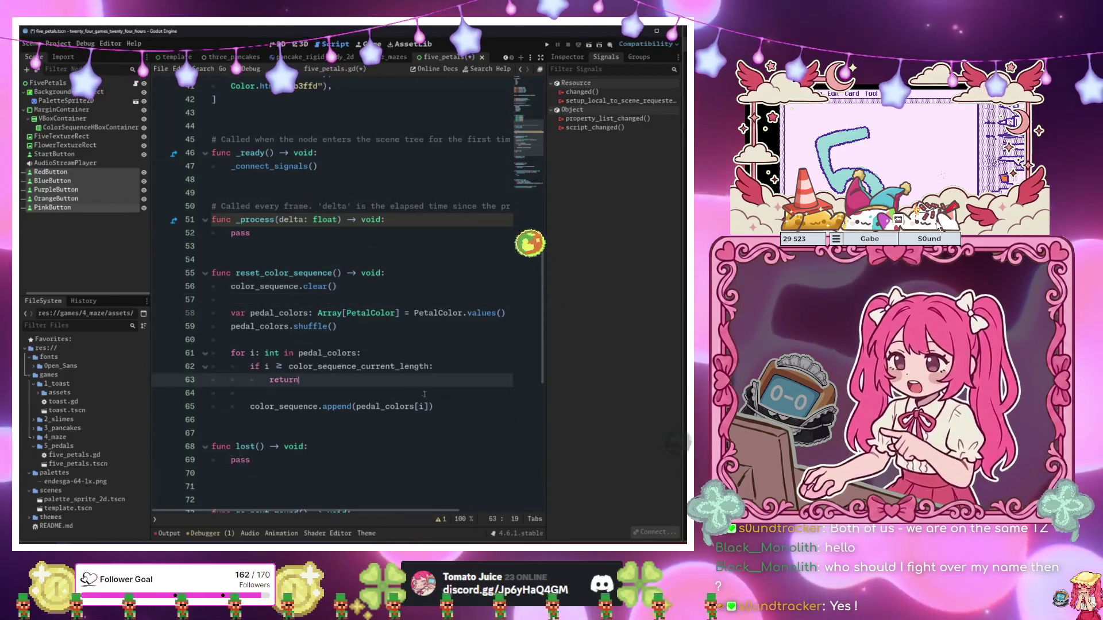
pyautogui.click(441, 407)
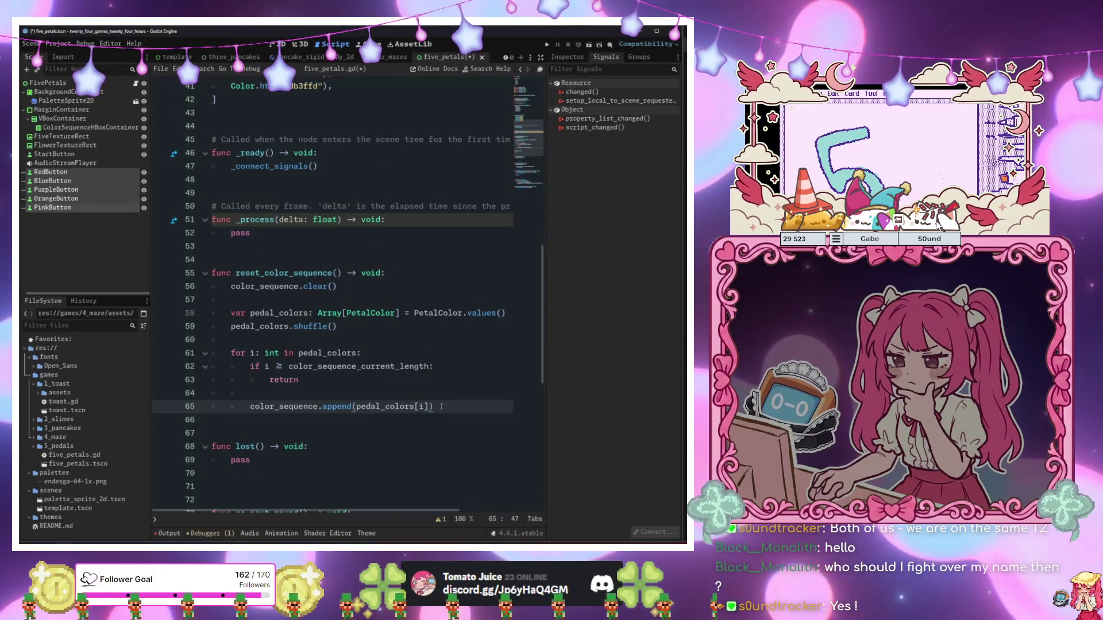
pyautogui.scroll(-3, 441, 406)
pyautogui.scroll(-7, 441, 406)
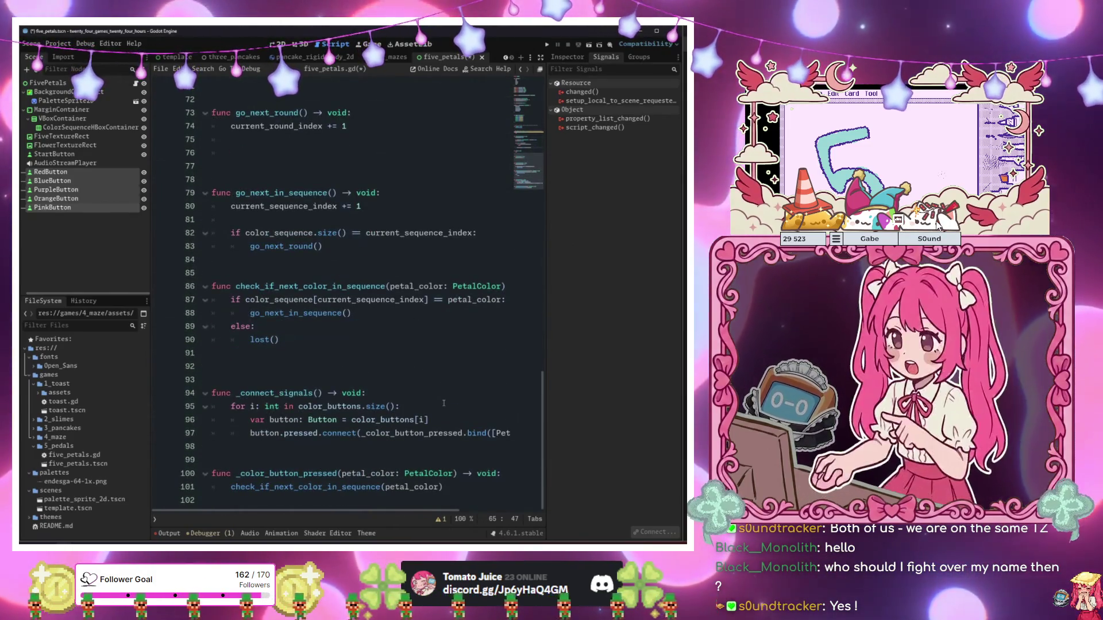
pyautogui.click(398, 372)
pyautogui.scroll(10, 398, 373)
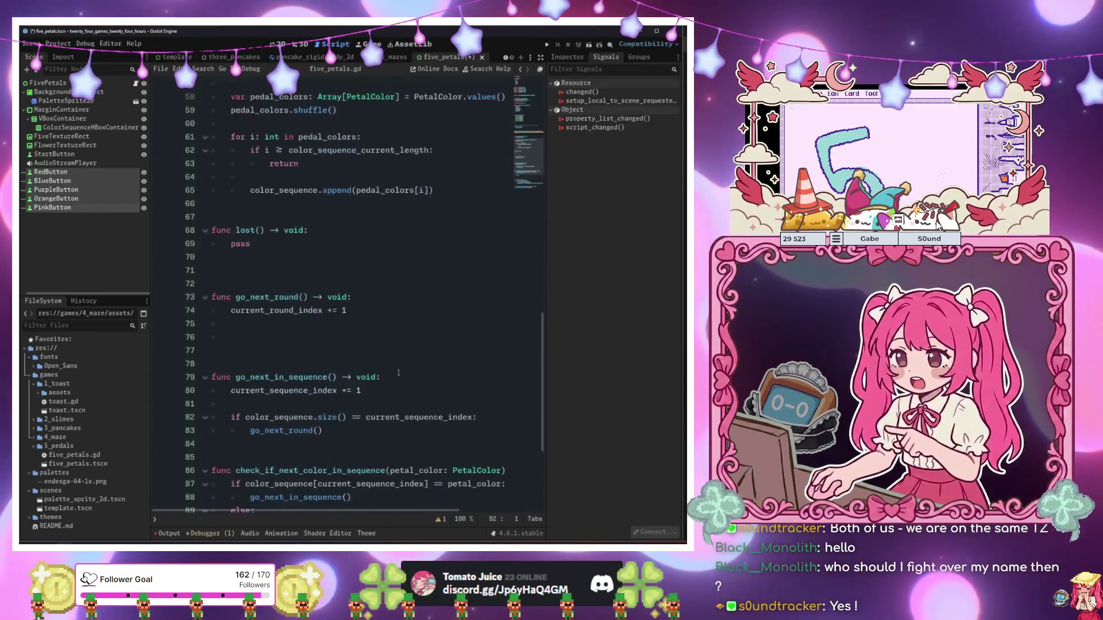
pyautogui.scroll(-5, 398, 374)
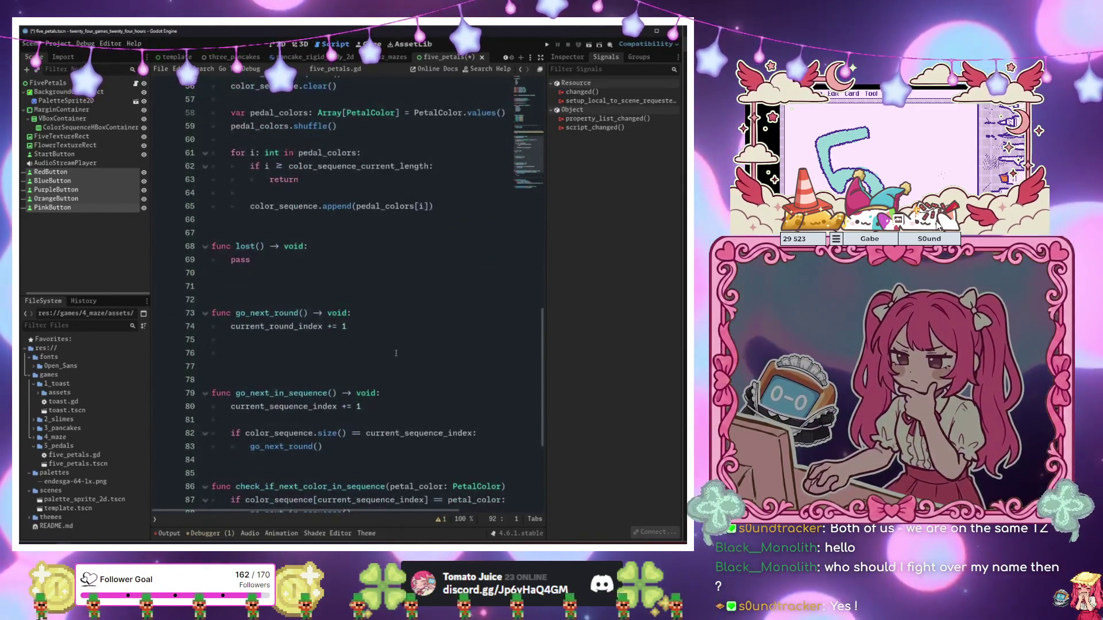
pyautogui.click(396, 326)
pyautogui.click(391, 342)
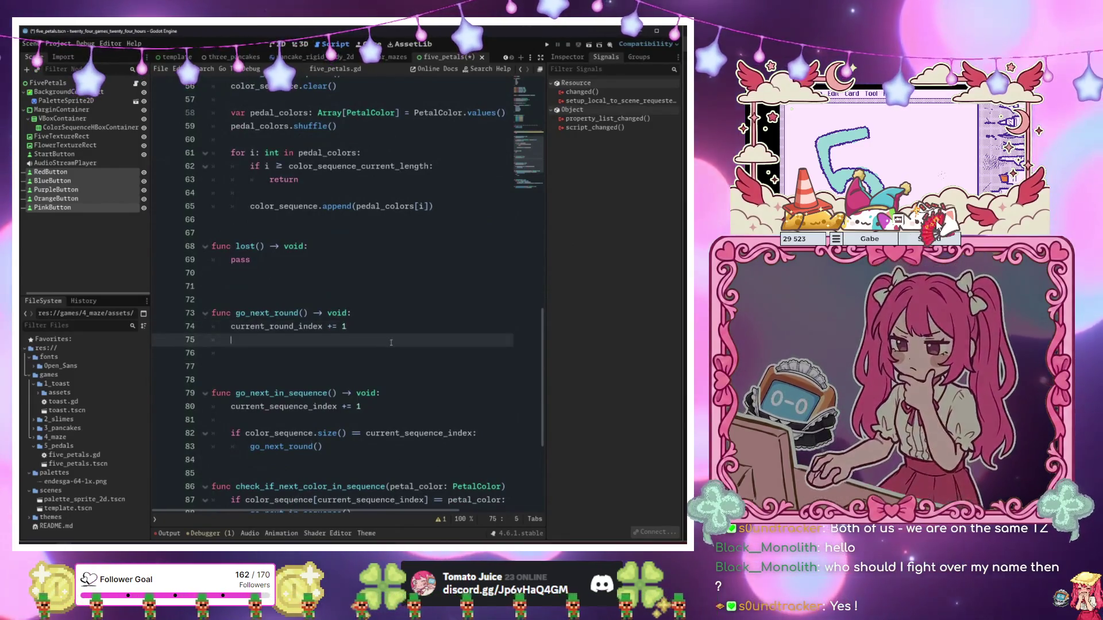
pyautogui.click(393, 353)
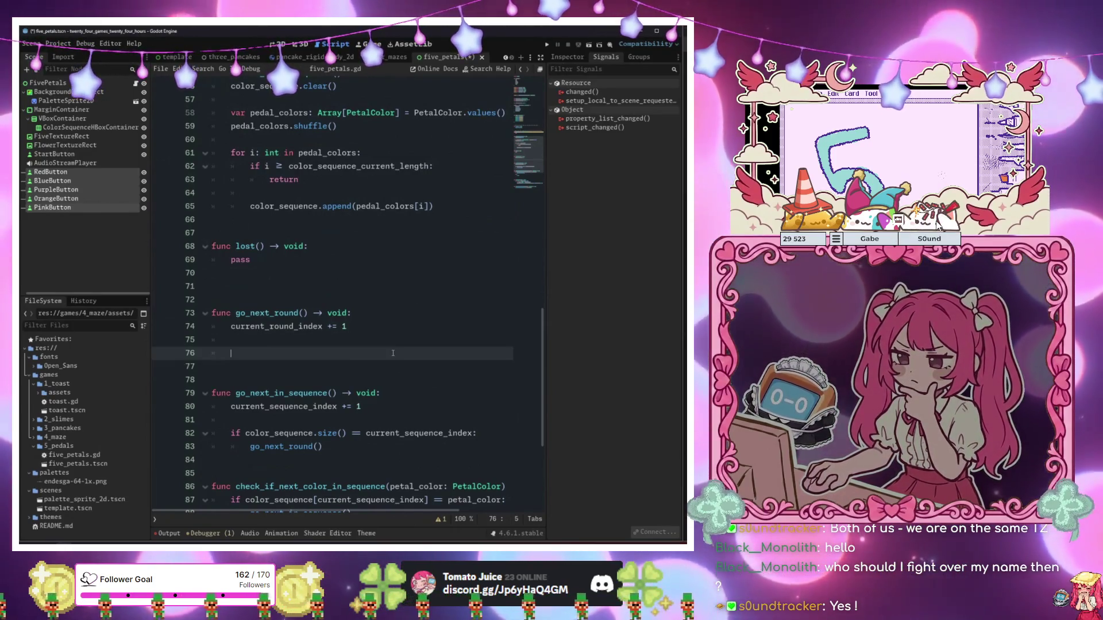
pyautogui.scroll(15, 393, 352)
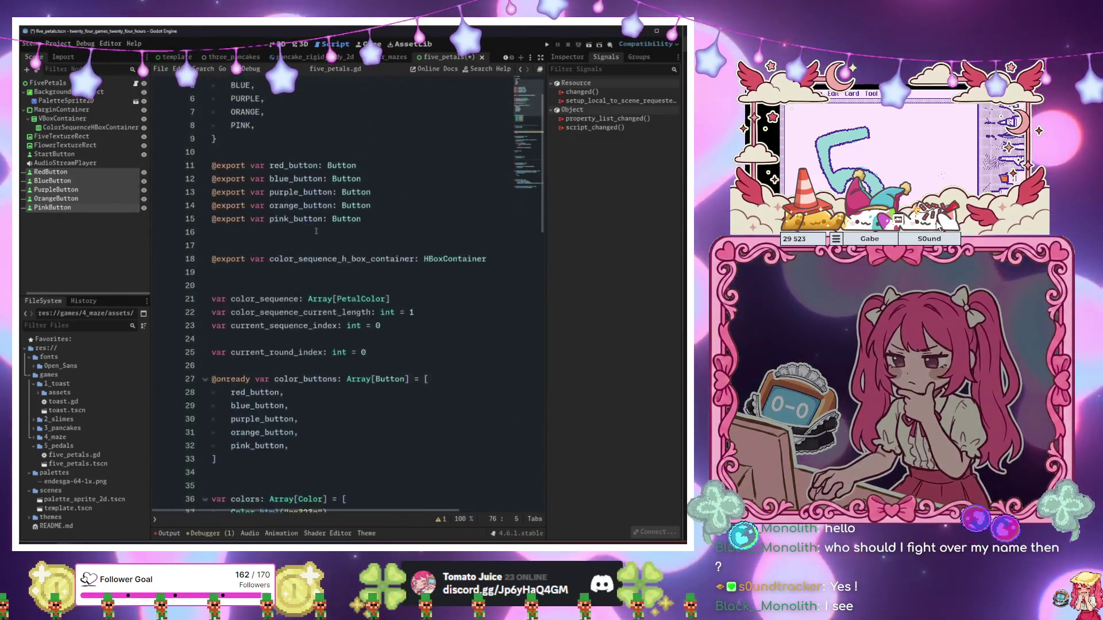
pyautogui.scroll(1, 316, 231)
pyautogui.click(301, 205)
pyautogui.press('Return')
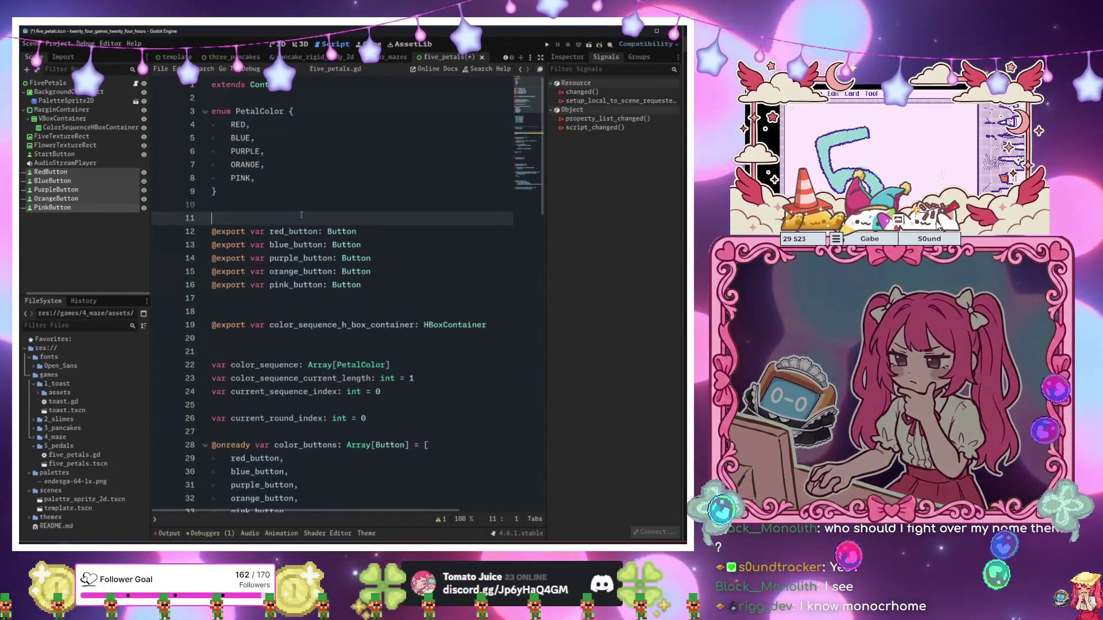
pyautogui.press('Return')
pyautogui.press('Return')
pyautogui.press('Return')
pyautogui.press('Up')
pyautogui.press('Up')
pyautogui.write('@export')
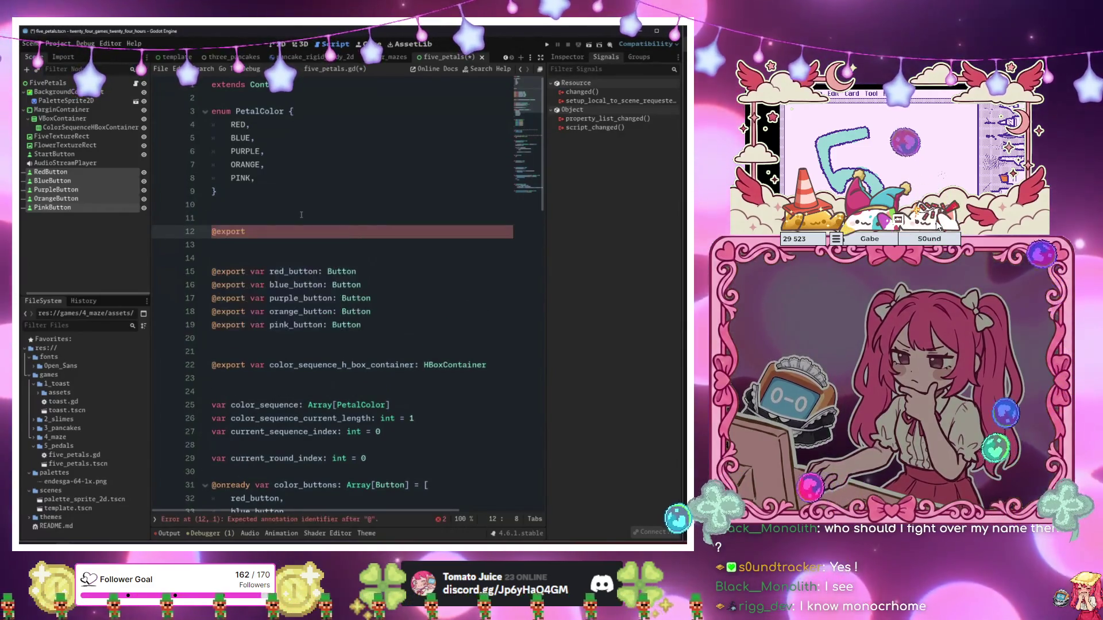
pyautogui.write(' var ma')
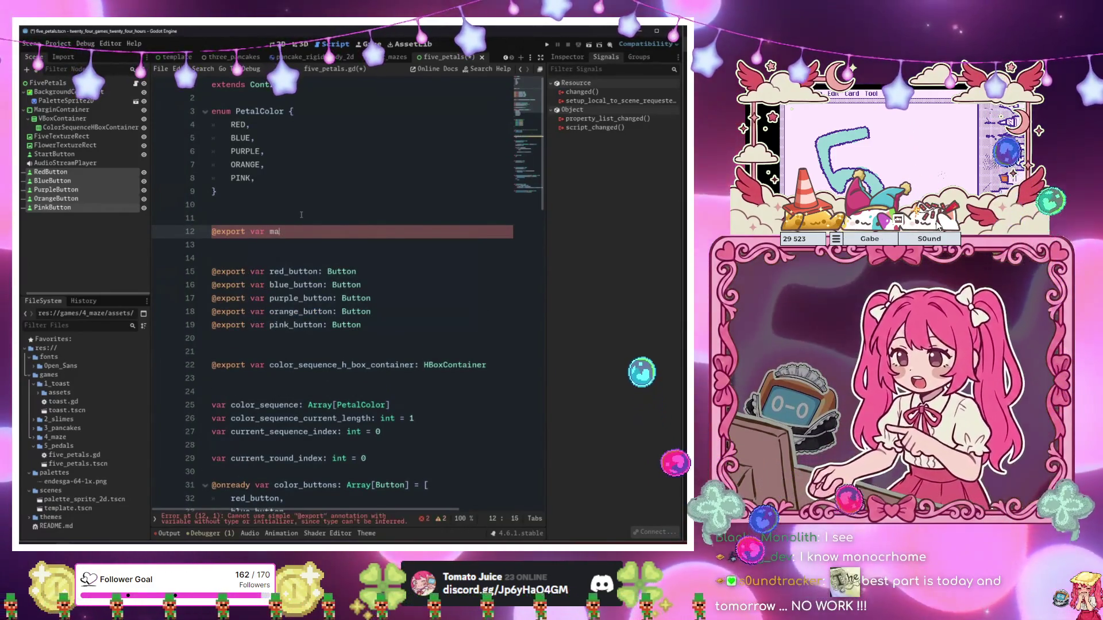
pyautogui.press('BackSpace')
pyautogui.press('BackSpace')
pyautogui.write('am')
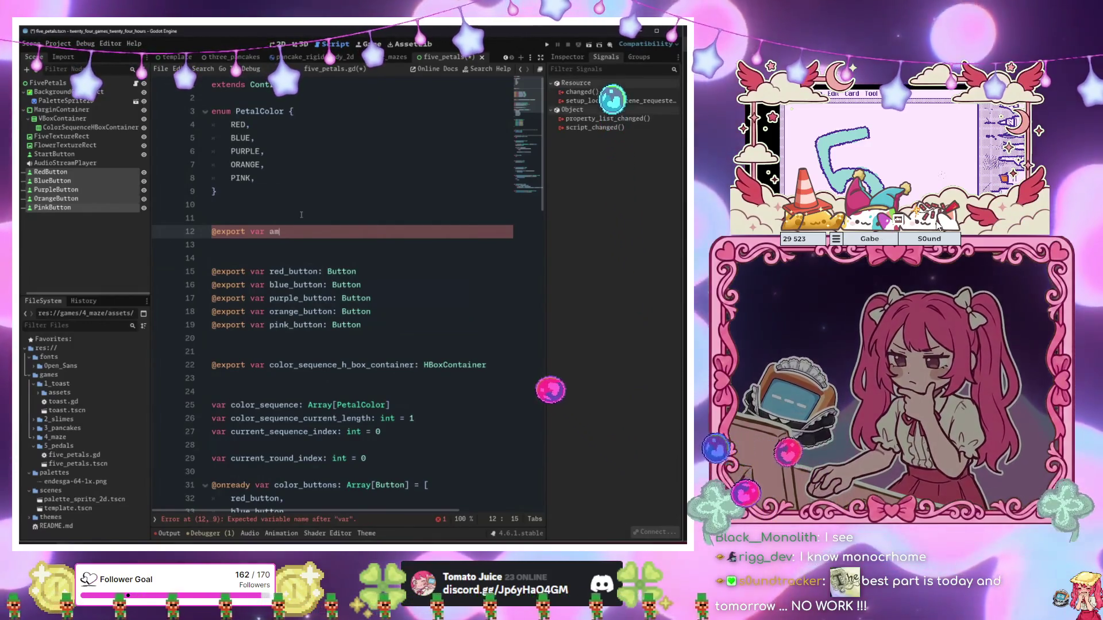
pyautogui.press('BackSpace')
pyautogui.press('BackSpace')
pyautogui.write('rou')
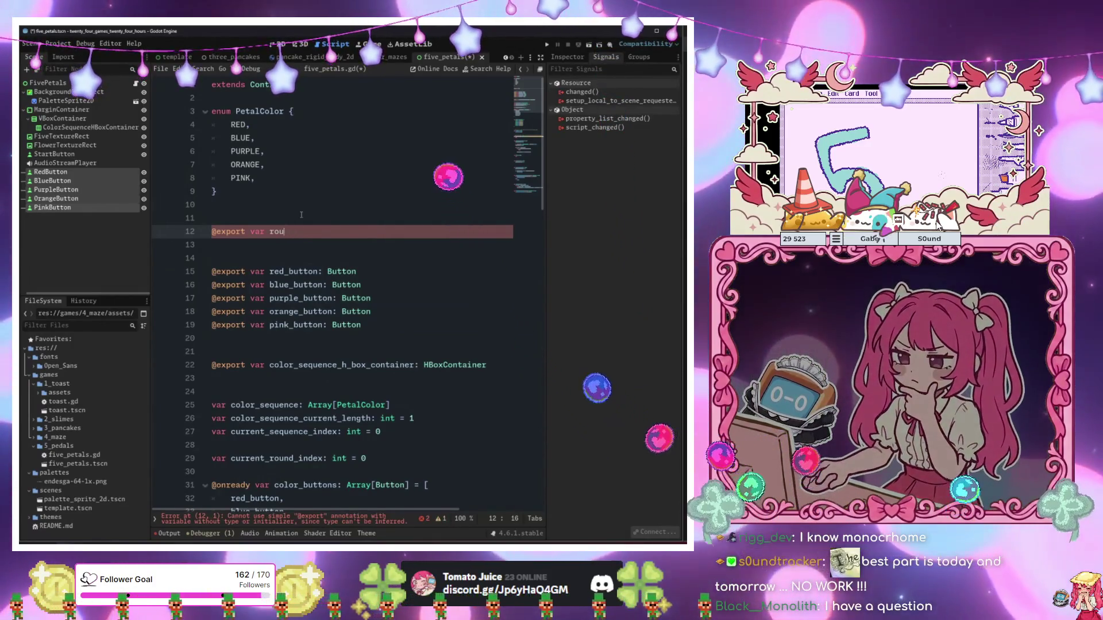
pyautogui.press('BackSpace')
pyautogui.press('BackSpace')
pyautogui.press('BackSpace')
pyautogui.write('amount_')
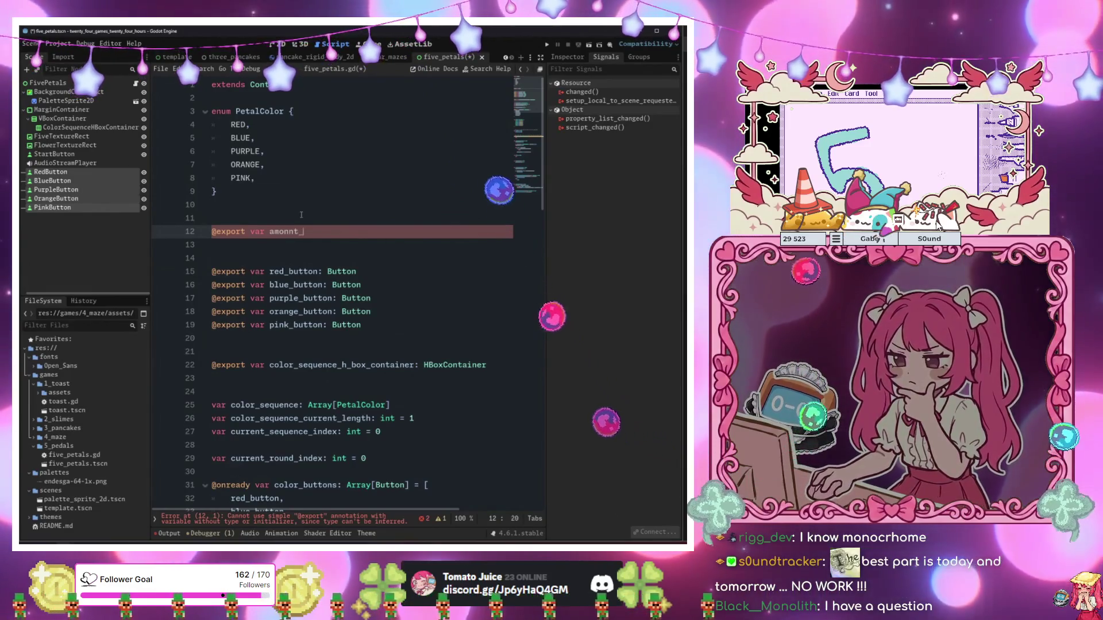
pyautogui.write('f')
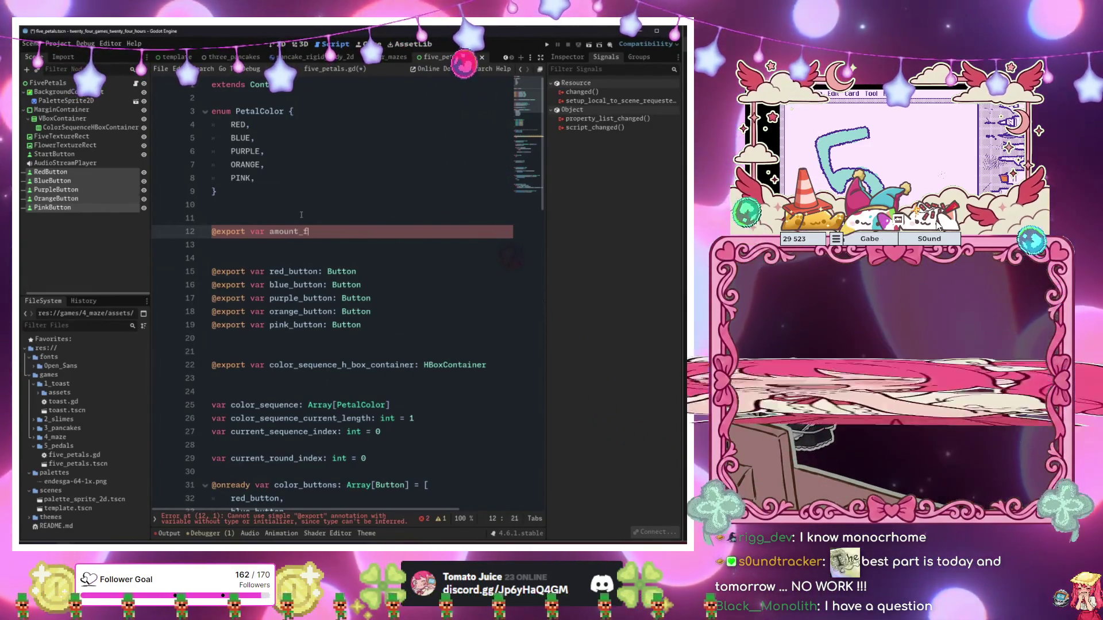
pyautogui.press('BackSpace')
pyautogui.write('ounds:')
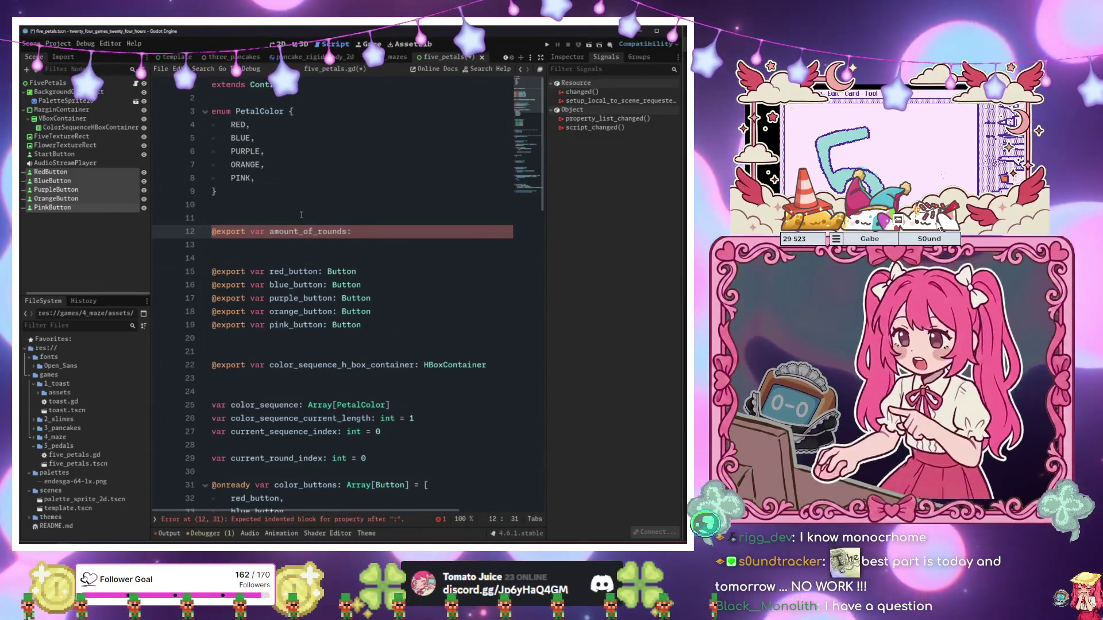
pyautogui.write(' int = 3')
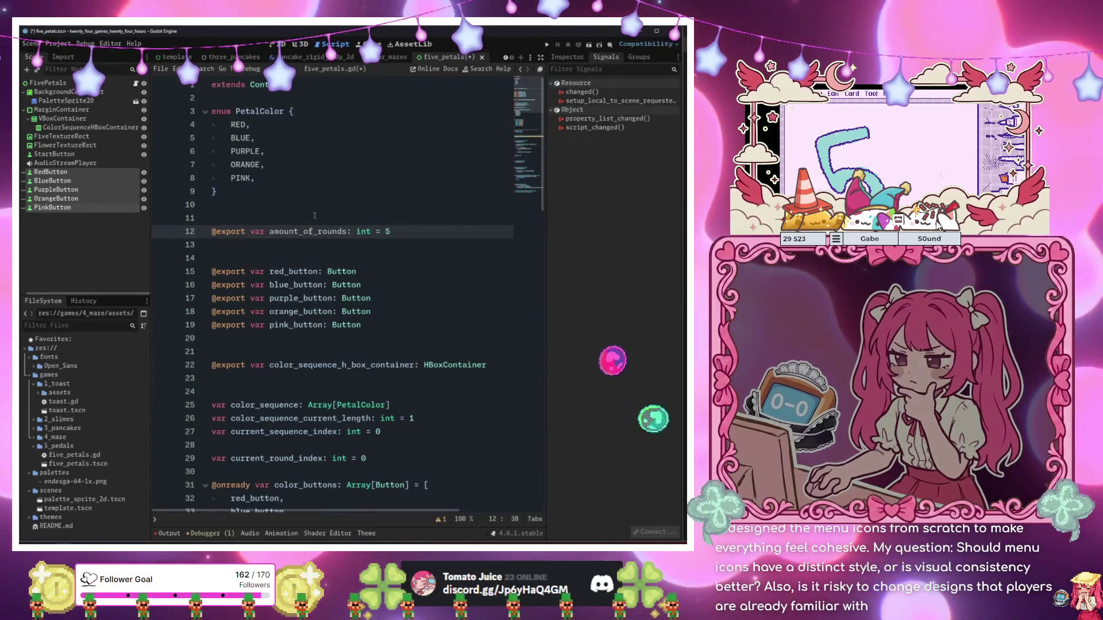
pyautogui.scroll(-19, 315, 215)
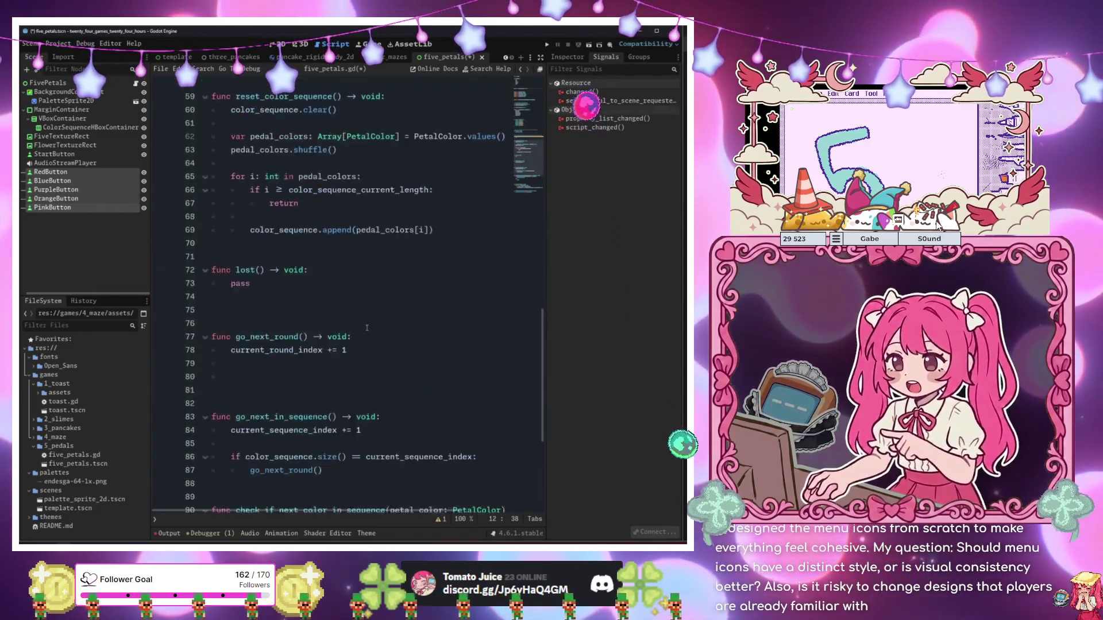
# Connect StartButton's pressed signal to a new _on_start_button_pressed handler that calls start().
pyautogui.scroll(4, 366, 328)
pyautogui.scroll(-9, 219, 290)
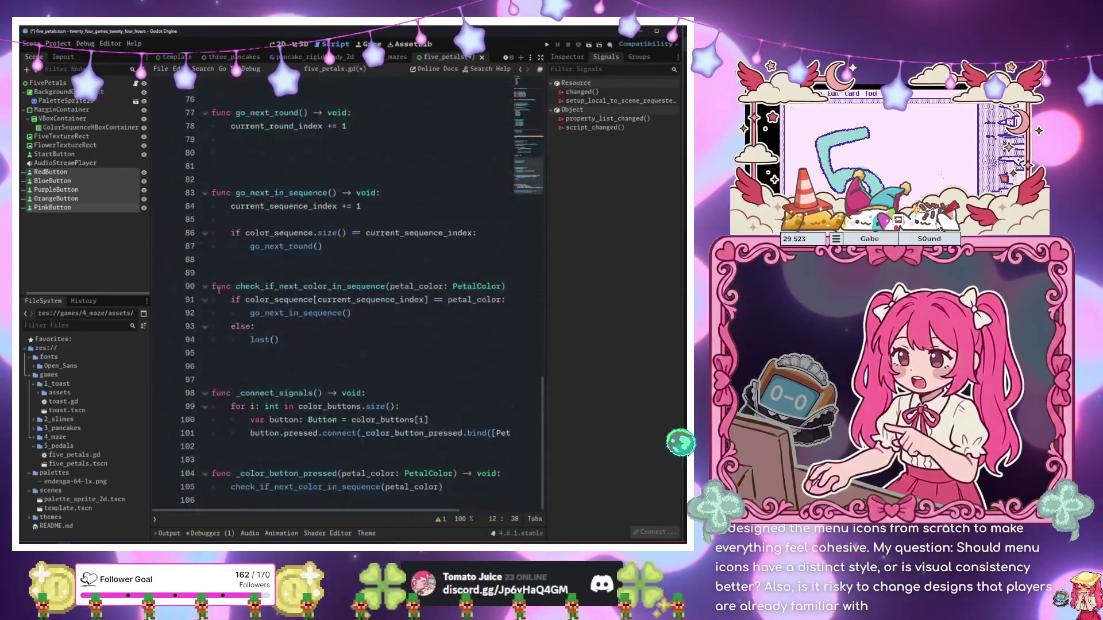
pyautogui.click(69, 154)
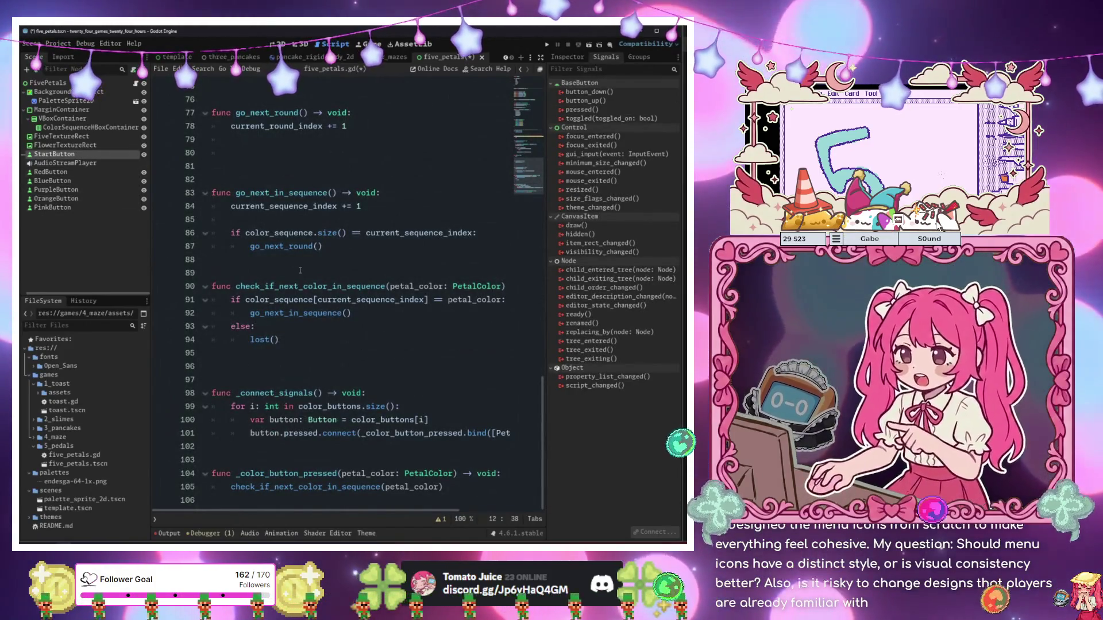
pyautogui.doubleClick(582, 109)
pyautogui.click(506, 391)
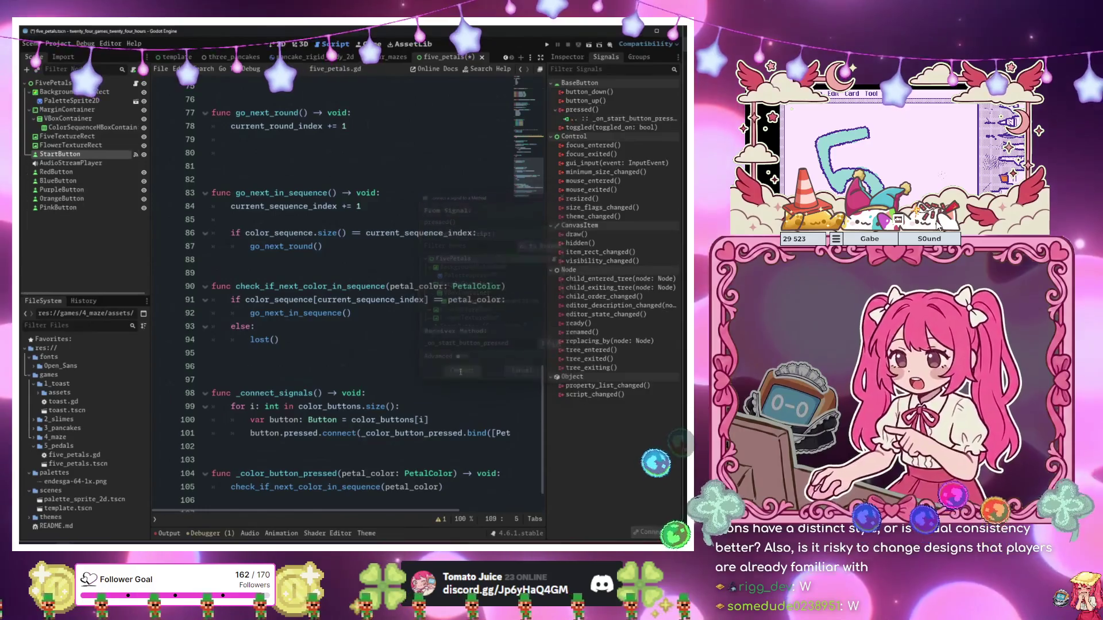
pyautogui.moveTo(432, 493); pyautogui.dragTo(231, 487)
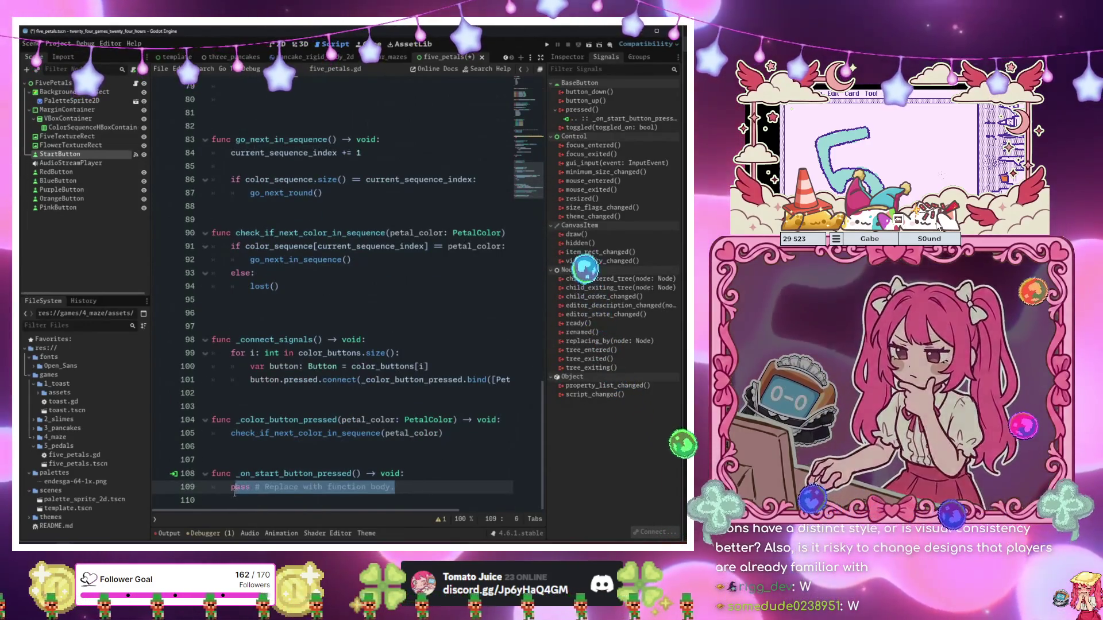
pyautogui.write('start()')
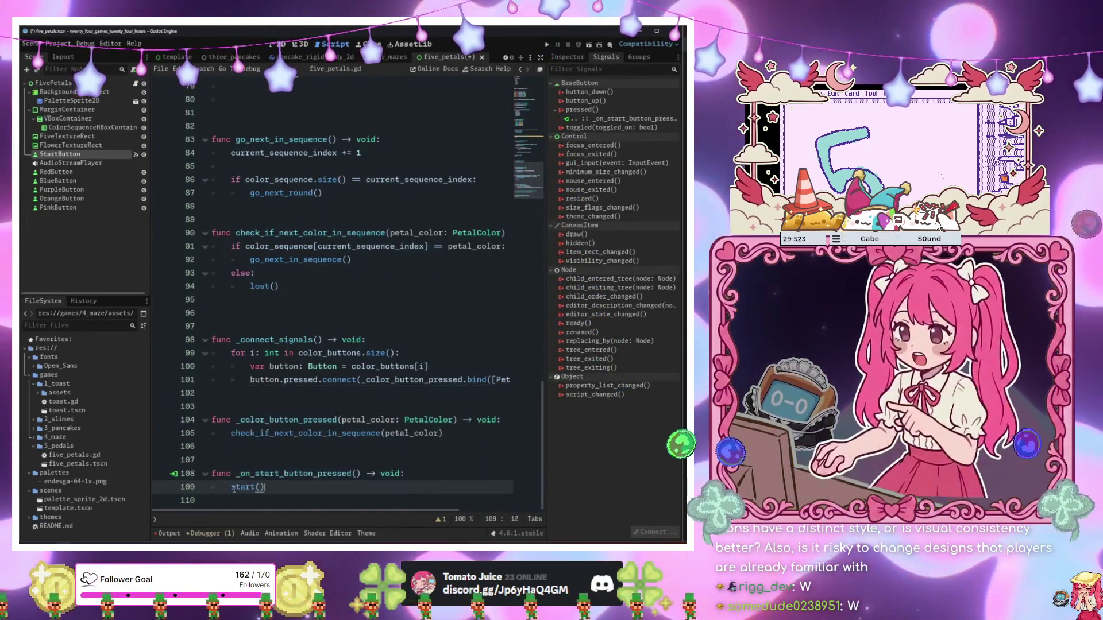
pyautogui.scroll(6, 233, 488)
pyautogui.click(251, 259)
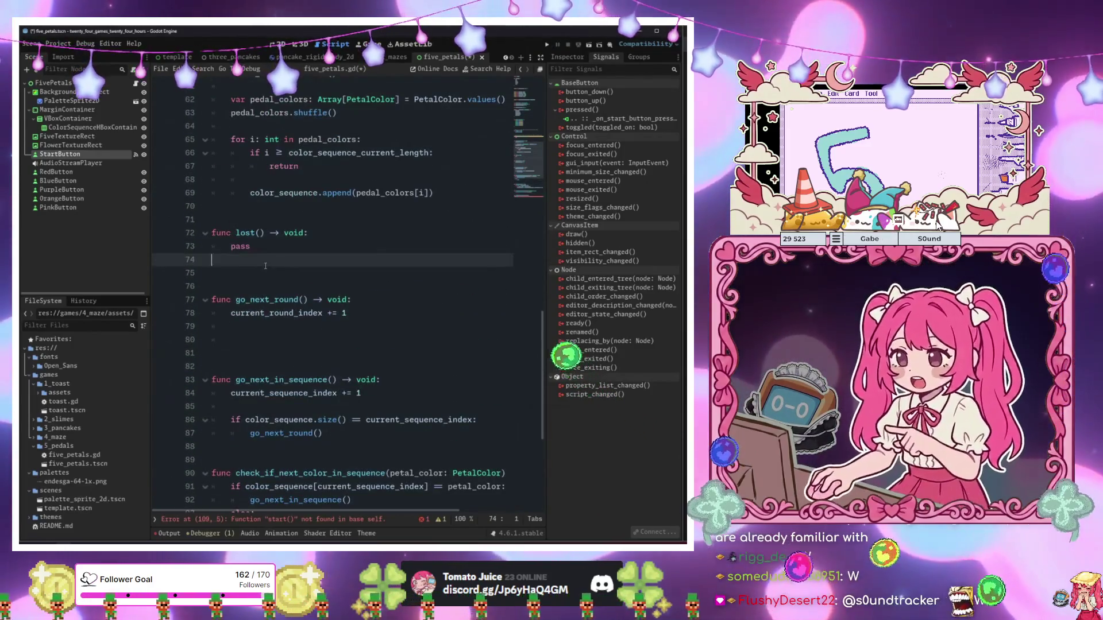
# Add a win() function above lost() that prints a win message, and save the script.
pyautogui.click(252, 218)
pyautogui.press('Return')
pyautogui.press('Return')
pyautogui.press('Return')
pyautogui.press('Up')
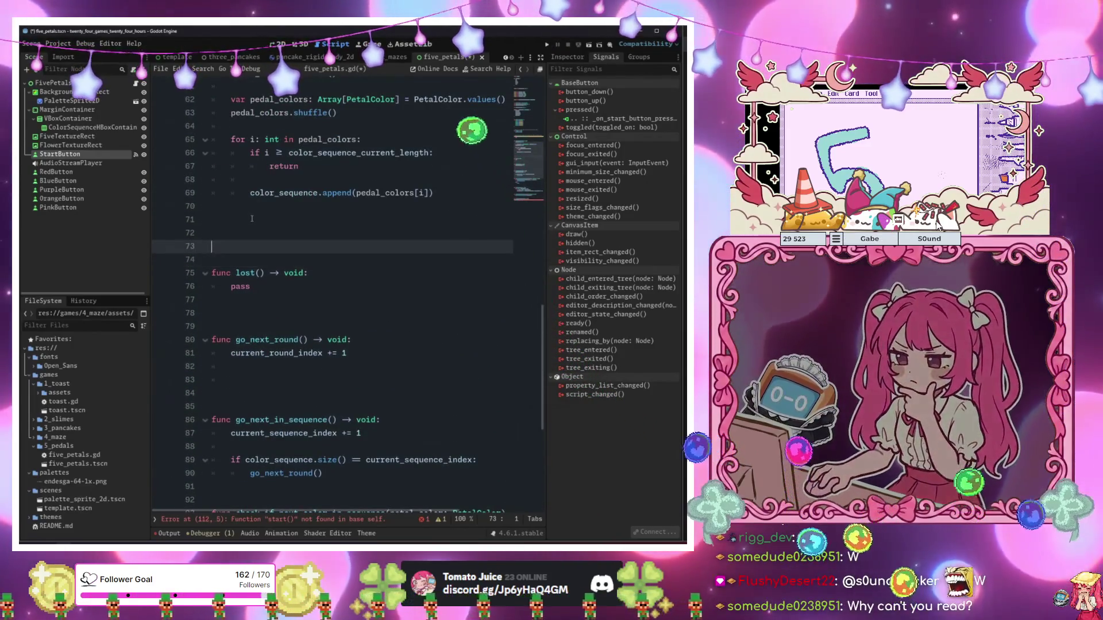
pyautogui.write('func win() →')
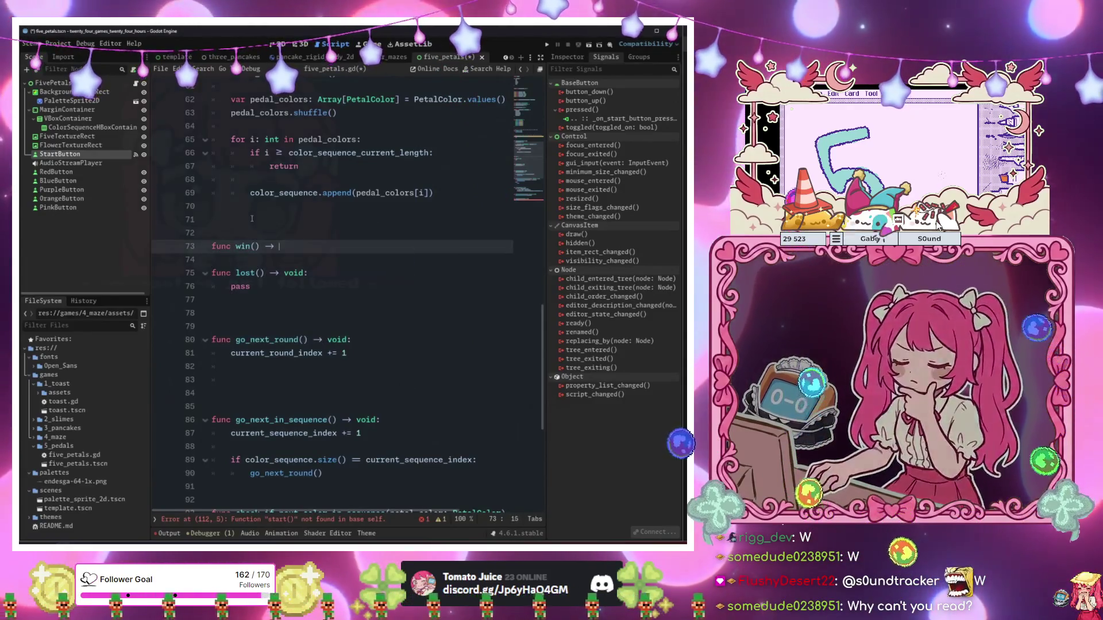
pyautogui.write('void')
pyautogui.press('Return')
pyautogui.write('p')
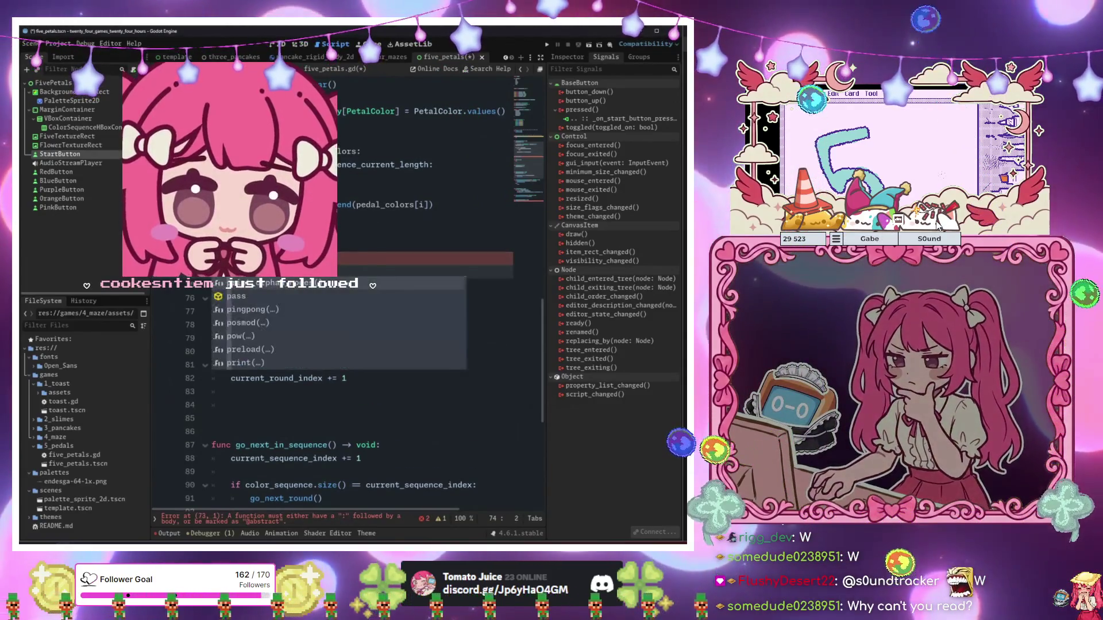
pyautogui.write('rint("won')
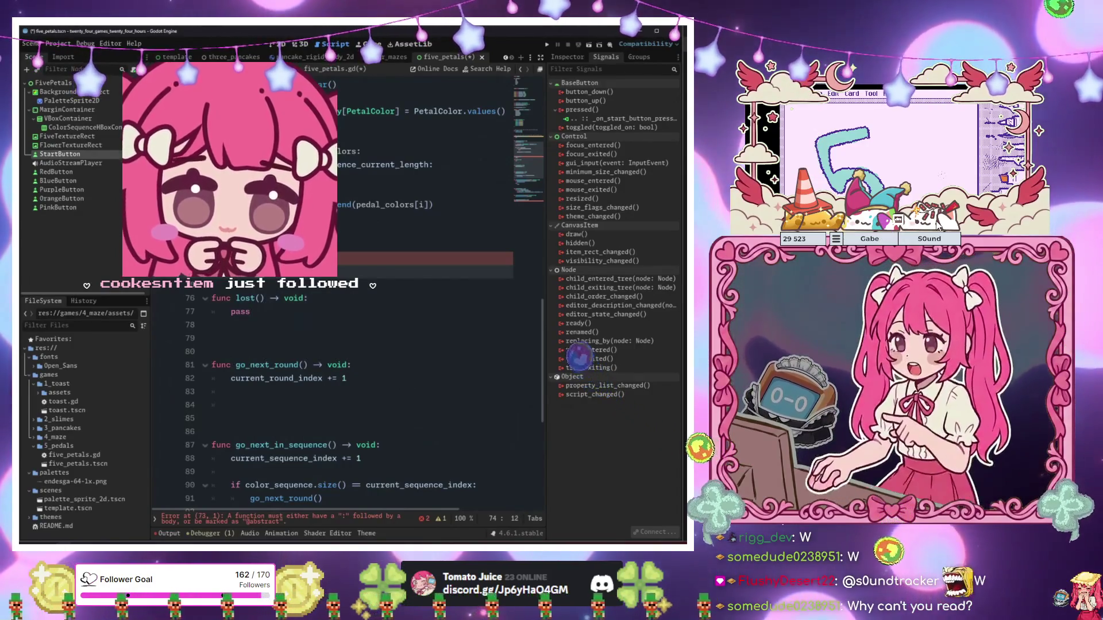
pyautogui.write('!!")')
pyautogui.hotkey('ctrl', 's')
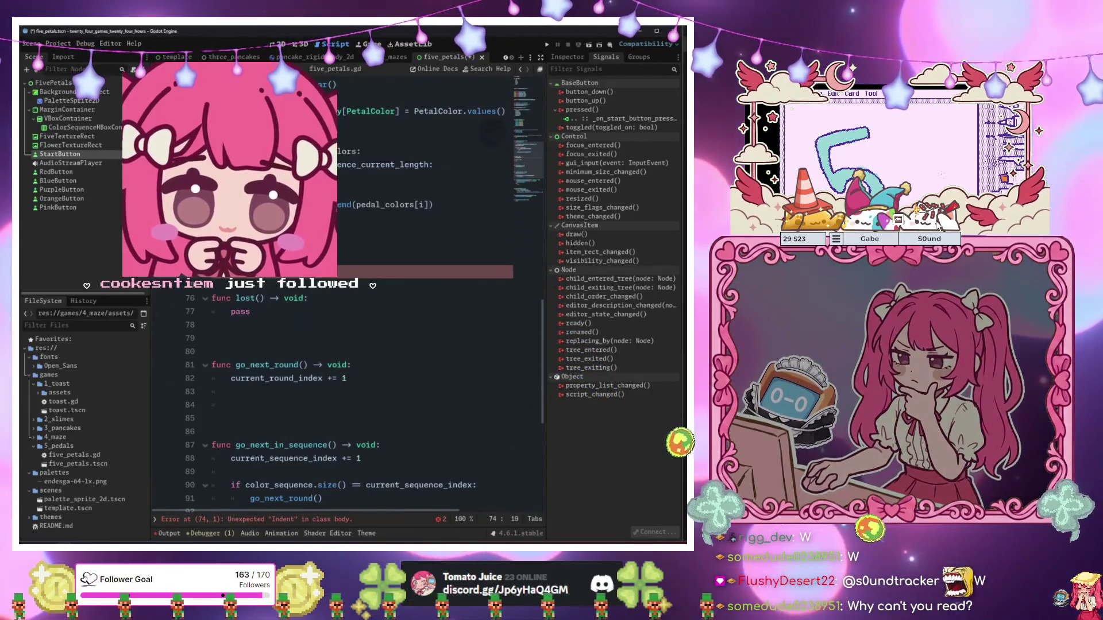
pyautogui.hotkey('ctrl', 'z')
pyautogui.hotkey('ctrl', 'z')
pyautogui.hotkey('ctrl', 'z')
pyautogui.hotkey('ctrl', 'z')
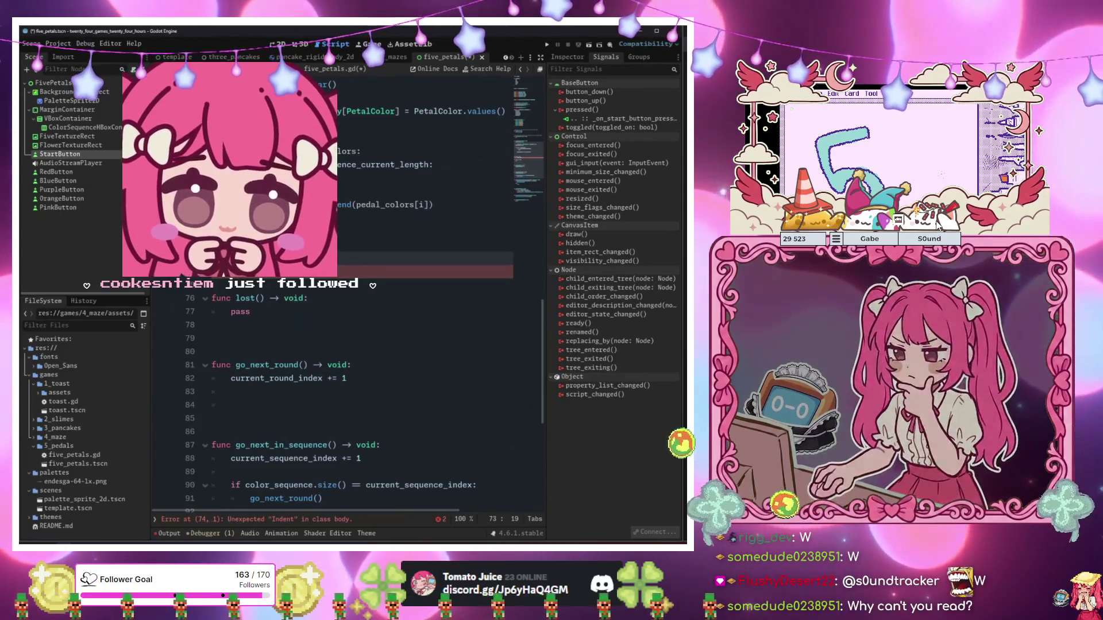
pyautogui.hotkey('ctrl', 'z')
pyautogui.hotkey('ctrl', 'z')
pyautogui.hotkey('ctrl', 'z')
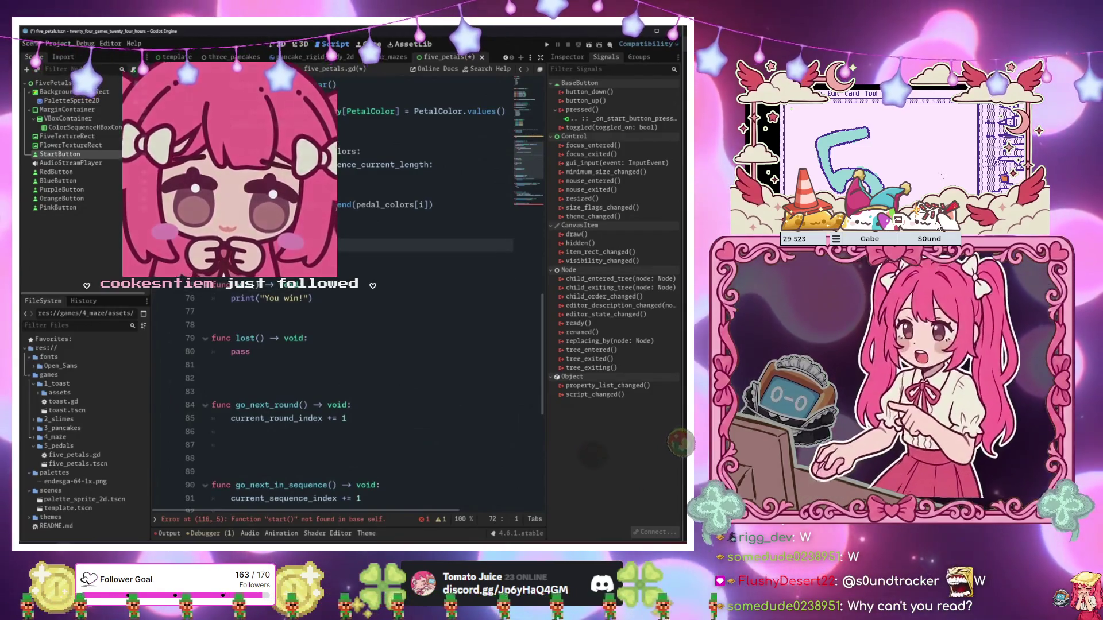
pyautogui.scroll(-8, 222, 428)
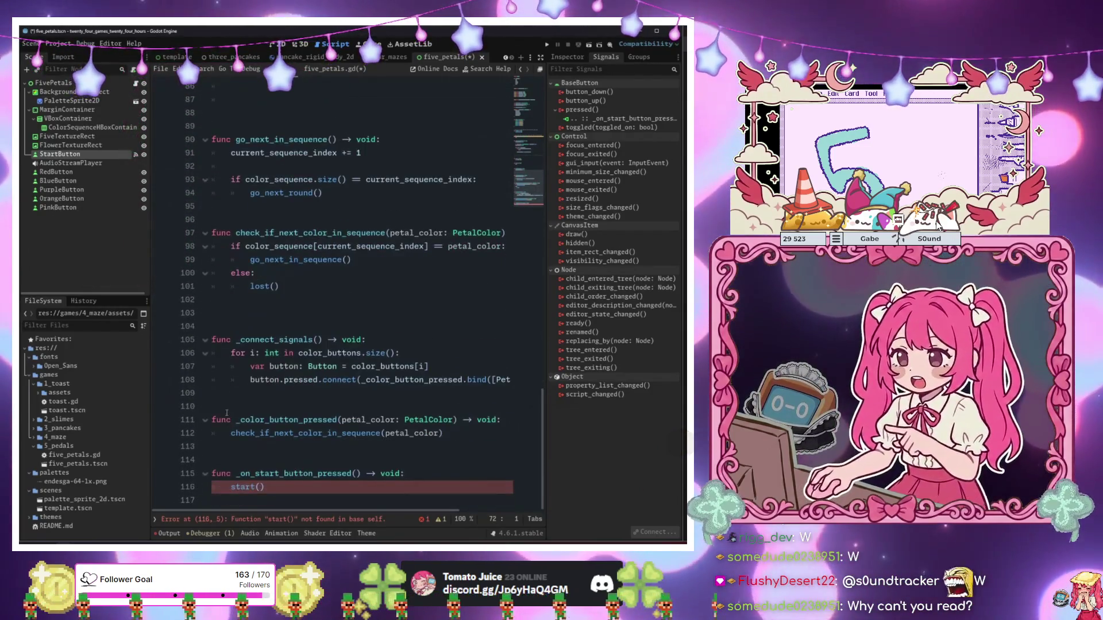
# Create 'func start() -> void:' whose body calls go_next_round().
pyautogui.scroll(10, 224, 414)
pyautogui.write('func start() ')
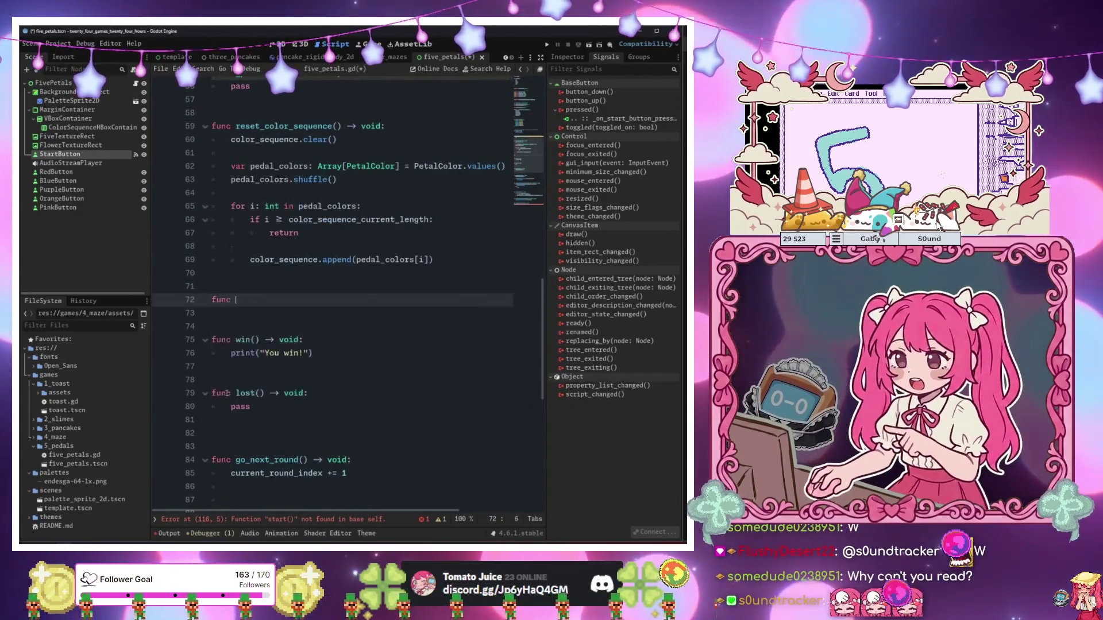
pyautogui.write('-> void:')
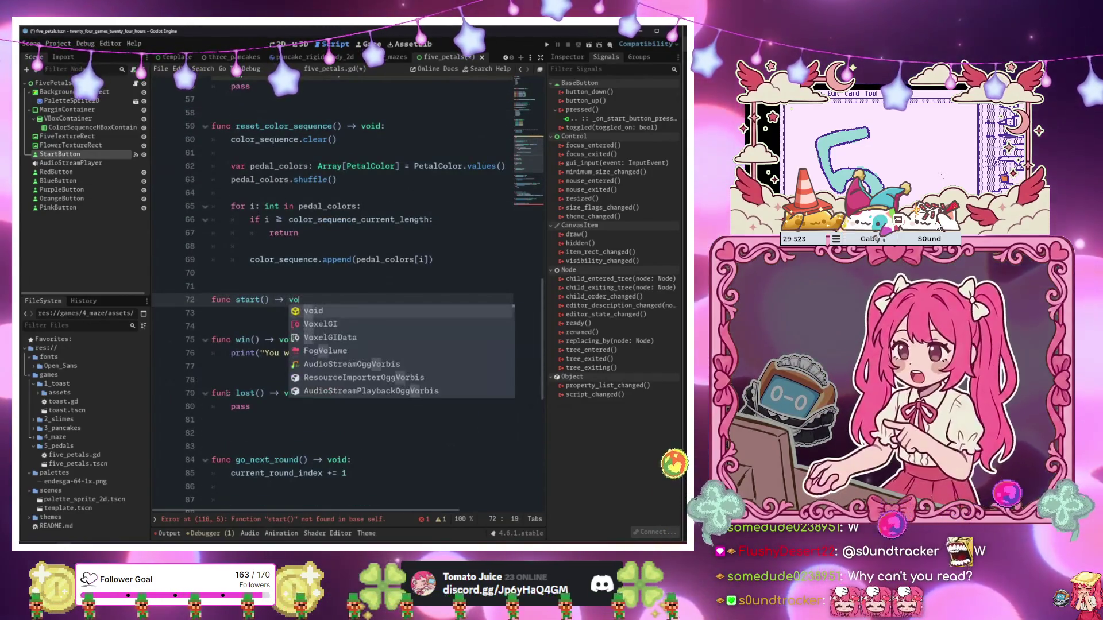
pyautogui.press('Return')
pyautogui.write('pass')
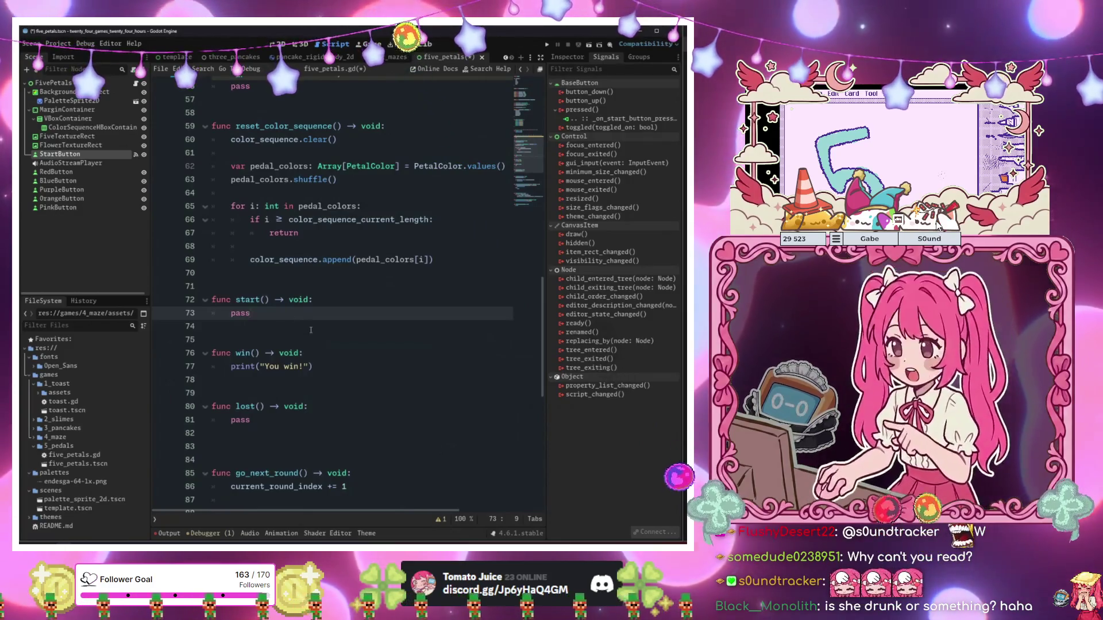
pyautogui.press('BackSpace')
pyautogui.write('go_')
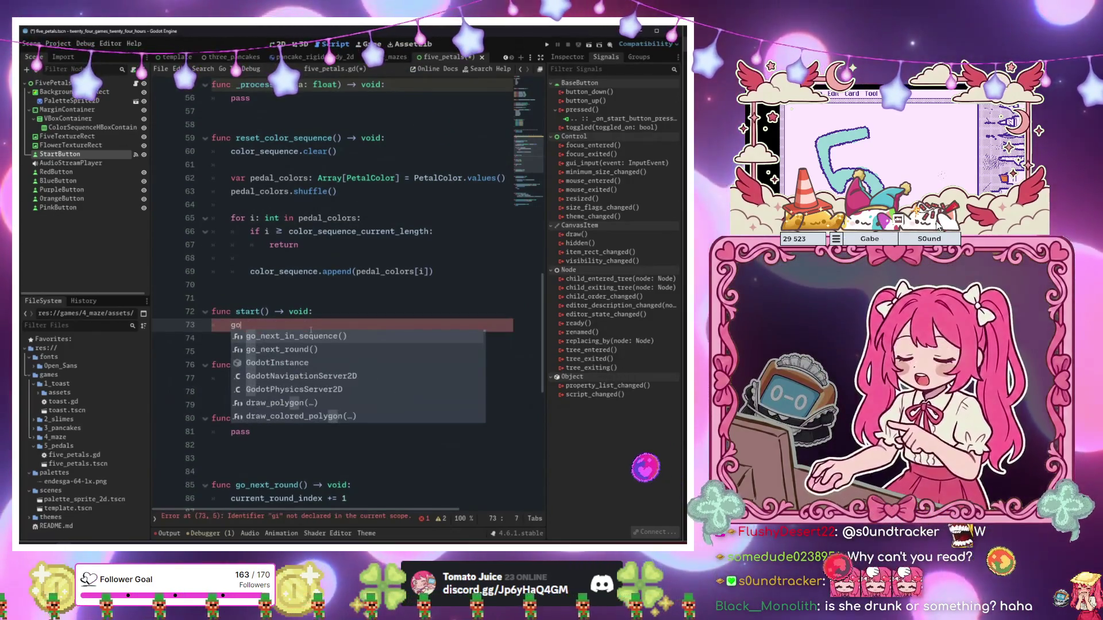
pyautogui.press('Down')
pyautogui.press('Return')
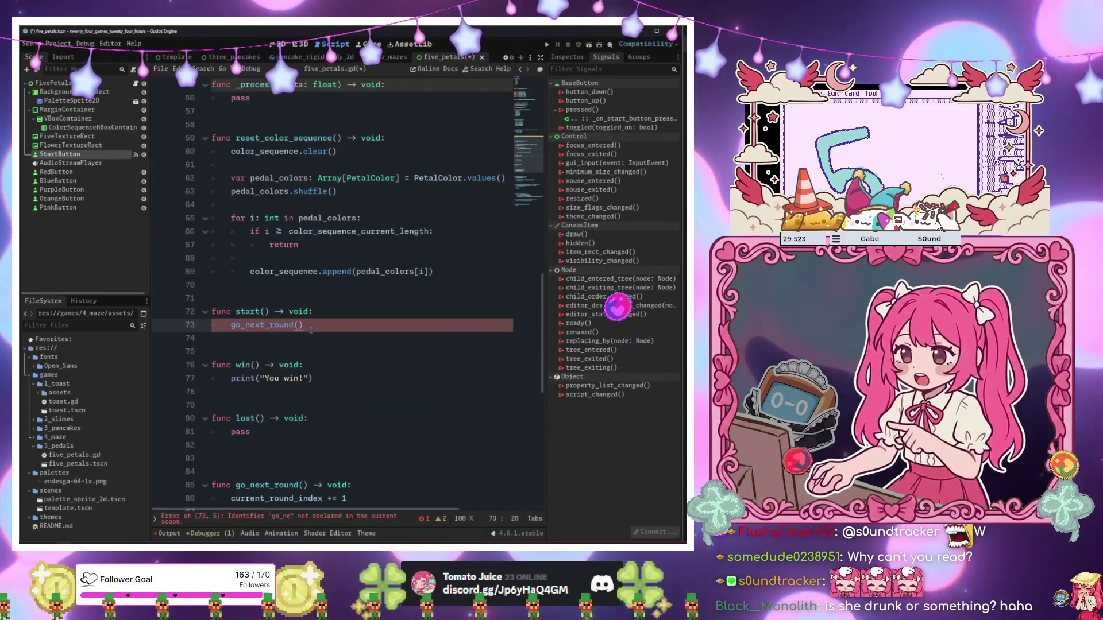
pyautogui.press('Up')
pyautogui.press('Return')
# Add 'current_round_index = 0' as the first line of start().
pyautogui.write('cur')
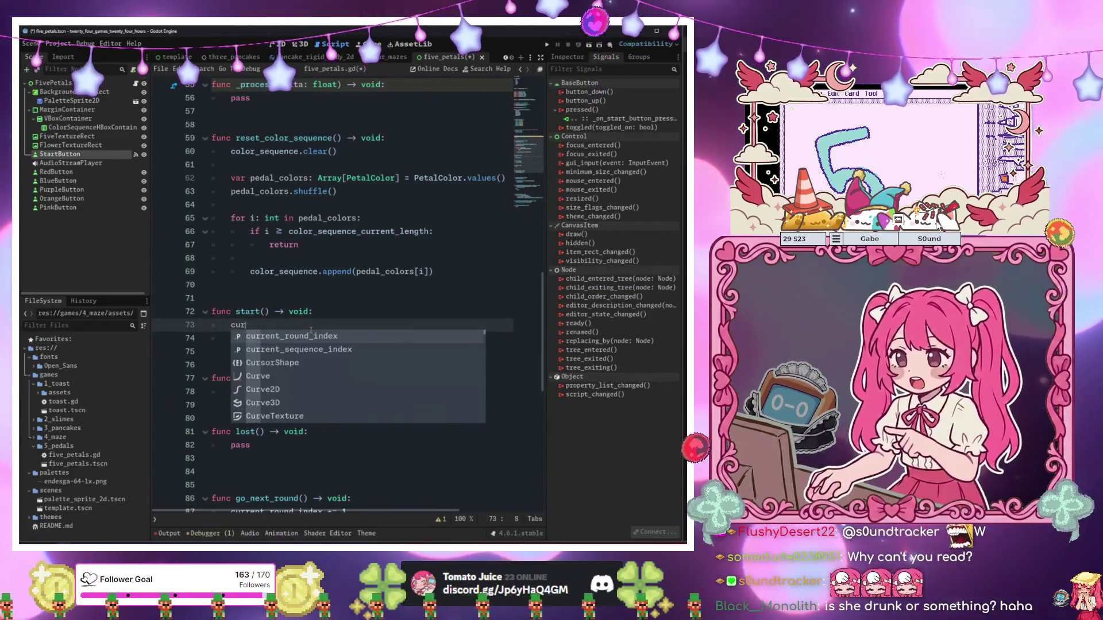
pyautogui.press('Return')
pyautogui.write('==')
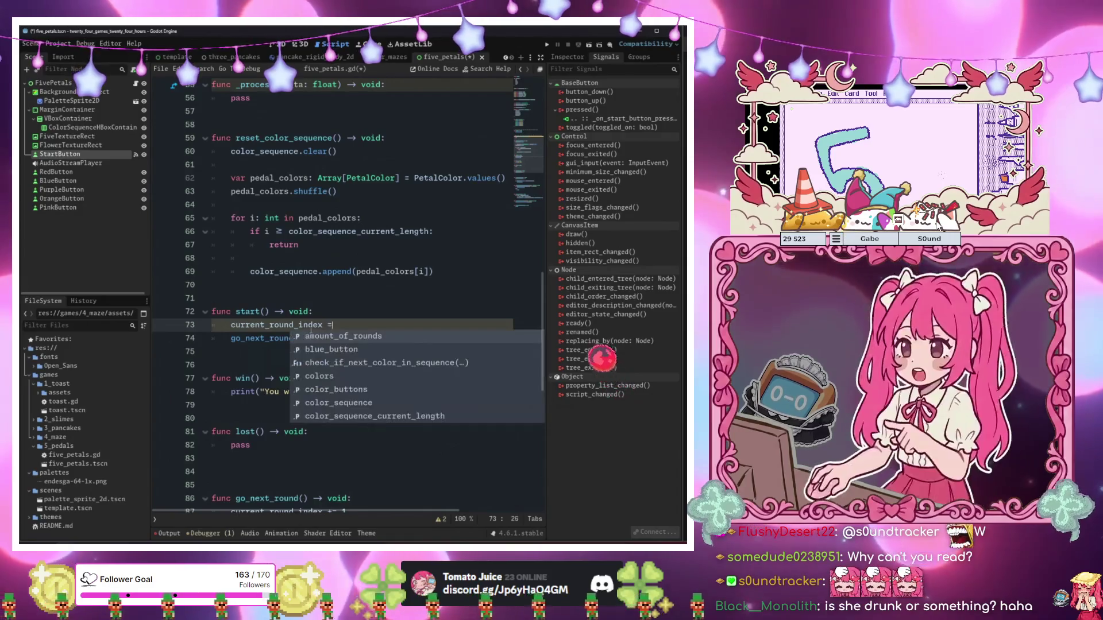
pyautogui.press('BackSpace')
pyautogui.press('BackSpace')
pyautogui.write('1')
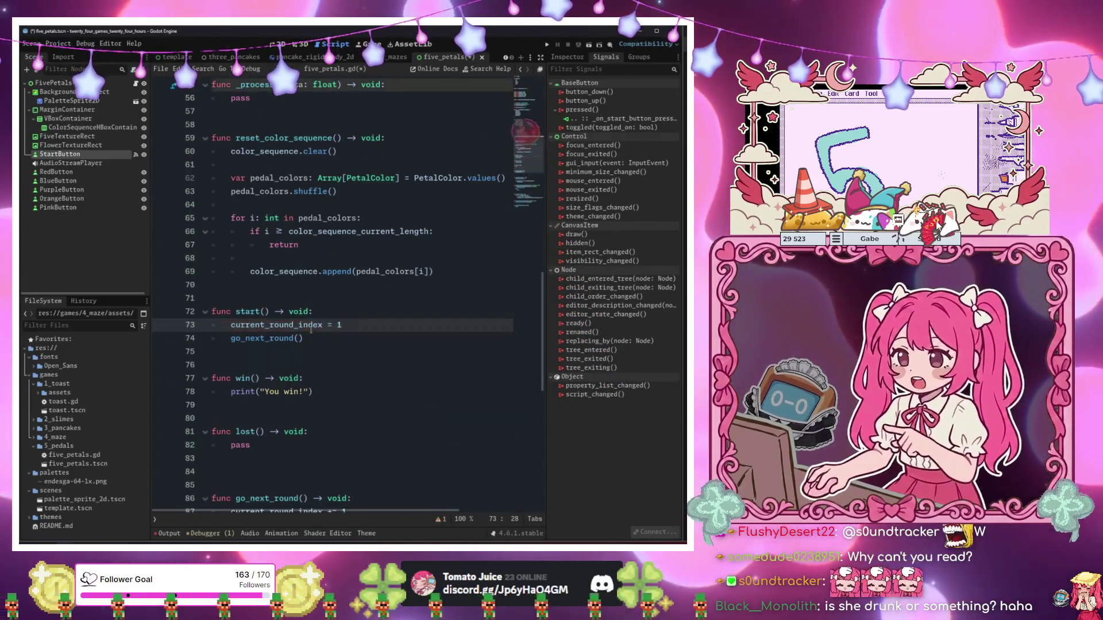
pyautogui.press('BackSpace')
pyautogui.write('0')
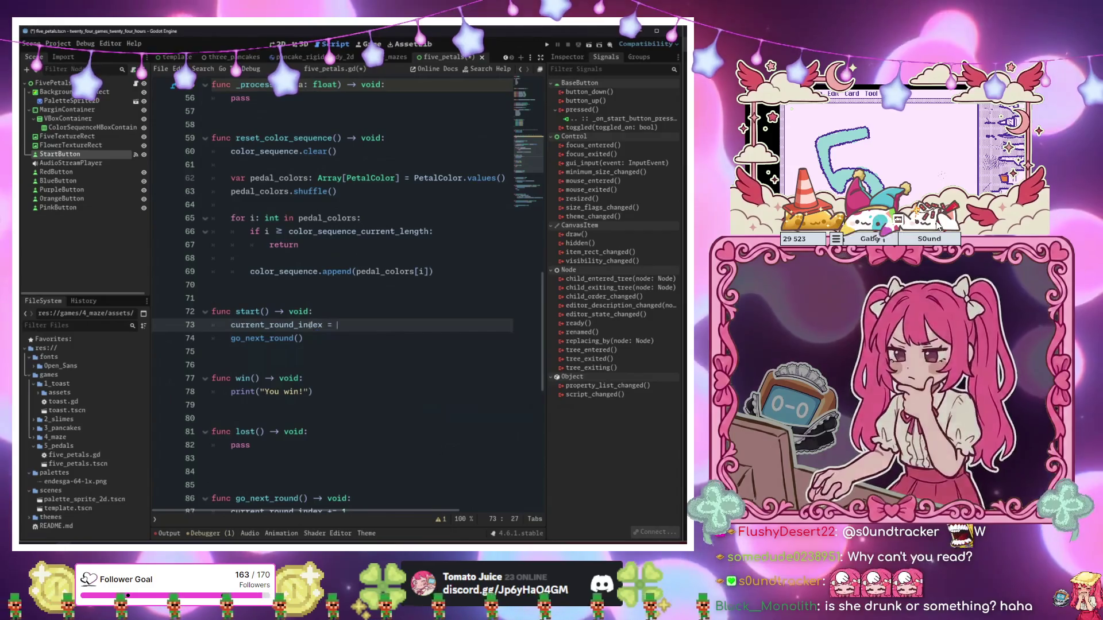
pyautogui.click(341, 294)
pyautogui.scroll(-4, 344, 304)
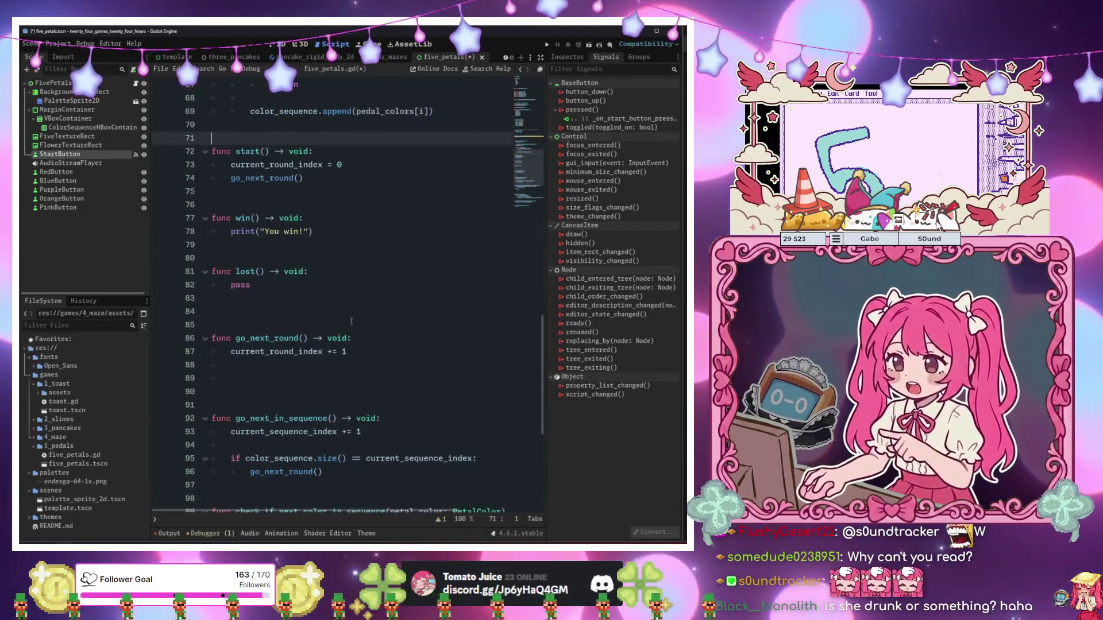
# Delete the 'current_round_index = 0' line from start(), leaving just the go_next_round() call.
pyautogui.scroll(-3, 351, 321)
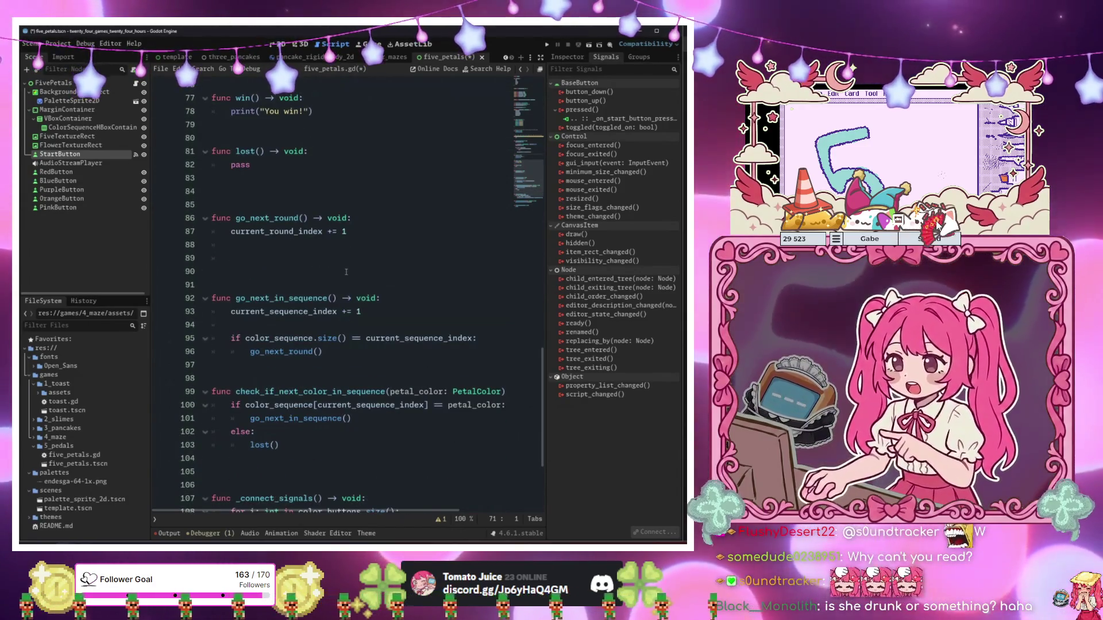
pyautogui.scroll(5, 345, 273)
pyautogui.click(304, 364)
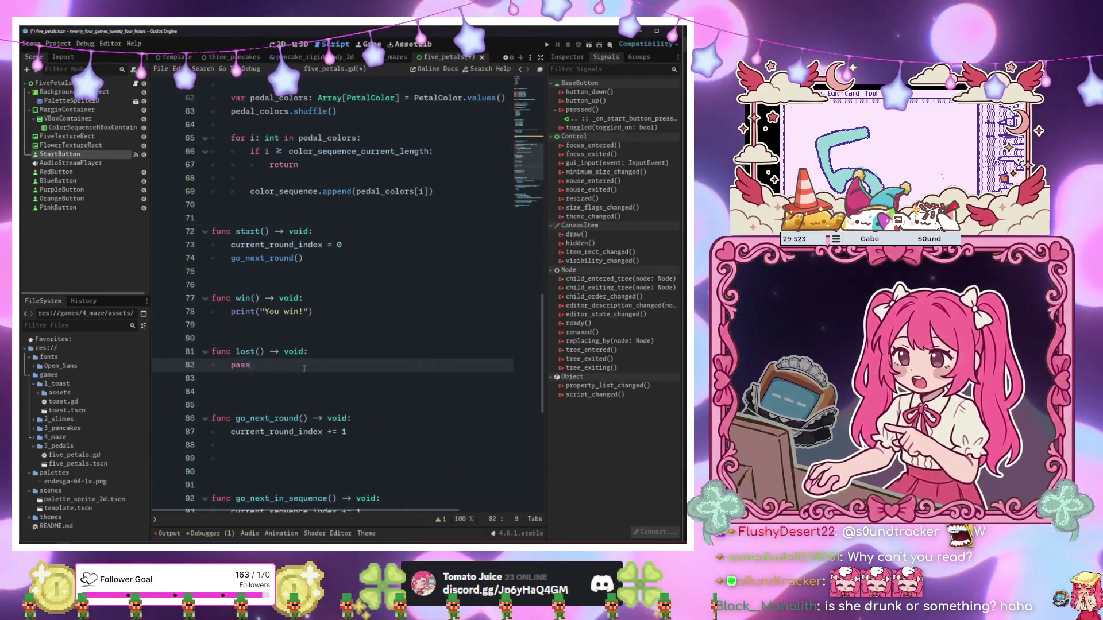
pyautogui.scroll(-2, 304, 365)
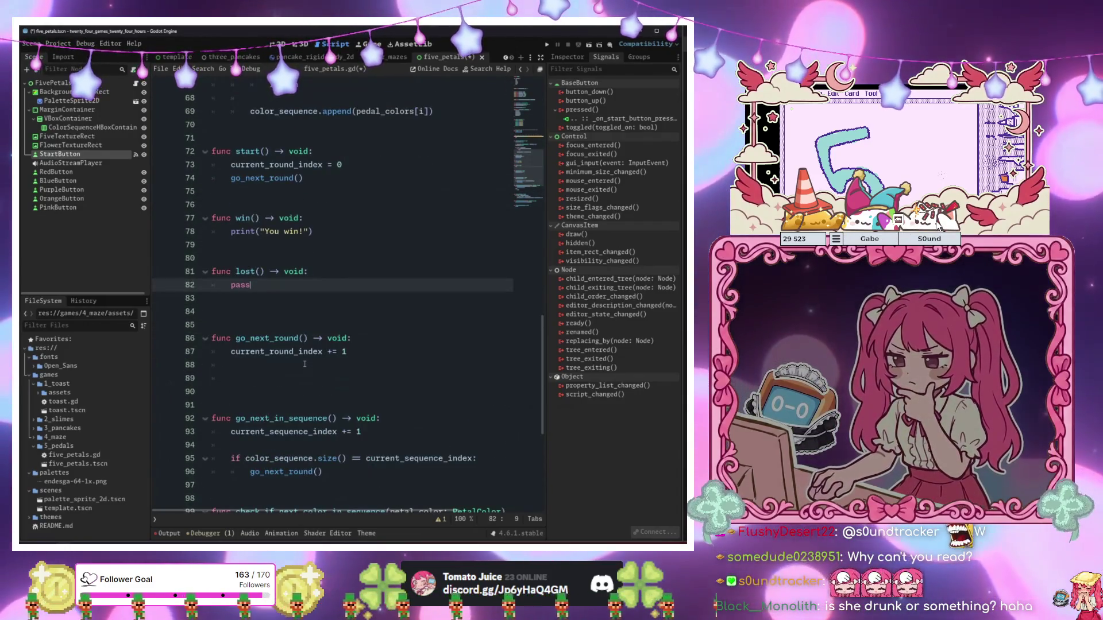
pyautogui.moveTo(342, 164); pyautogui.dragTo(211, 164)
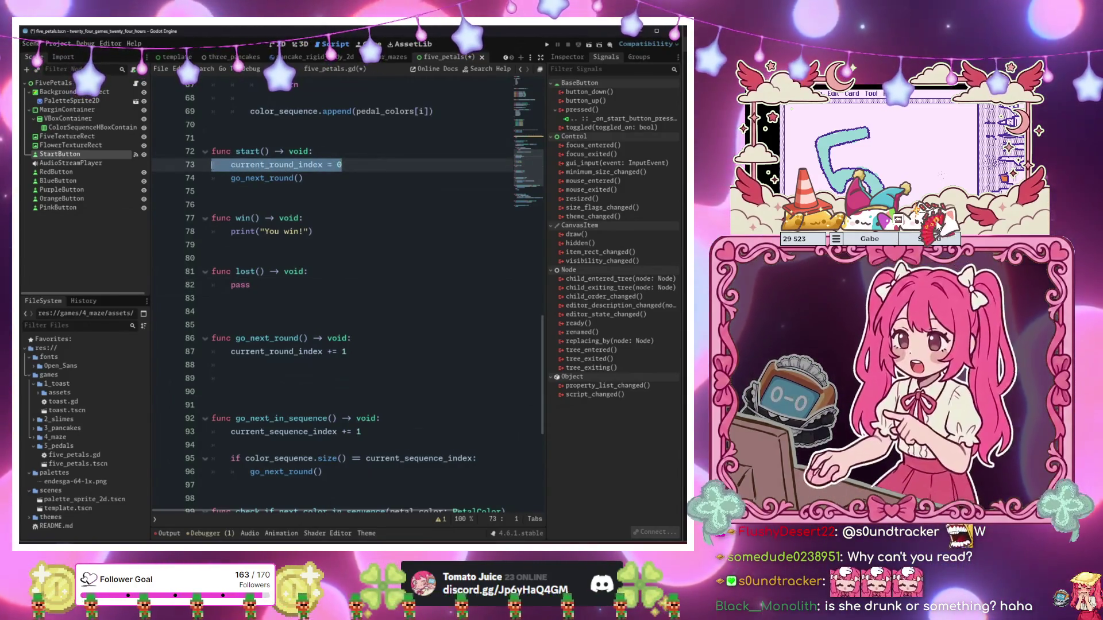
pyautogui.press('BackSpace')
pyautogui.press('BackSpace')
pyautogui.click(292, 270)
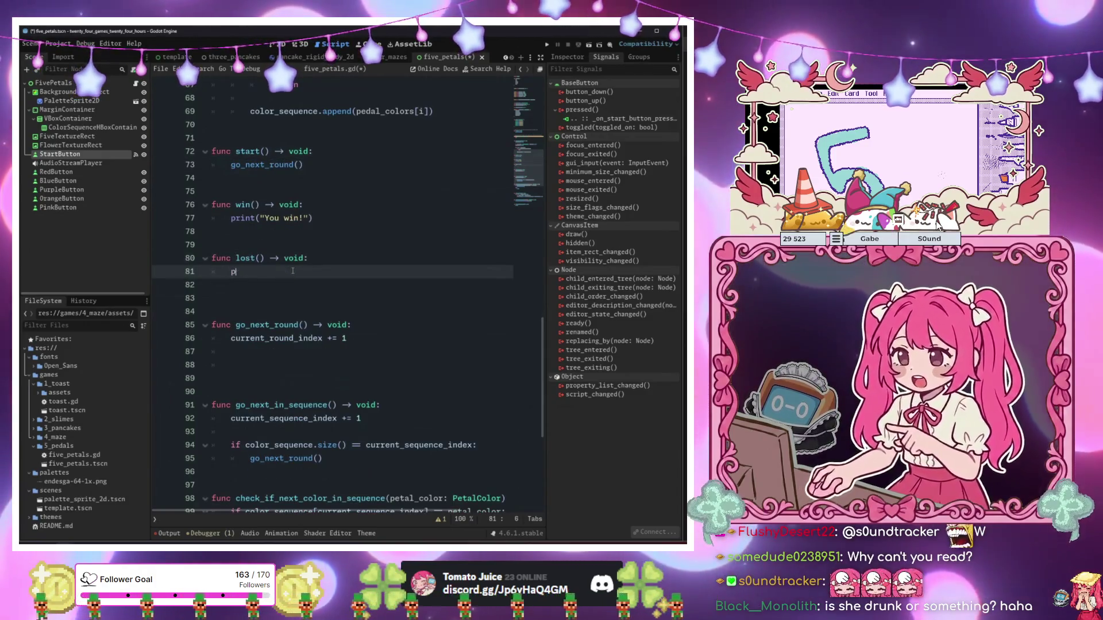
# Replace pass in lost() with current_round_index = 0.
pyautogui.press('BackSpace')
pyautogui.write('cu')
pyautogui.press('Return')
pyautogui.write('= ')
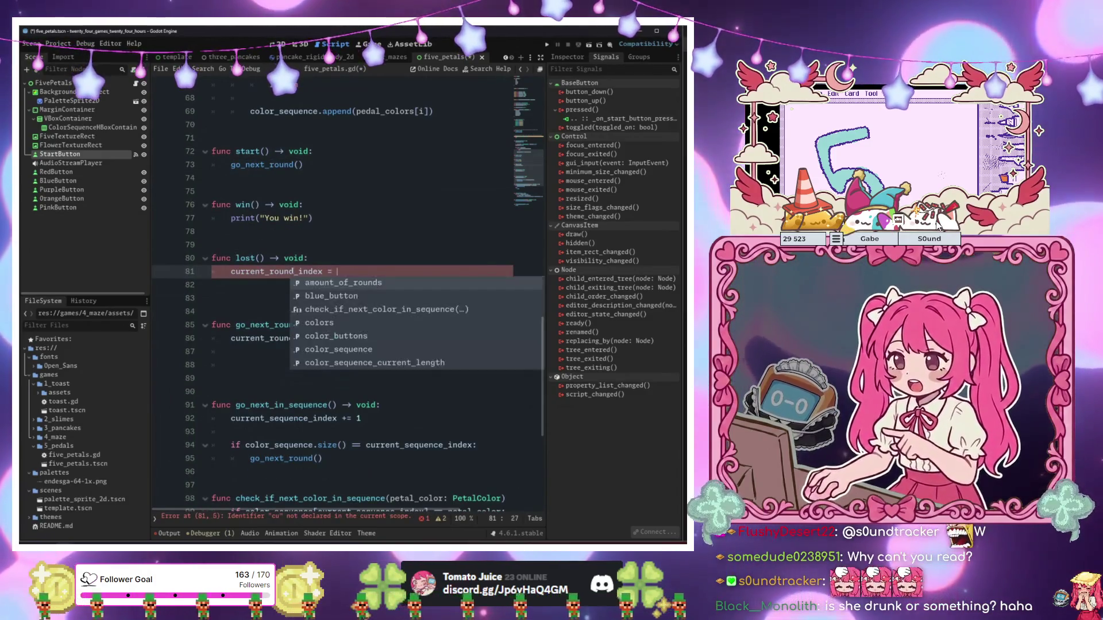
pyautogui.write('0')
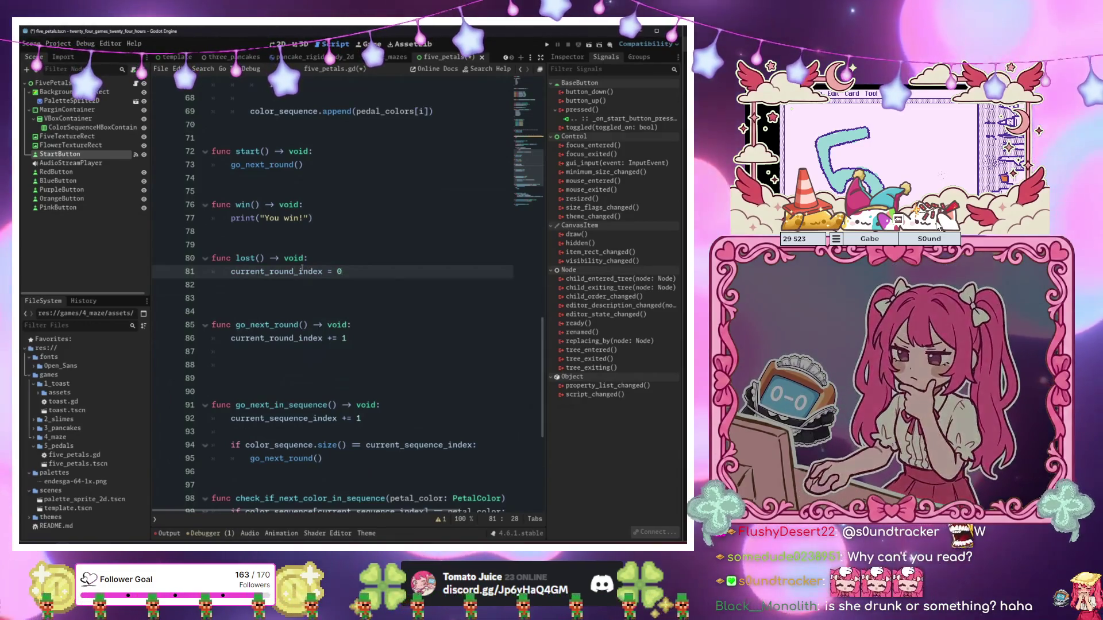
# Save the script and return to the five_petals scene in the 2D editor.
pyautogui.scroll(-6, 302, 268)
pyautogui.click(296, 291)
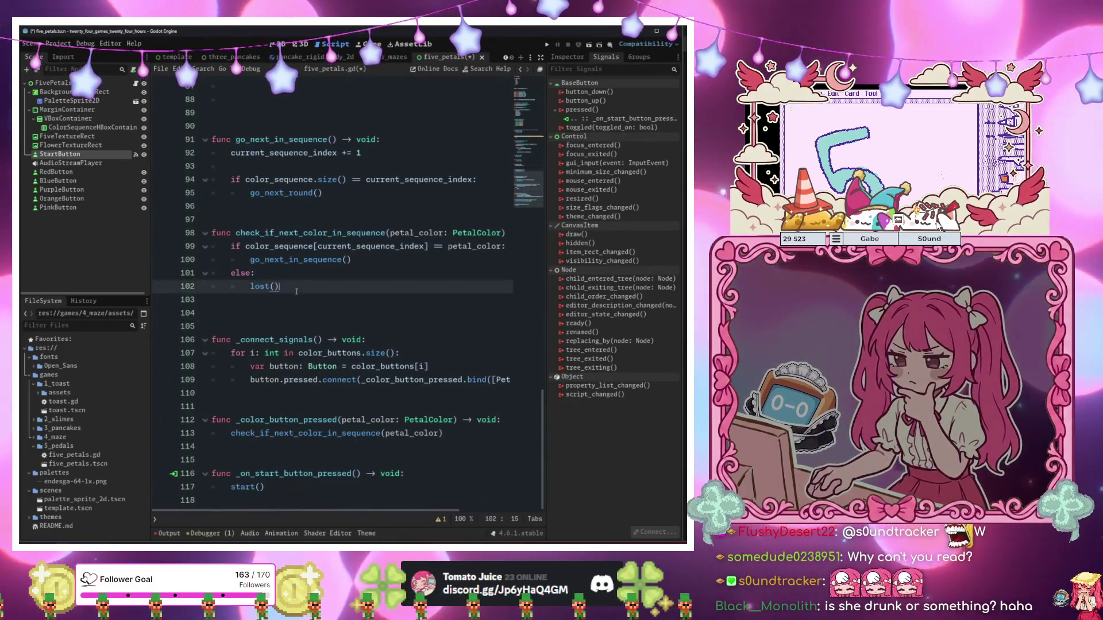
pyautogui.click(275, 325)
pyautogui.hotkey('ctrl', 's')
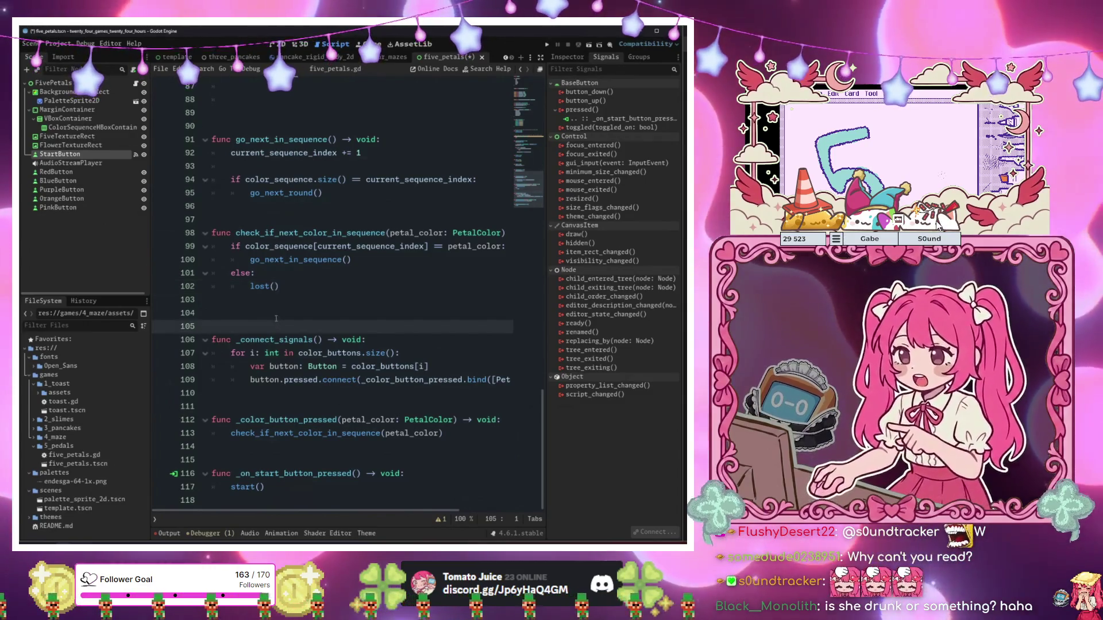
pyautogui.hotkey('ctrl', 'F1')
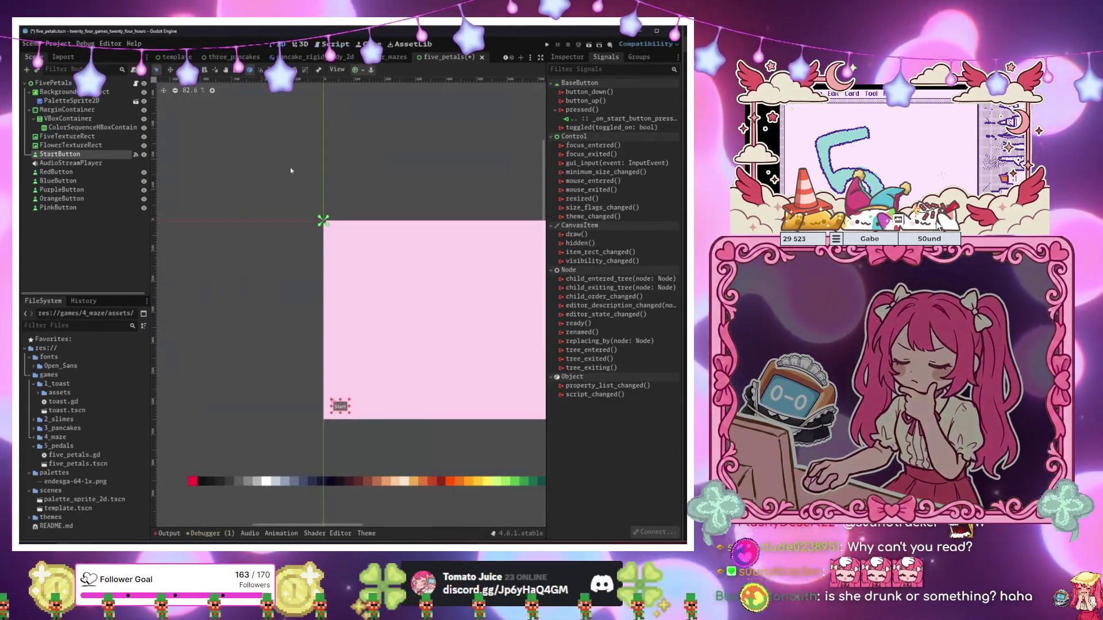
# Tick Flat on RedButton in the Inspector, then switch to GitHub Desktop to review changes.
pyautogui.click(123, 173)
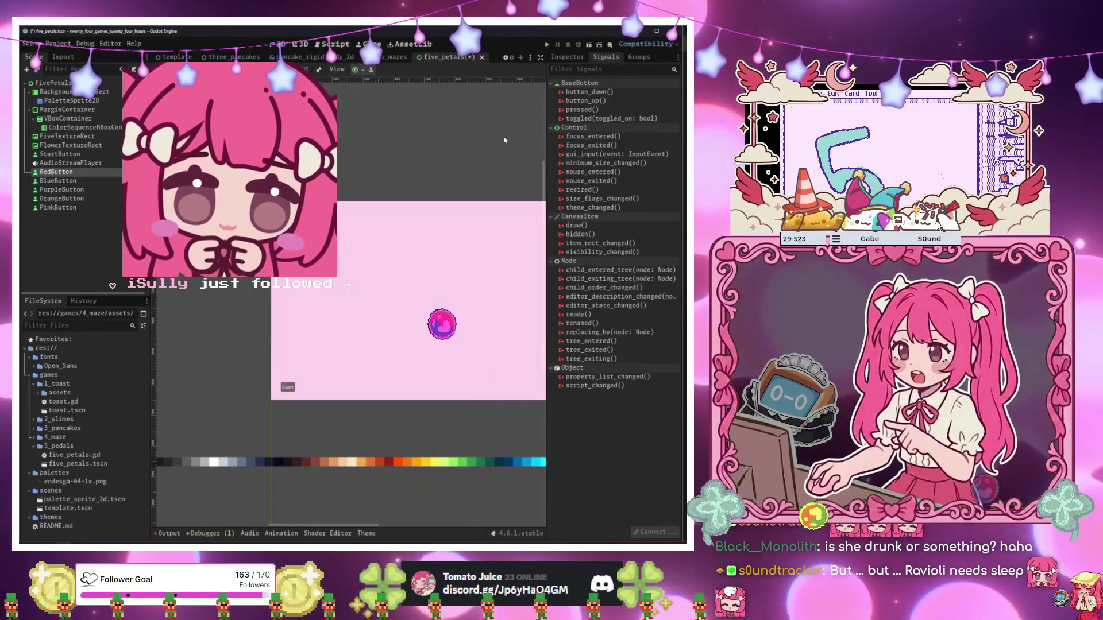
pyautogui.click(566, 57)
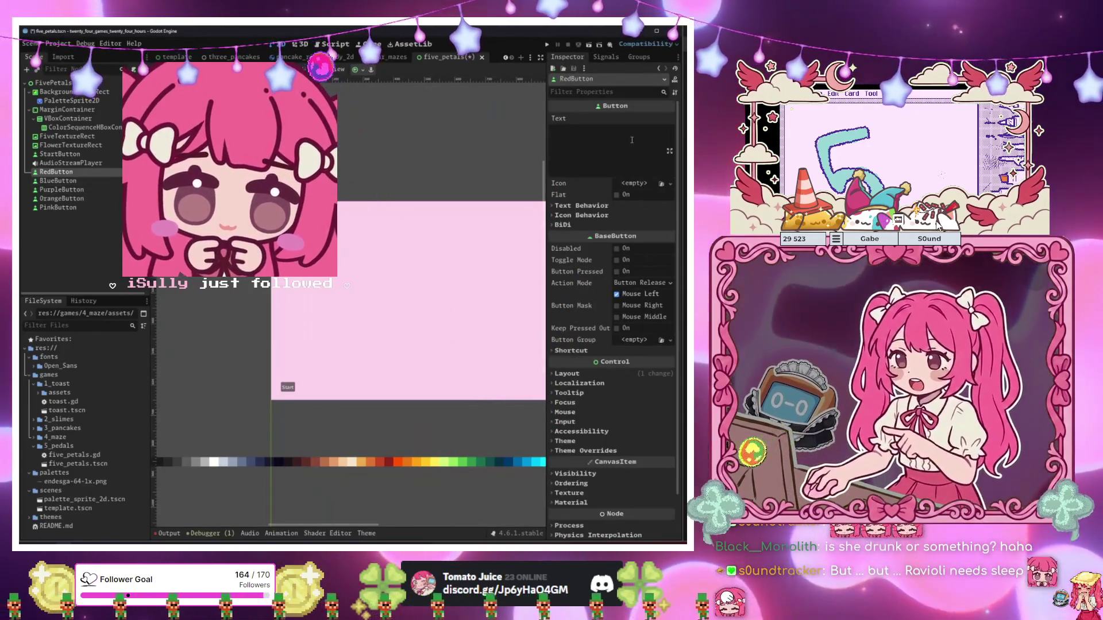
pyautogui.click(616, 196)
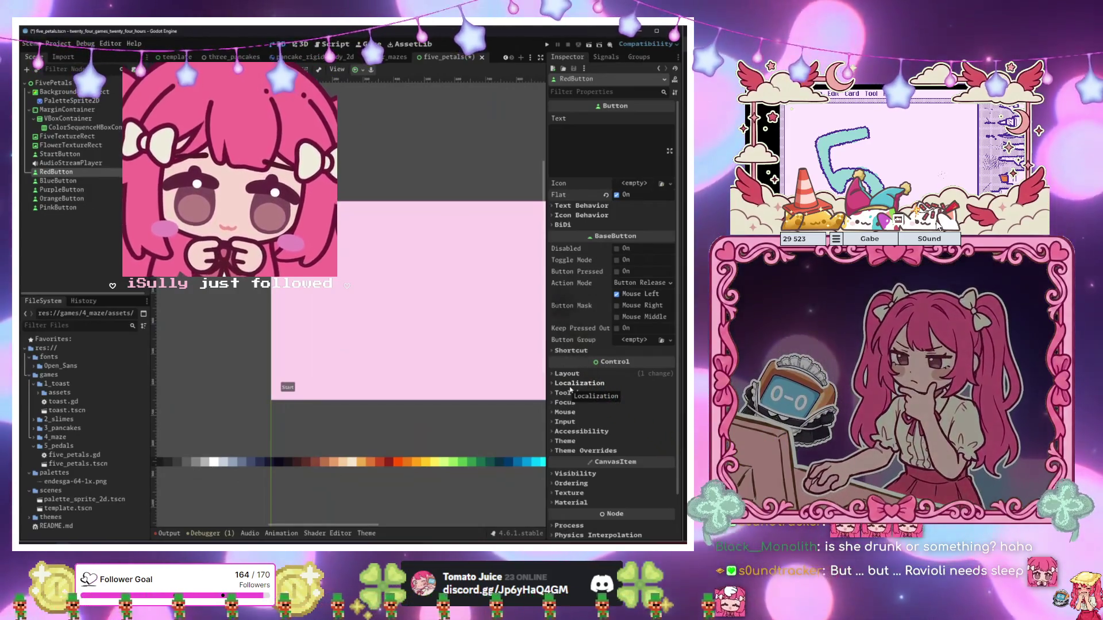
pyautogui.scroll(-2, 589, 353)
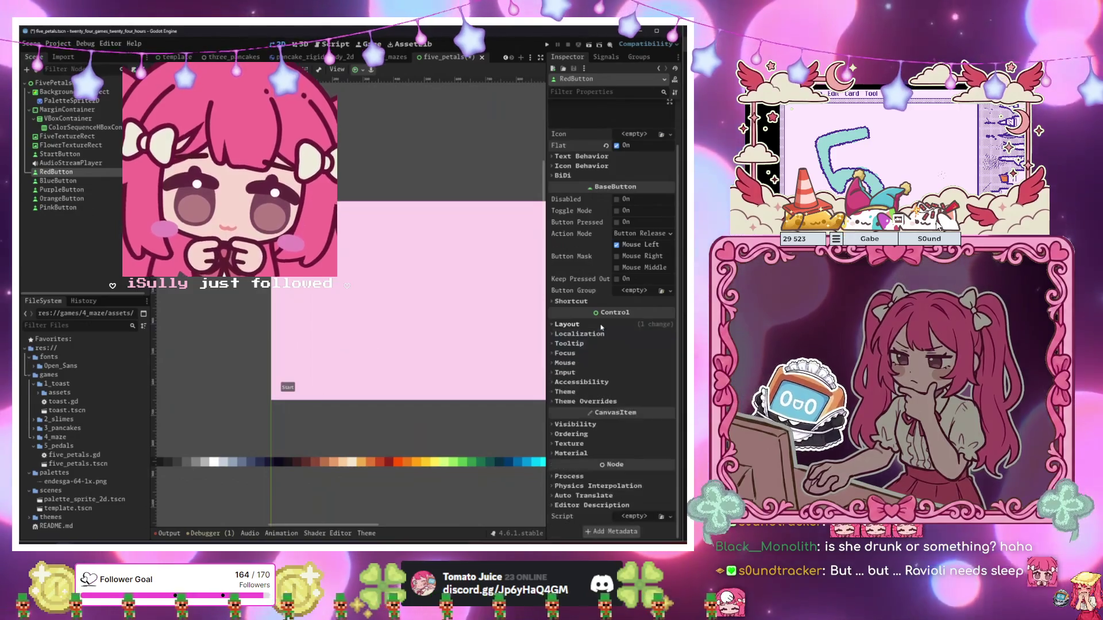
pyautogui.scroll(2, 583, 238)
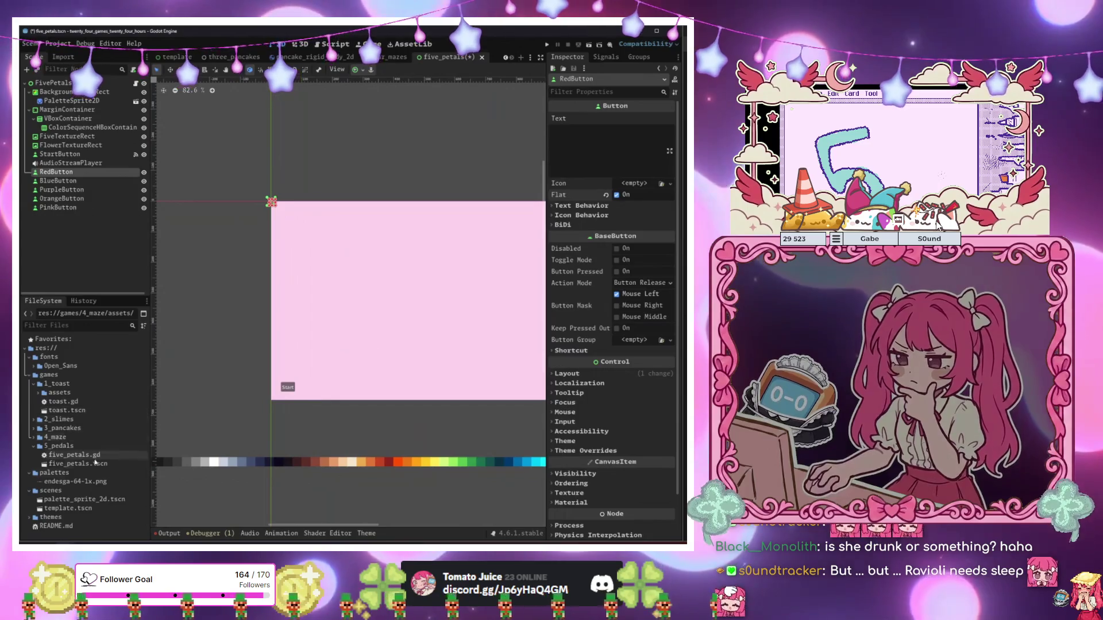
pyautogui.click(55, 446)
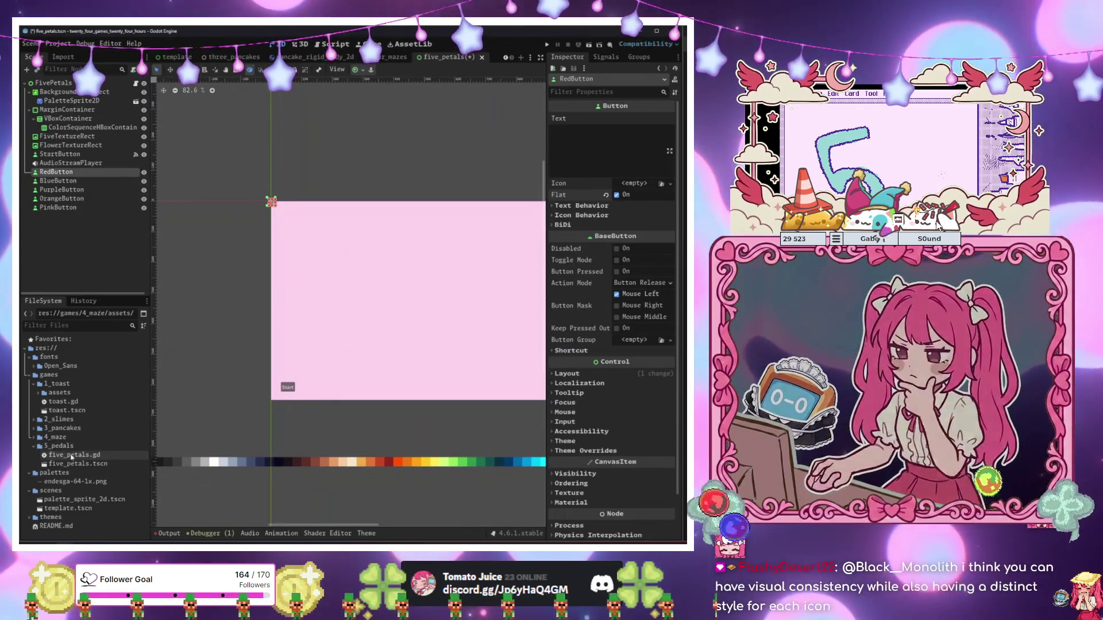
pyautogui.hotkey('alt', 'Tab')
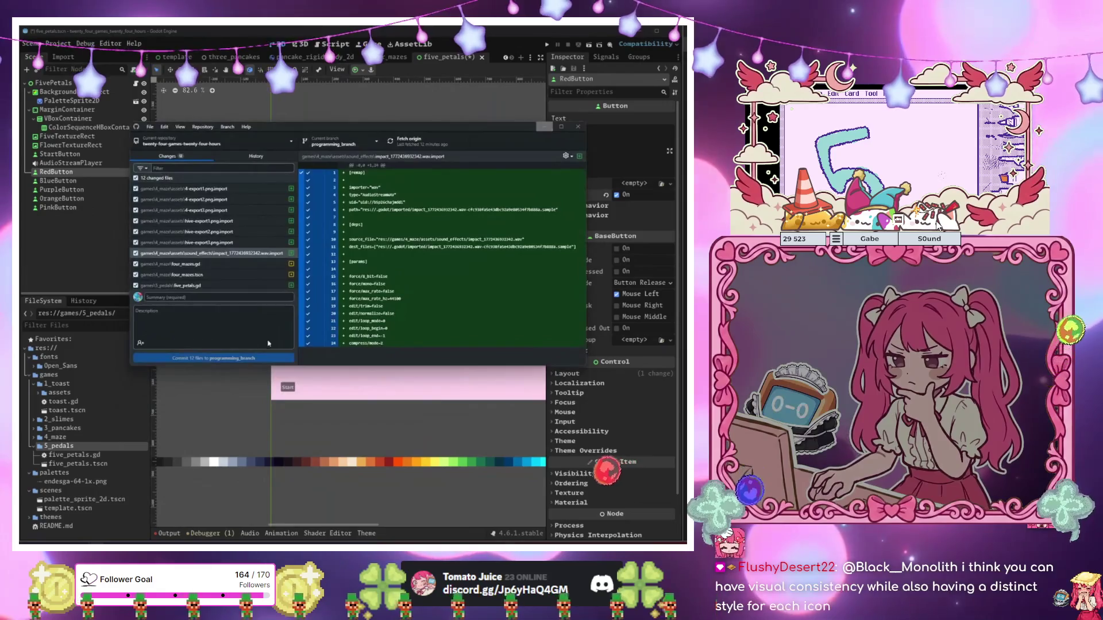
# Commit the 12 changed files to programming_branch with summary 'Pedals' and push.
pyautogui.click(213, 297)
pyautogui.write('Peda')
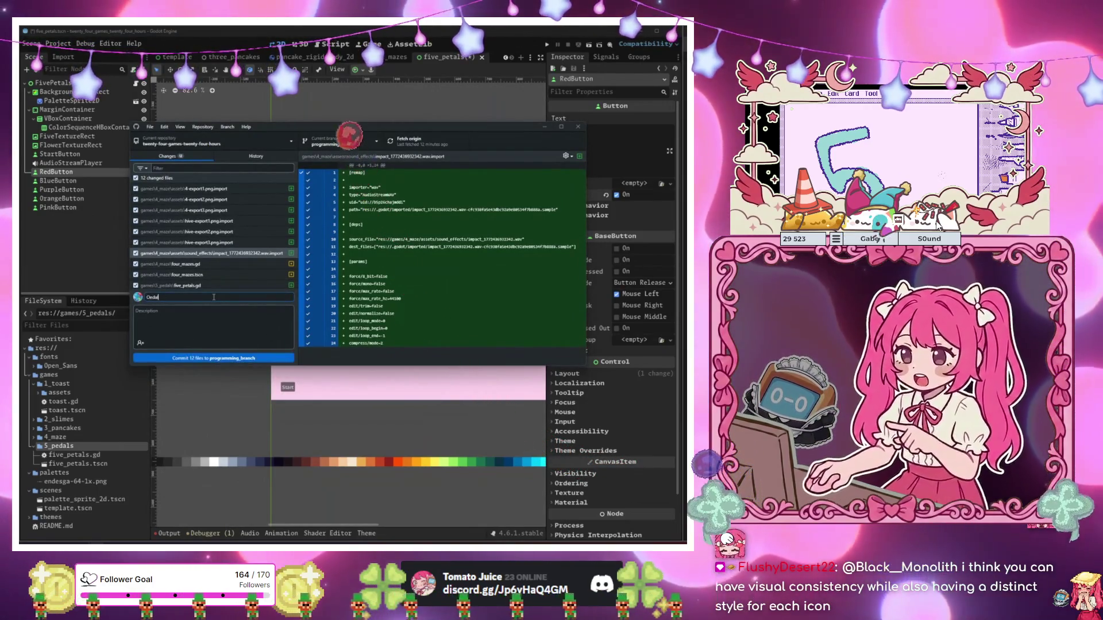
pyautogui.write('Ov')
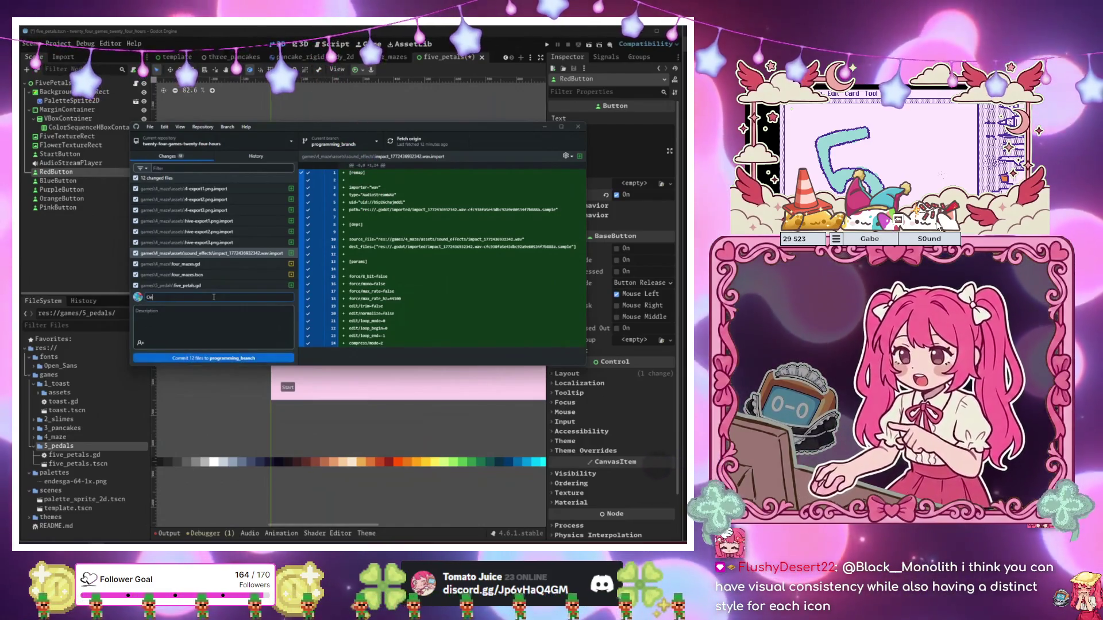
pyautogui.press('BackSpace')
pyautogui.press('BackSpace')
pyautogui.write('I')
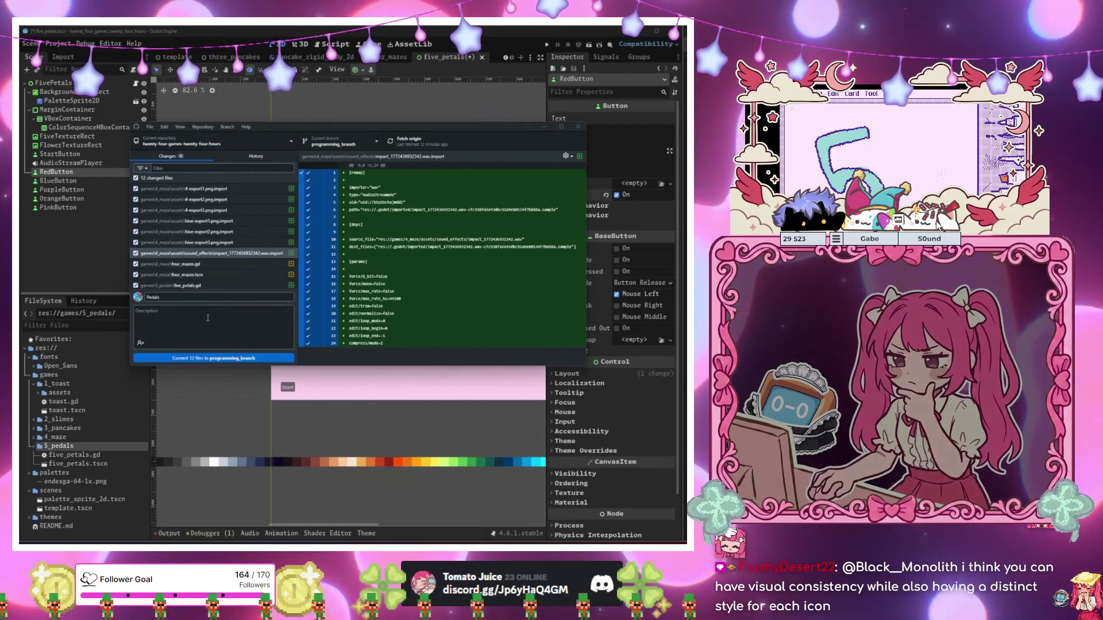
pyautogui.click(185, 358)
pyautogui.click(417, 142)
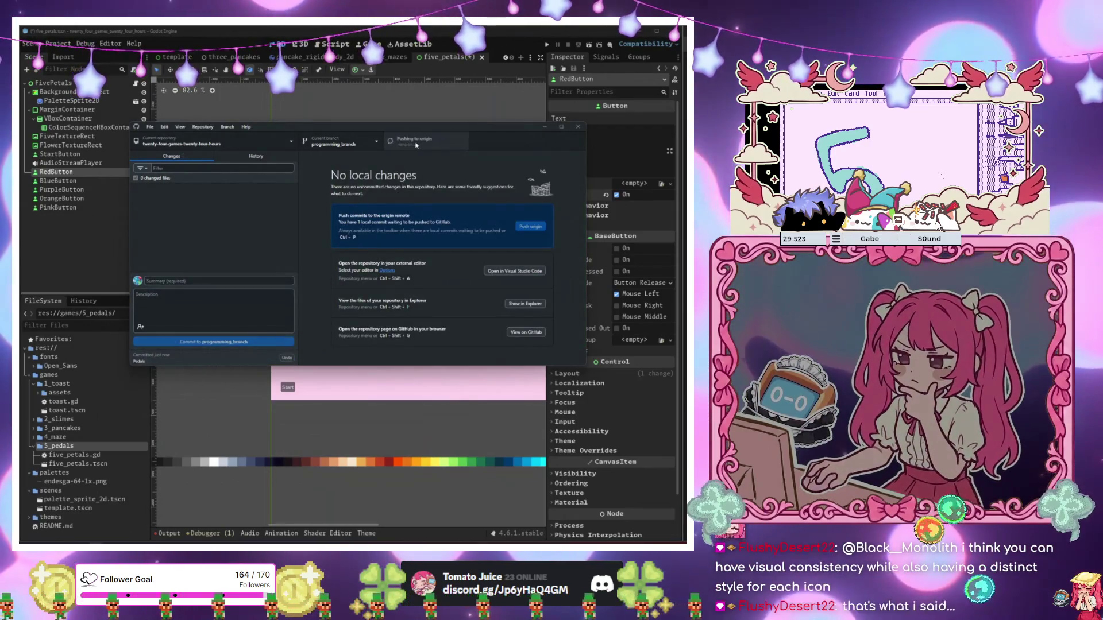
# Merge the jacie branch into programming_branch, push it, and return to Godot.
pyautogui.click(344, 148)
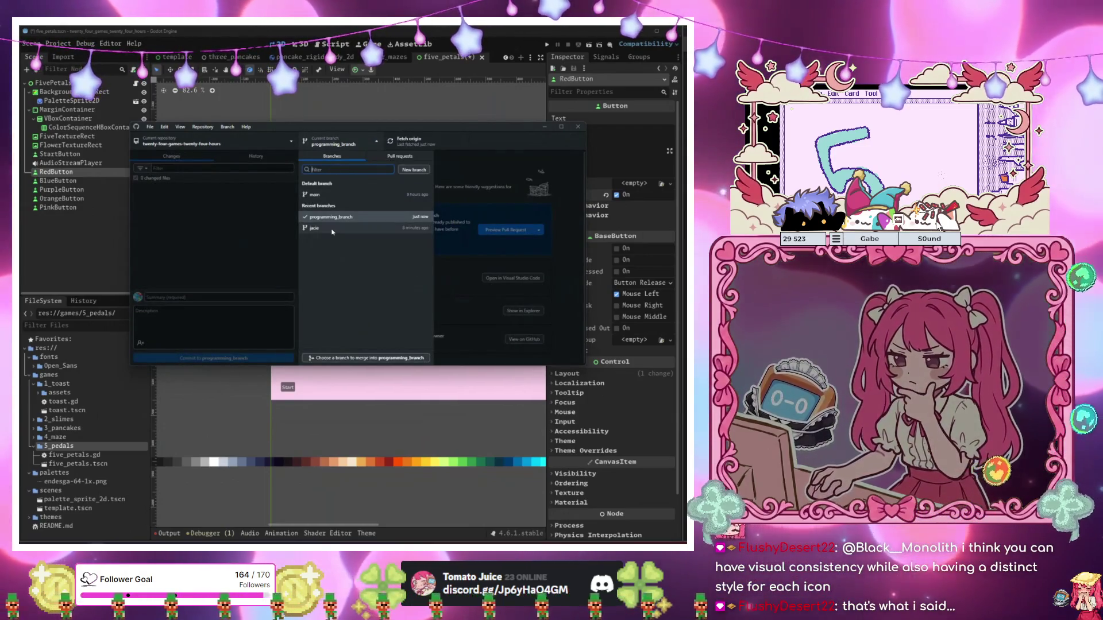
pyautogui.click(366, 358)
pyautogui.click(321, 239)
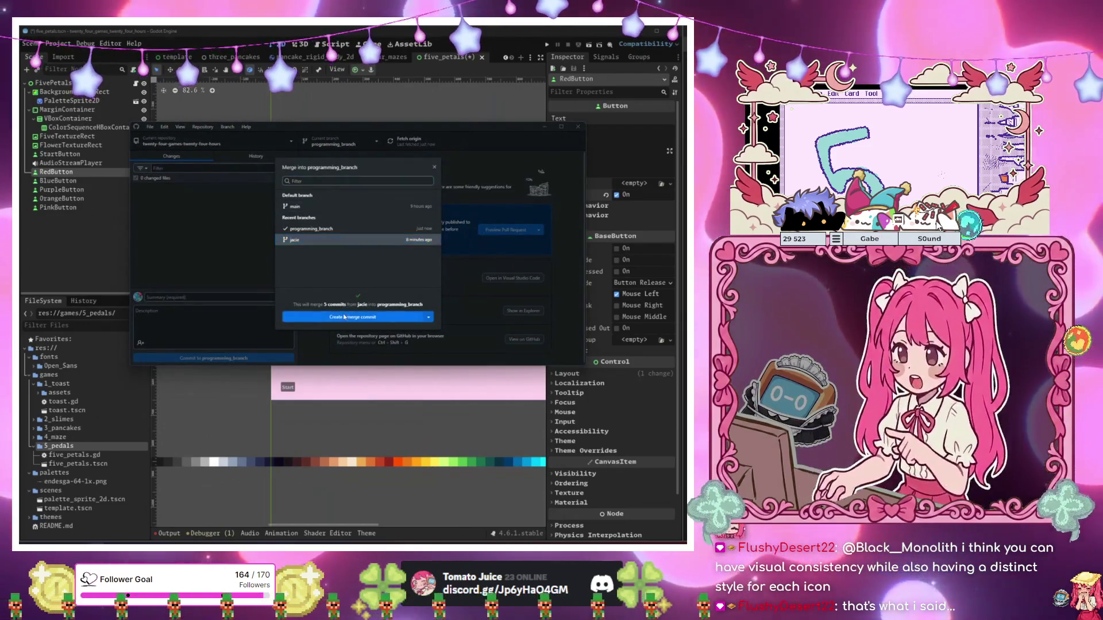
pyautogui.click(344, 316)
pyautogui.click(402, 141)
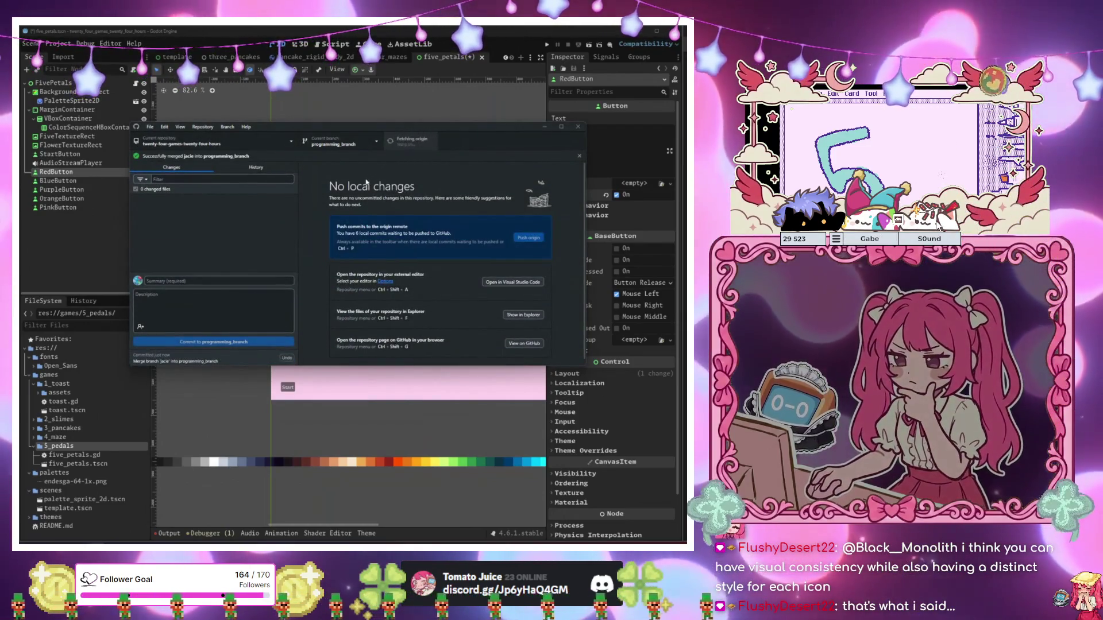
pyautogui.click(96, 455)
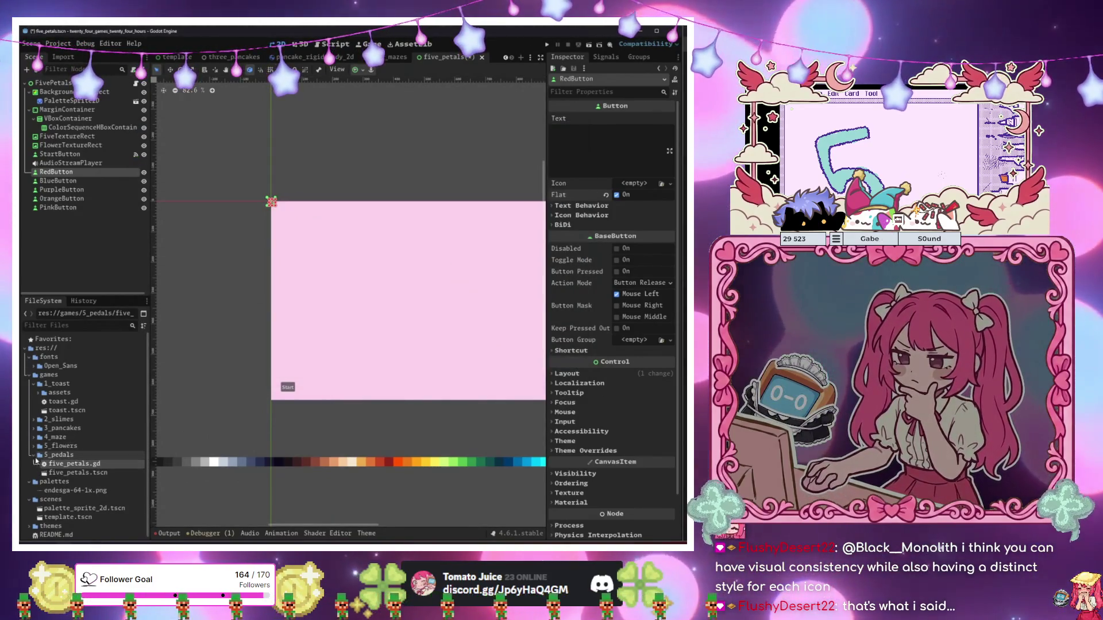
# Move the assets folder from 5_flowers into 5_pedals, keeping the 5_flowers folder.
pyautogui.click(68, 447)
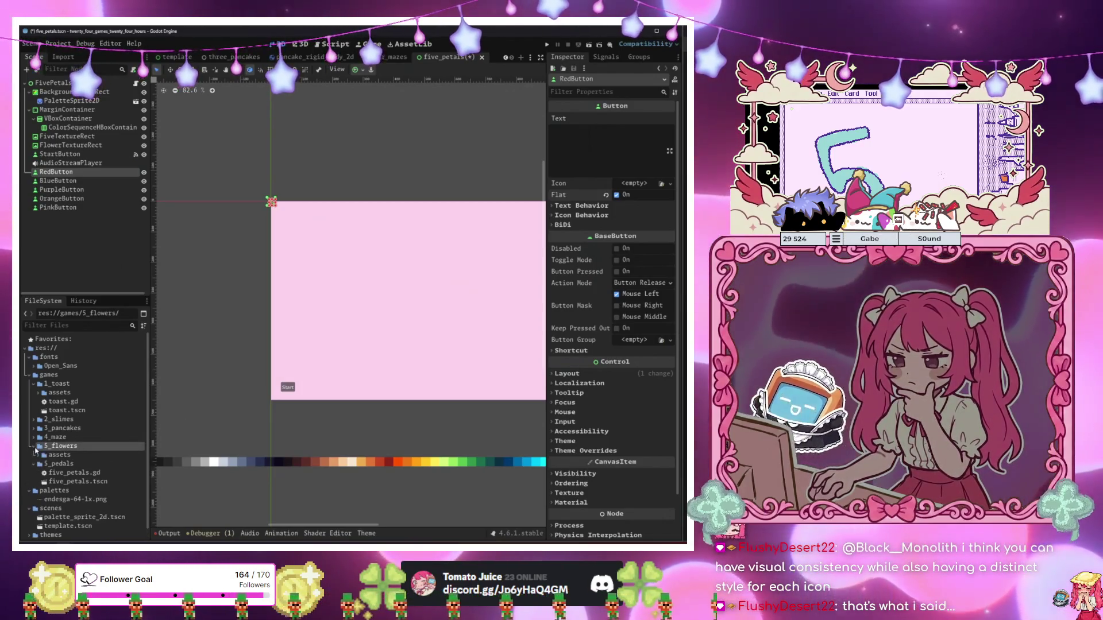
pyautogui.moveTo(39, 451); pyautogui.dragTo(73, 455)
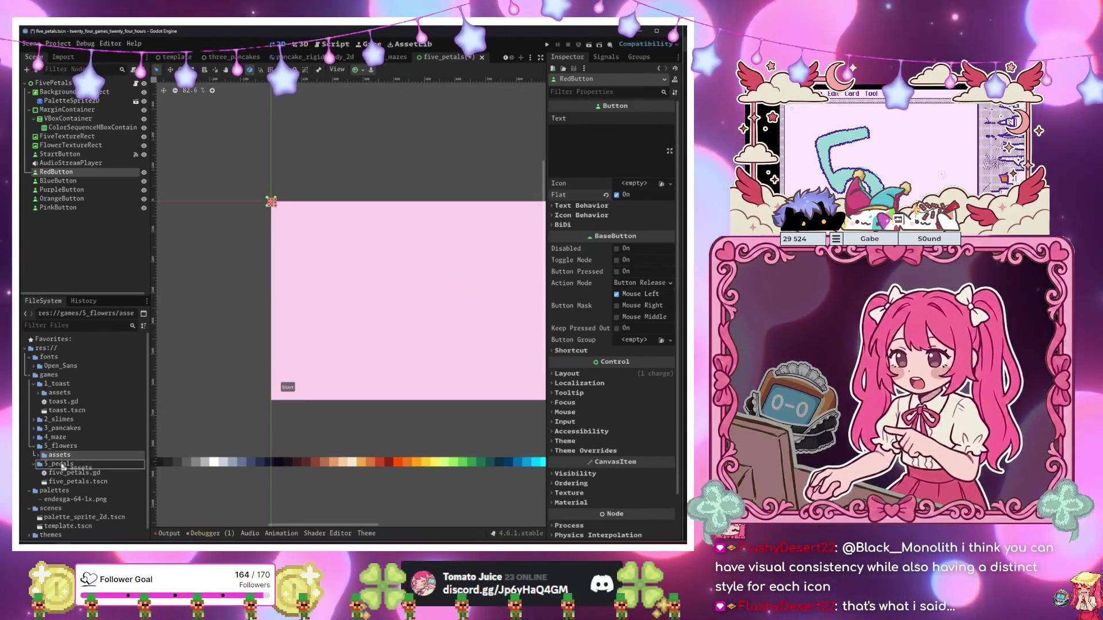
pyautogui.moveTo(59, 458); pyautogui.dragTo(62, 465)
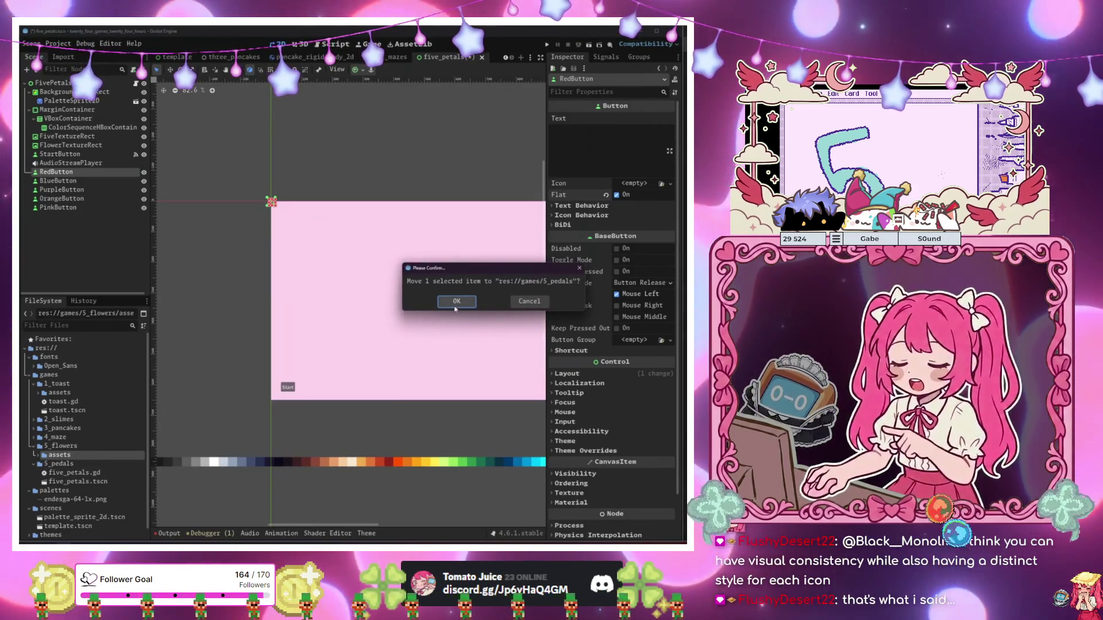
pyautogui.click(456, 304)
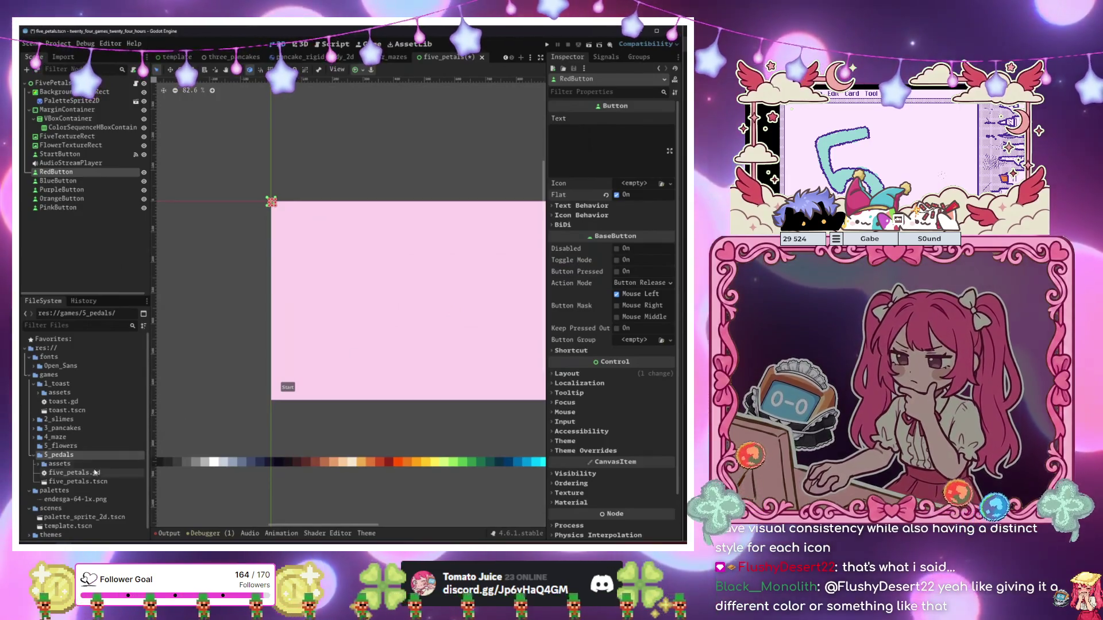
pyautogui.click(97, 448)
pyautogui.press('Delete')
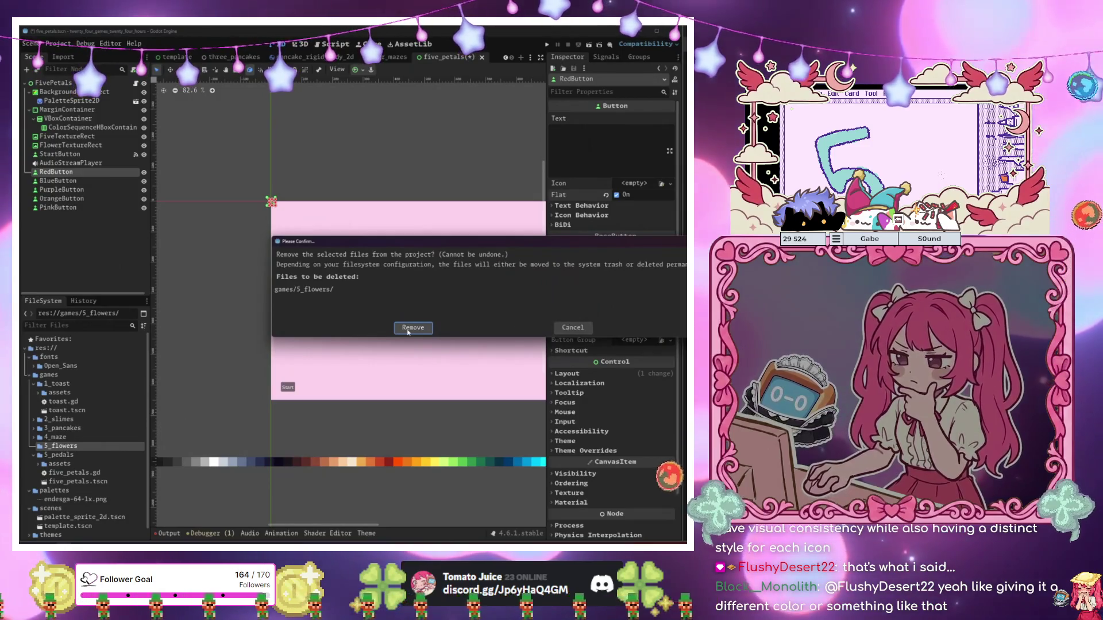
pyautogui.click(583, 329)
# Browse the moved assets folder's flower and petal images, then select FlowerTextureRect.
pyautogui.click(60, 463)
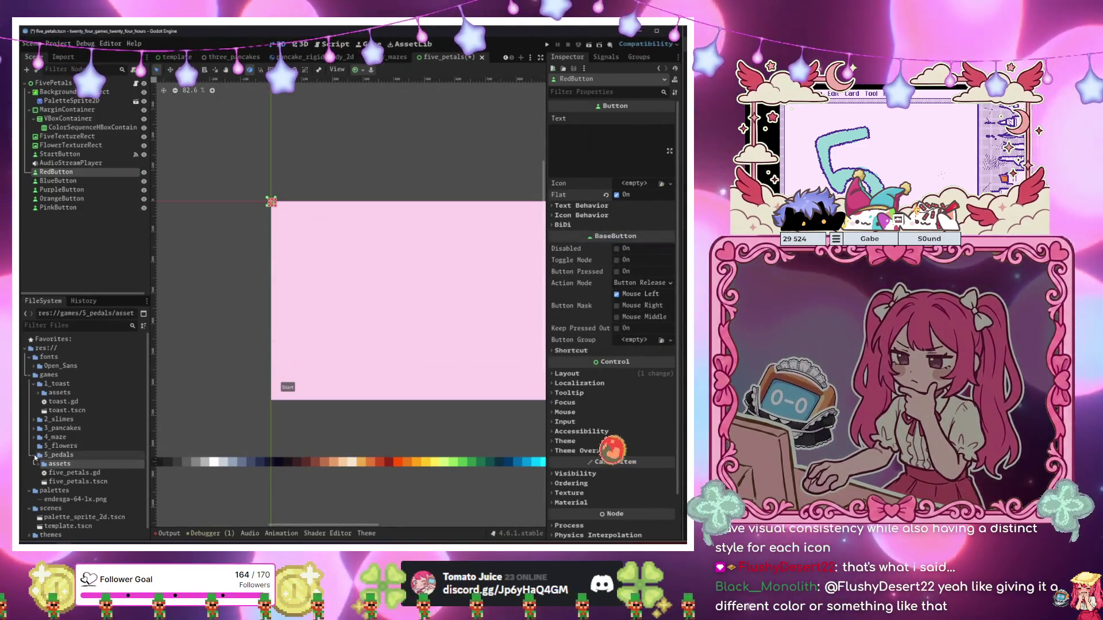
pyautogui.doubleClick(60, 463)
pyautogui.click(78, 472)
pyautogui.scroll(-4, 83, 479)
pyautogui.click(98, 408)
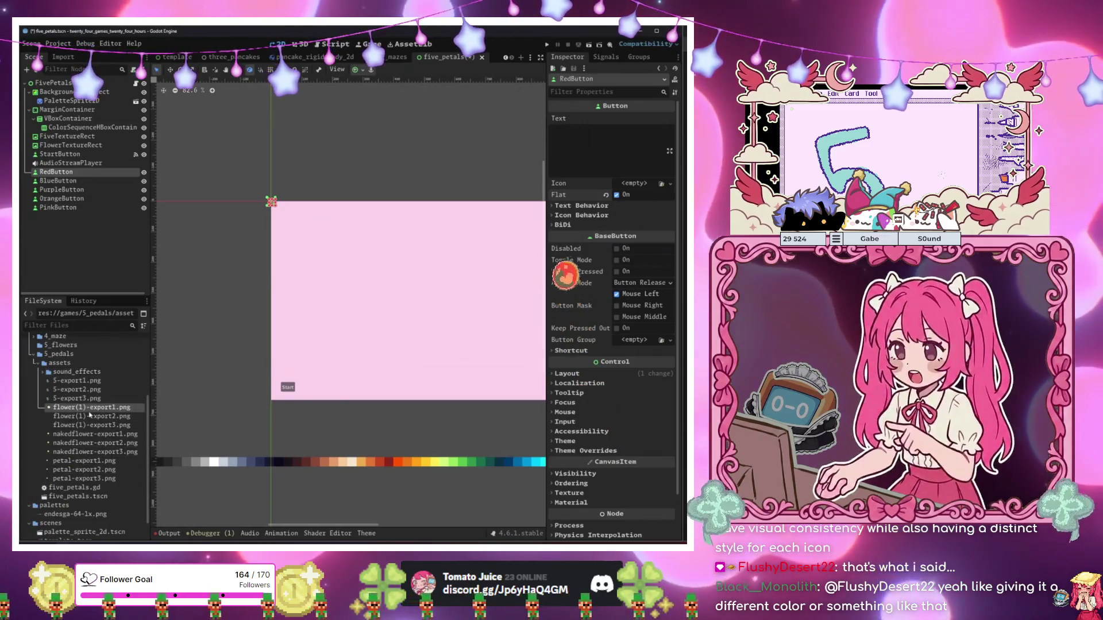
pyautogui.click(84, 461)
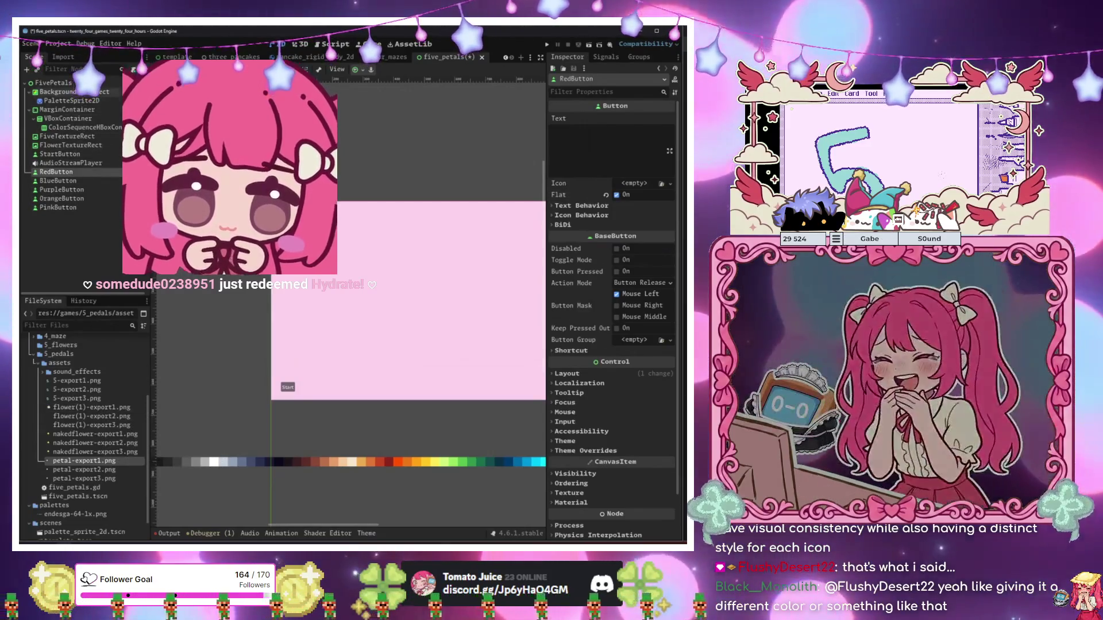
pyautogui.click(70, 146)
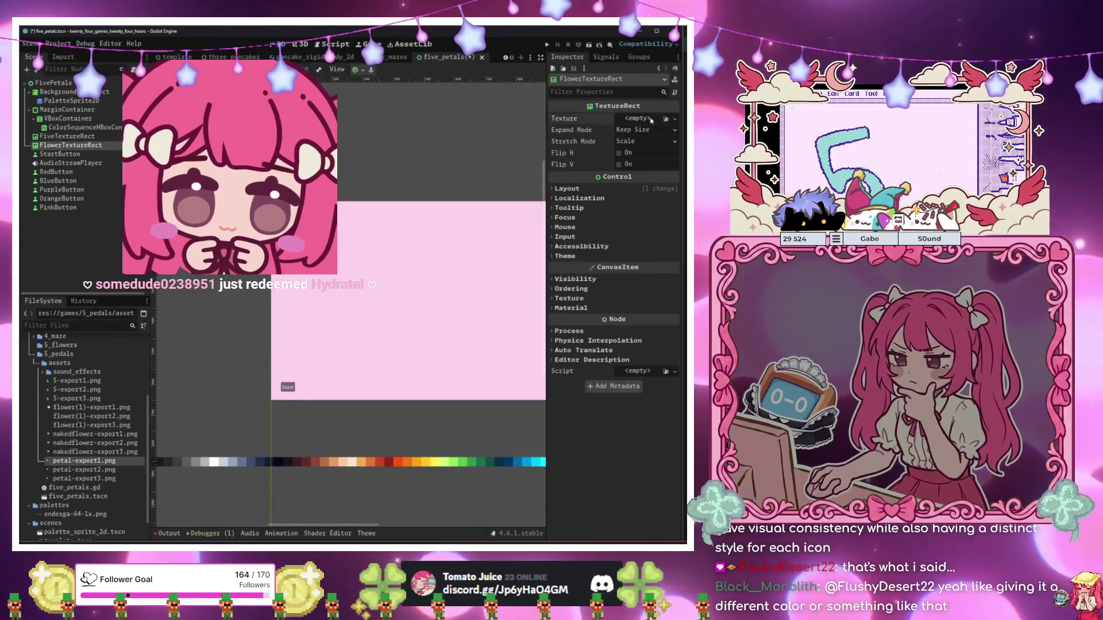
# Give FlowerTextureRect a new AnimatedTexture with 3 frames and speed scale 3.
pyautogui.click(651, 119)
pyautogui.click(610, 257)
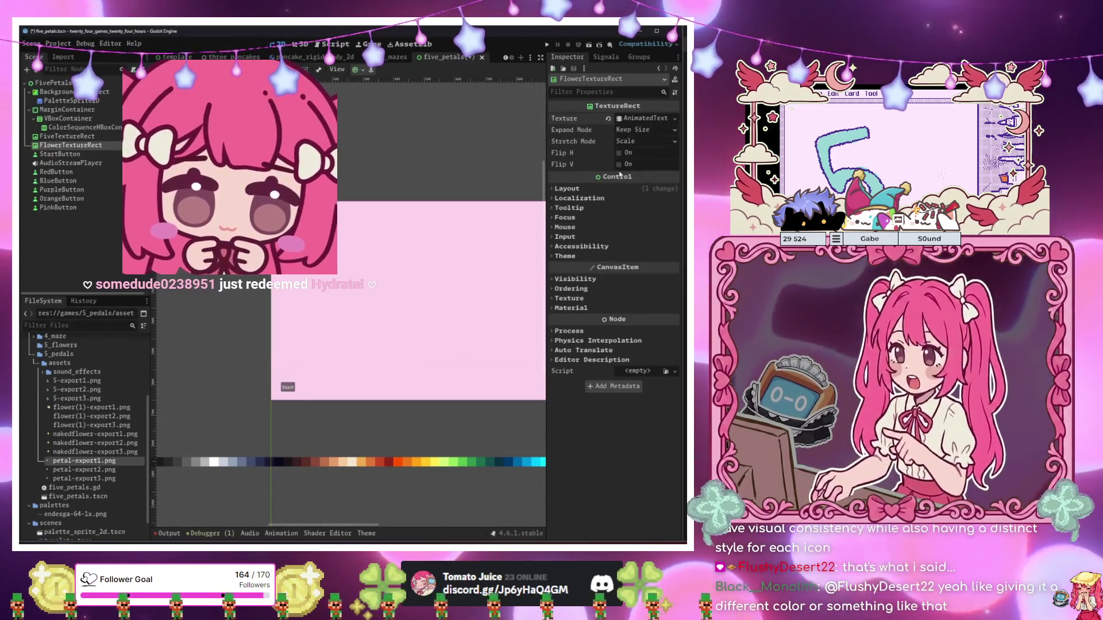
pyautogui.click(655, 119)
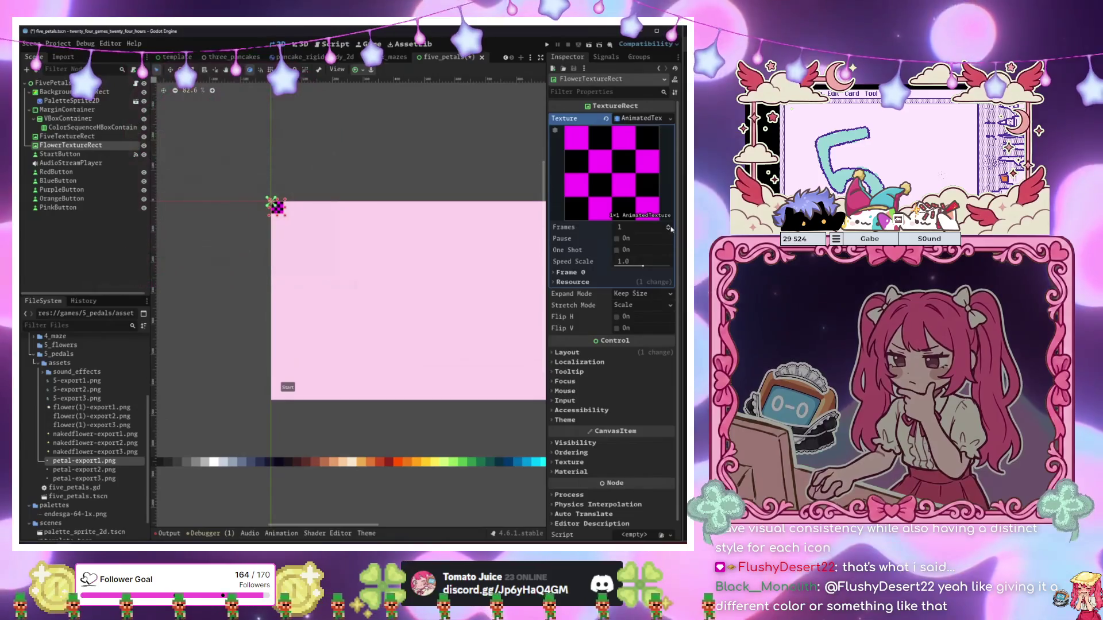
pyautogui.click(668, 226)
pyautogui.click(669, 226)
pyautogui.click(615, 272)
pyautogui.click(616, 304)
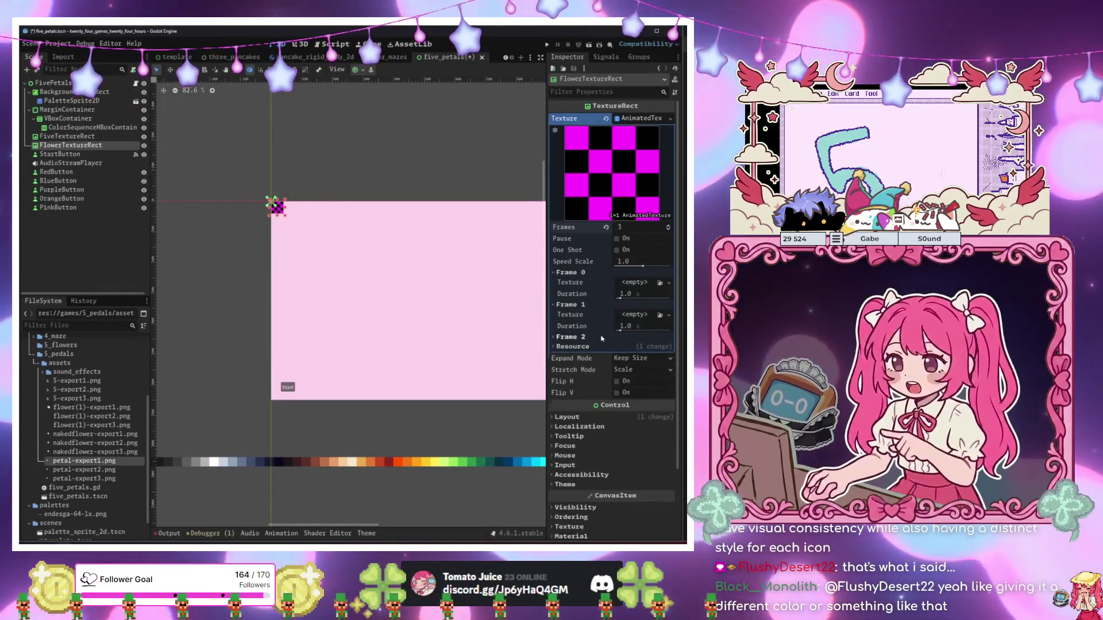
pyautogui.click(602, 339)
pyautogui.click(668, 282)
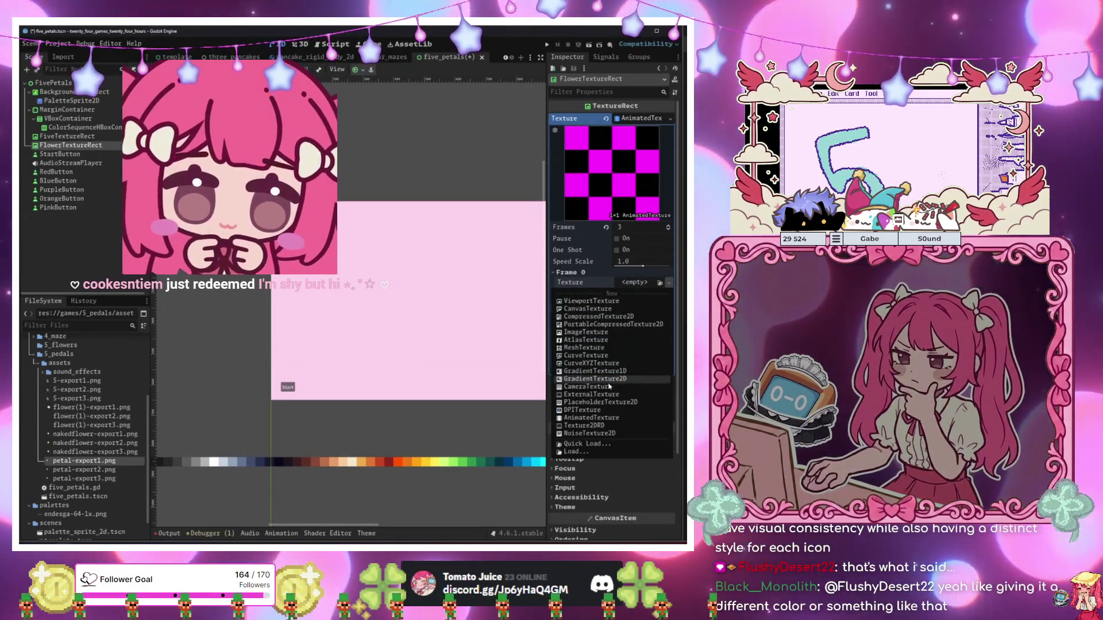
pyautogui.click(630, 261)
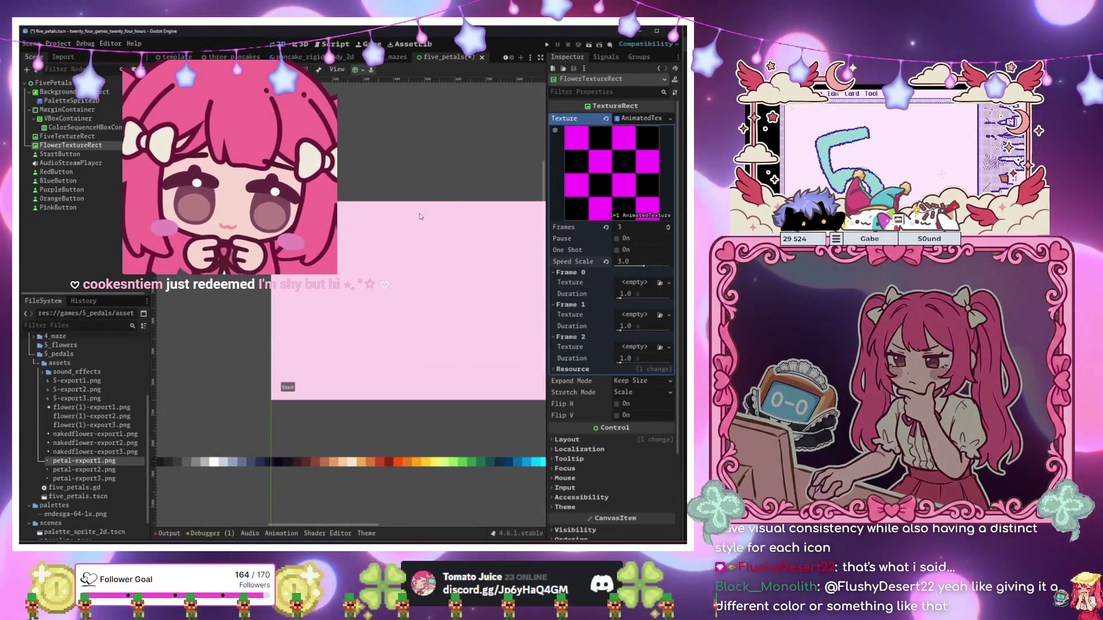
# Fill Frames 0–2 with nakedflower-export1–3.png and move the flower to the canvas centre.
pyautogui.moveTo(85, 462)
pyautogui.mouseDown()
pyautogui.moveTo(505, 345)
pyautogui.moveTo(637, 287)
pyautogui.mouseUp()
pyautogui.moveTo(120, 471); pyautogui.dragTo(638, 332)
pyautogui.moveTo(101, 478)
pyautogui.mouseDown()
pyautogui.moveTo(451, 386)
pyautogui.moveTo(621, 376)
pyautogui.mouseUp()
pyautogui.moveTo(86, 408)
pyautogui.mouseDown()
pyautogui.moveTo(270, 410)
pyautogui.moveTo(660, 310)
pyautogui.mouseUp()
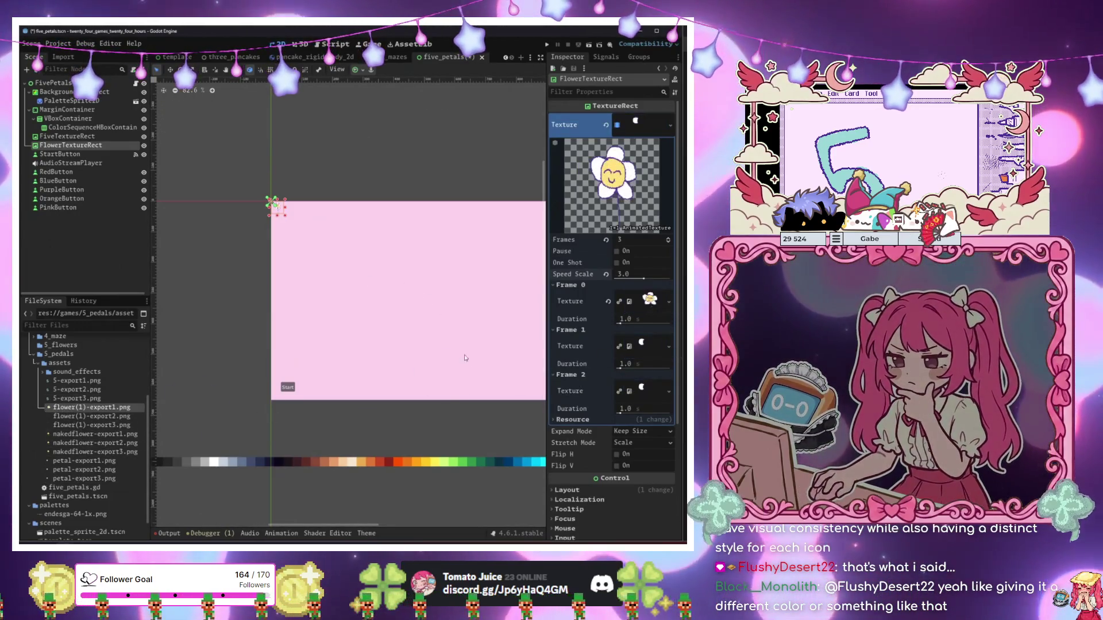
pyautogui.moveTo(97, 434)
pyautogui.mouseDown()
pyautogui.moveTo(218, 437)
pyautogui.moveTo(642, 311)
pyautogui.mouseUp()
pyautogui.moveTo(95, 442); pyautogui.dragTo(654, 362)
pyautogui.moveTo(114, 452); pyautogui.dragTo(644, 391)
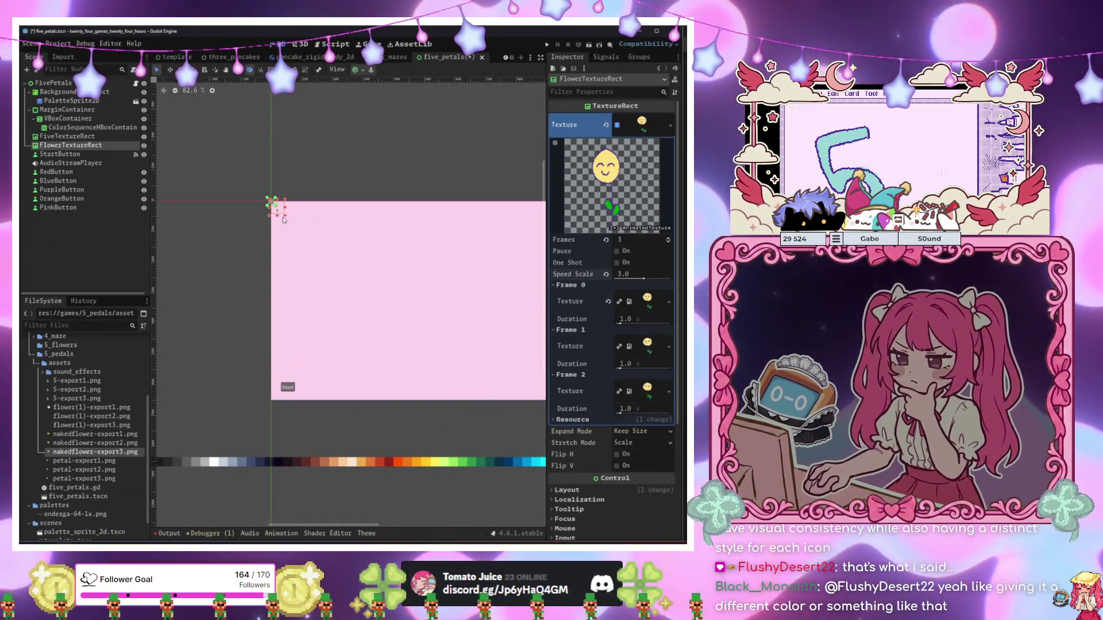
pyautogui.moveTo(346, 257)
pyautogui.mouseDown()
pyautogui.moveTo(388, 271)
pyautogui.moveTo(454, 331)
pyautogui.moveTo(359, 273)
pyautogui.mouseUp()
pyautogui.scroll(-4, 359, 268)
pyautogui.scroll(5, 359, 268)
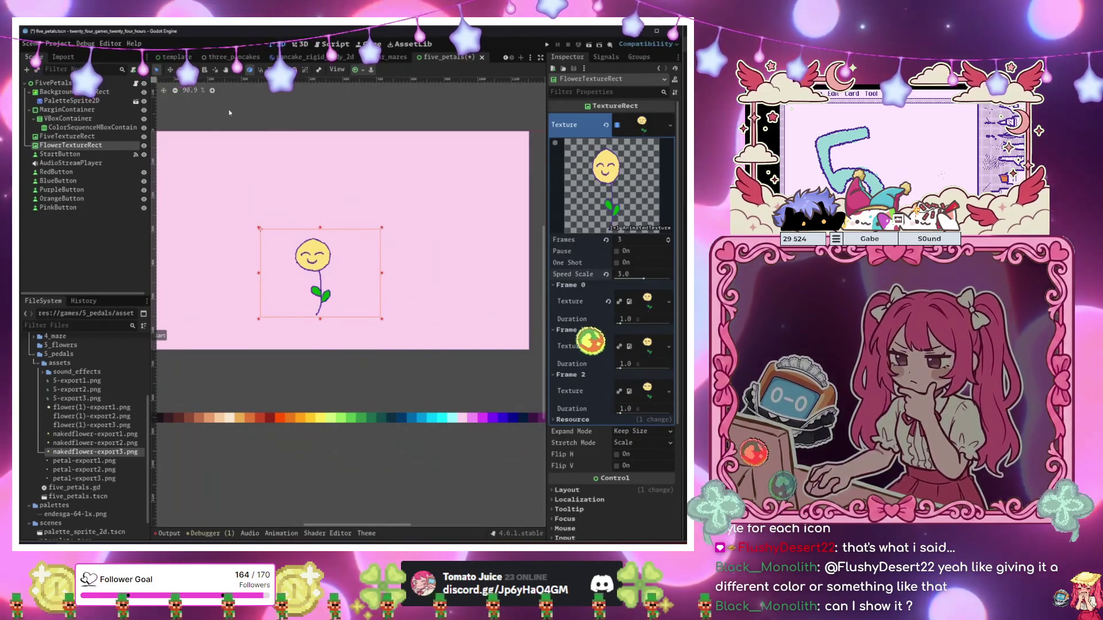
# Select RedButton and add a TextureRect child by searching 'texturerect'.
pyautogui.press('w')
pyautogui.moveTo(400, 198); pyautogui.dragTo(408, 194)
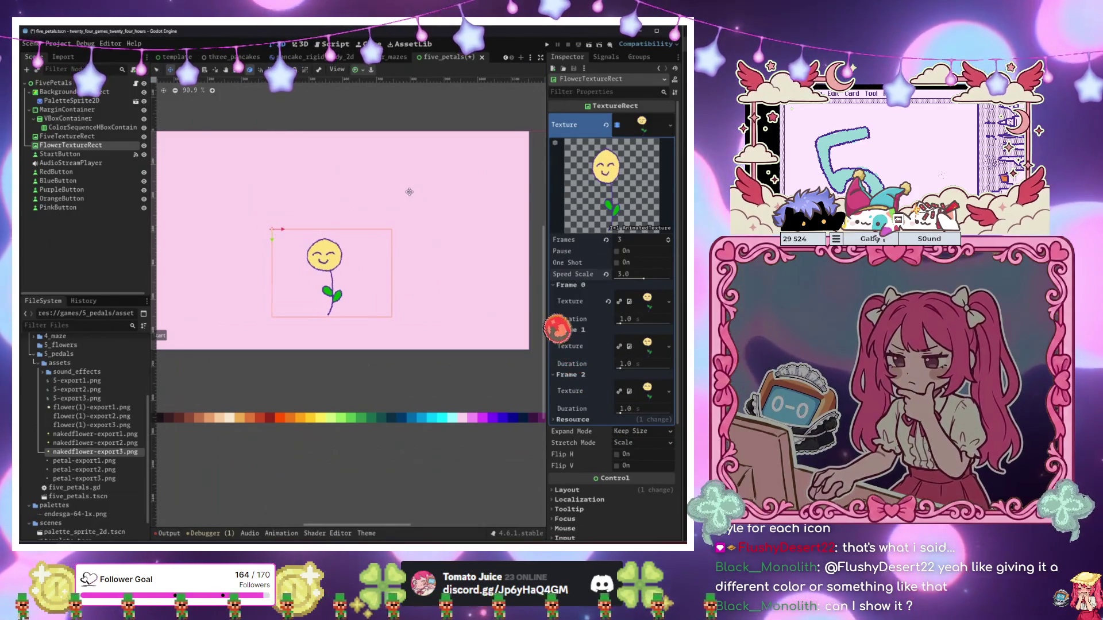
pyautogui.hotkey('ctrl', 'z')
pyautogui.click(83, 461)
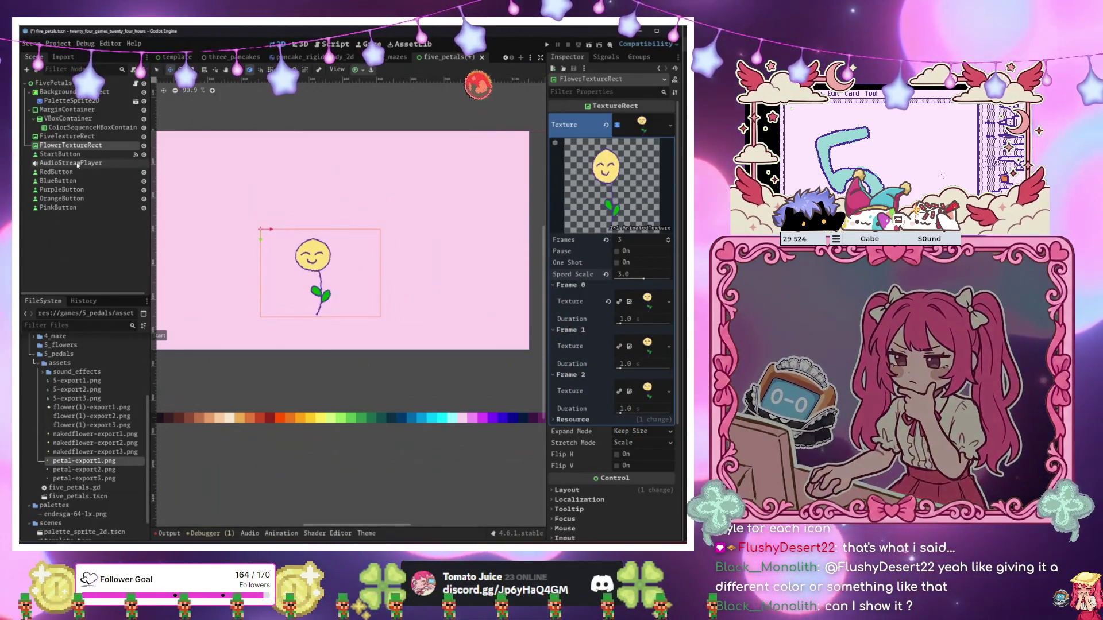
pyautogui.click(82, 189)
pyautogui.click(82, 174)
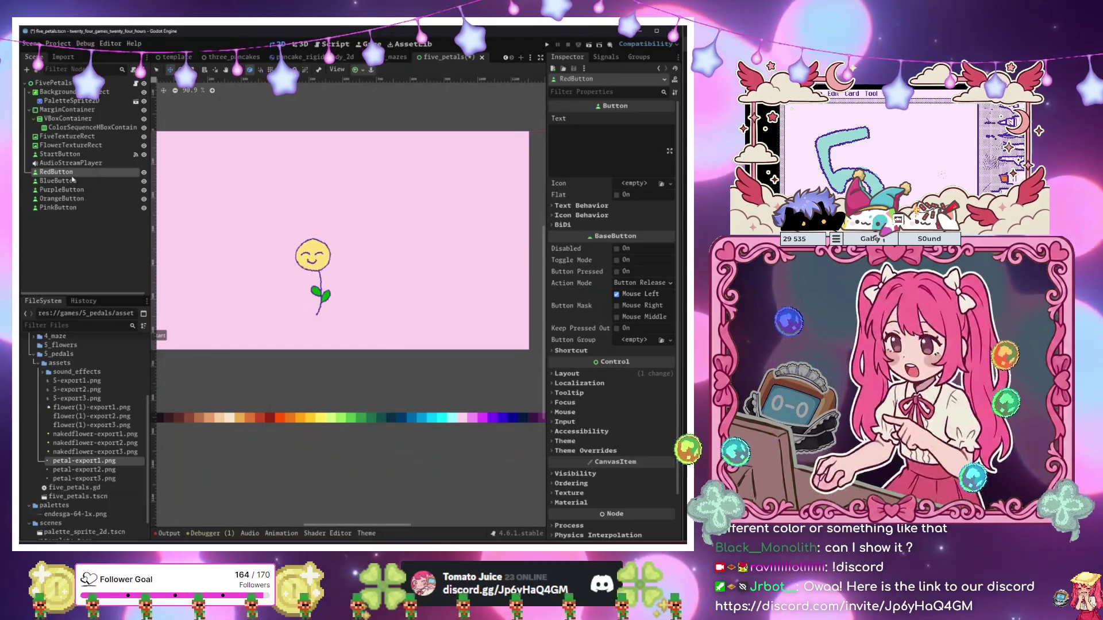
pyautogui.hotkey('ctrl', 'a')
pyautogui.write('texturerect')
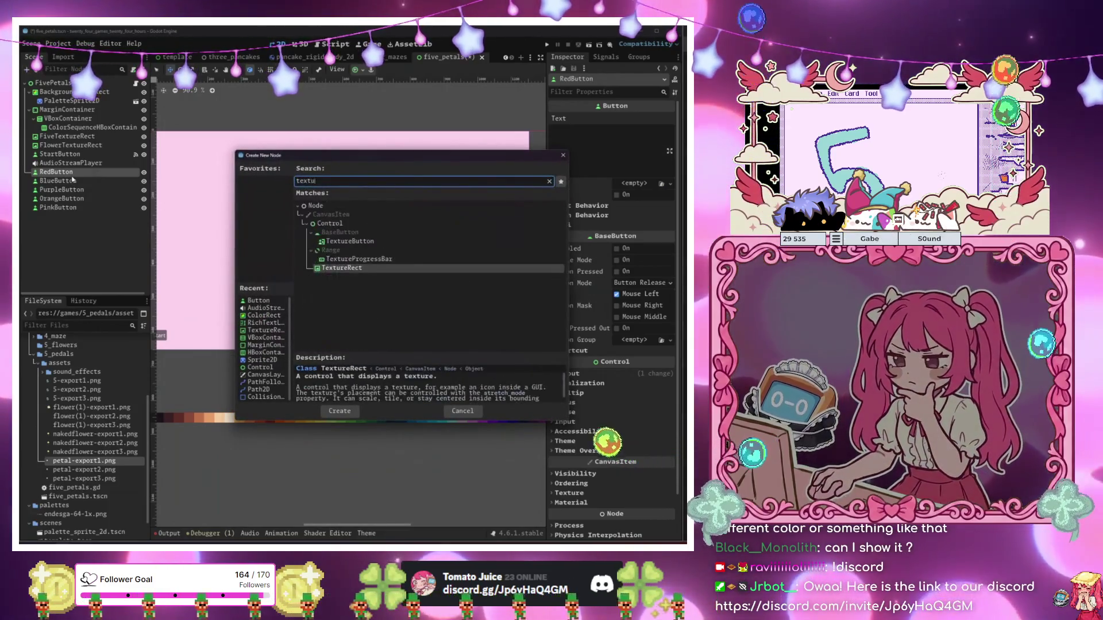
pyautogui.press('Return')
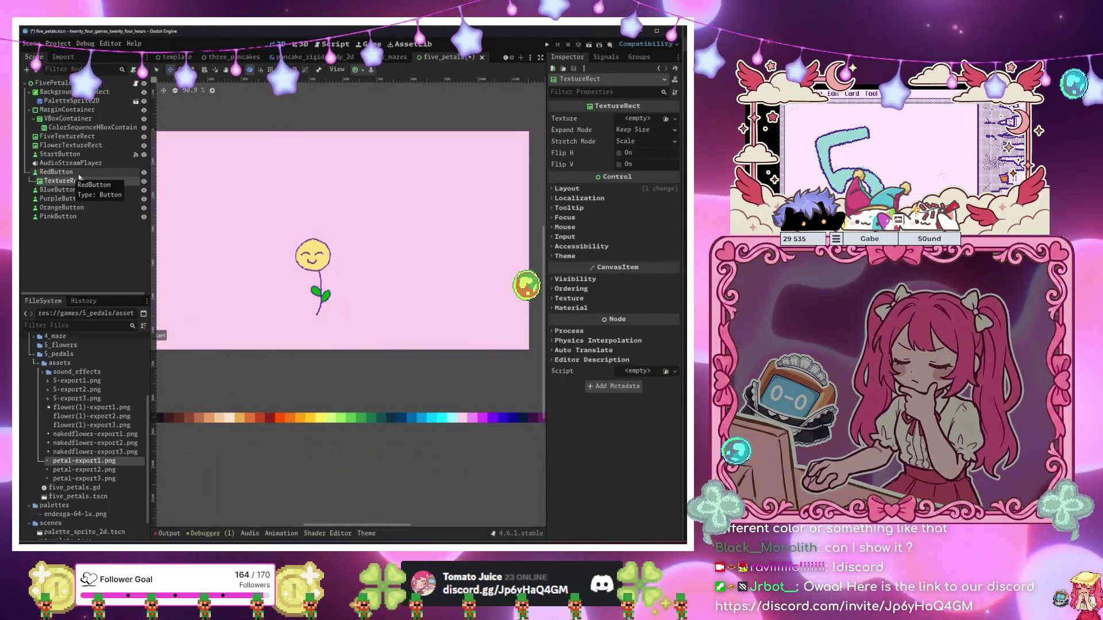
# Set the TextureRect's texture to a new AnimatedTexture with 3 frames.
pyautogui.moveTo(279, 290); pyautogui.dragTo(294, 276)
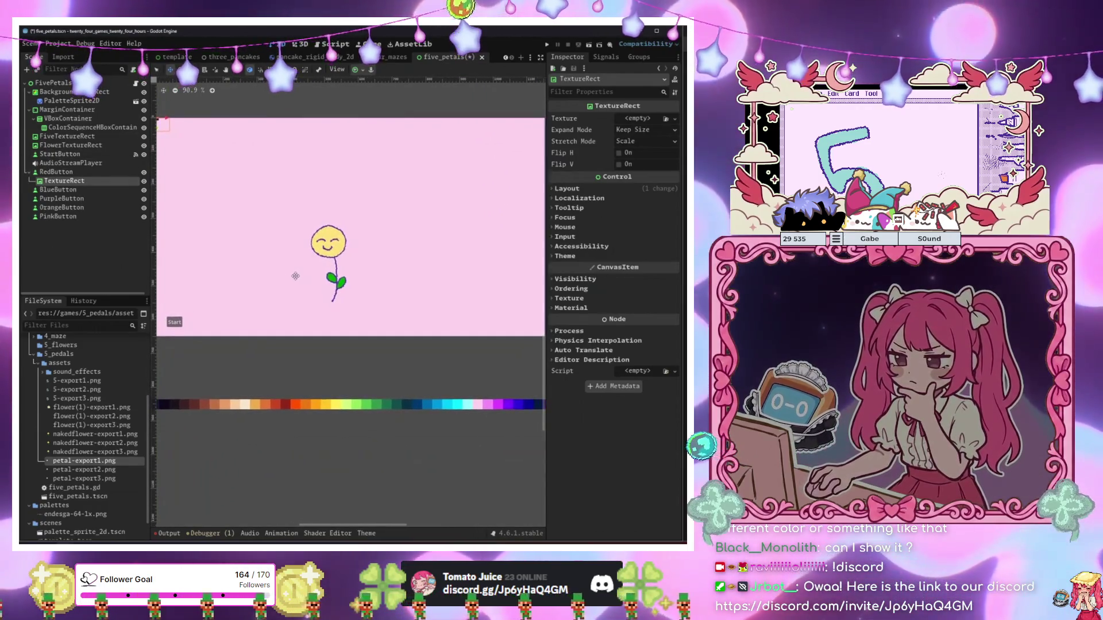
pyautogui.moveTo(97, 462); pyautogui.dragTo(638, 118)
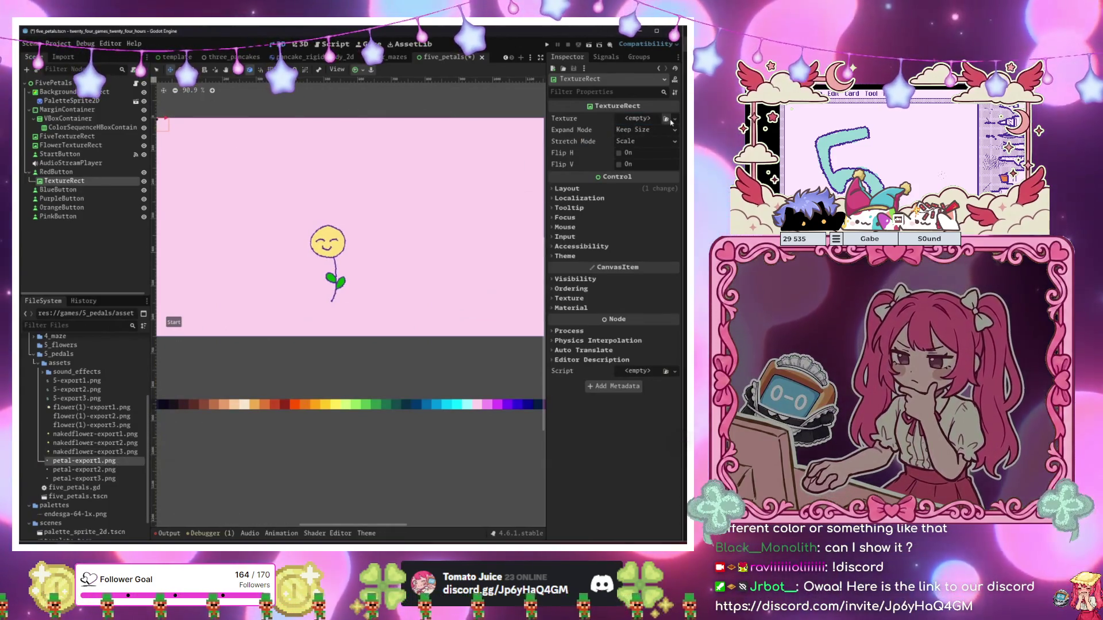
pyautogui.click(675, 118)
pyautogui.click(597, 253)
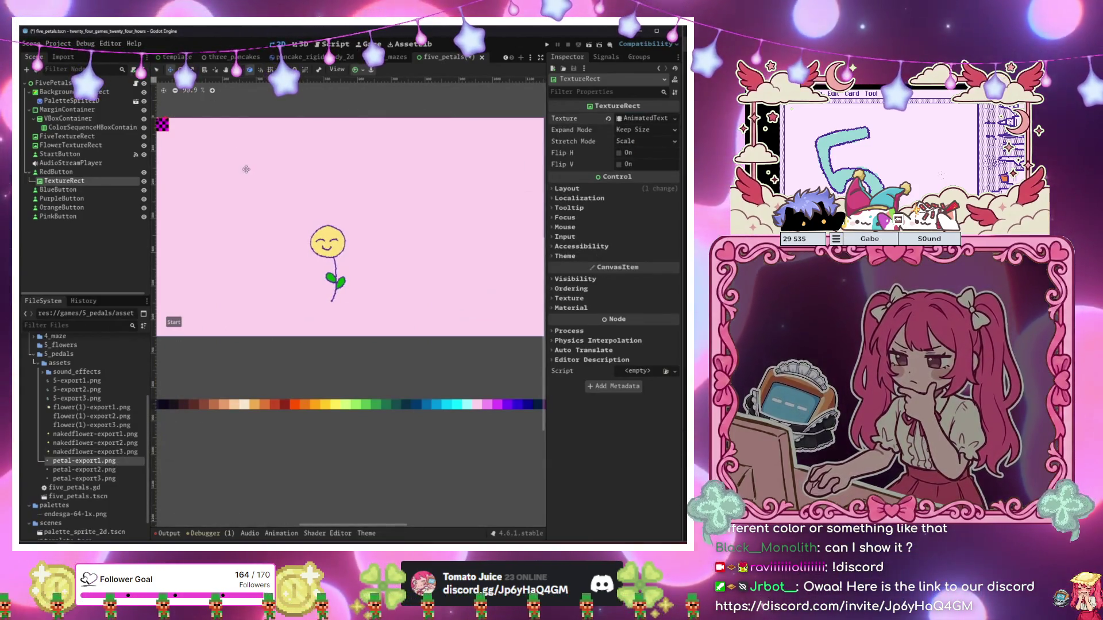
pyautogui.hscroll(-2, 247, 170)
pyautogui.click(635, 120)
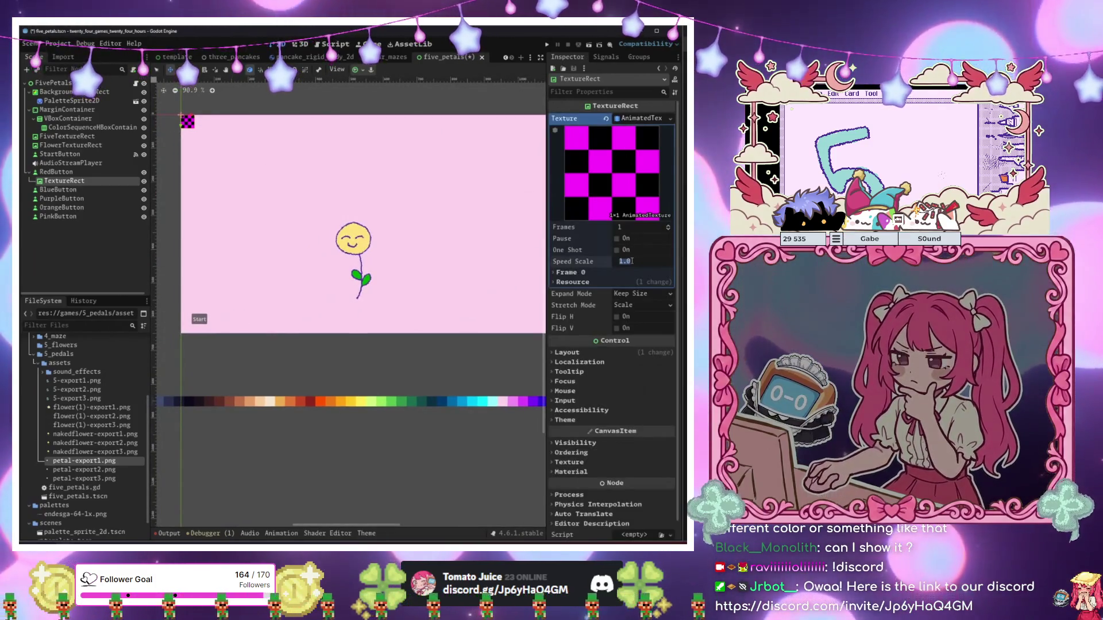
pyautogui.click(668, 228)
pyautogui.click(668, 228)
pyautogui.click(567, 272)
# Fill Frames 0, 1 and 2 with petal-export1, 2 and 3.png.
pyautogui.click(582, 305)
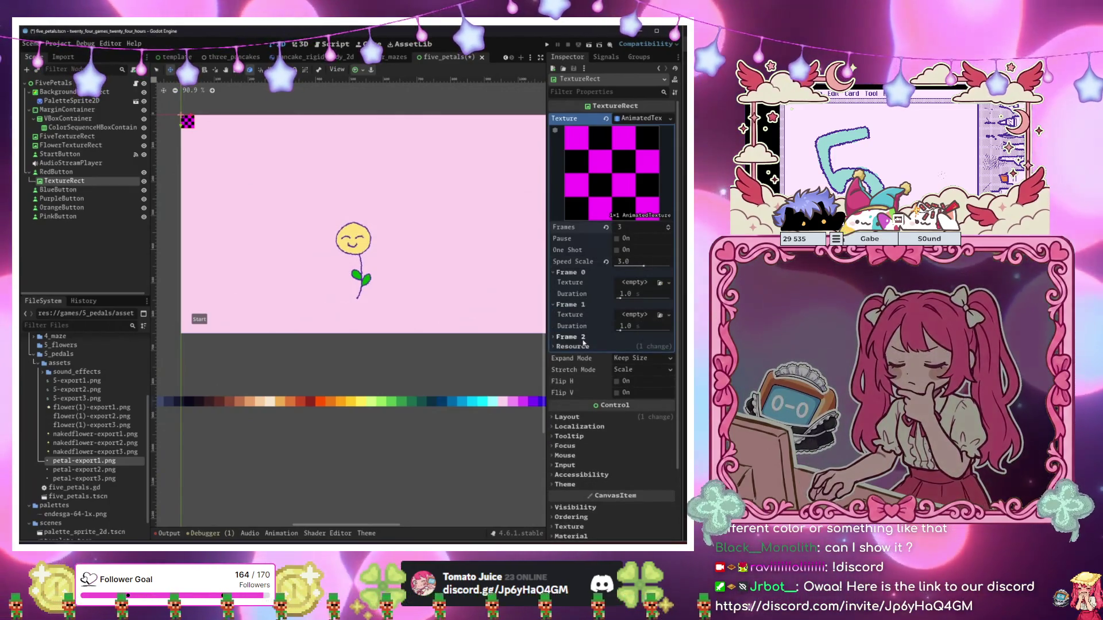
pyautogui.click(582, 338)
pyautogui.moveTo(72, 478)
pyautogui.mouseDown()
pyautogui.moveTo(144, 448)
pyautogui.moveTo(622, 316)
pyautogui.moveTo(637, 285)
pyautogui.mouseUp()
pyautogui.moveTo(76, 469)
pyautogui.mouseDown()
pyautogui.moveTo(602, 311)
pyautogui.moveTo(636, 328)
pyautogui.mouseUp()
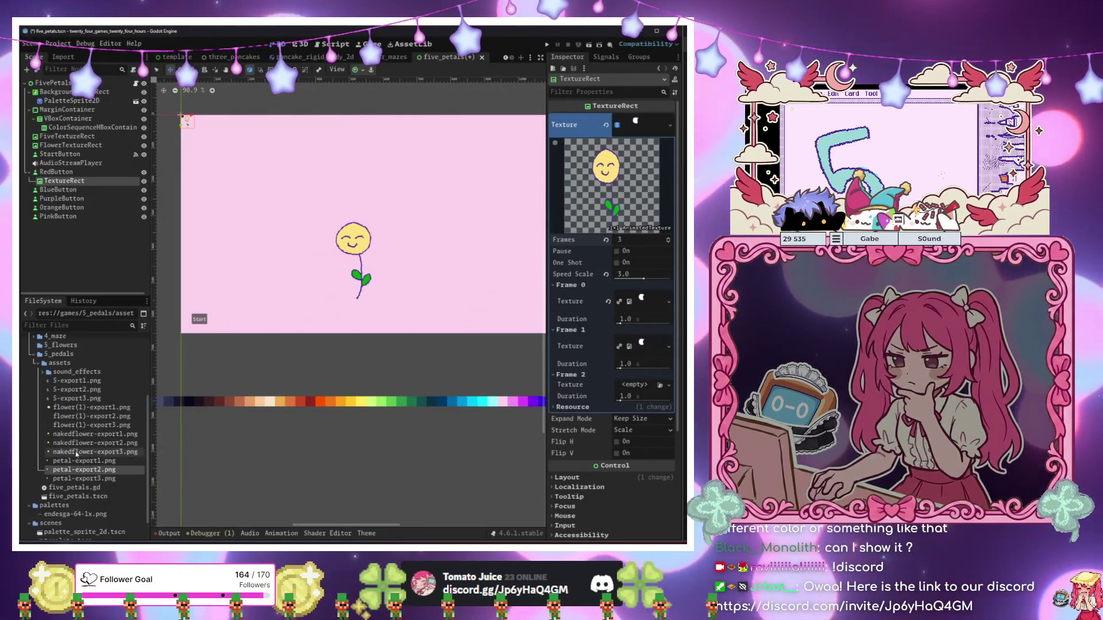
pyautogui.click(83, 480)
pyautogui.moveTo(574, 392); pyautogui.dragTo(632, 385)
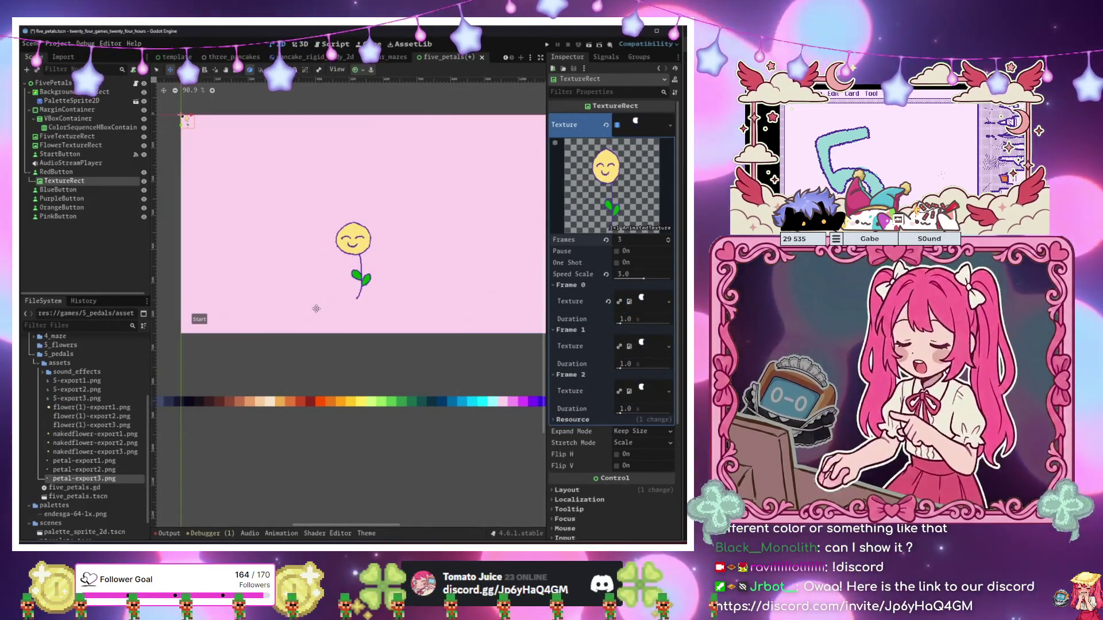
pyautogui.click(112, 461)
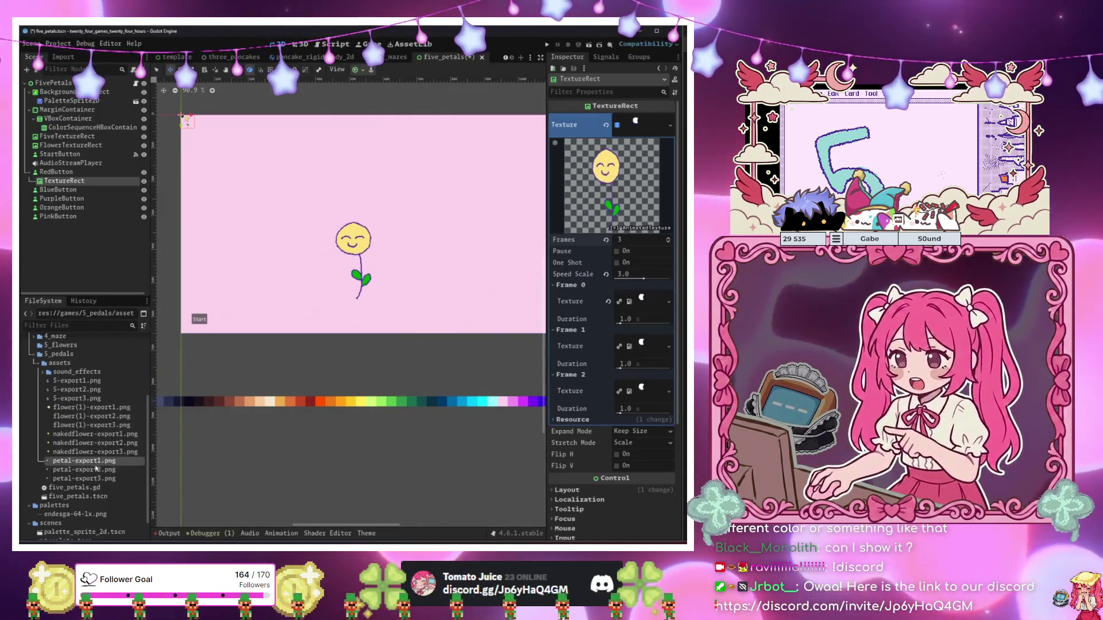
pyautogui.scroll(4, 239, 273)
pyautogui.moveTo(239, 274)
pyautogui.mouseDown()
pyautogui.moveTo(362, 369)
pyautogui.moveTo(235, 283)
pyautogui.mouseUp()
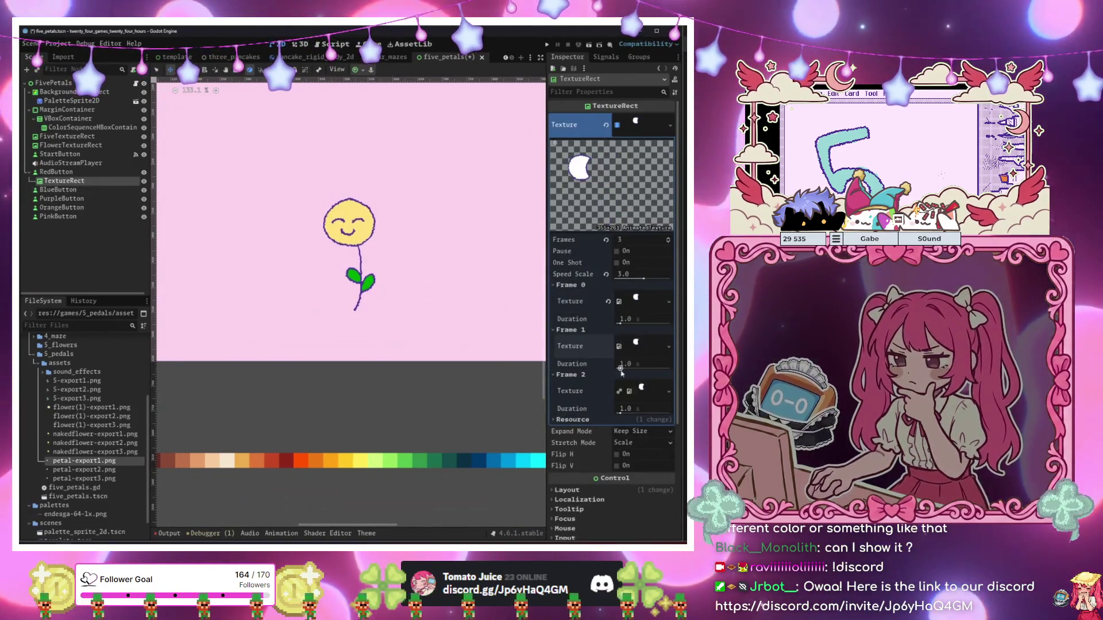
# Enlarge the tiny petal and place it beside the flower's head.
pyautogui.moveTo(283, 300)
pyautogui.mouseDown()
pyautogui.moveTo(385, 386)
pyautogui.moveTo(313, 315)
pyautogui.moveTo(404, 366)
pyautogui.mouseUp()
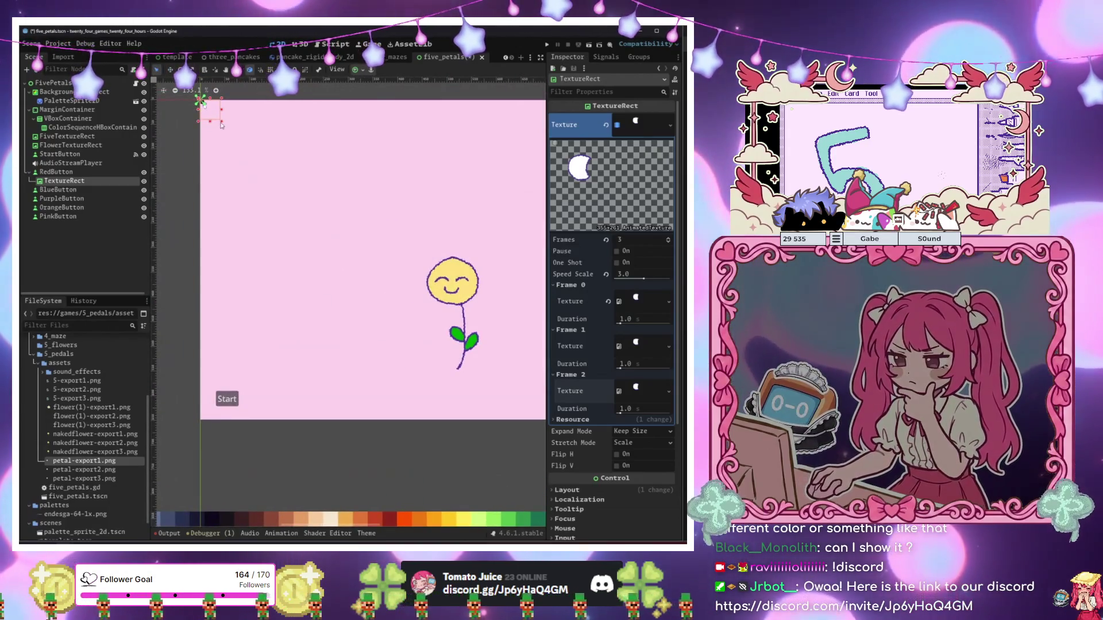
pyautogui.moveTo(221, 125); pyautogui.dragTo(369, 226)
pyautogui.moveTo(244, 164)
pyautogui.mouseDown()
pyautogui.moveTo(281, 176)
pyautogui.moveTo(421, 312)
pyautogui.moveTo(428, 306)
pyautogui.mouseUp()
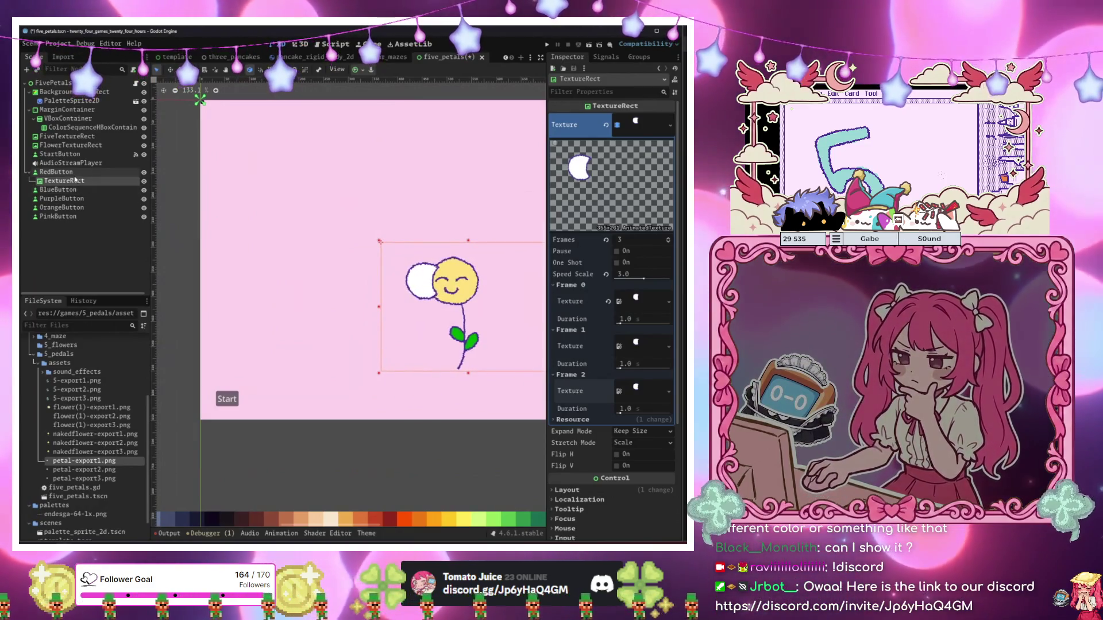
# Move FlowerTextureRect below PinkButton in the scene tree, then reselect the red petal.
pyautogui.click(60, 154)
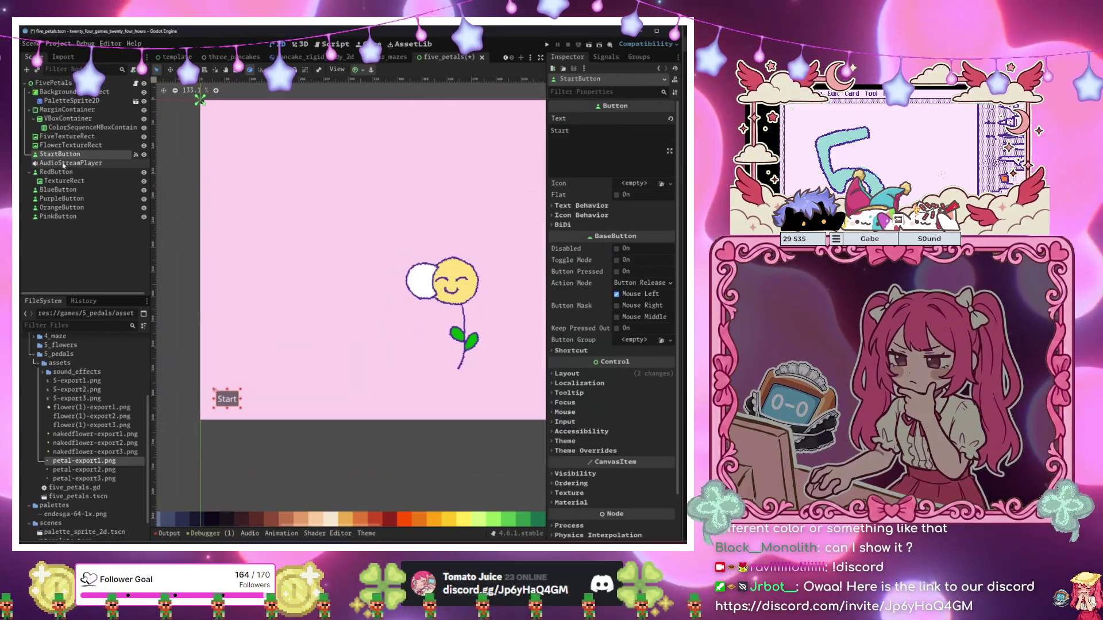
pyautogui.click(63, 146)
pyautogui.moveTo(63, 220); pyautogui.dragTo(61, 223)
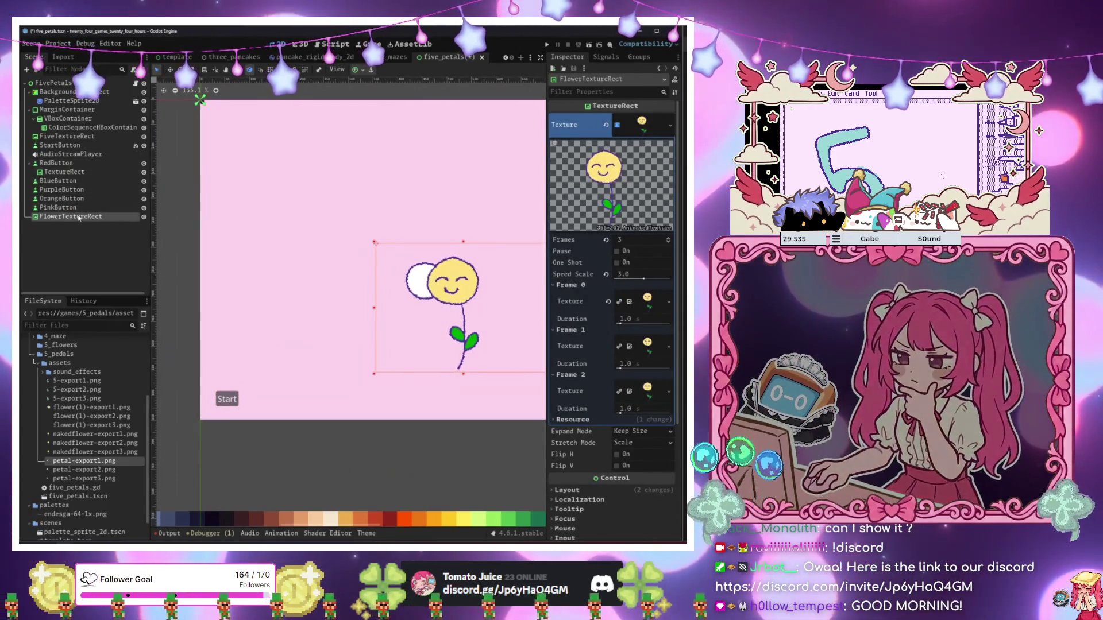
pyautogui.click(62, 199)
pyautogui.click(64, 171)
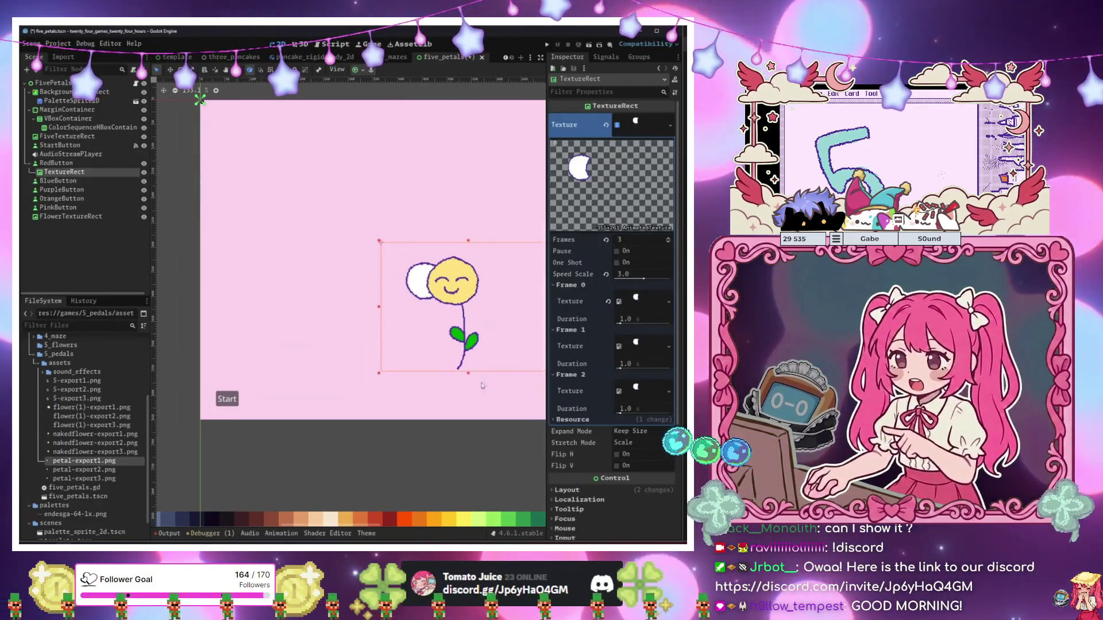
pyautogui.scroll(-4, 481, 385)
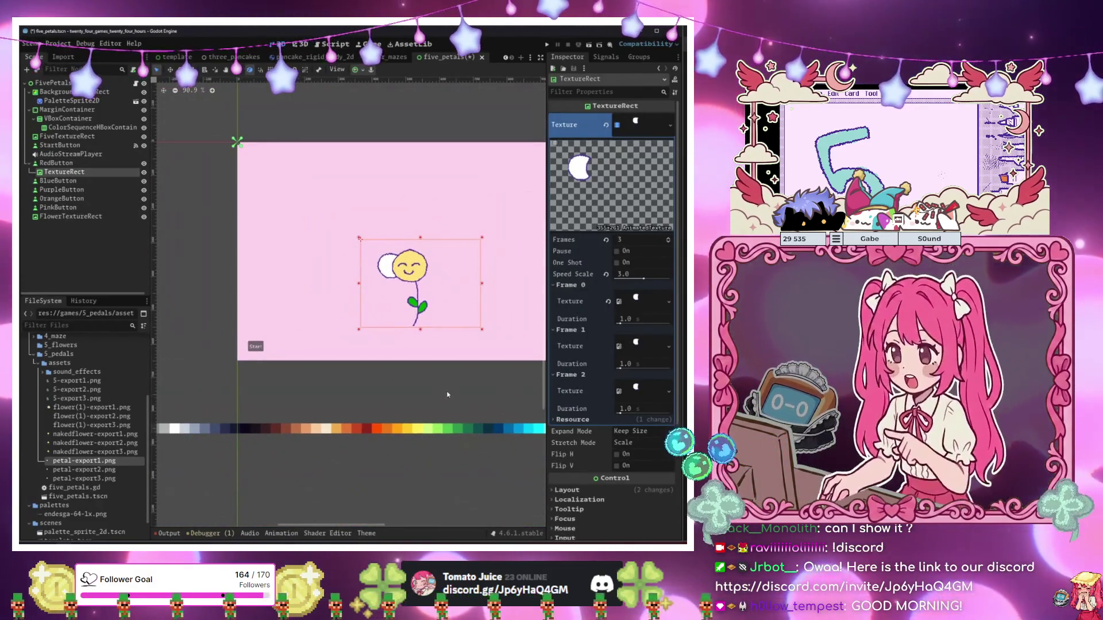
pyautogui.moveTo(447, 395); pyautogui.dragTo(420, 389)
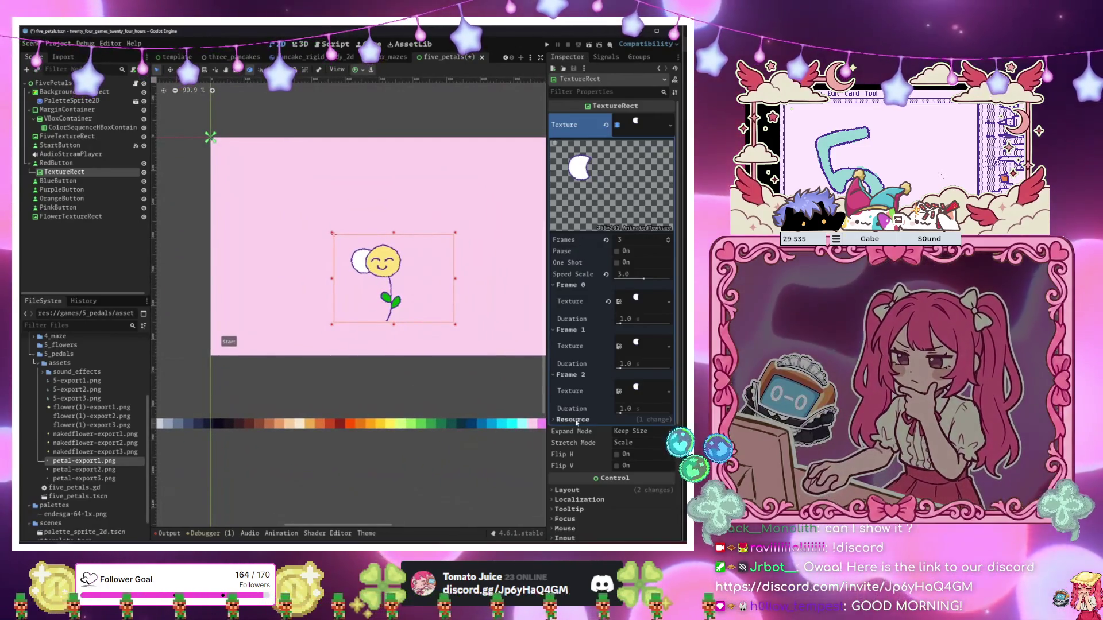
pyautogui.scroll(-3, 580, 389)
pyautogui.click(574, 381)
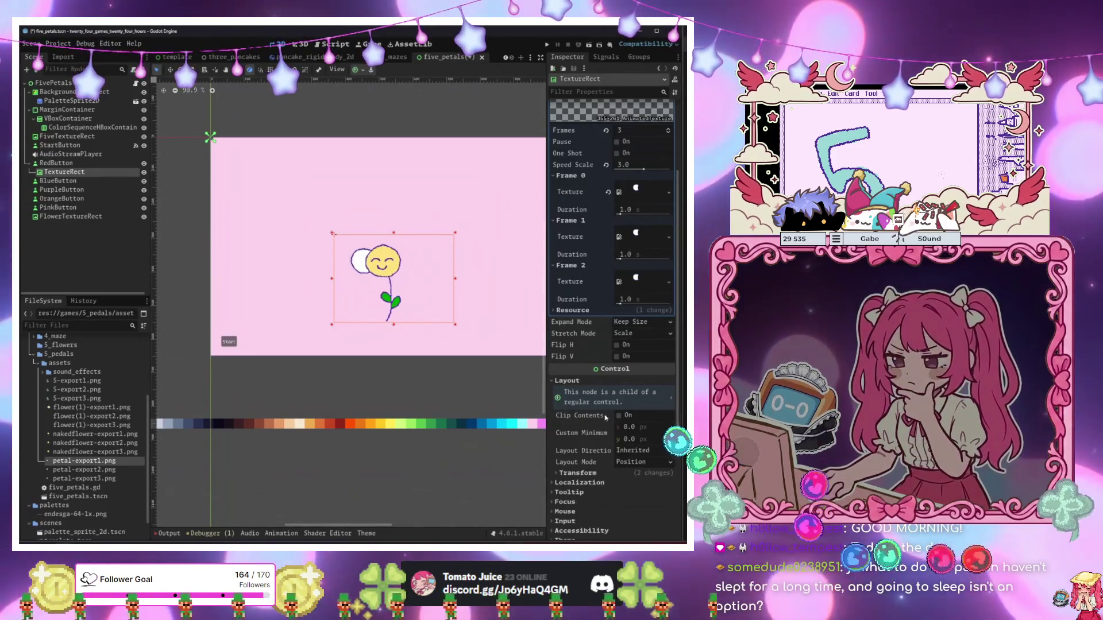
# Tint the petal's Modulate red (ea323c) with the eyedropper, then copy it under BlueButton.
pyautogui.scroll(-4, 598, 432)
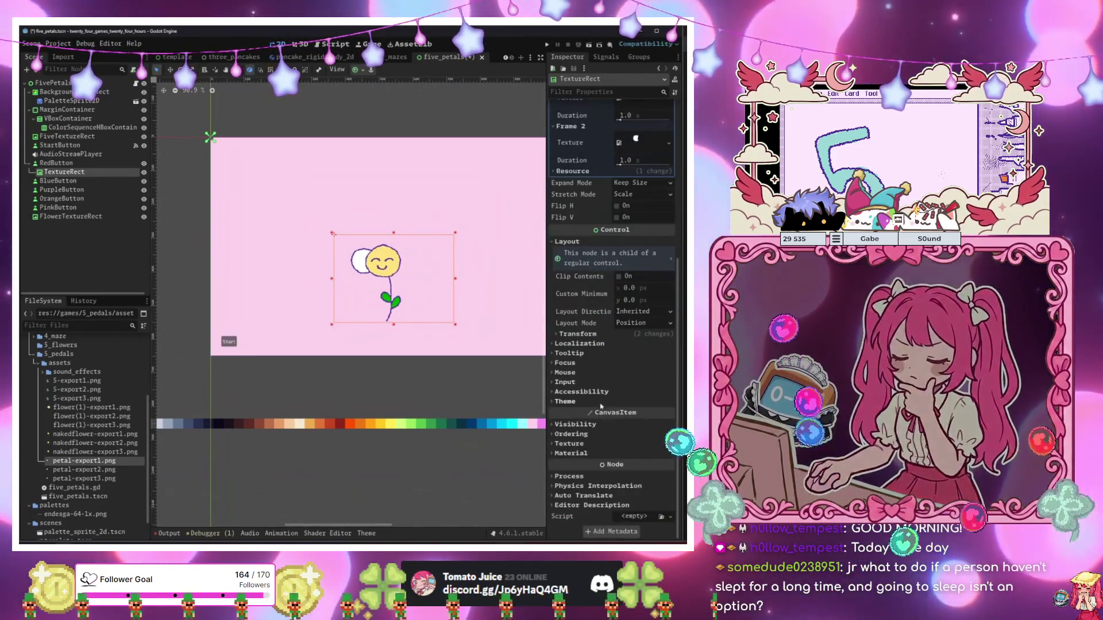
pyautogui.click(631, 446)
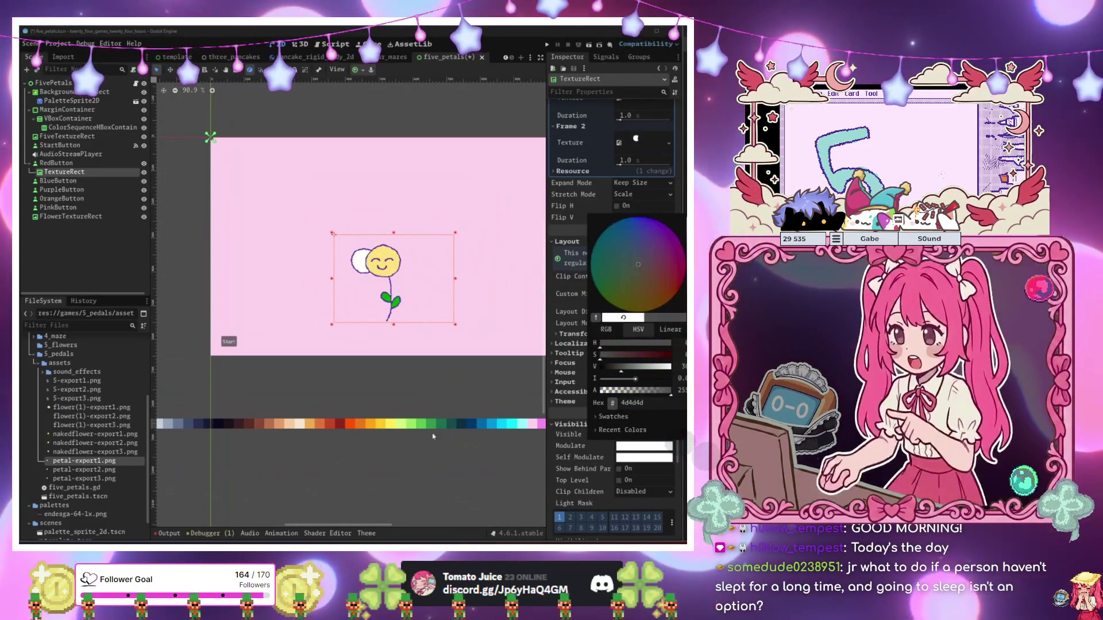
pyautogui.click(343, 434)
pyautogui.scroll(-1, 419, 405)
pyautogui.scroll(-2, 419, 406)
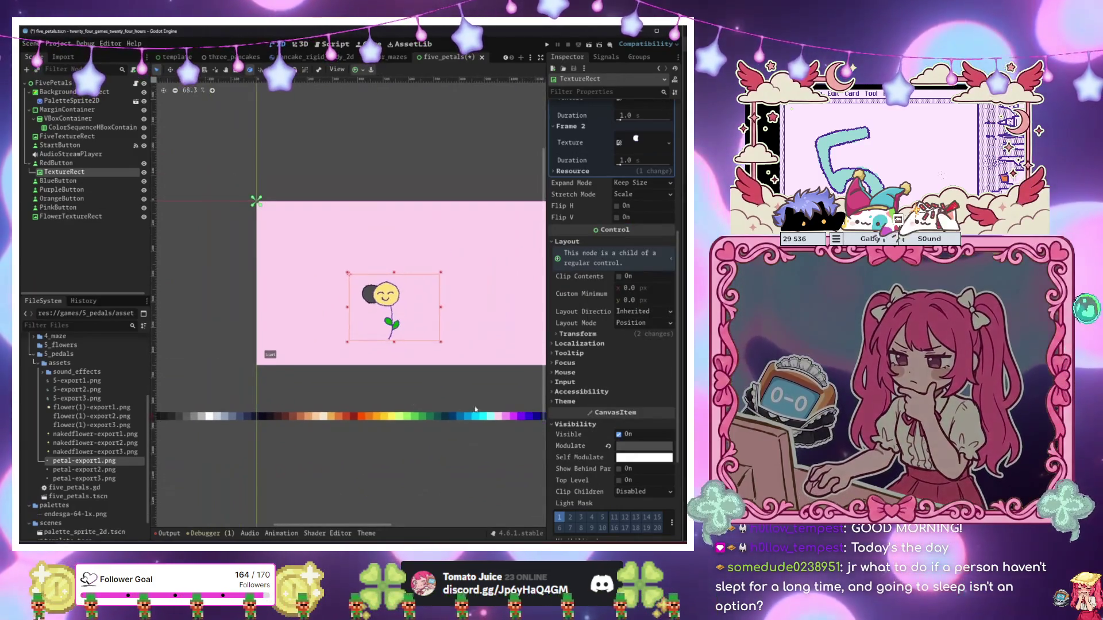
pyautogui.click(631, 447)
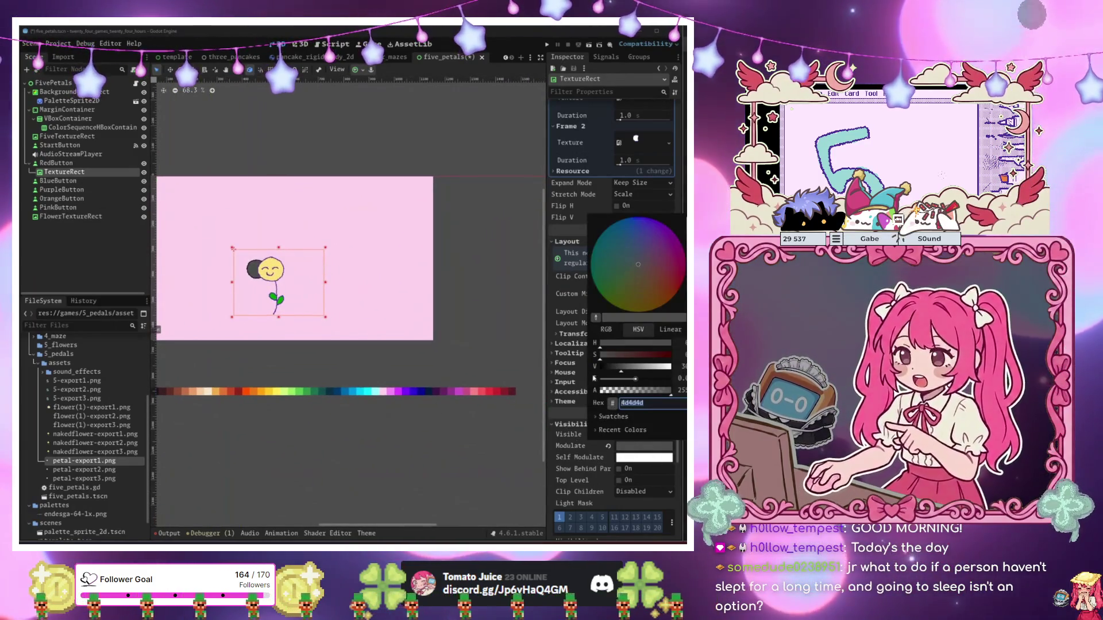
pyautogui.click(596, 318)
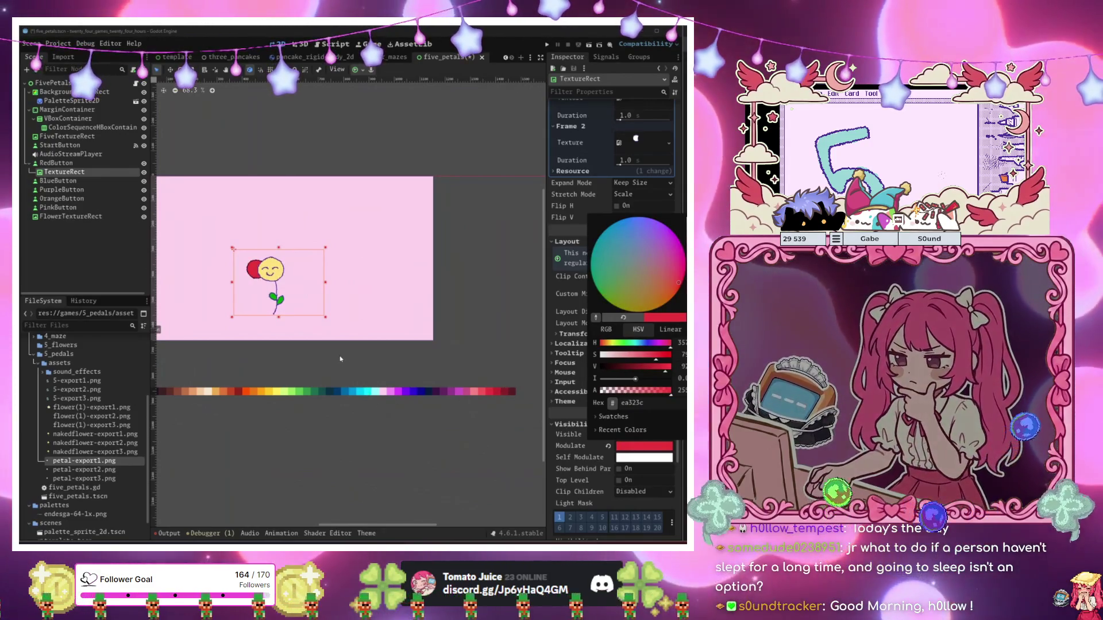
pyautogui.click(60, 171)
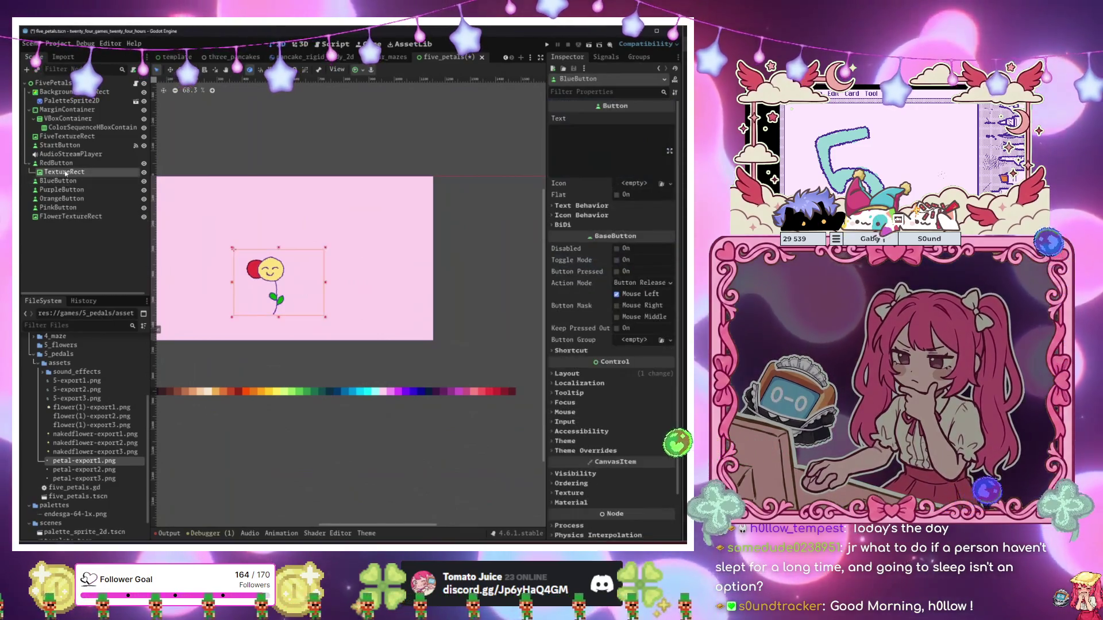
pyautogui.moveTo(67, 173); pyautogui.dragTo(60, 199)
# Paste petal copies under OrangeButton and PinkButton.
pyautogui.click(61, 216)
pyautogui.hotkey('ctrl', 'v')
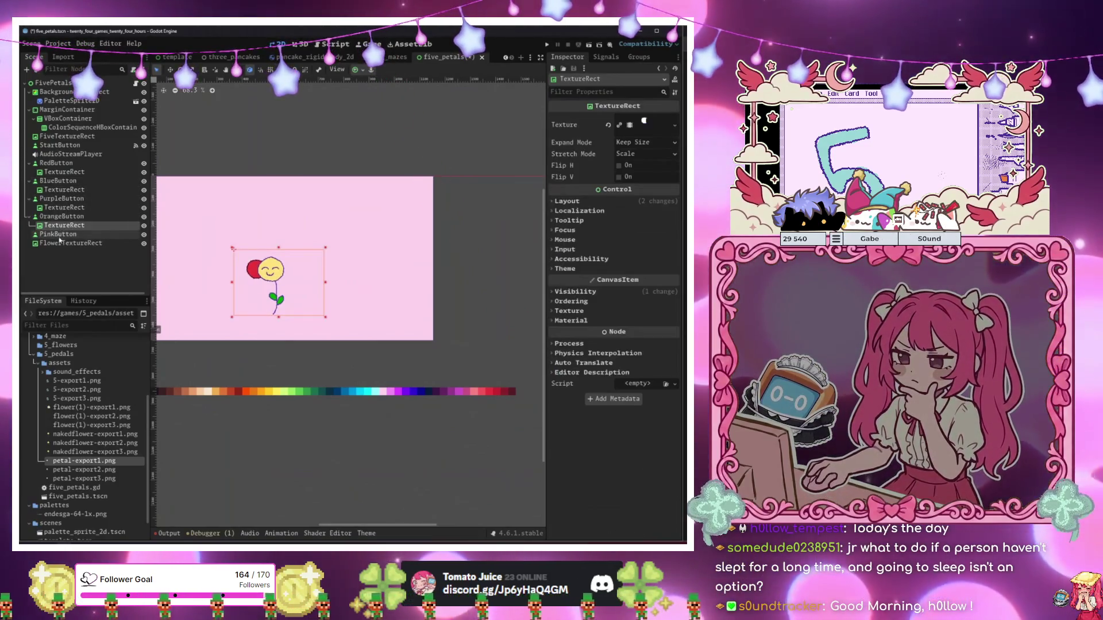
pyautogui.click(60, 233)
pyautogui.hotkey('ctrl', 'v')
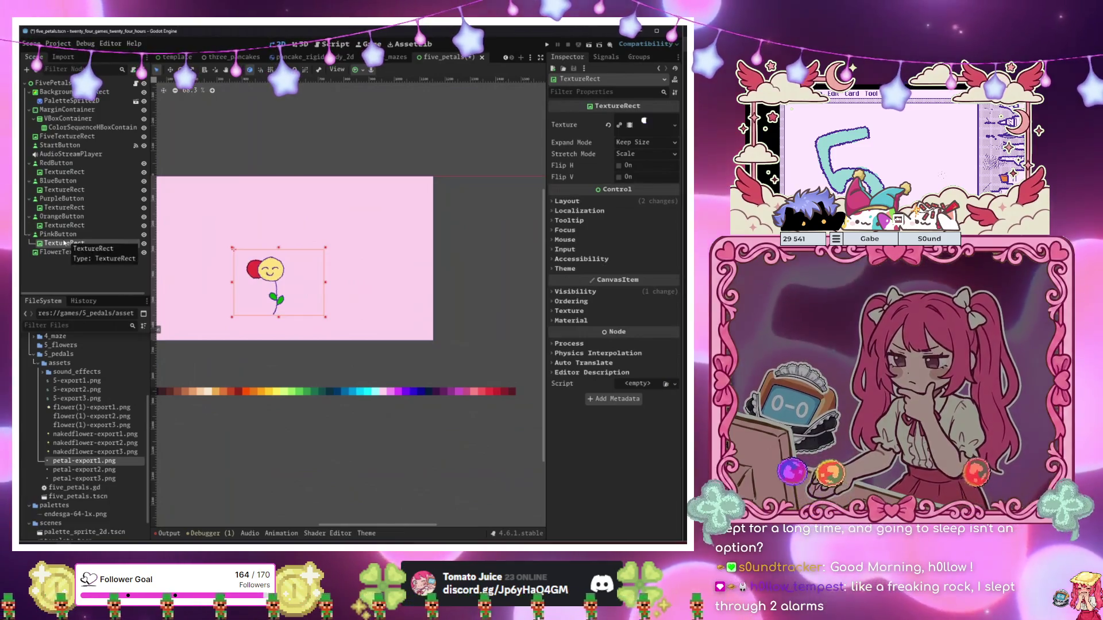
# Bring the whole scene into view and select the red and blue petals together.
pyautogui.click(59, 190)
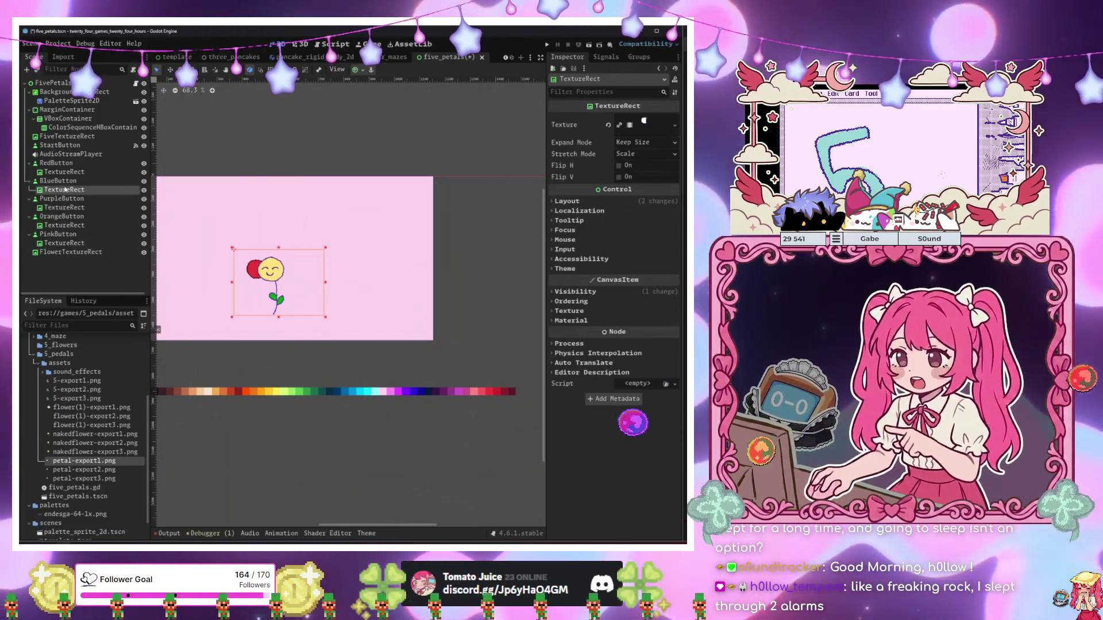
pyautogui.click(57, 180)
pyautogui.click(64, 189)
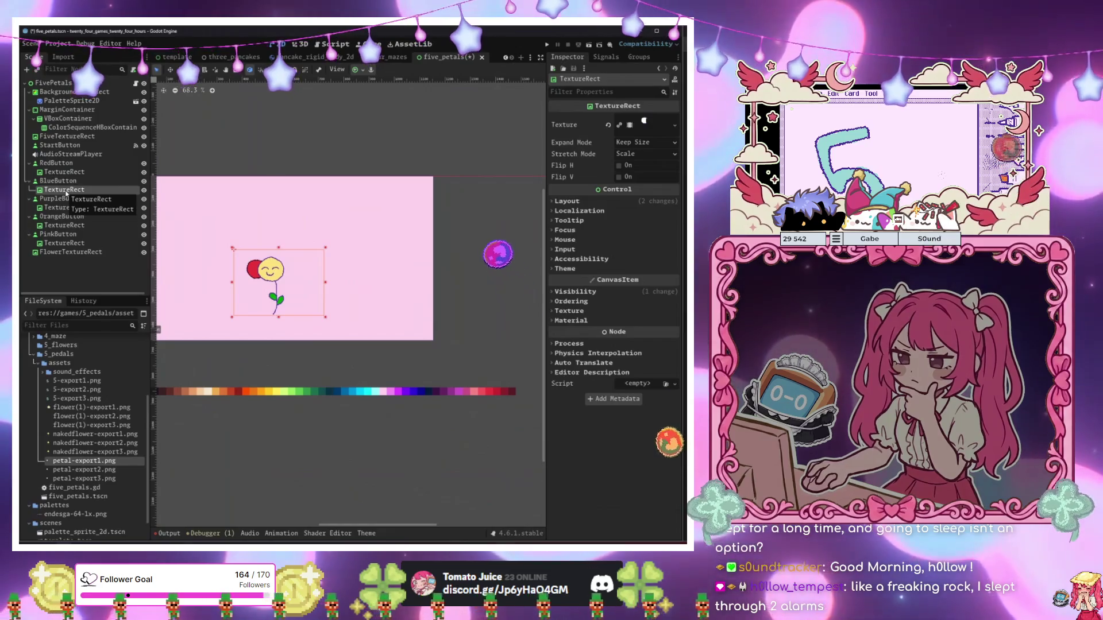
pyautogui.moveTo(303, 333)
pyautogui.mouseDown()
pyautogui.moveTo(389, 329)
pyautogui.moveTo(379, 327)
pyautogui.mouseUp()
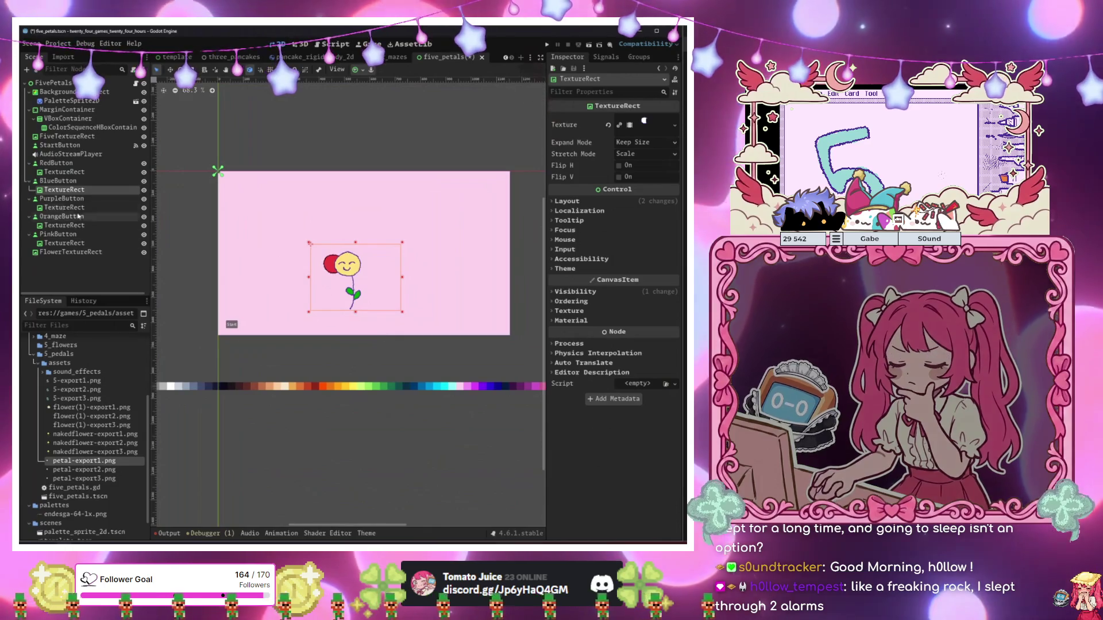
pyautogui.click(60, 181)
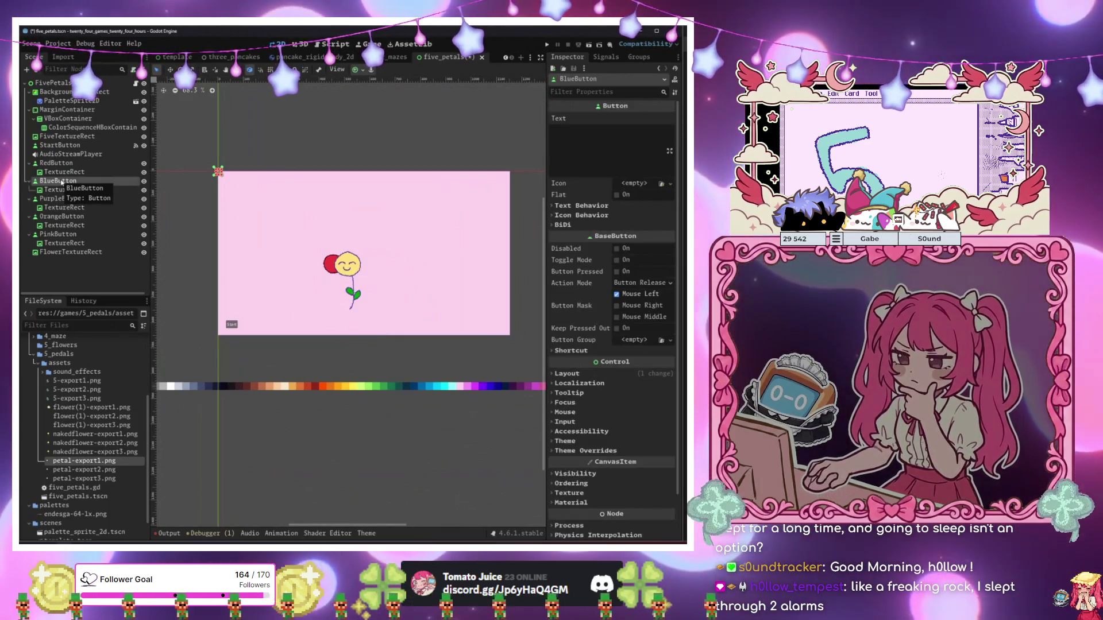
pyautogui.click(64, 190)
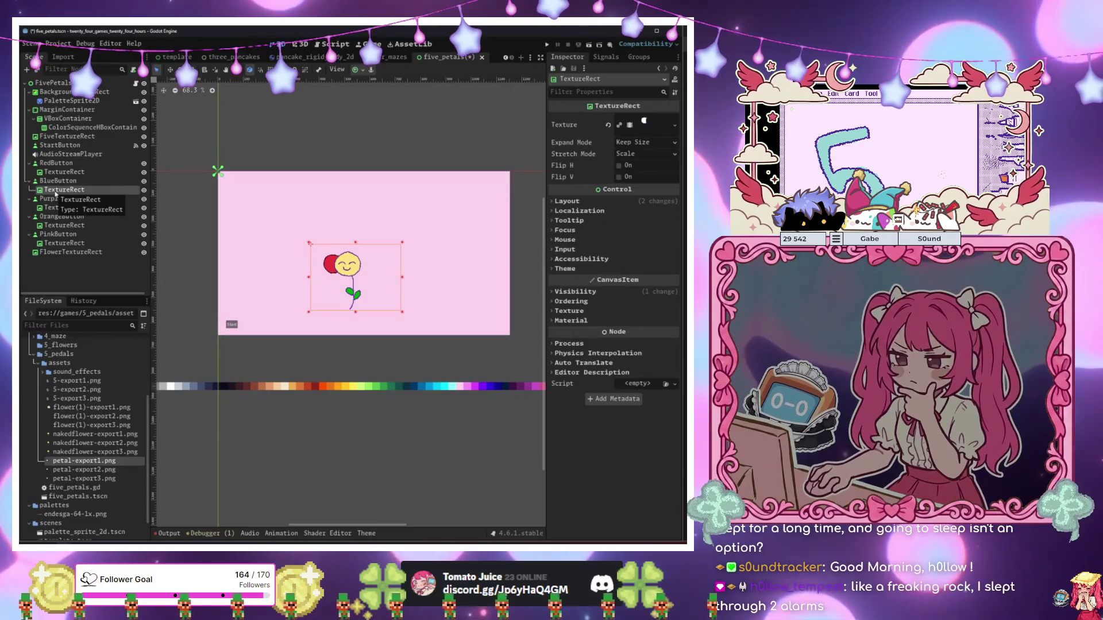
pyautogui.keyDown('ctrl'); pyautogui.click(64, 171); pyautogui.keyUp('ctrl')
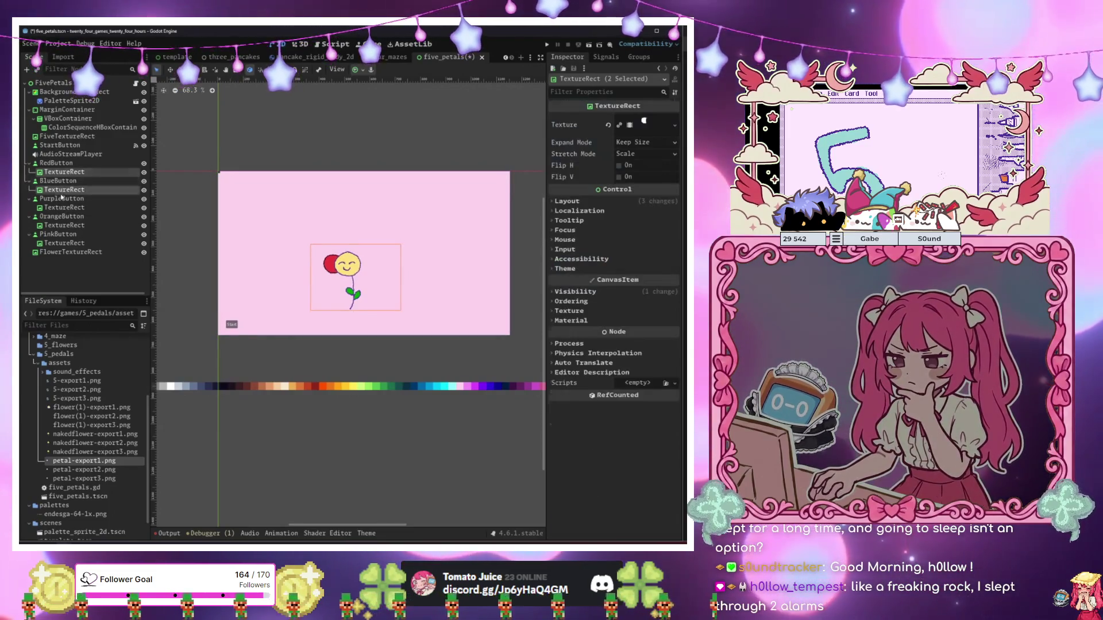
# Undo the accidental move of the red petal under BlueButton and reselect RedButton.
pyautogui.moveTo(64, 171); pyautogui.dragTo(57, 181)
pyautogui.hotkey('ctrl', 'z')
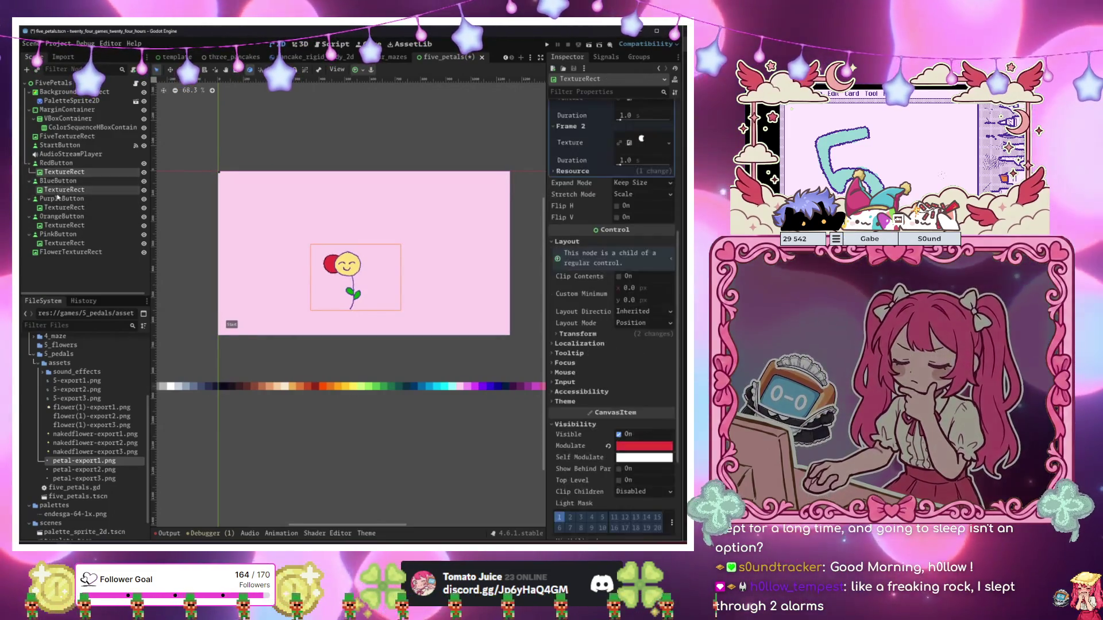
pyautogui.click(64, 163)
pyautogui.scroll(6, 220, 193)
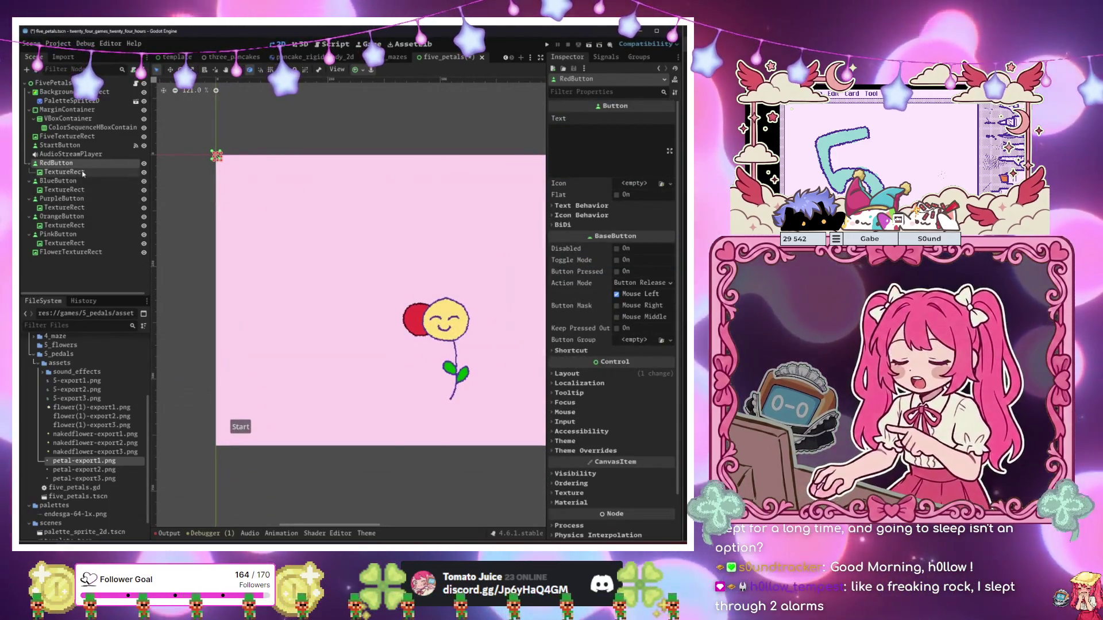
# Revert the petal TextureRects' Transform position to 0, 0.
pyautogui.click(64, 172)
pyautogui.keyDown('ctrl'); pyautogui.click(64, 190); pyautogui.keyUp('ctrl')
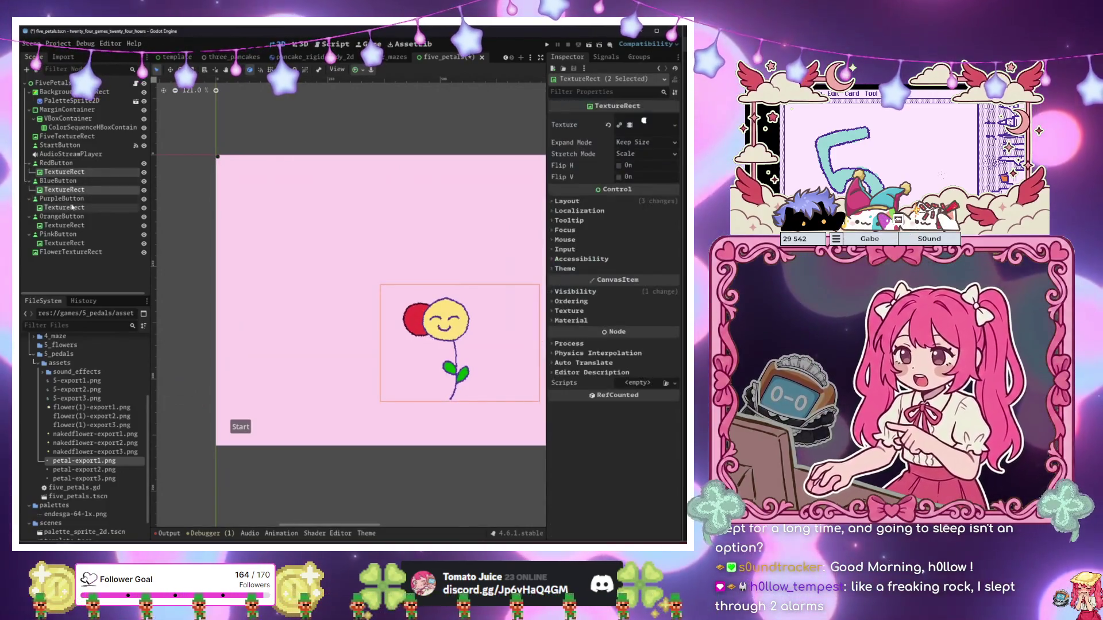
pyautogui.keyDown('ctrl'); pyautogui.click(64, 207); pyautogui.keyUp('ctrl')
pyautogui.click(598, 202)
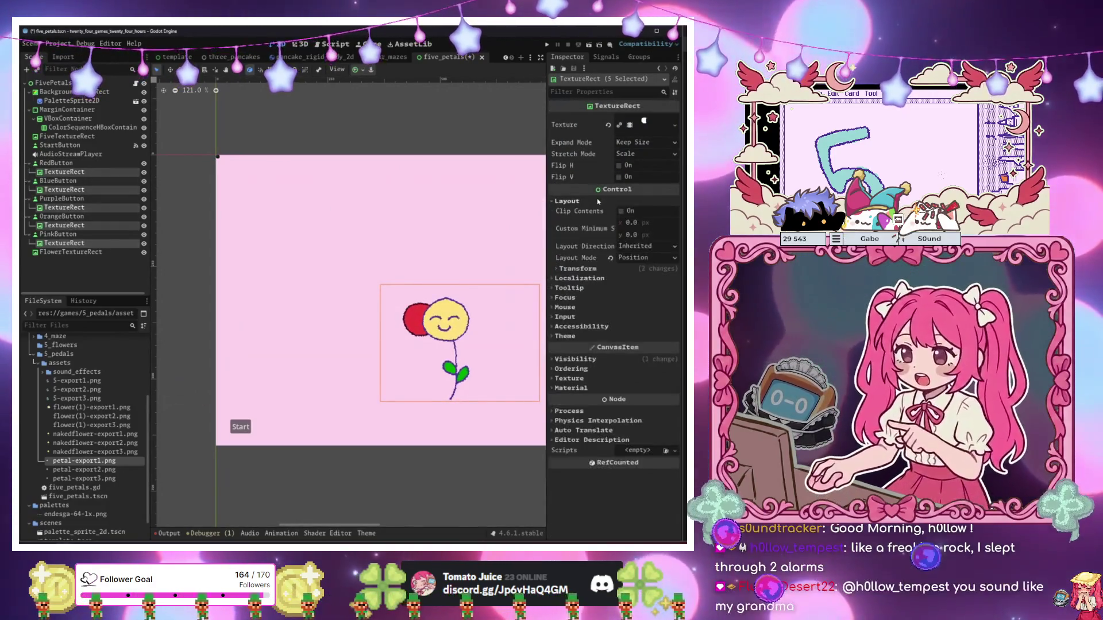
pyautogui.click(620, 268)
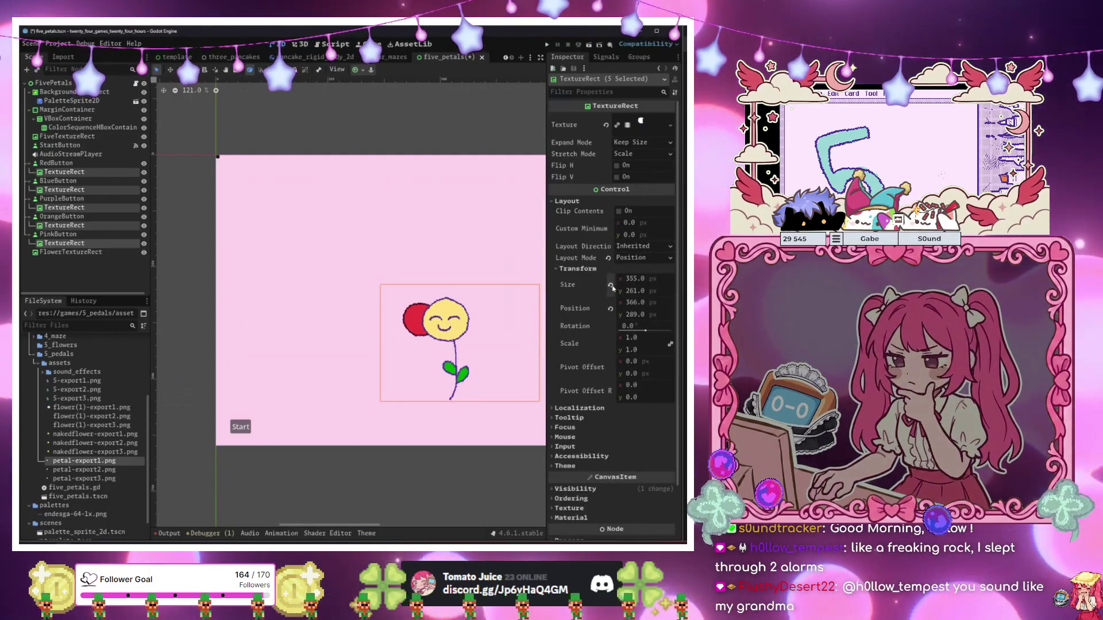
pyautogui.click(611, 310)
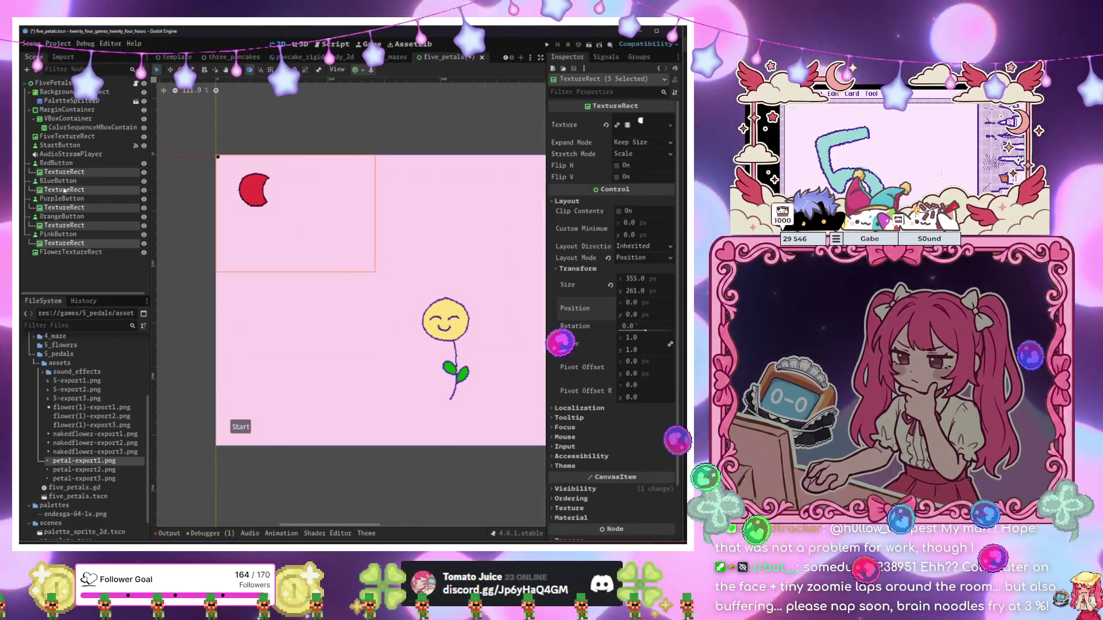
pyautogui.click(56, 163)
# Set the five colour buttons' Custom Minimum Size to 89.49 × 85.92 px.
pyautogui.keyDown('ctrl'); pyautogui.click(58, 181); pyautogui.keyUp('ctrl')
pyautogui.keyDown('ctrl'); pyautogui.click(60, 199); pyautogui.keyUp('ctrl')
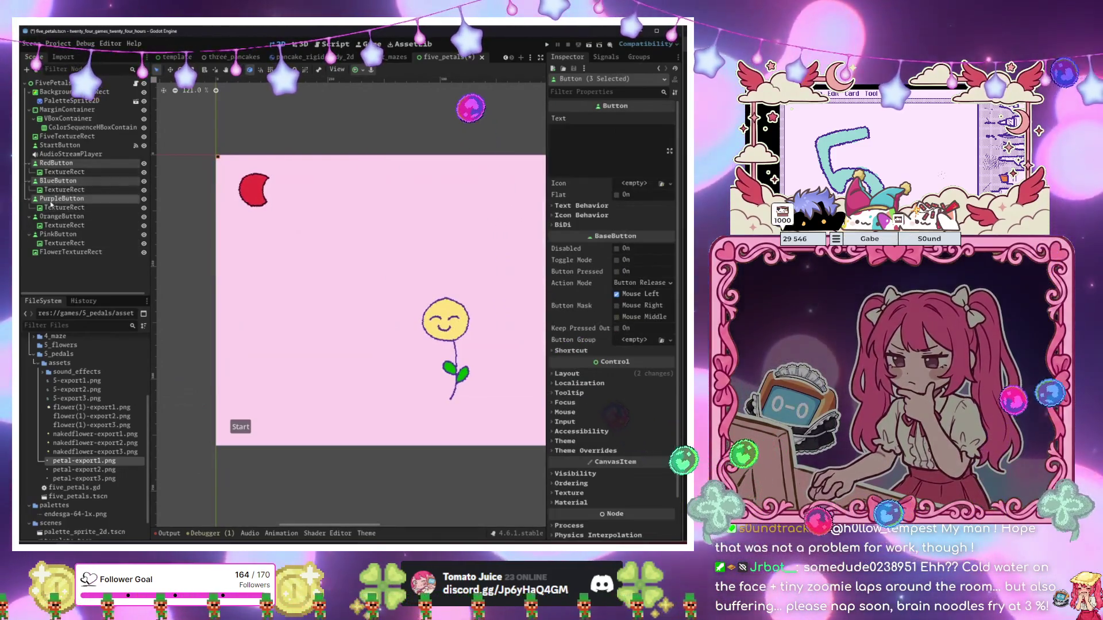
pyautogui.keyDown('ctrl'); pyautogui.click(61, 217); pyautogui.keyUp('ctrl')
pyautogui.keyDown('ctrl'); pyautogui.click(60, 234); pyautogui.keyUp('ctrl')
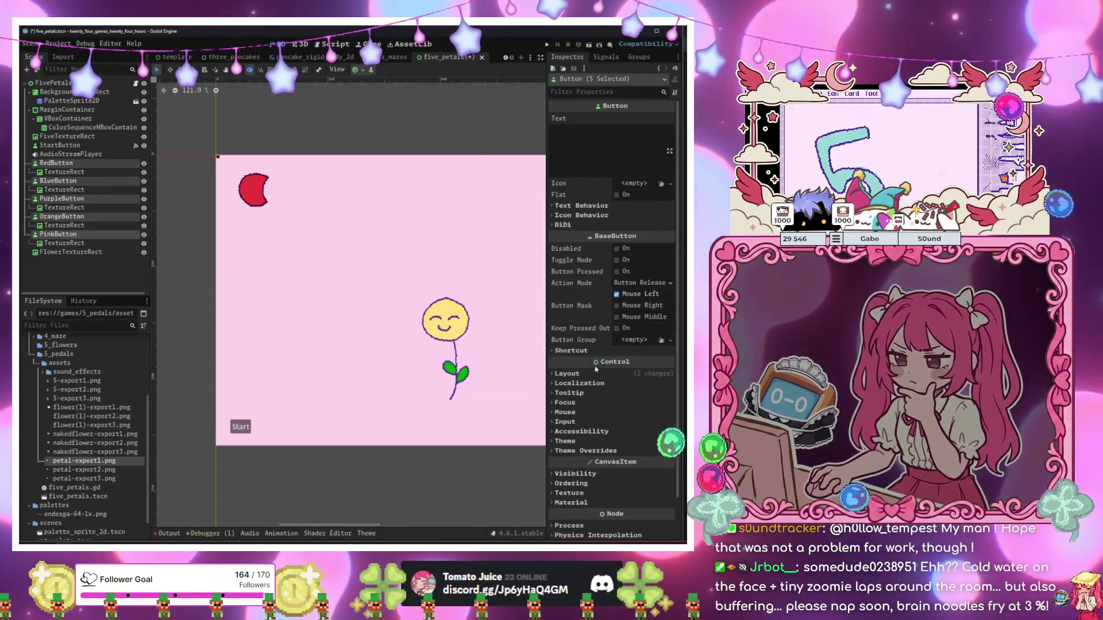
pyautogui.click(567, 373)
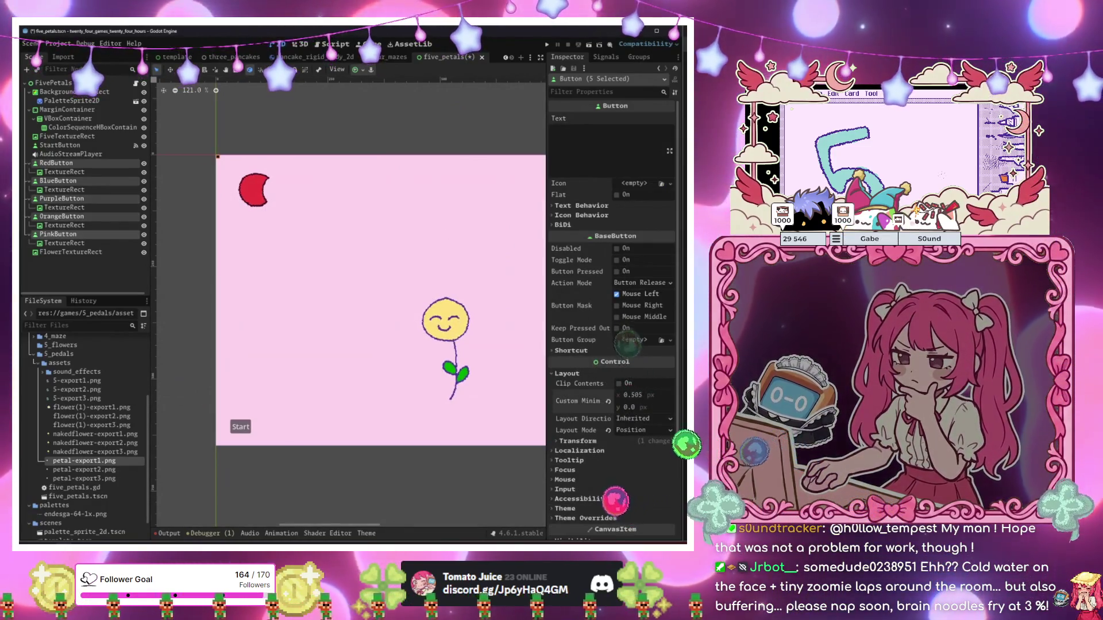
pyautogui.moveTo(632, 395)
pyautogui.mouseDown()
pyautogui.moveTo(635, 409)
pyautogui.moveTo(672, 409)
pyautogui.mouseUp()
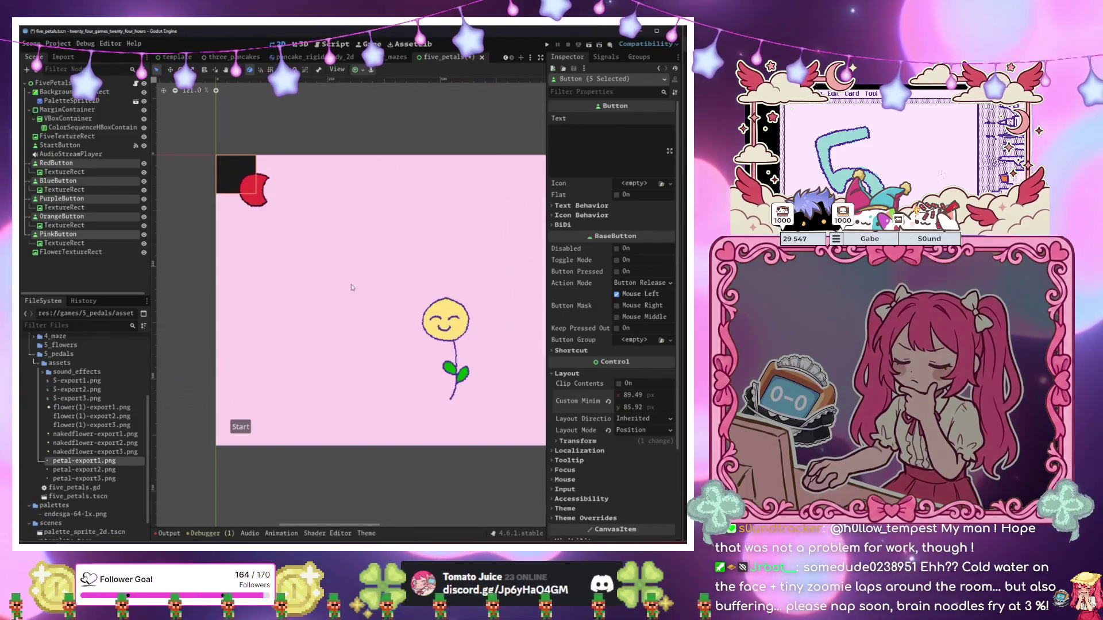
pyautogui.click(80, 173)
pyautogui.keyDown('ctrl'); pyautogui.click(66, 189); pyautogui.keyUp('ctrl')
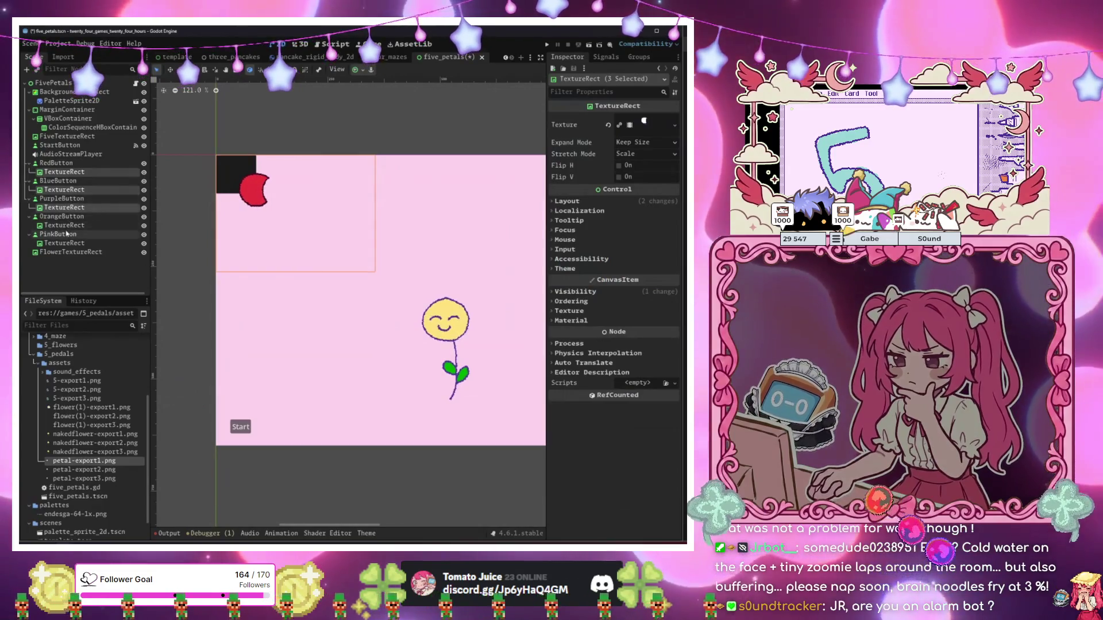
# Drag the five petal TextureRects up-left into their button squares and check their Mouse filter.
pyautogui.keyDown('ctrl'); pyautogui.click(61, 206); pyautogui.keyUp('ctrl')
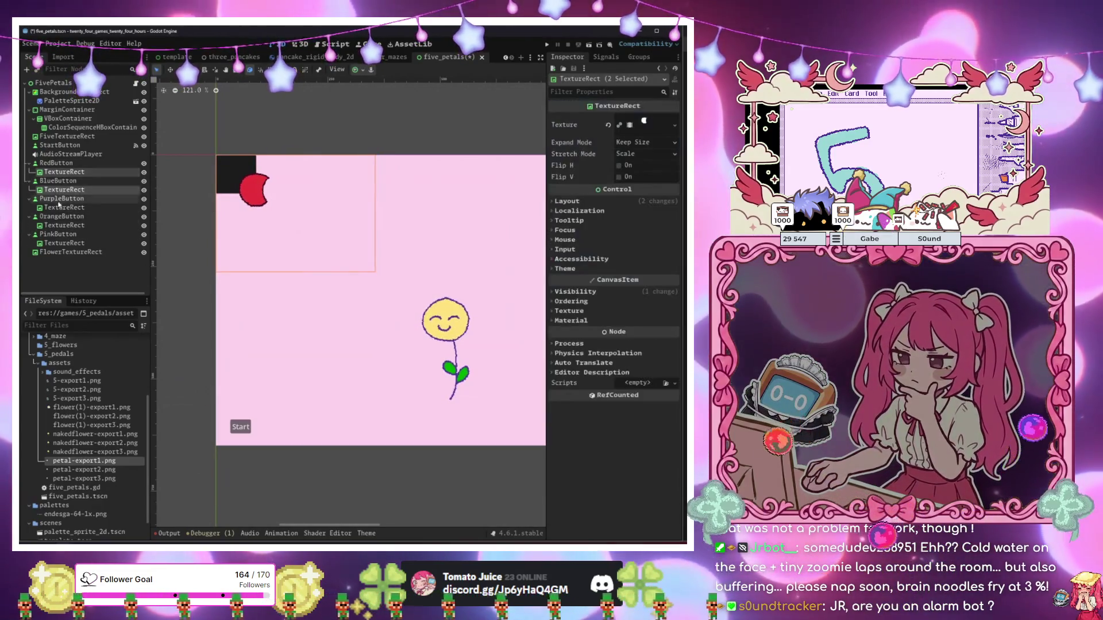
pyautogui.keyDown('ctrl'); pyautogui.click(60, 208); pyautogui.keyUp('ctrl')
pyautogui.keyDown('ctrl'); pyautogui.click(60, 226); pyautogui.keyUp('ctrl')
pyautogui.moveTo(323, 283); pyautogui.dragTo(311, 265)
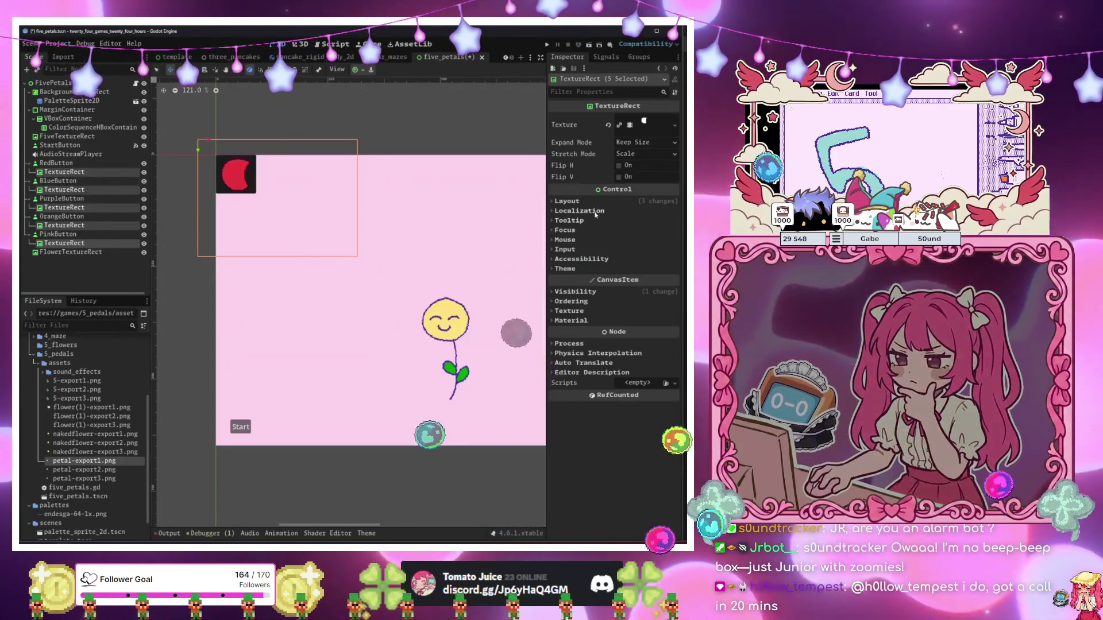
pyautogui.click(577, 239)
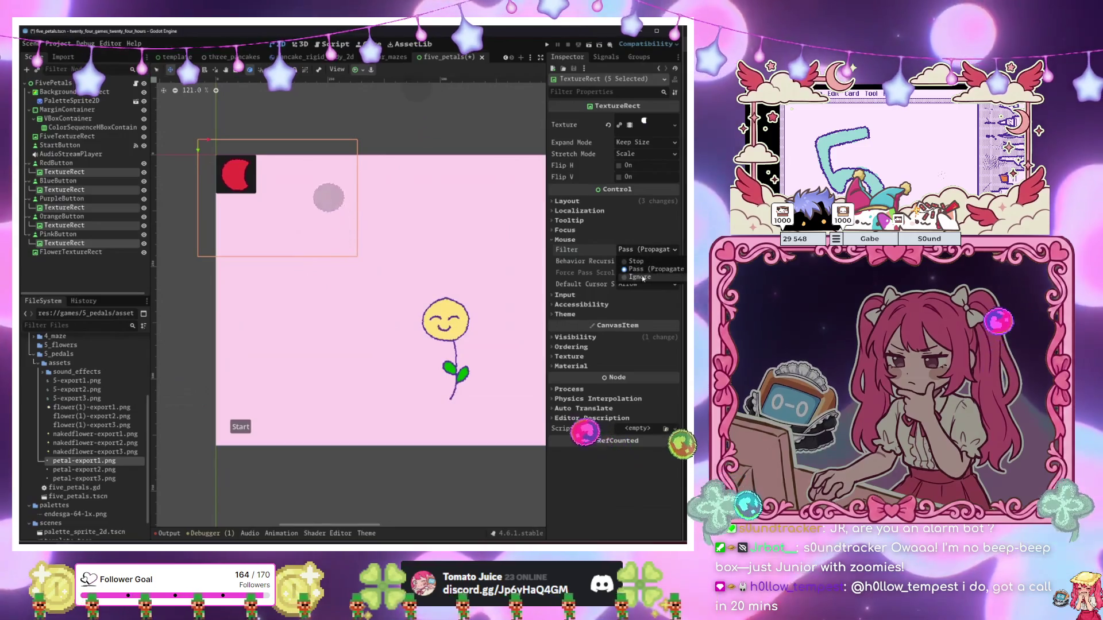
# Select all five colour buttons again.
pyautogui.click(56, 164)
pyautogui.keyDown('ctrl'); pyautogui.click(58, 181); pyautogui.keyUp('ctrl')
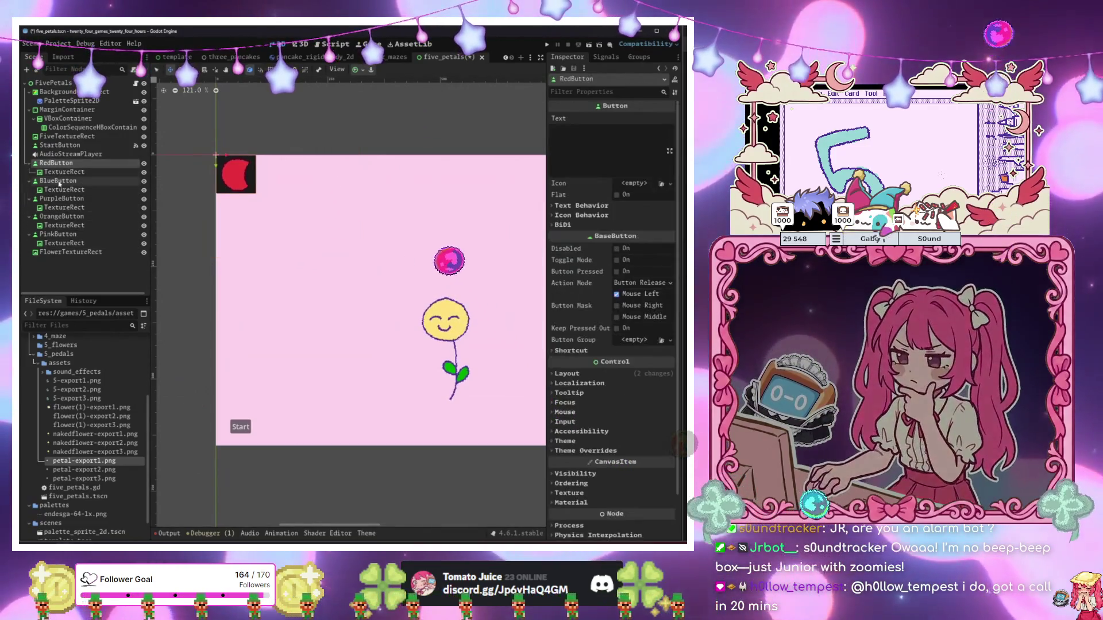
pyautogui.keyDown('ctrl'); pyautogui.click(57, 198); pyautogui.keyUp('ctrl')
pyautogui.keyDown('ctrl'); pyautogui.click(60, 217); pyautogui.keyUp('ctrl')
pyautogui.keyDown('ctrl'); pyautogui.click(57, 235); pyautogui.keyUp('ctrl')
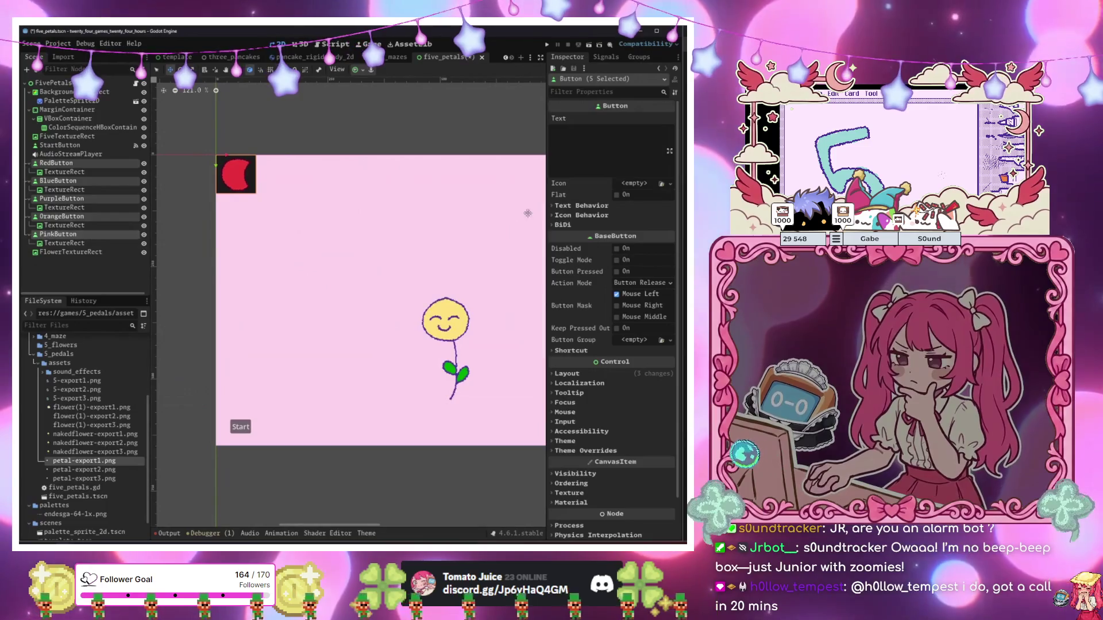
# Make all five buttons Flat and place RedButton beside the flower head.
pyautogui.click(617, 195)
pyautogui.scroll(-2, 369, 270)
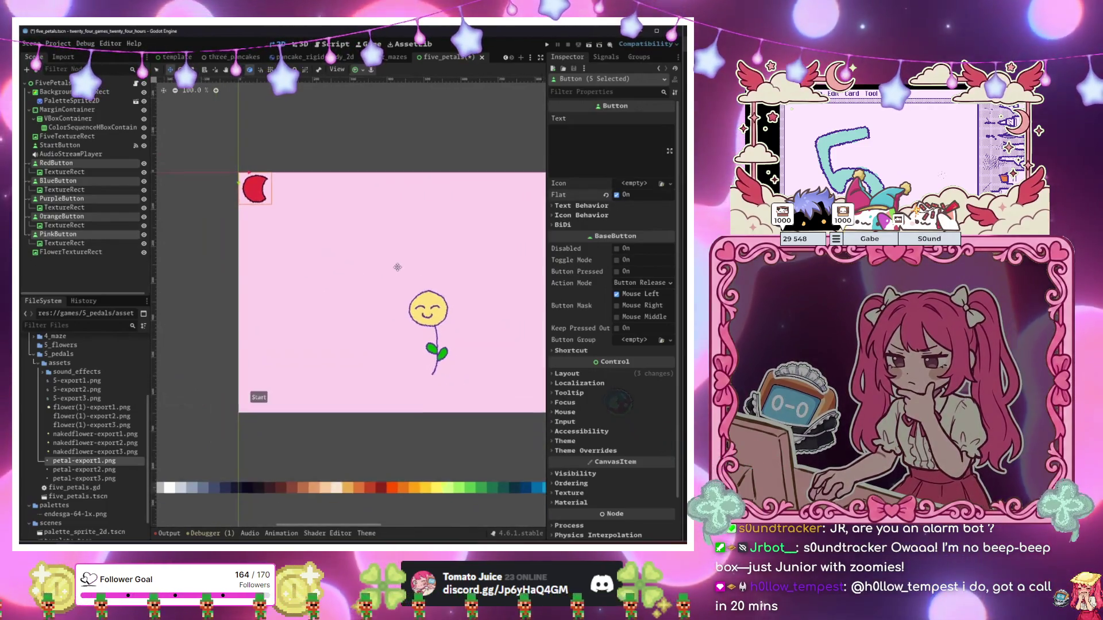
pyautogui.moveTo(332, 243); pyautogui.dragTo(480, 362)
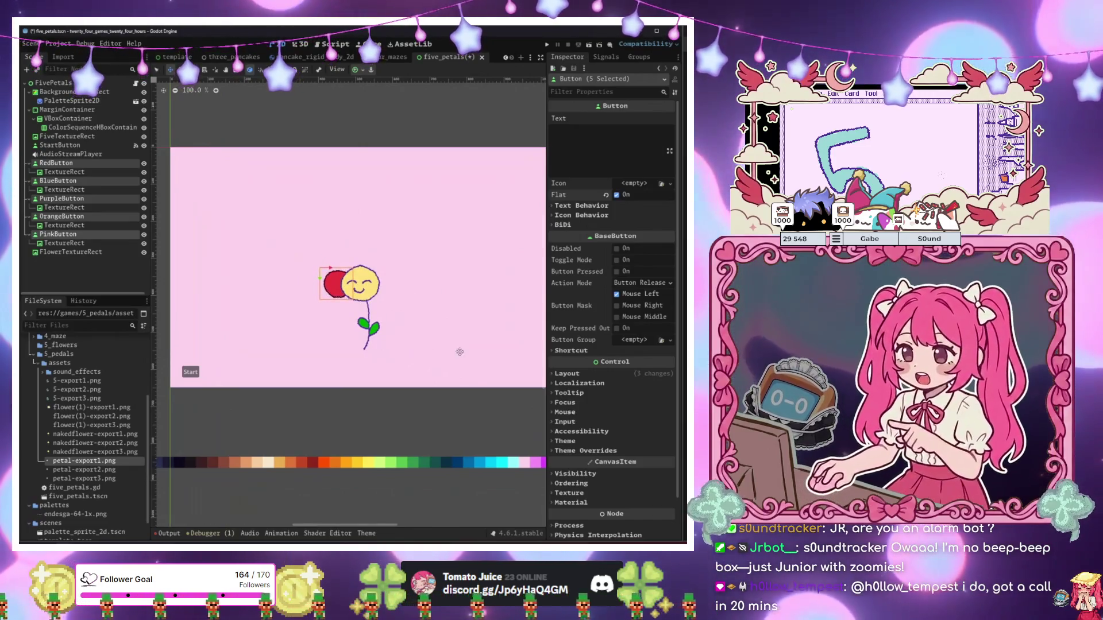
# Move BlueButton's petal to sit on top of the flower head.
pyautogui.click(58, 180)
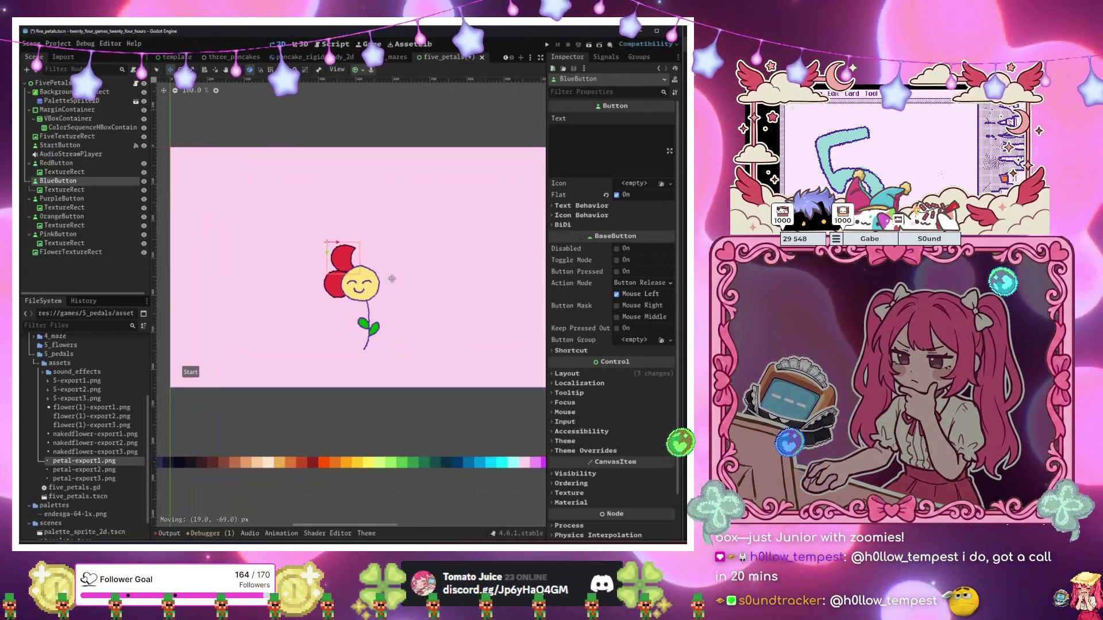
pyautogui.moveTo(395, 280)
pyautogui.mouseDown()
pyautogui.moveTo(405, 304)
pyautogui.moveTo(370, 329)
pyautogui.mouseUp()
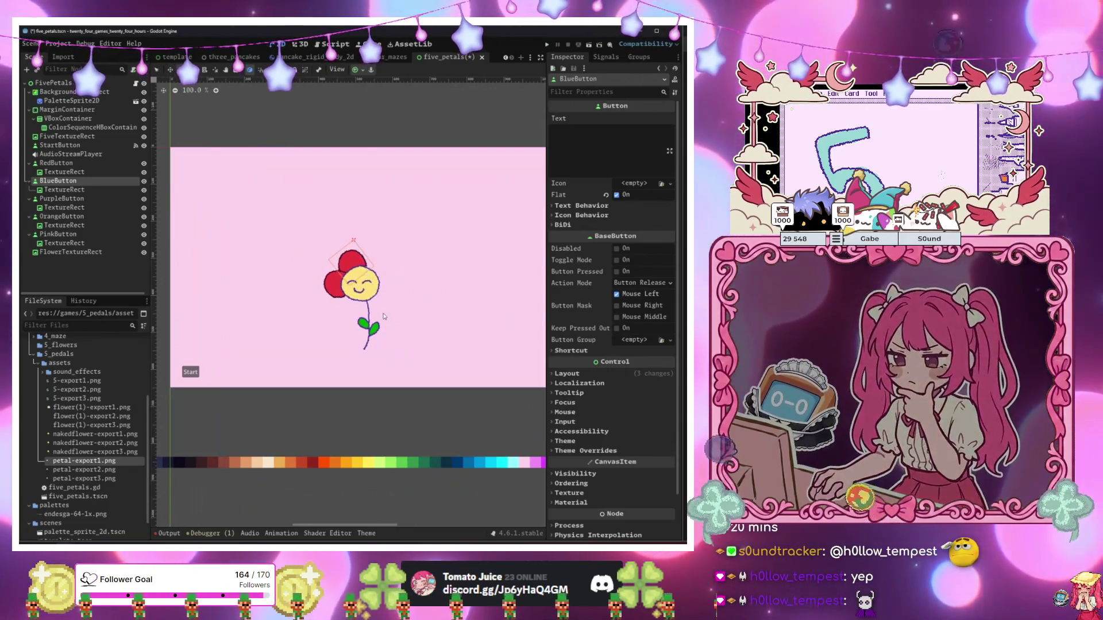
pyautogui.moveTo(375, 320)
pyautogui.mouseDown()
pyautogui.moveTo(381, 311)
pyautogui.moveTo(379, 324)
pyautogui.mouseUp()
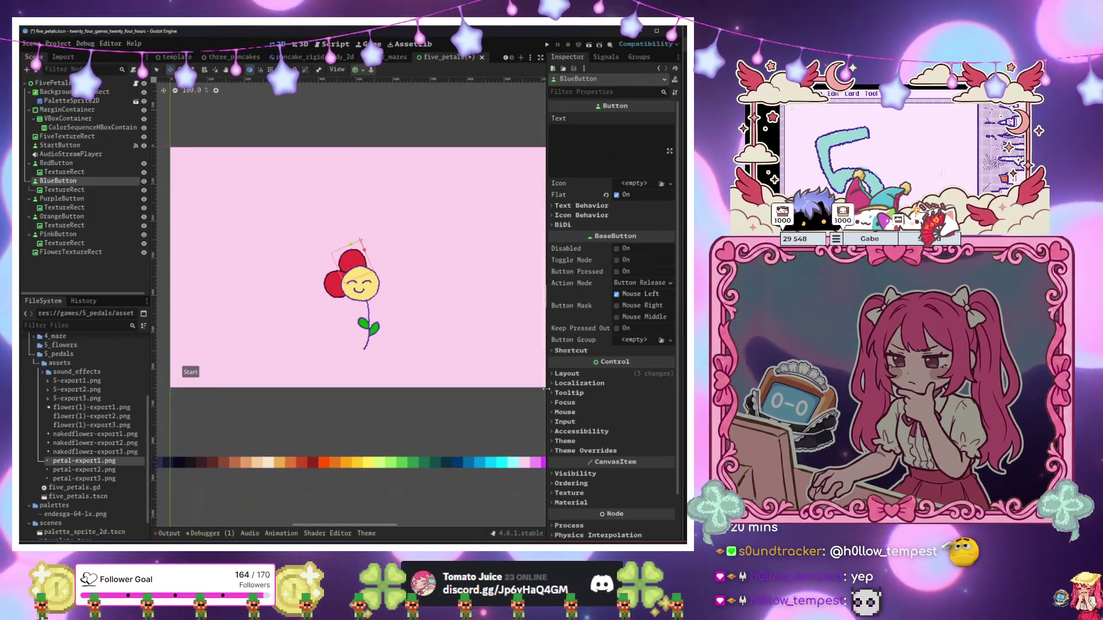
pyautogui.click(567, 374)
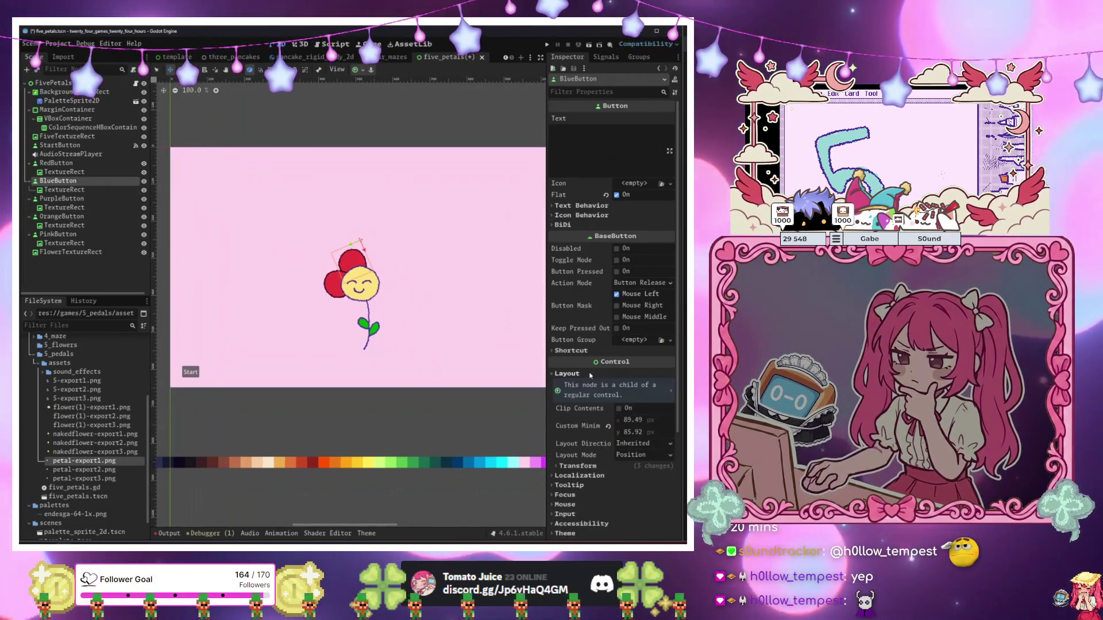
pyautogui.moveTo(512, 429); pyautogui.dragTo(457, 344)
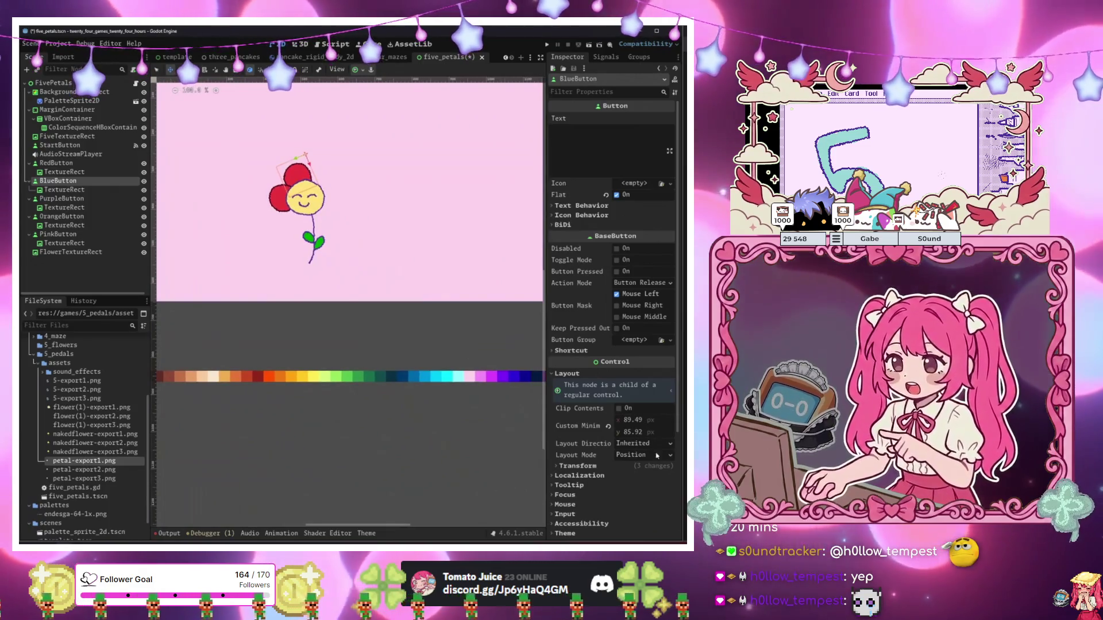
pyautogui.scroll(-4, 591, 418)
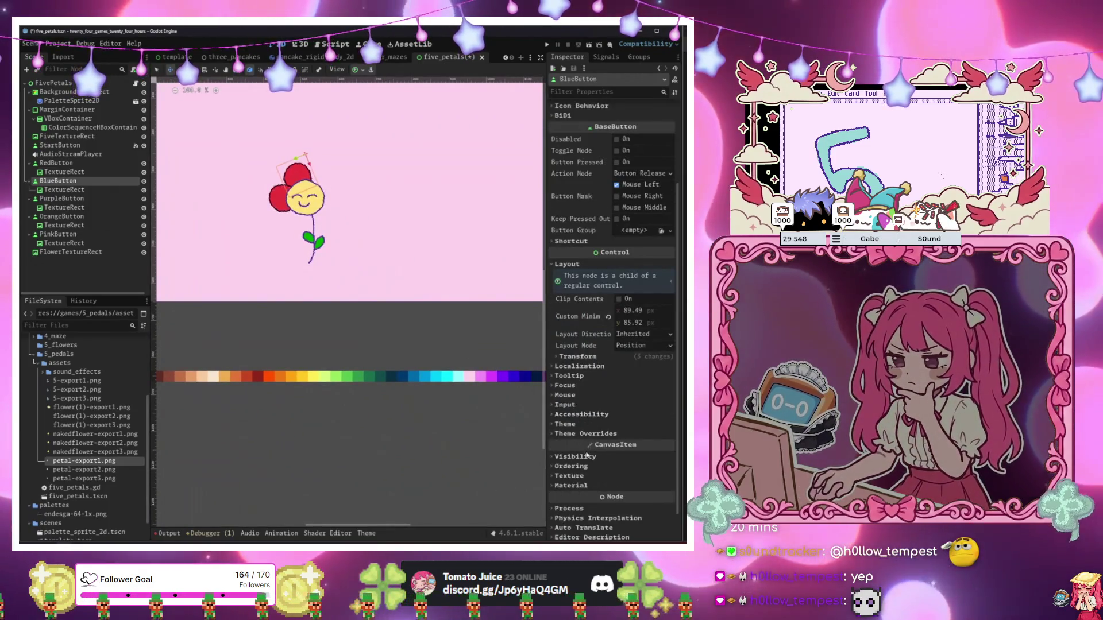
pyautogui.click(586, 455)
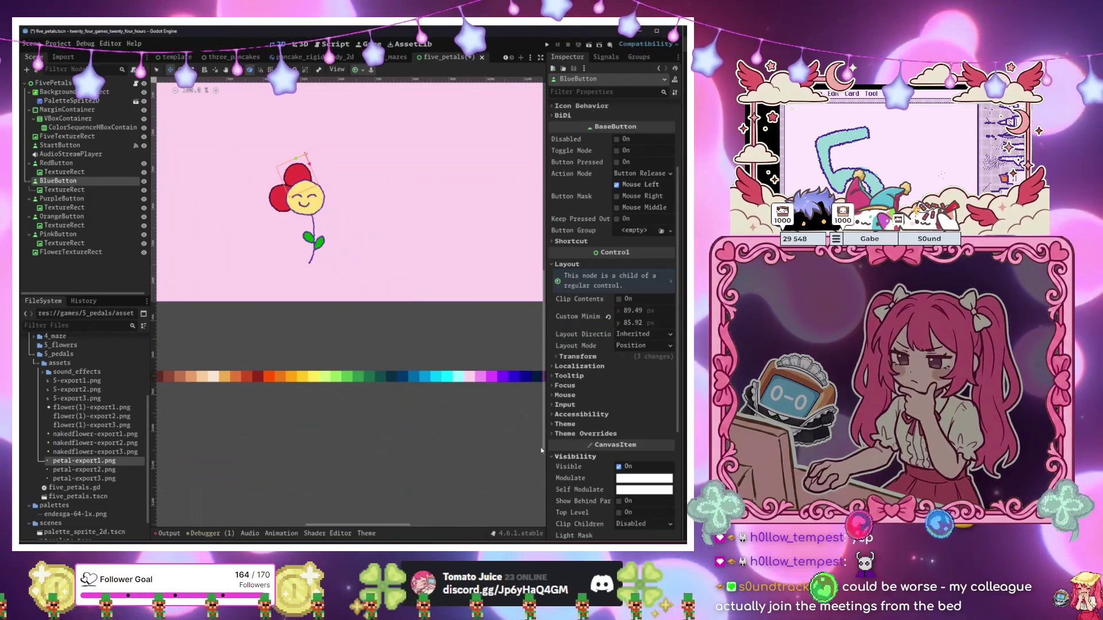
pyautogui.click(86, 192)
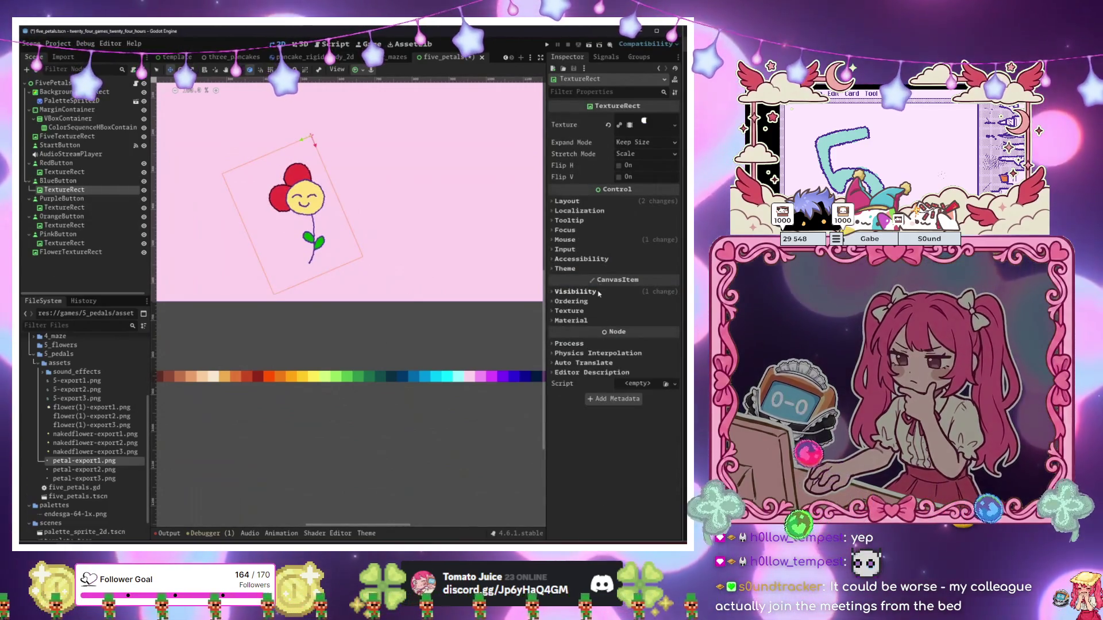
# Set the top petal's Modulate to blue 0098dc sampled from the palette strip.
pyautogui.click(598, 292)
pyautogui.click(618, 315)
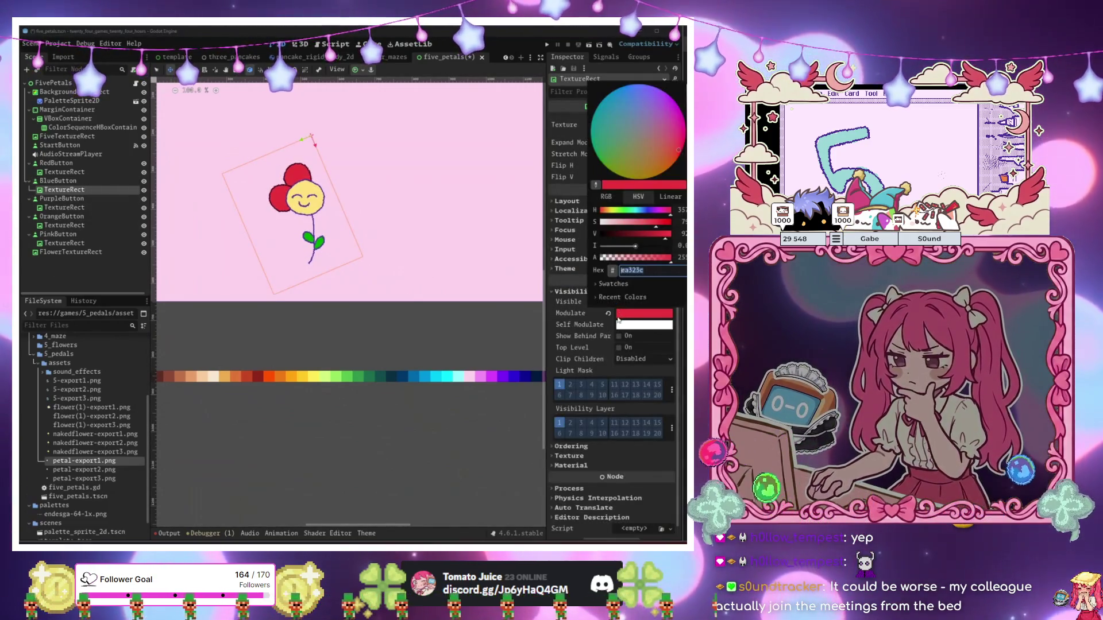
pyautogui.click(596, 184)
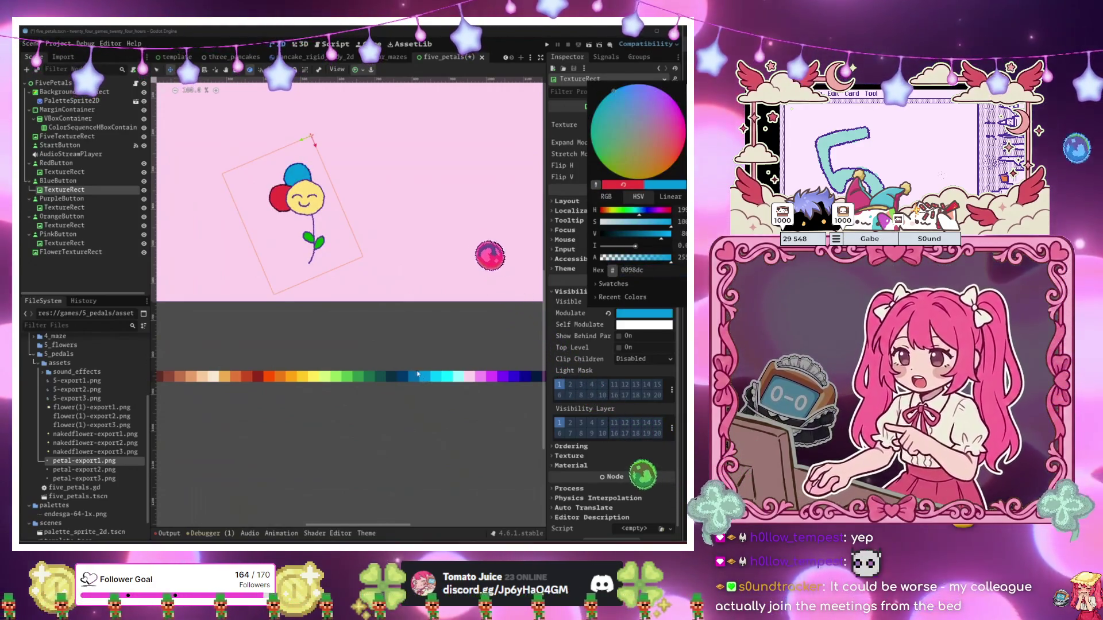
pyautogui.click(396, 332)
# Move PurpleButton's petal to the right of the flower head.
pyautogui.click(65, 207)
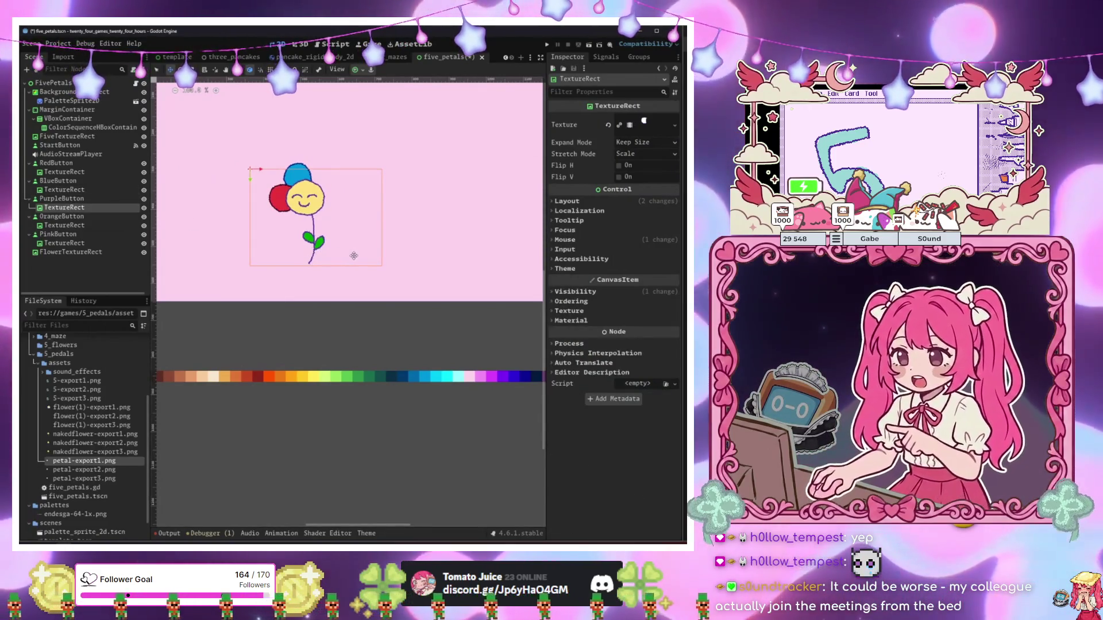
pyautogui.press('Up')
pyautogui.moveTo(325, 253); pyautogui.dragTo(382, 257)
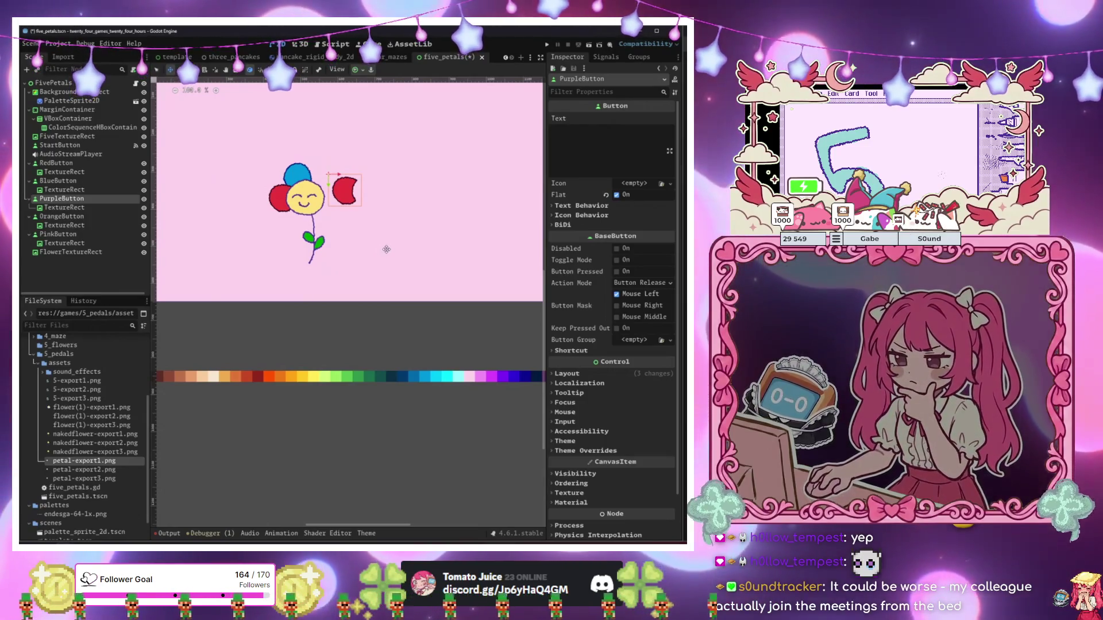
# Adjust the right petal and place OrangeButton's petal at the flower's lower right.
pyautogui.moveTo(419, 224); pyautogui.dragTo(410, 249)
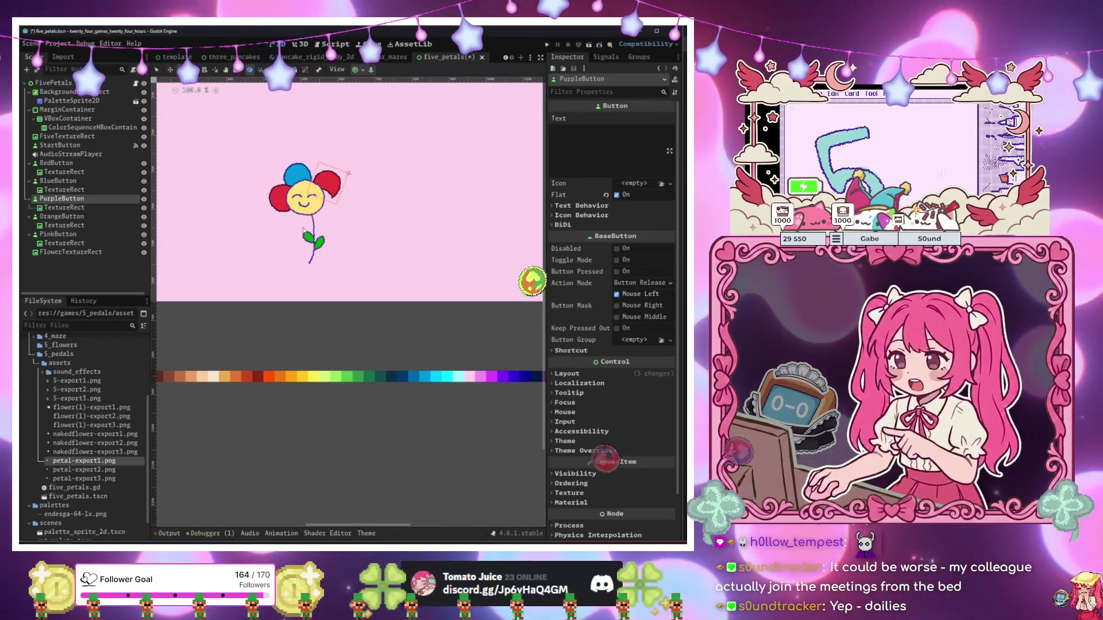
pyautogui.moveTo(305, 230); pyautogui.dragTo(309, 229)
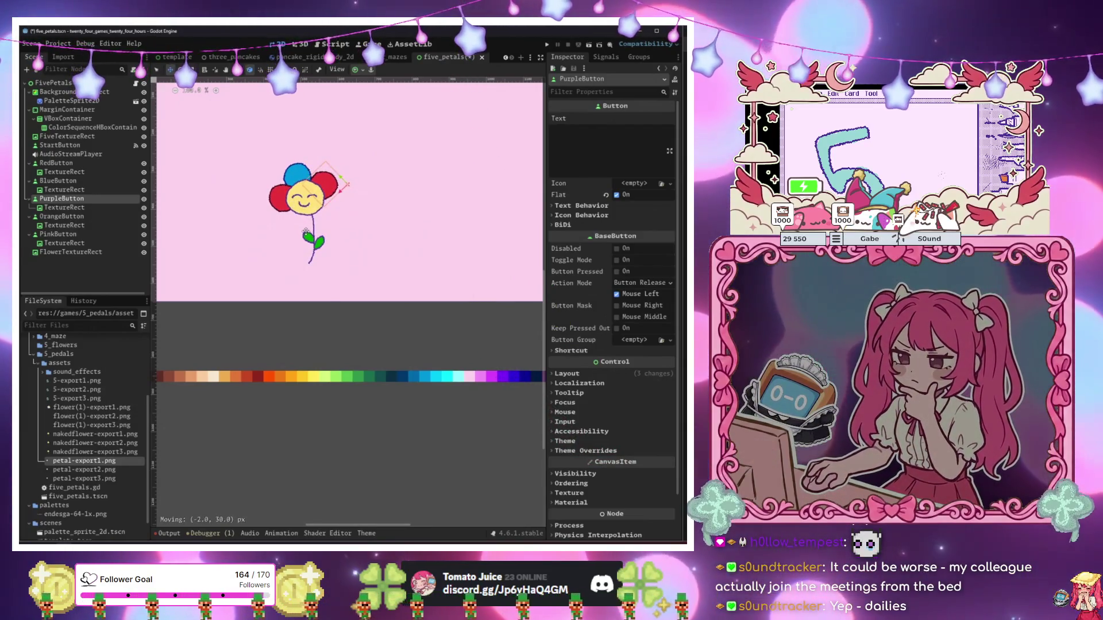
pyautogui.click(61, 216)
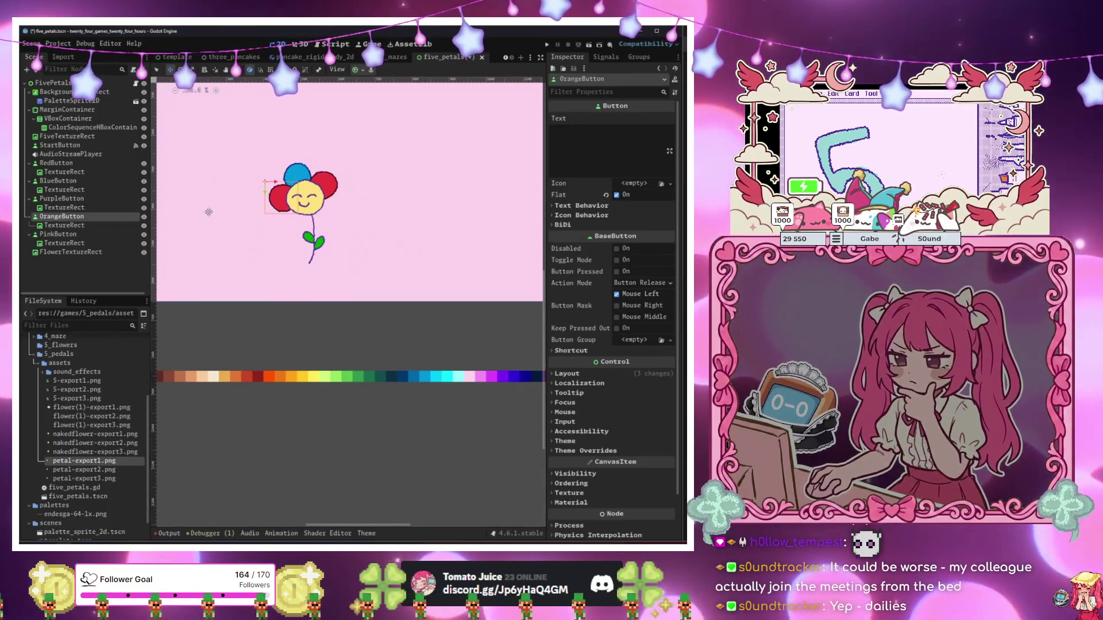
pyautogui.moveTo(233, 225)
pyautogui.mouseDown()
pyautogui.moveTo(288, 234)
pyautogui.moveTo(209, 182)
pyautogui.moveTo(235, 103)
pyautogui.mouseUp()
pyautogui.press('w')
pyautogui.moveTo(364, 186)
pyautogui.mouseDown()
pyautogui.moveTo(367, 239)
pyautogui.moveTo(370, 228)
pyautogui.mouseUp()
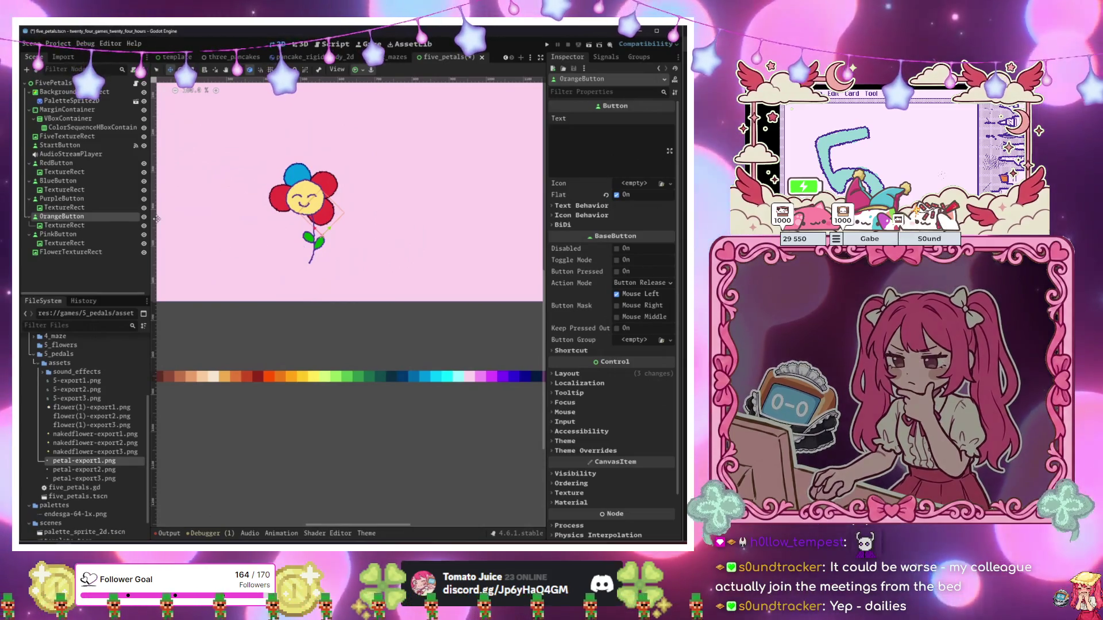
# Rotate PinkButton around its pivot to a new angle by the flower.
pyautogui.click(111, 241)
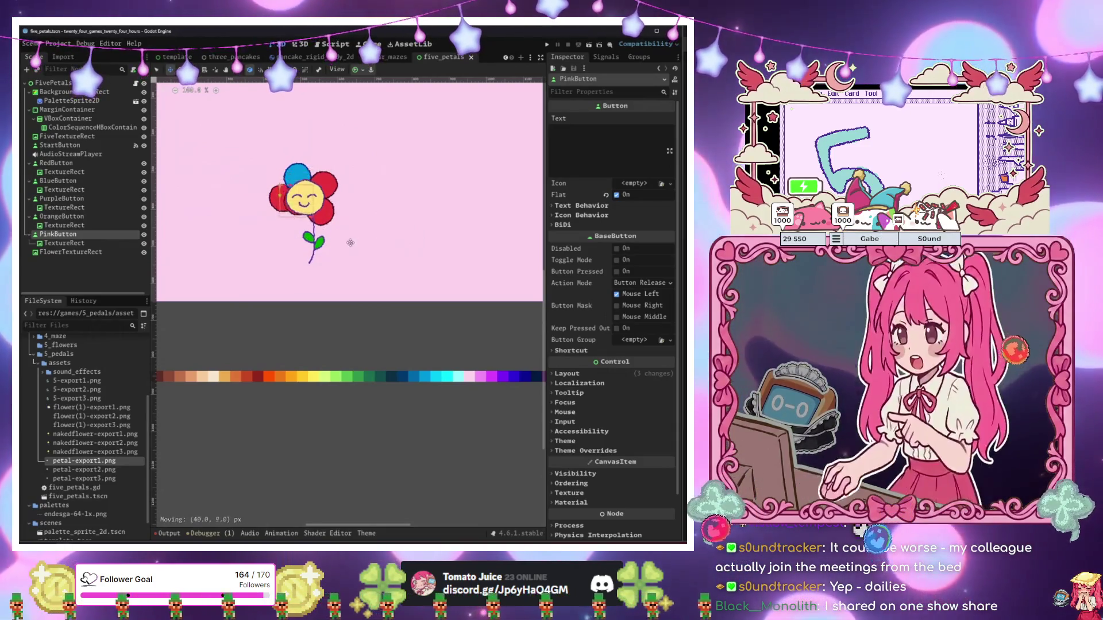
pyautogui.moveTo(343, 273)
pyautogui.mouseDown()
pyautogui.moveTo(377, 276)
pyautogui.moveTo(435, 207)
pyautogui.moveTo(394, 208)
pyautogui.moveTo(405, 217)
pyautogui.mouseUp()
pyautogui.click(404, 217)
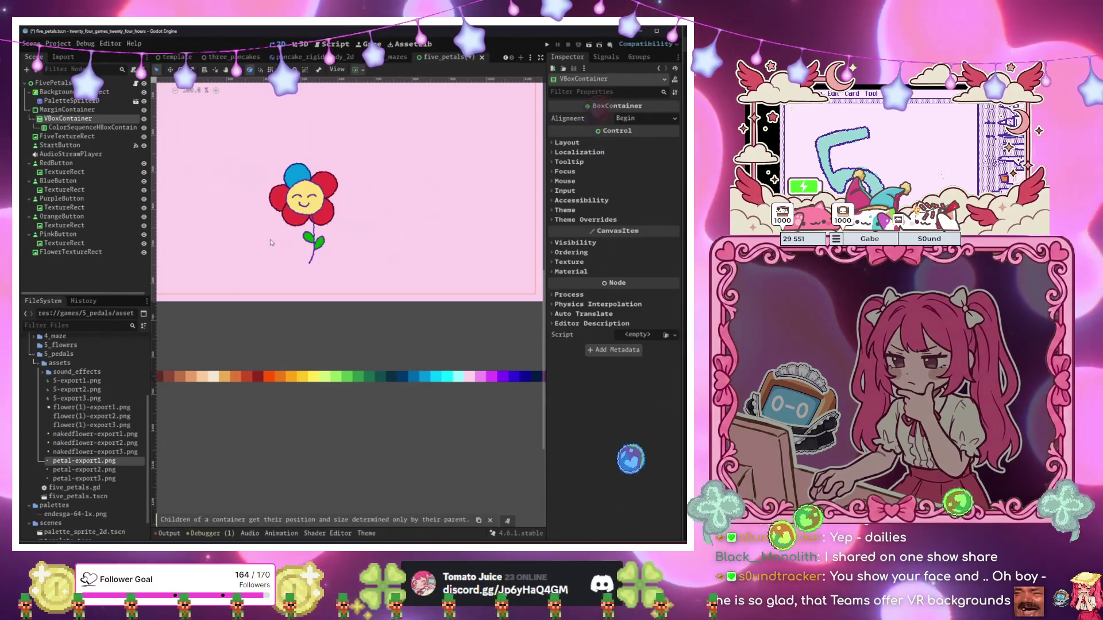
# Nudge PinkButton a few pixels to settle it at the flower head's lower left.
pyautogui.click(71, 251)
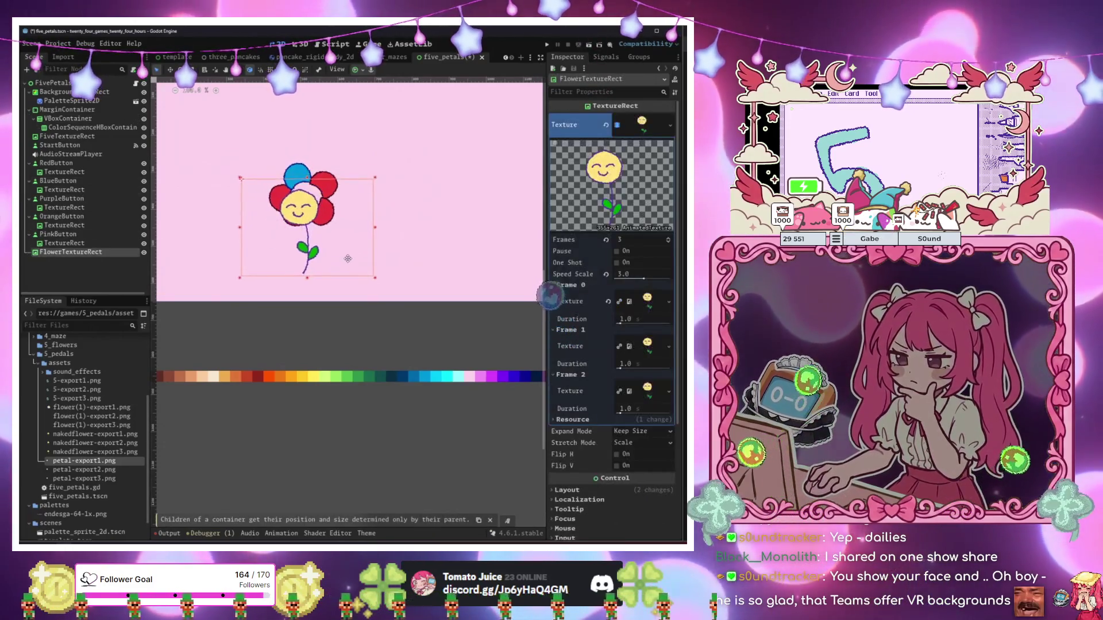
pyautogui.click(207, 253)
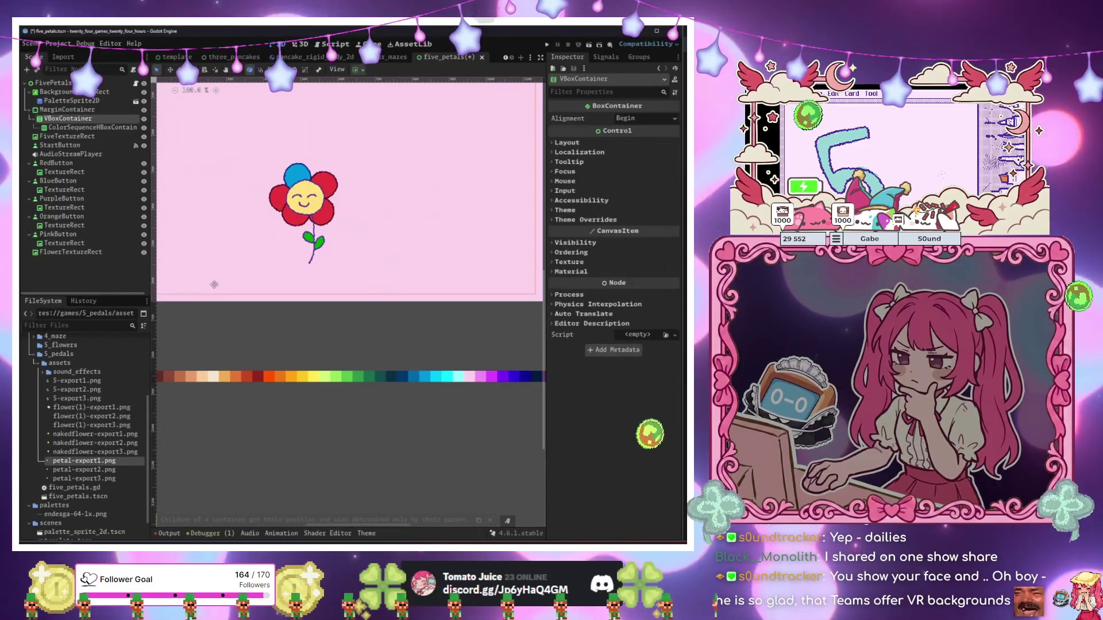
pyautogui.click(78, 234)
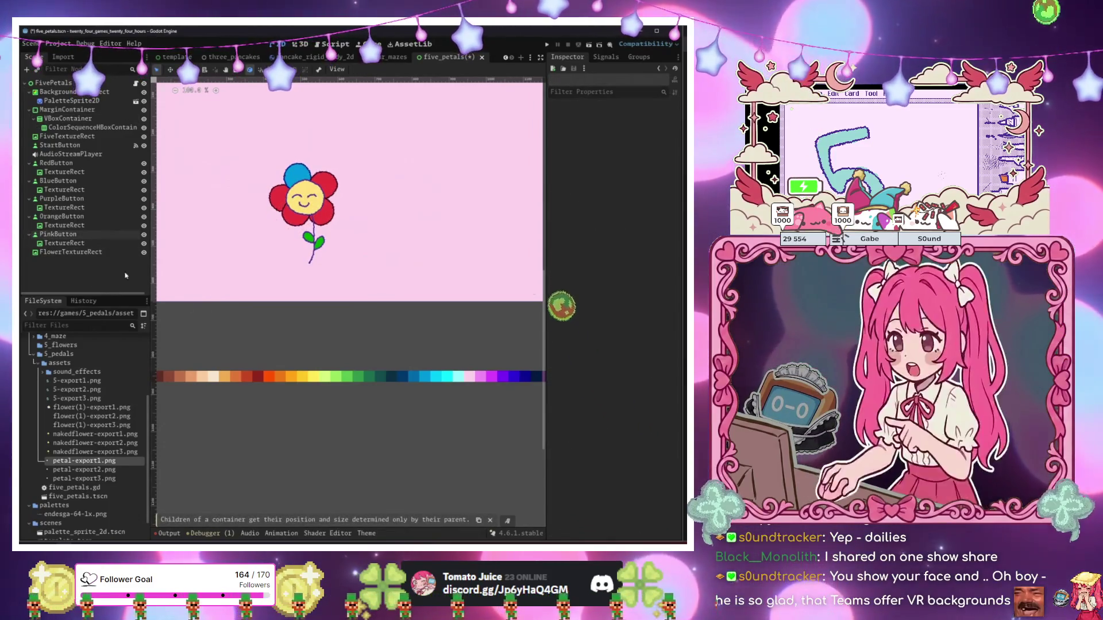
pyautogui.press('w')
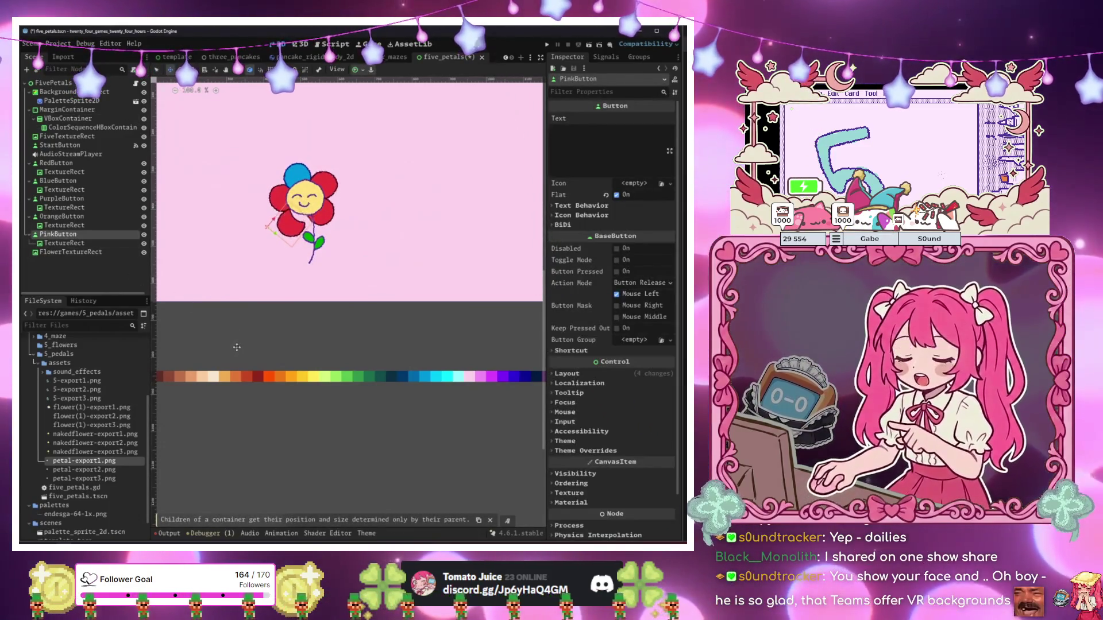
pyautogui.click(283, 345)
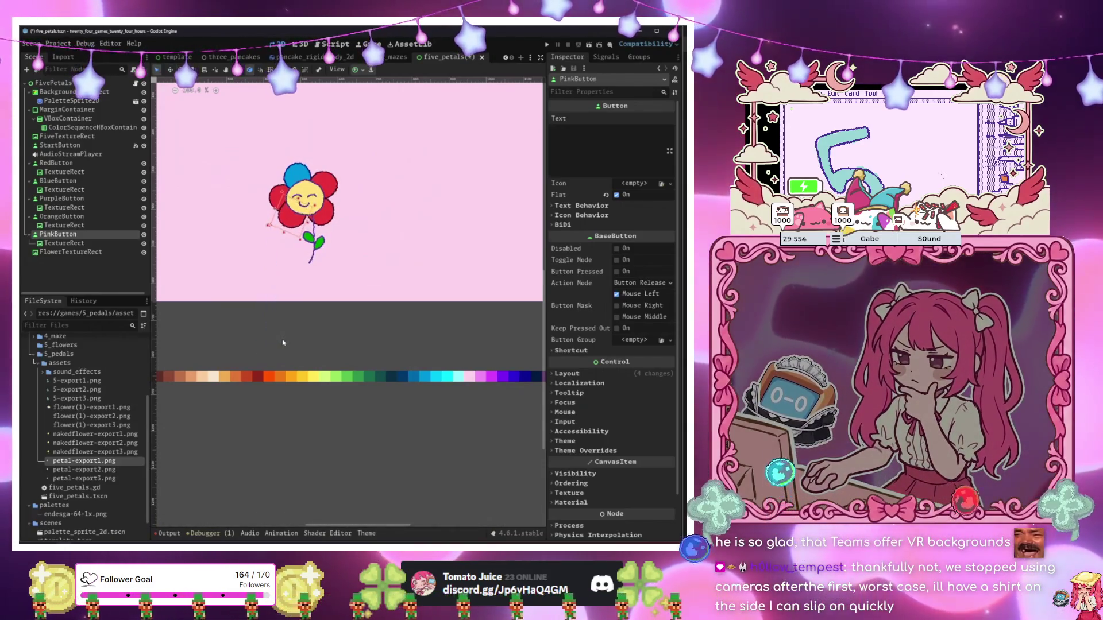
pyautogui.click(78, 234)
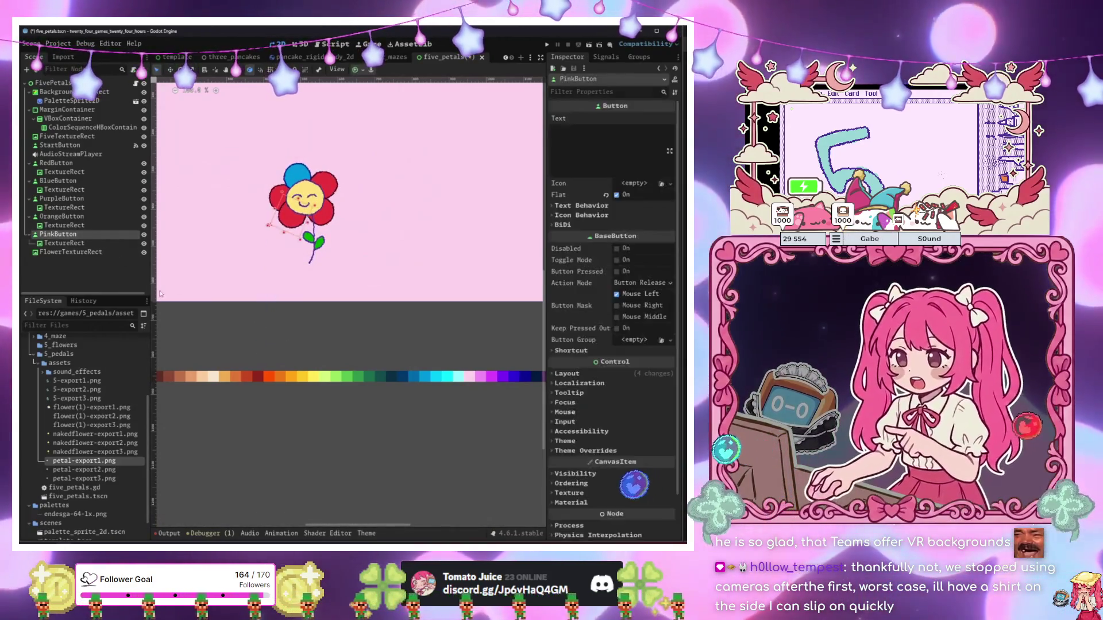
pyautogui.click(247, 316)
pyautogui.click(83, 236)
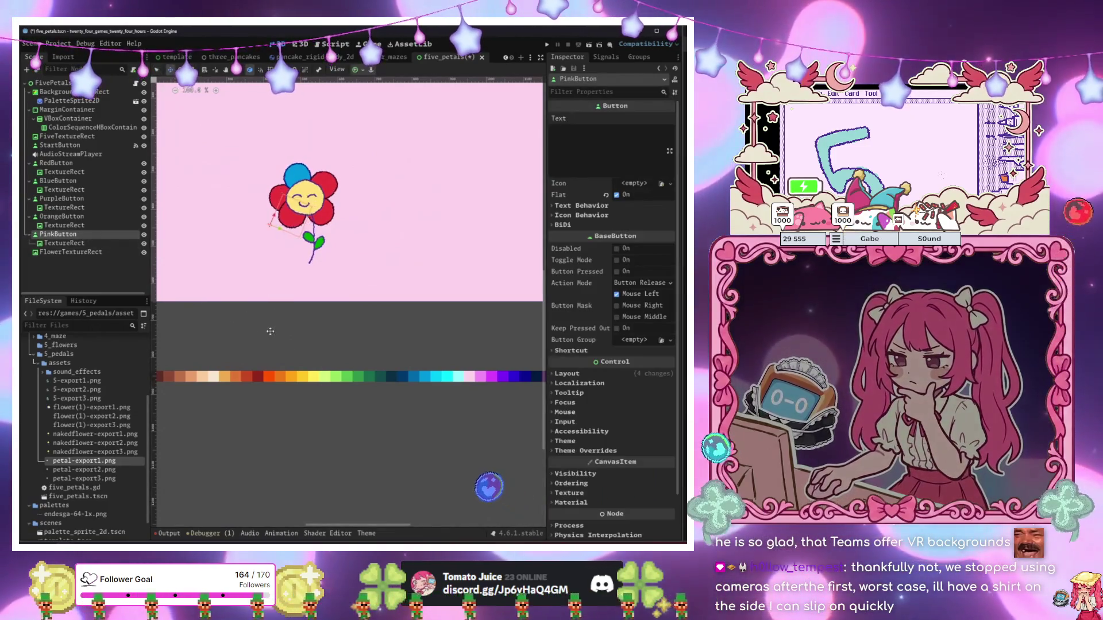
pyautogui.moveTo(274, 331); pyautogui.dragTo(277, 332)
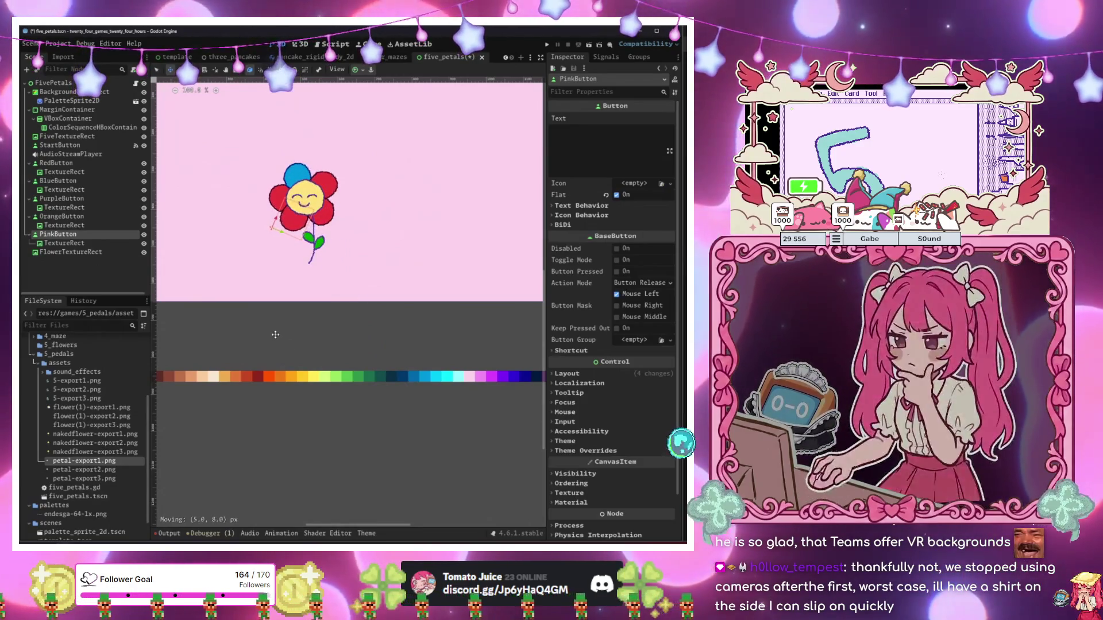
pyautogui.click(64, 243)
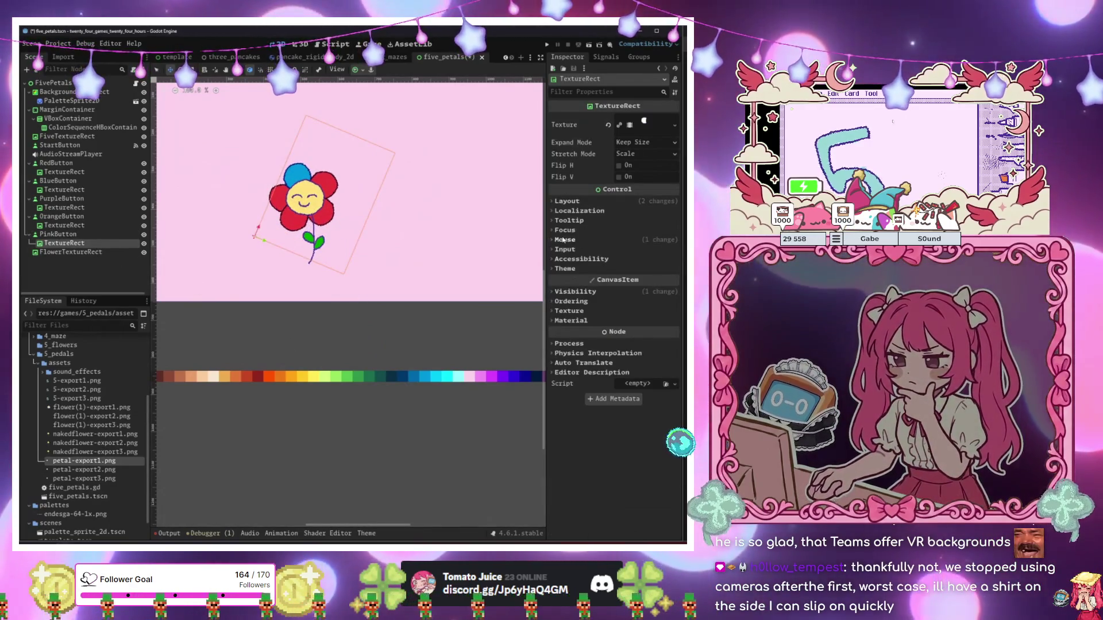
# Tint the pink petal's Modulate with pink sampled from the palette strip.
pyautogui.click(580, 291)
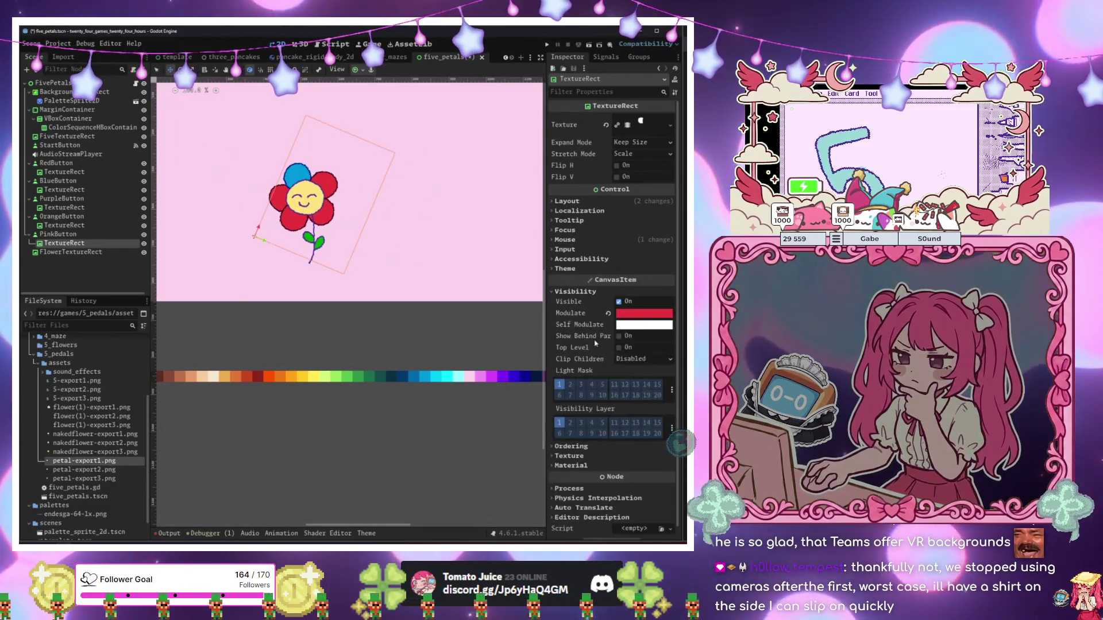
pyautogui.click(644, 313)
pyautogui.click(596, 184)
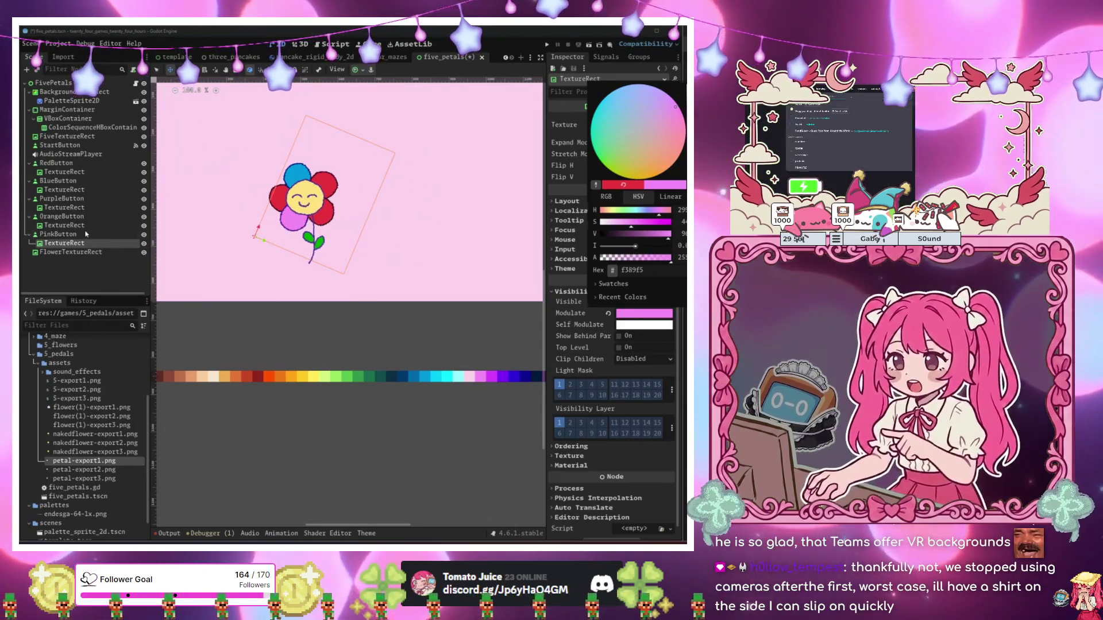
pyautogui.click(64, 226)
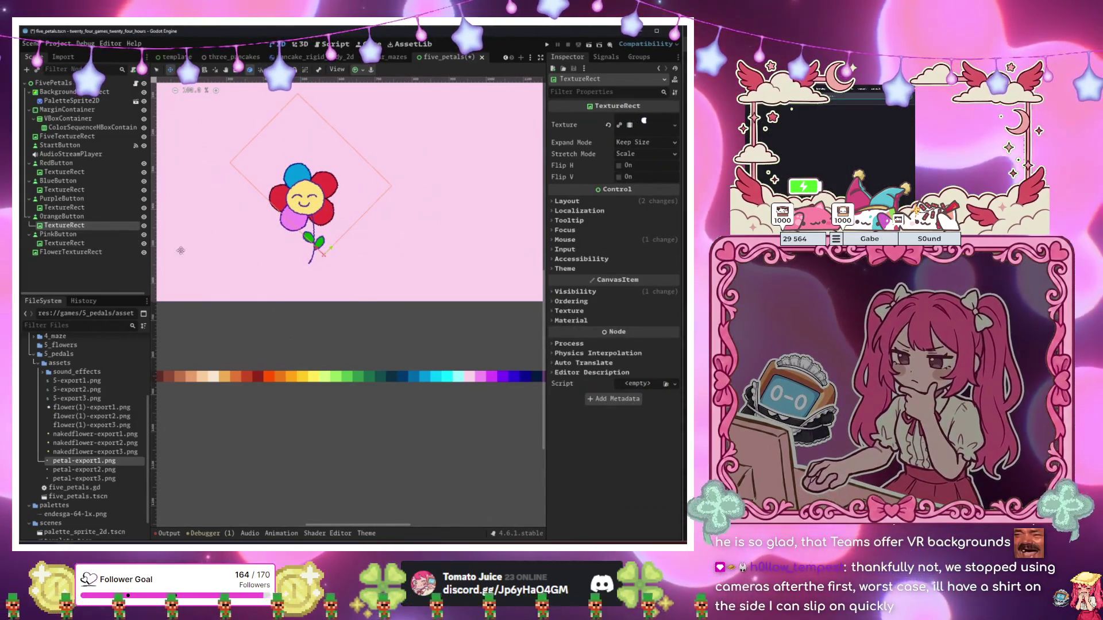
pyautogui.click(57, 234)
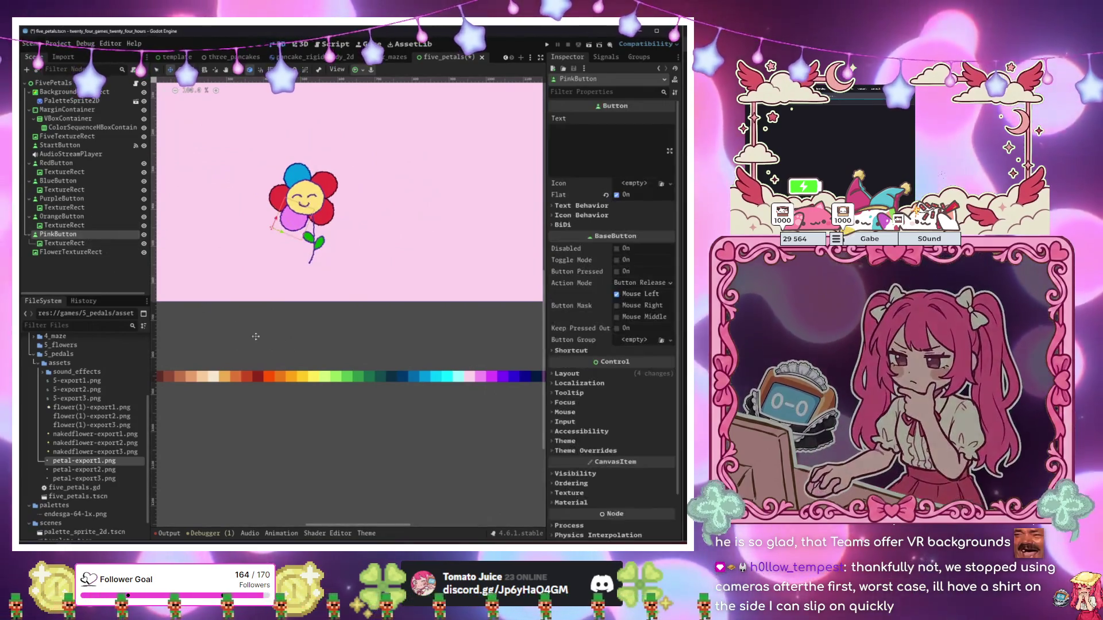
pyautogui.click(259, 358)
pyautogui.click(58, 234)
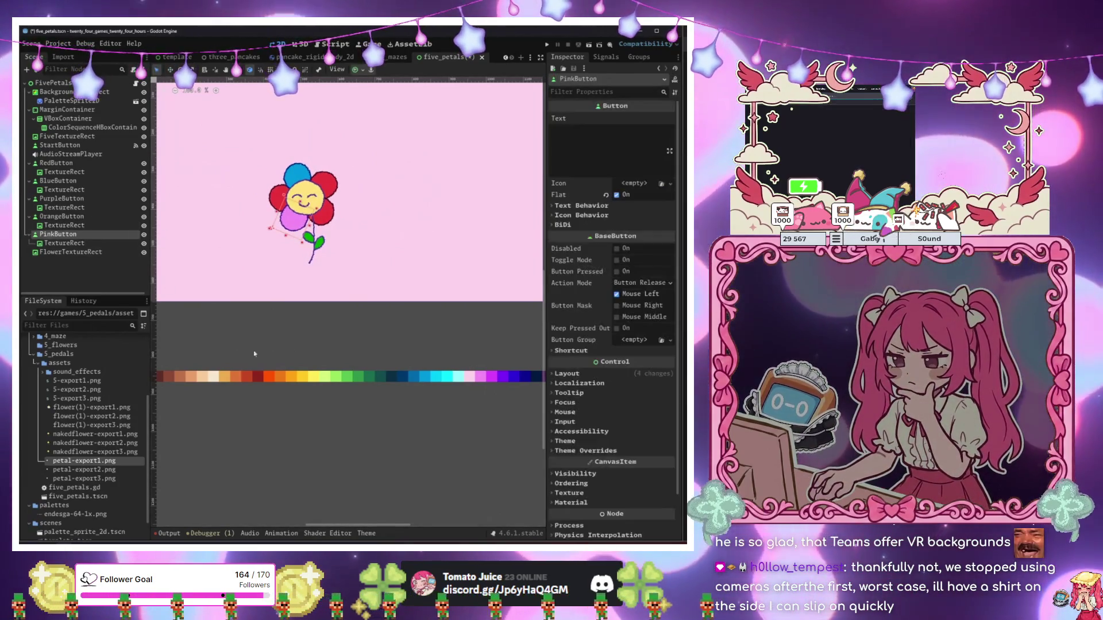
pyautogui.press('w')
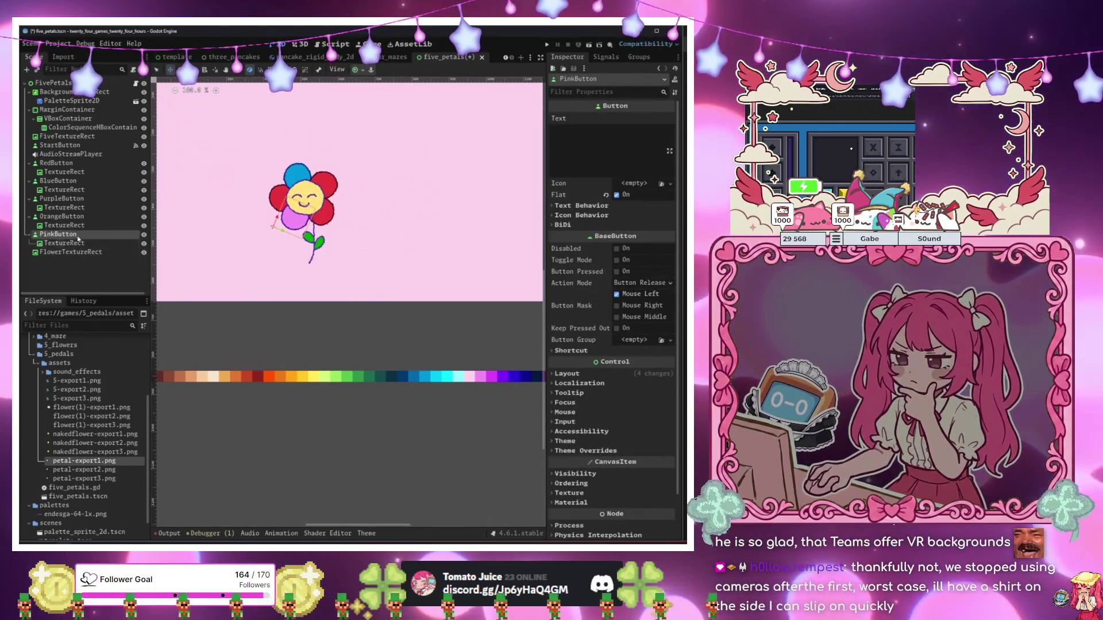
# Set the orange petal's Modulate tint colour.
pyautogui.click(61, 216)
pyautogui.scroll(-2, 632, 291)
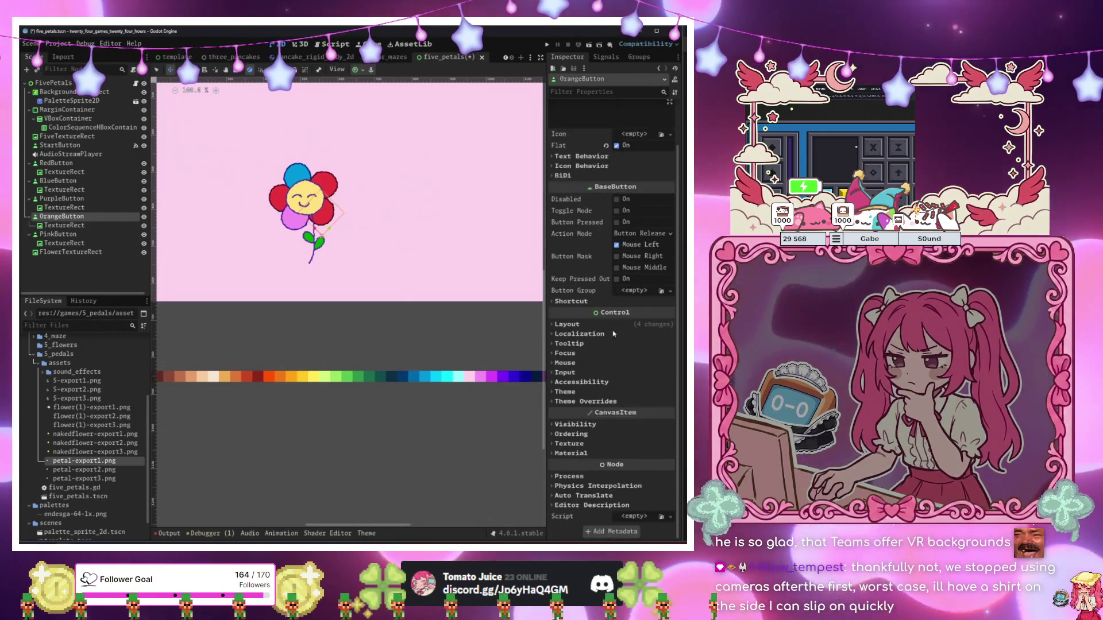
pyautogui.click(612, 325)
pyautogui.click(586, 325)
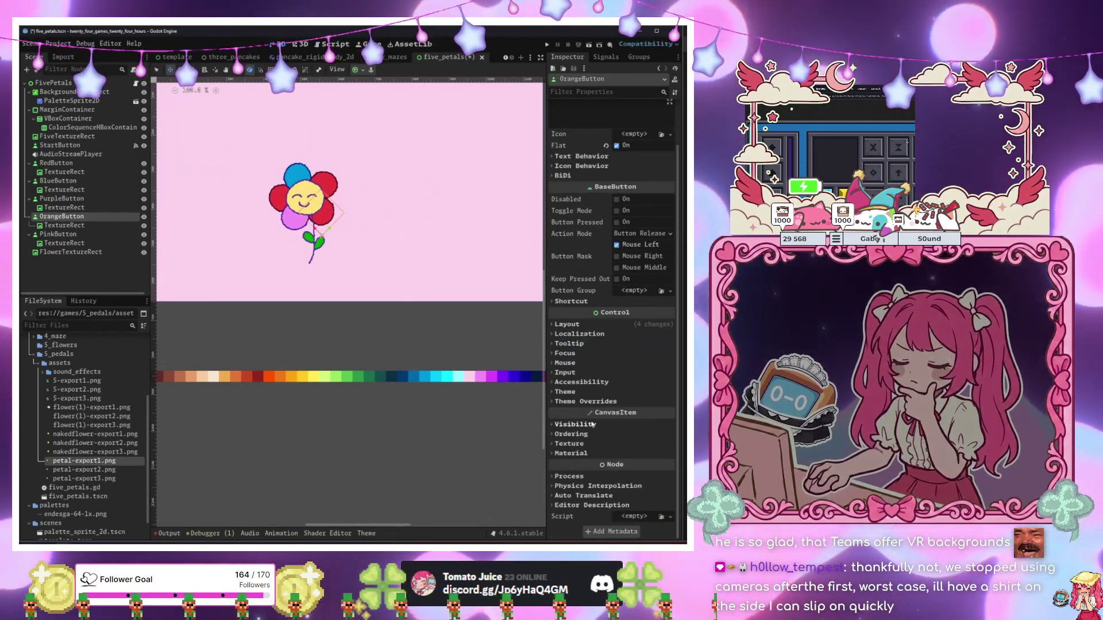
pyautogui.click(593, 424)
pyautogui.click(64, 225)
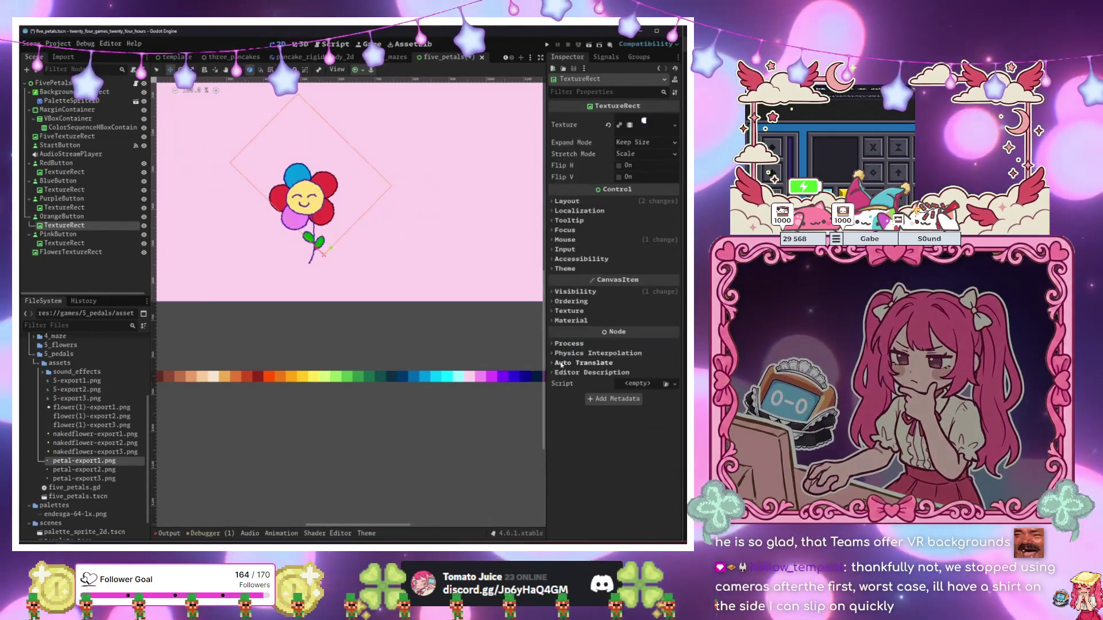
pyautogui.click(584, 293)
pyautogui.click(644, 313)
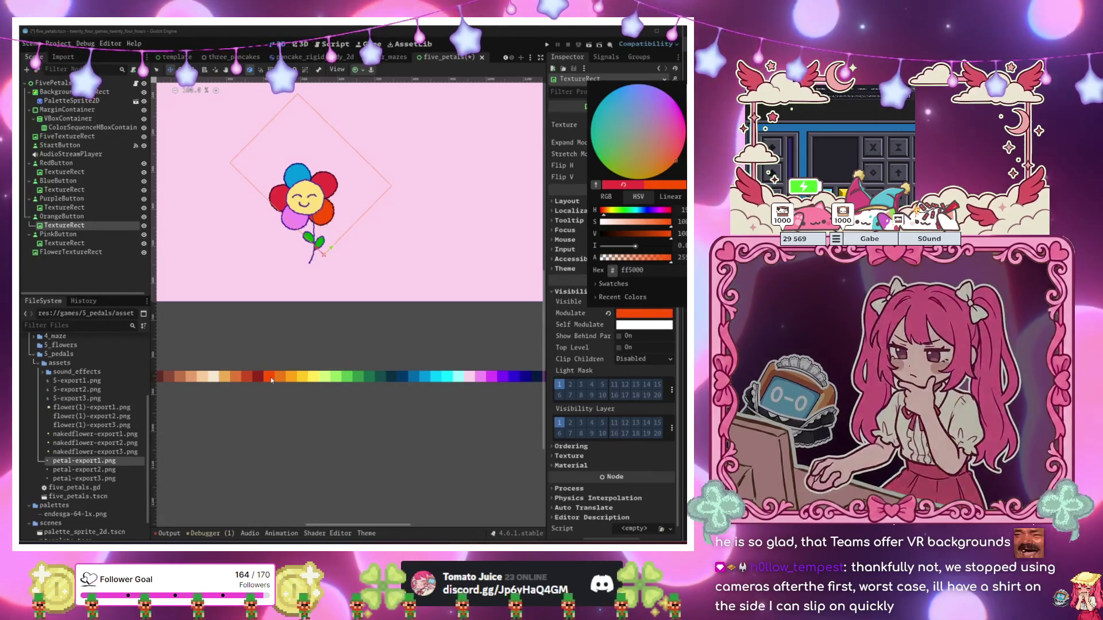
# Tint the purple petal's Modulate purple.
pyautogui.click(64, 207)
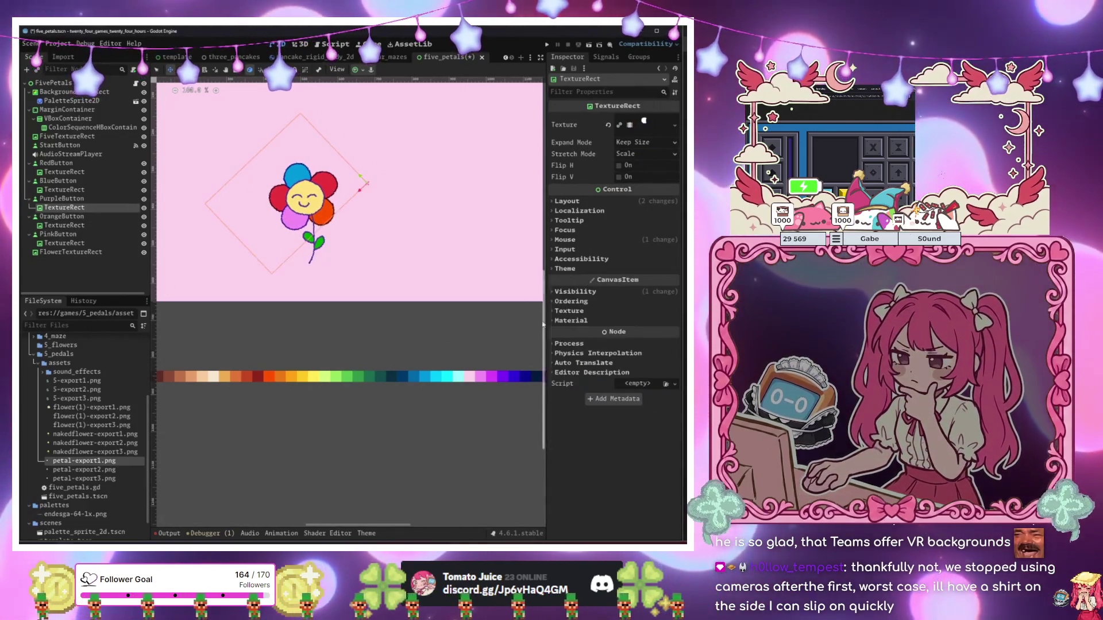
pyautogui.click(585, 293)
pyautogui.click(624, 316)
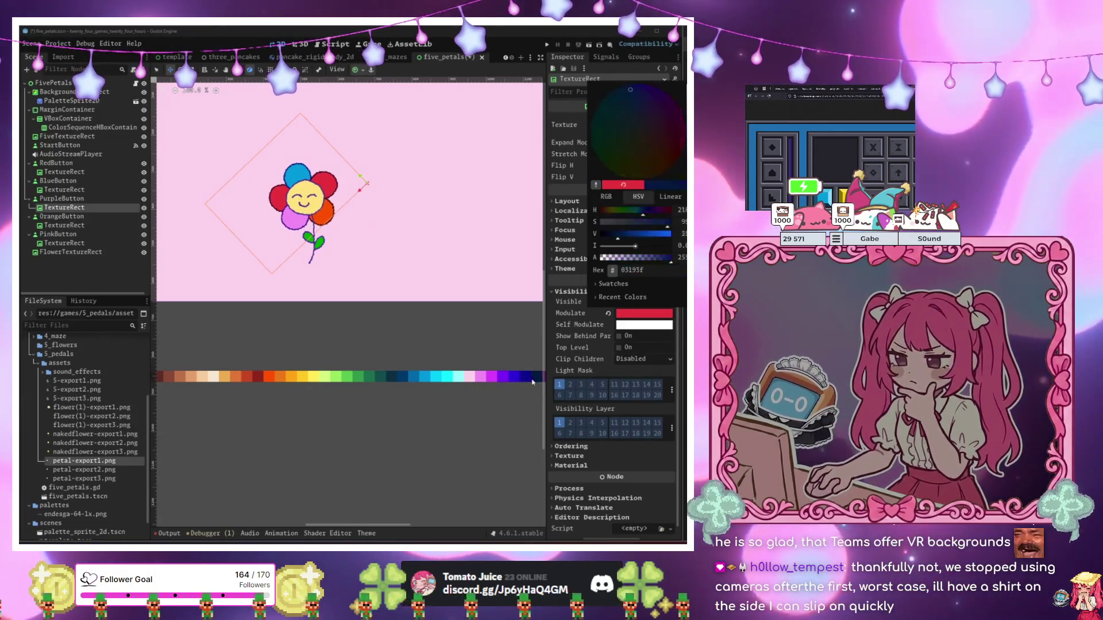
pyautogui.click(491, 400)
pyautogui.click(491, 401)
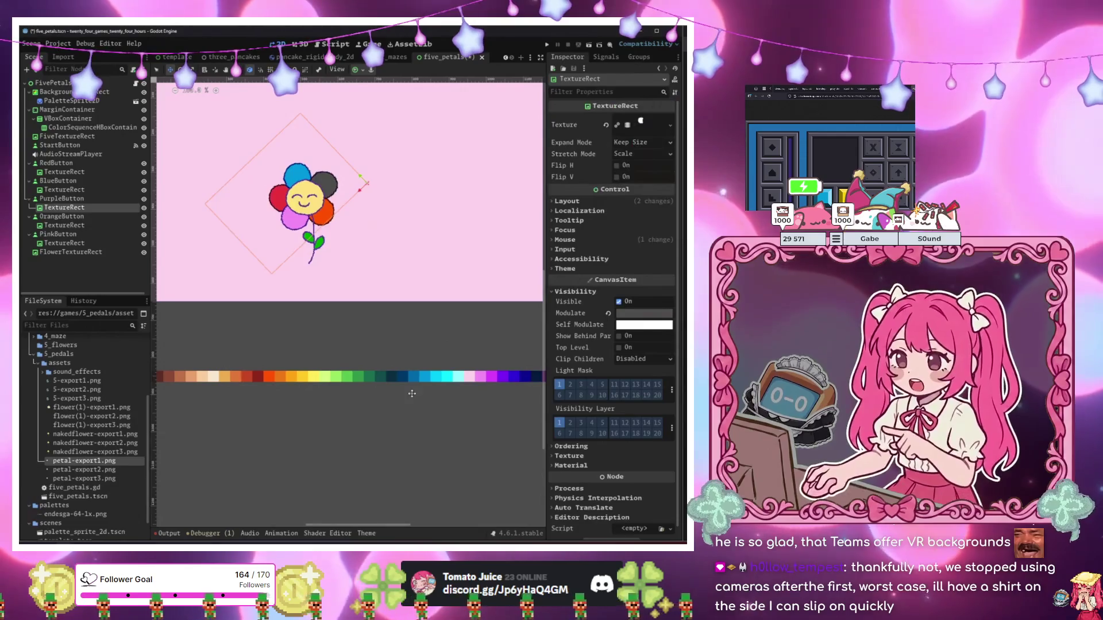
pyautogui.hscroll(5, 351, 229)
pyautogui.click(631, 314)
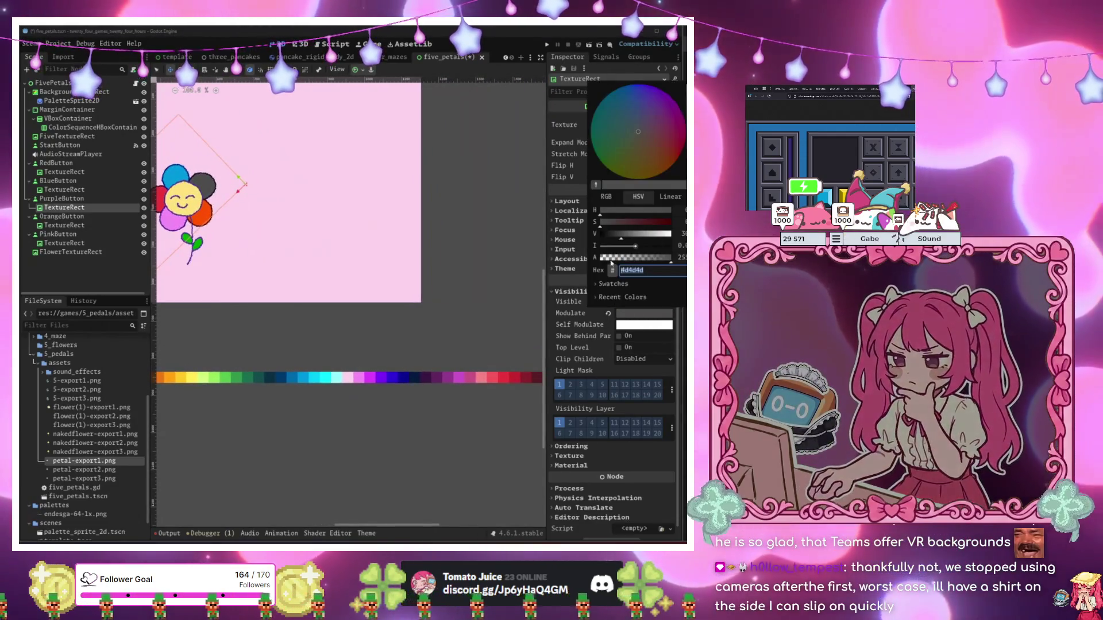
pyautogui.click(596, 184)
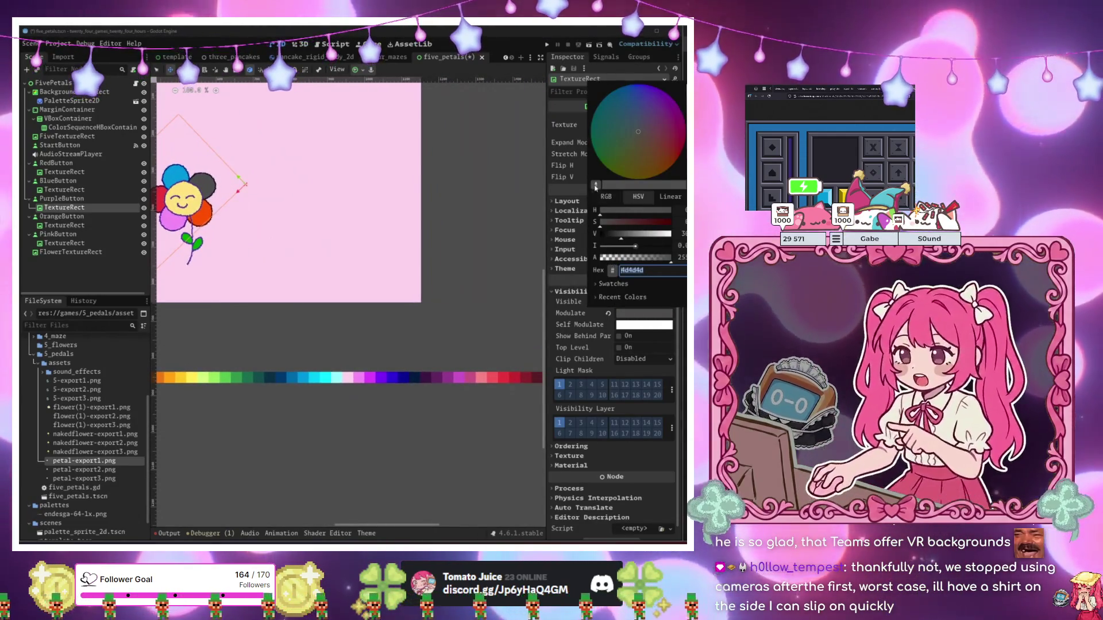
pyautogui.click(460, 378)
pyautogui.click(339, 417)
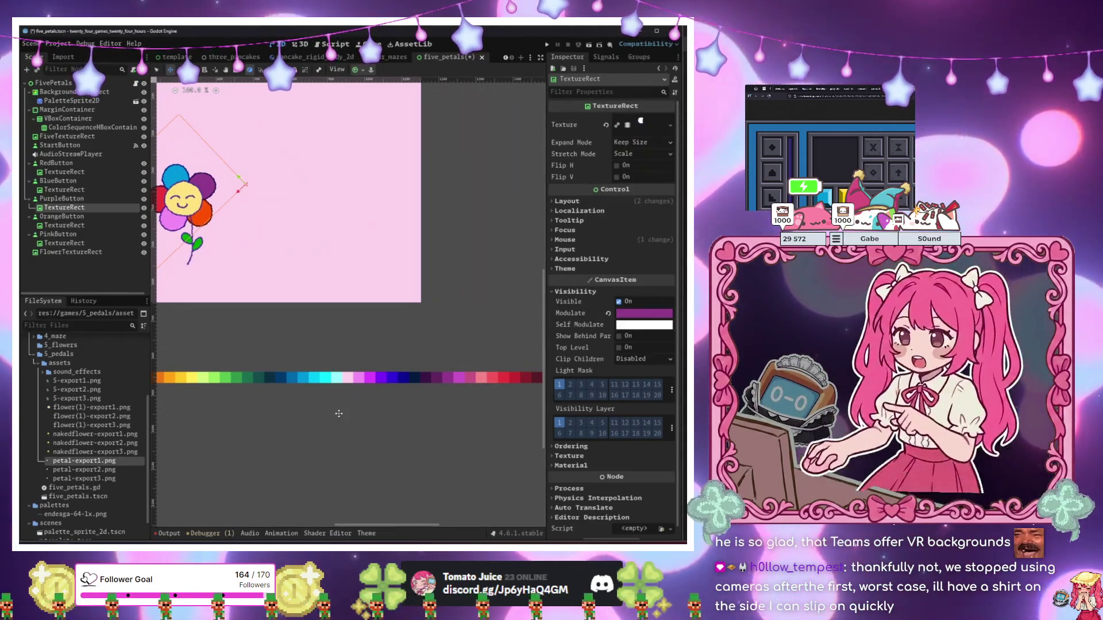
pyautogui.scroll(-1, 344, 414)
pyautogui.hscroll(-3, 402, 402)
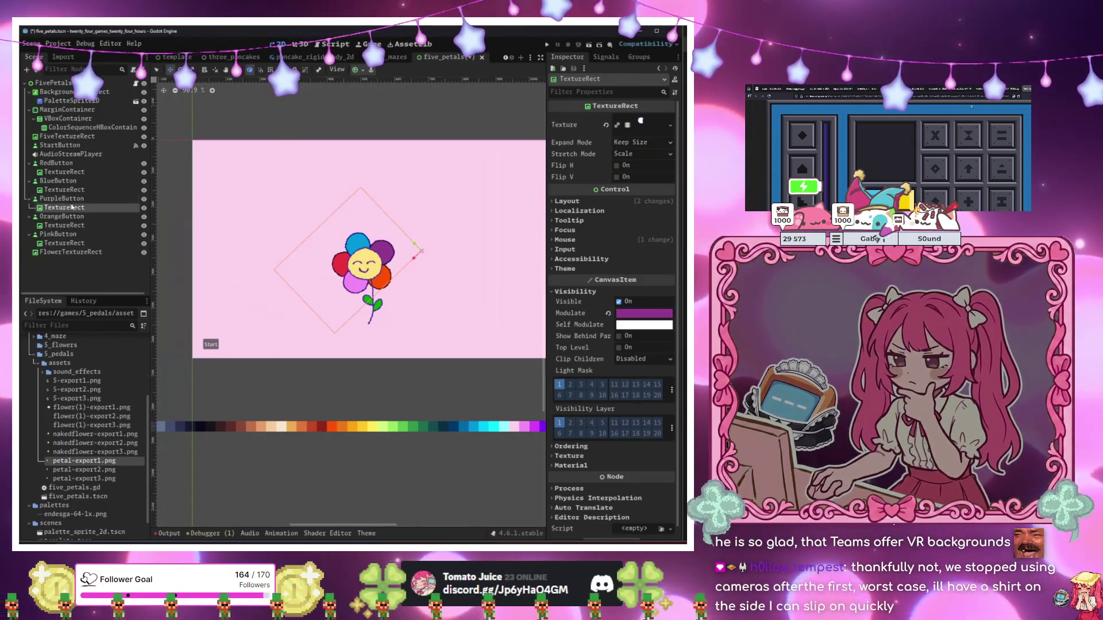
# Select all ten colour button and petal TextureRect nodes in the Scene dock.
pyautogui.click(363, 270)
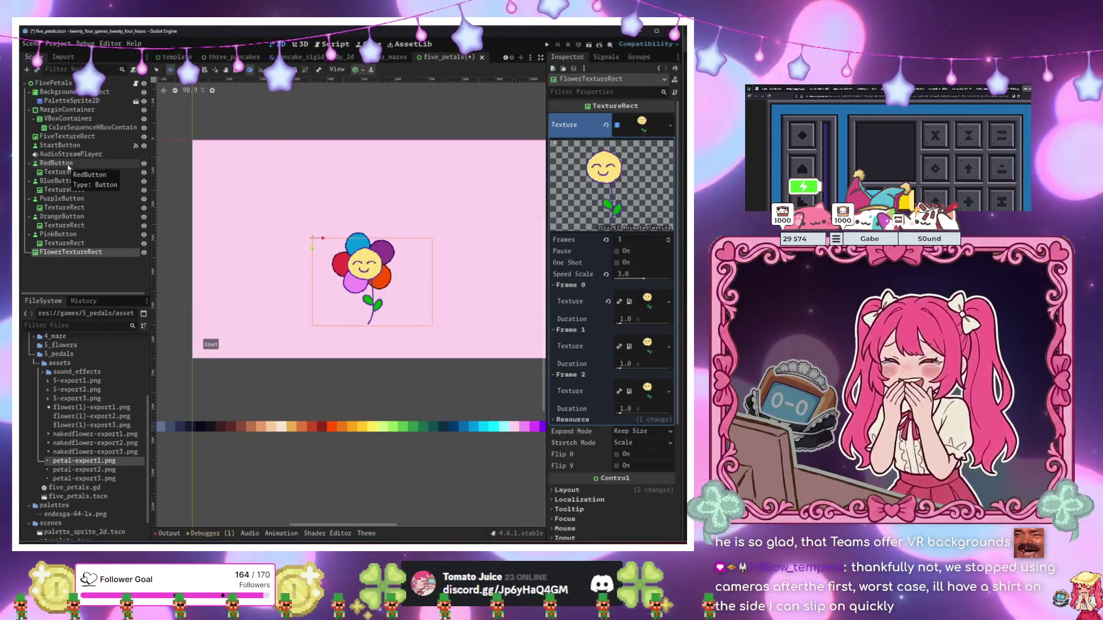
pyautogui.click(63, 164)
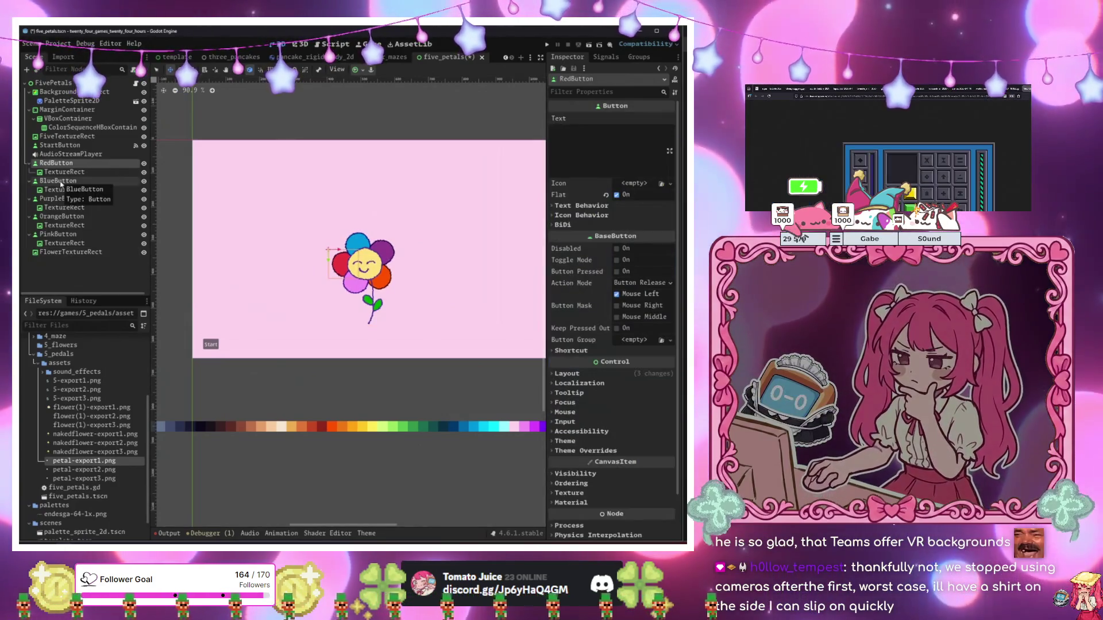
pyautogui.keyDown('ctrl'); pyautogui.click(63, 174); pyautogui.keyUp('ctrl')
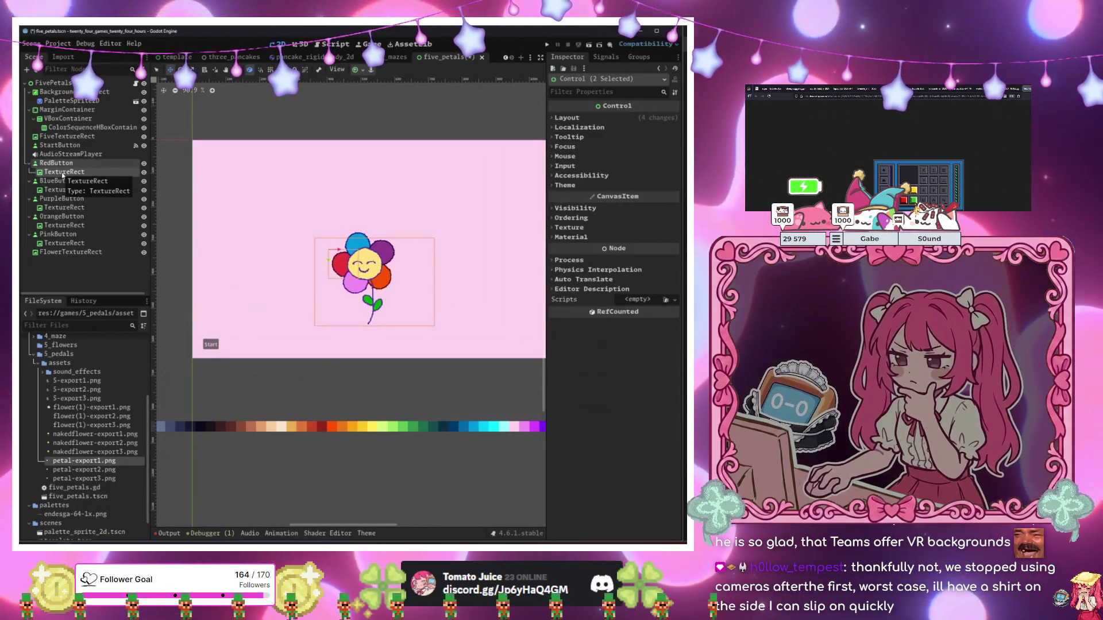
pyautogui.keyDown('shift'); pyautogui.click(65, 243); pyautogui.keyUp('shift')
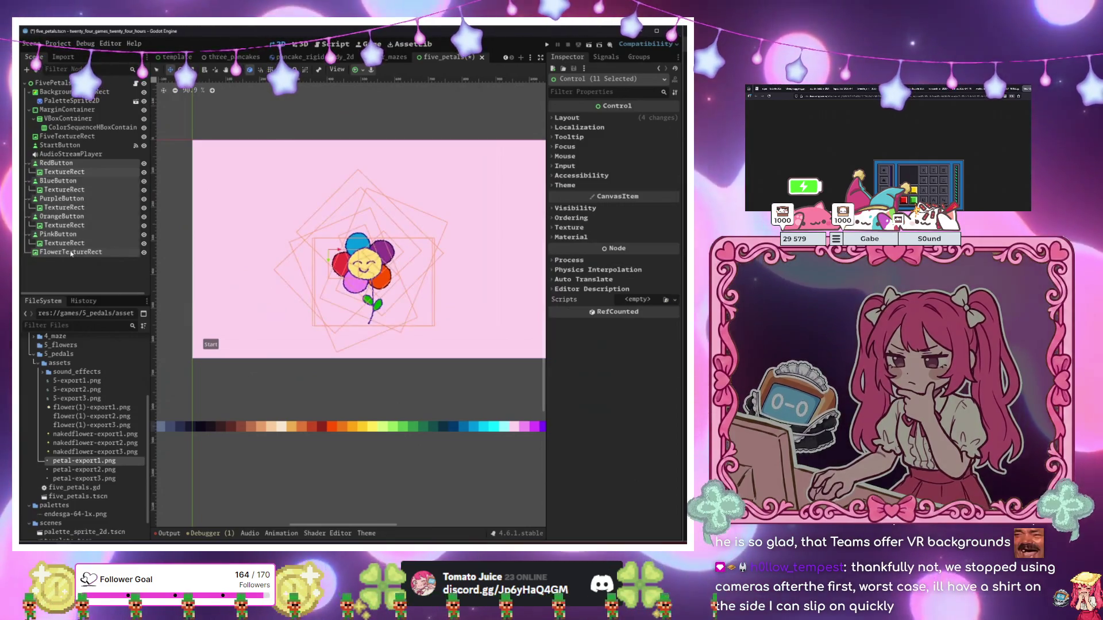
pyautogui.click(64, 243)
pyautogui.keyDown('shift'); pyautogui.click(54, 164); pyautogui.keyUp('shift')
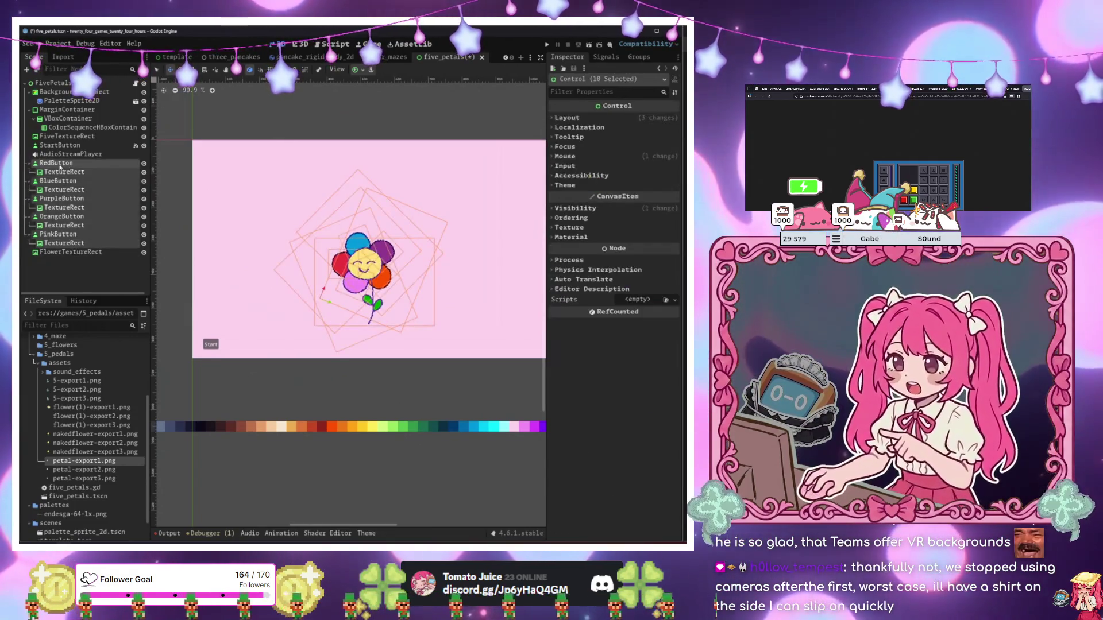
# Reparent the ten nodes under FlowerTextureRect, undoing the mistaken drop onto FiveTextureRect.
pyautogui.moveTo(54, 165); pyautogui.dragTo(67, 138)
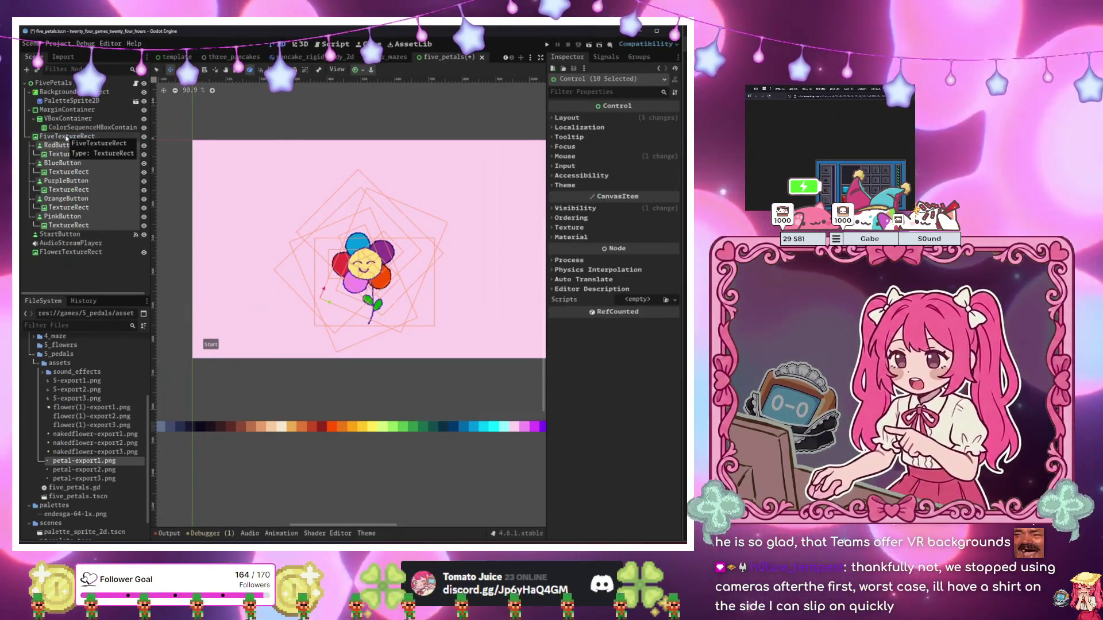
pyautogui.click(67, 137)
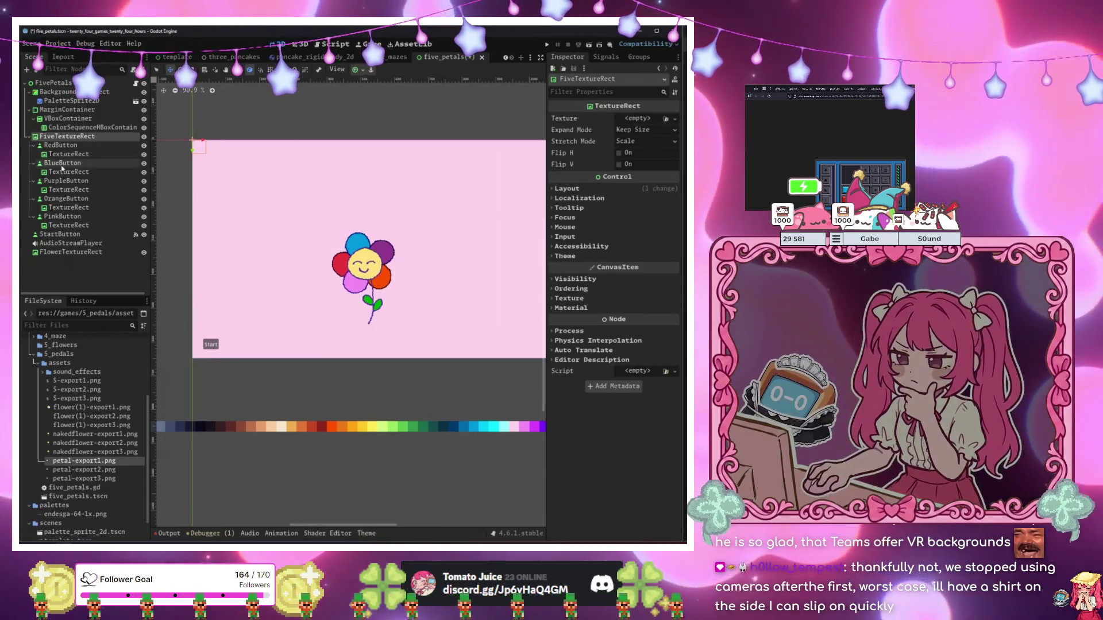
pyautogui.click(62, 163)
pyautogui.click(70, 138)
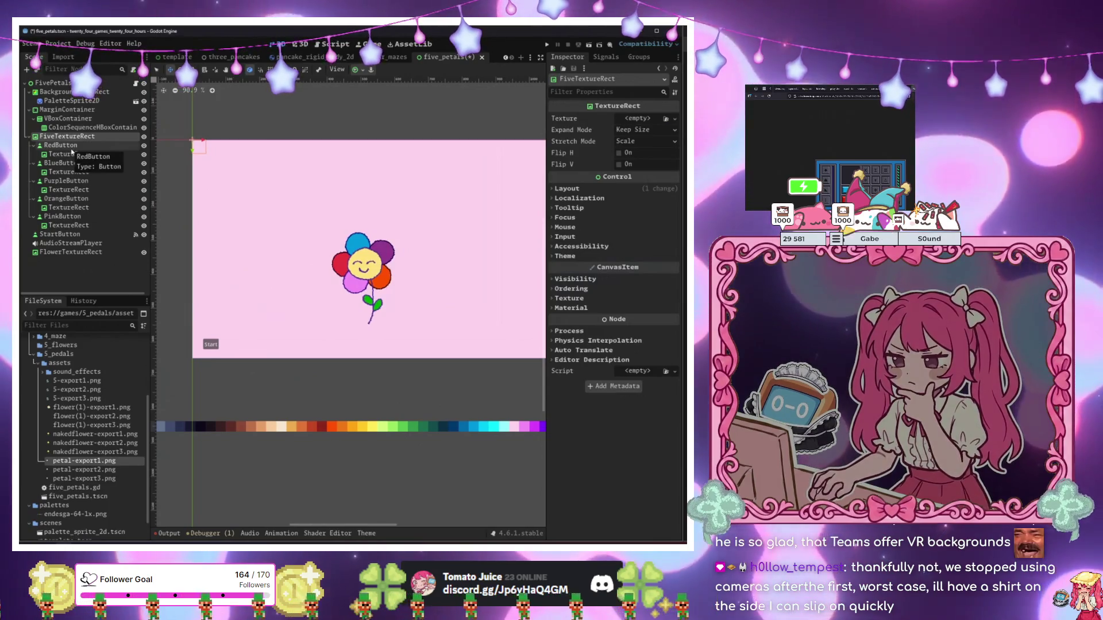
pyautogui.hotkey('ctrl', 'z')
pyautogui.moveTo(60, 164); pyautogui.dragTo(67, 253)
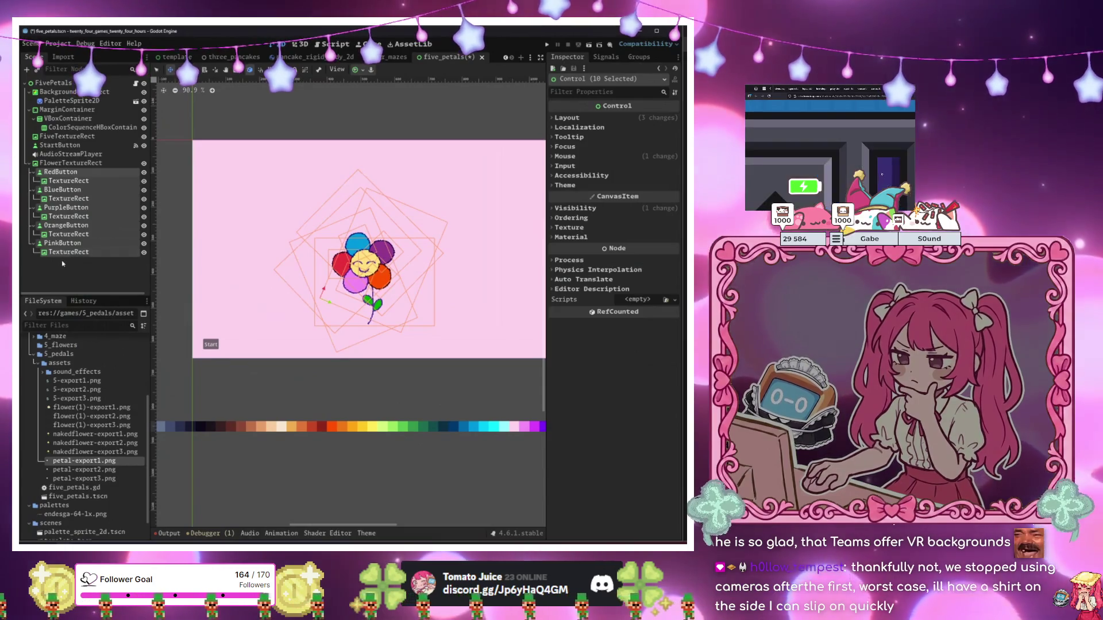
pyautogui.click(69, 268)
pyautogui.click(69, 163)
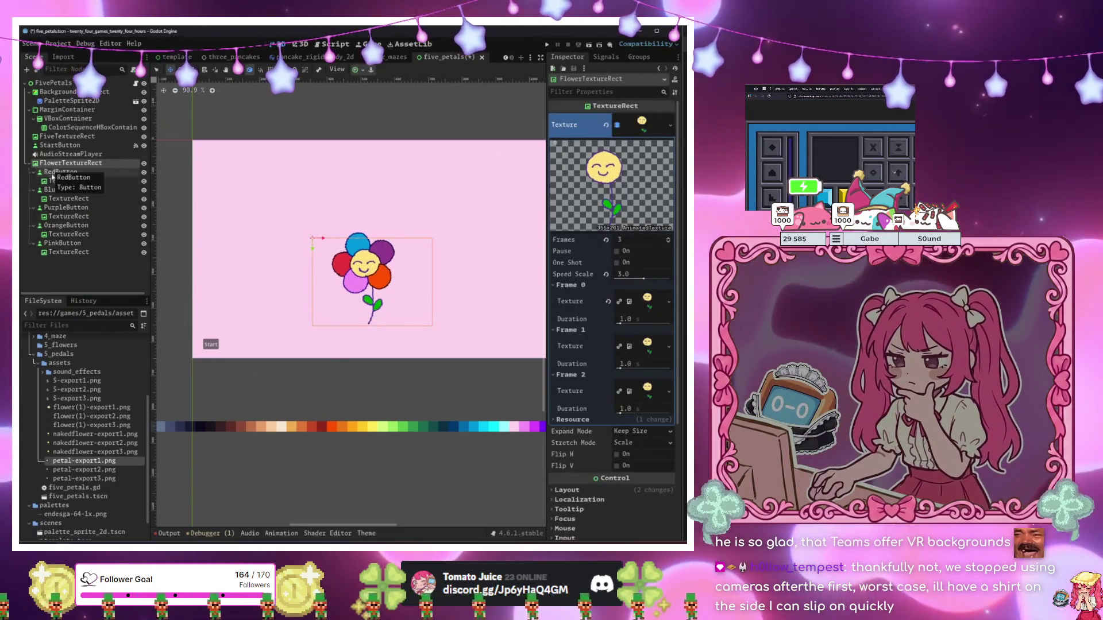
# Expand FlowerTextureRect's Visibility settings, leaving Top Level off.
pyautogui.scroll(4, 350, 417)
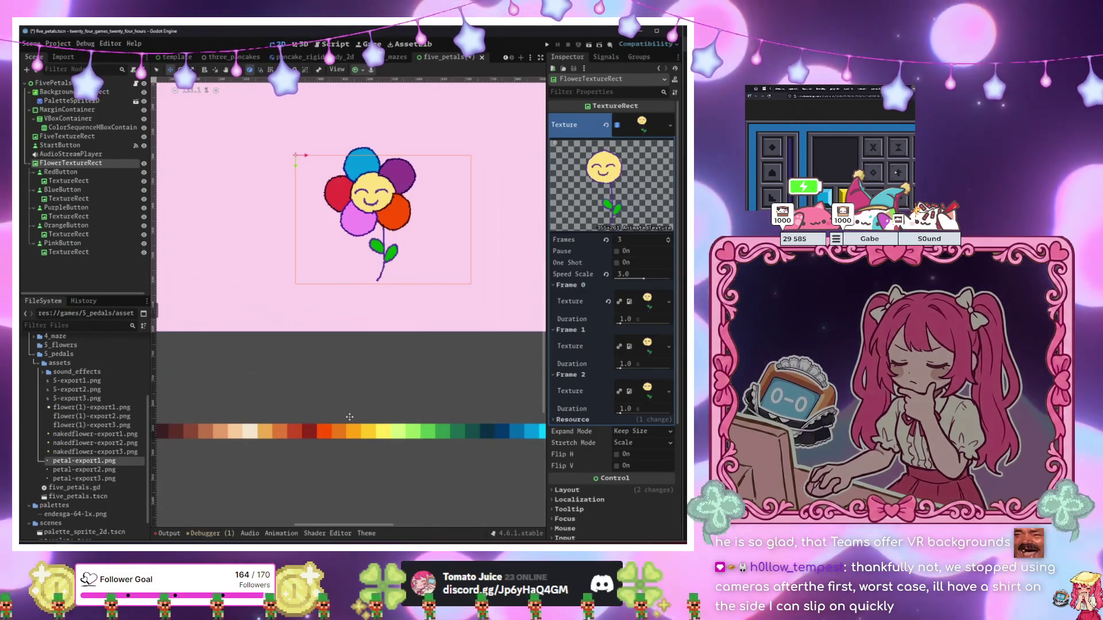
pyautogui.scroll(-5, 596, 431)
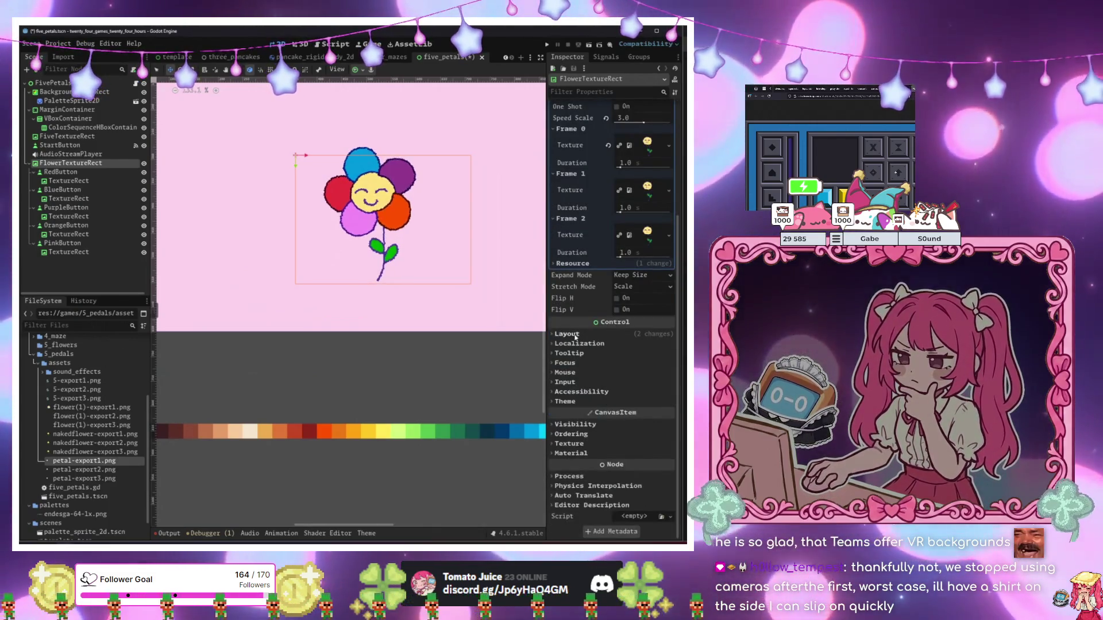
pyautogui.click(596, 429)
pyautogui.scroll(-2, 598, 437)
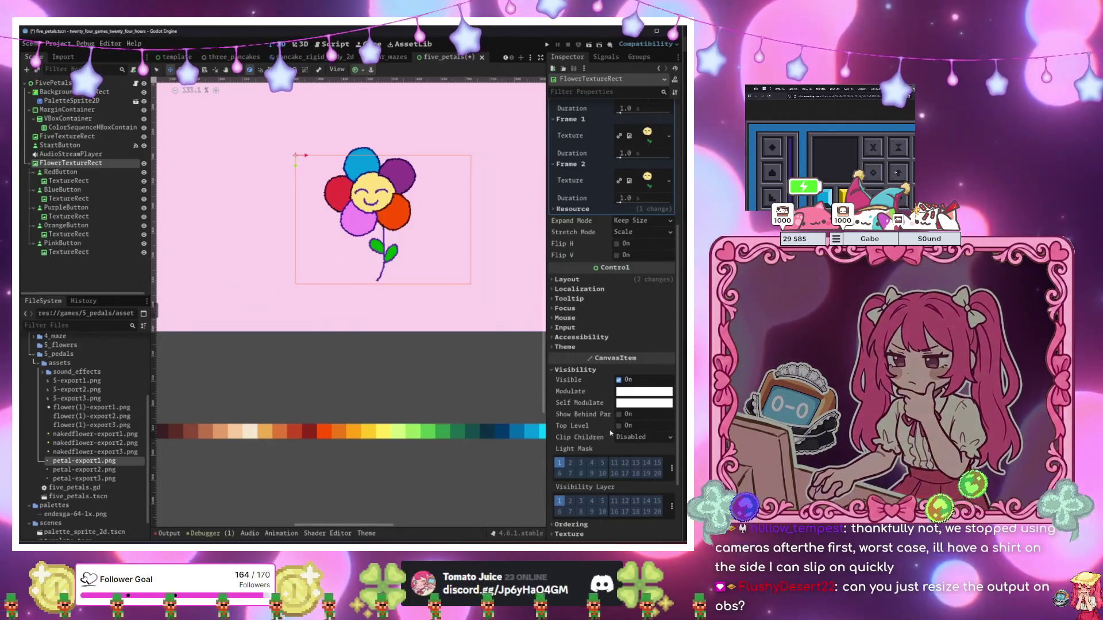
pyautogui.click(619, 426)
pyautogui.click(619, 426)
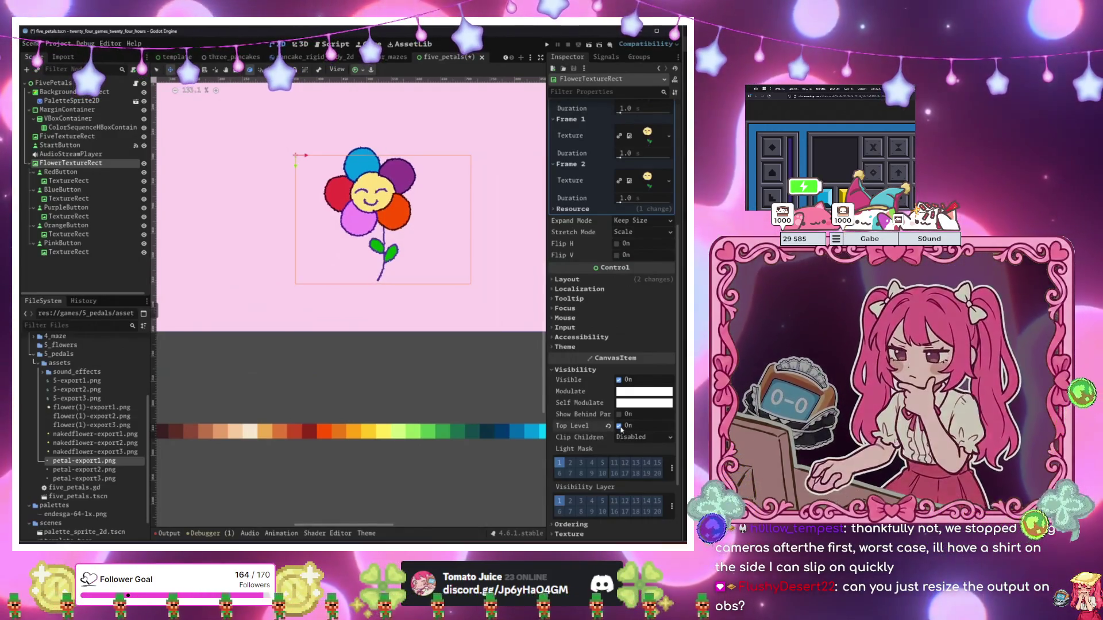
# Enable Show Behind Parent on all ten button and petal nodes.
pyautogui.click(61, 172)
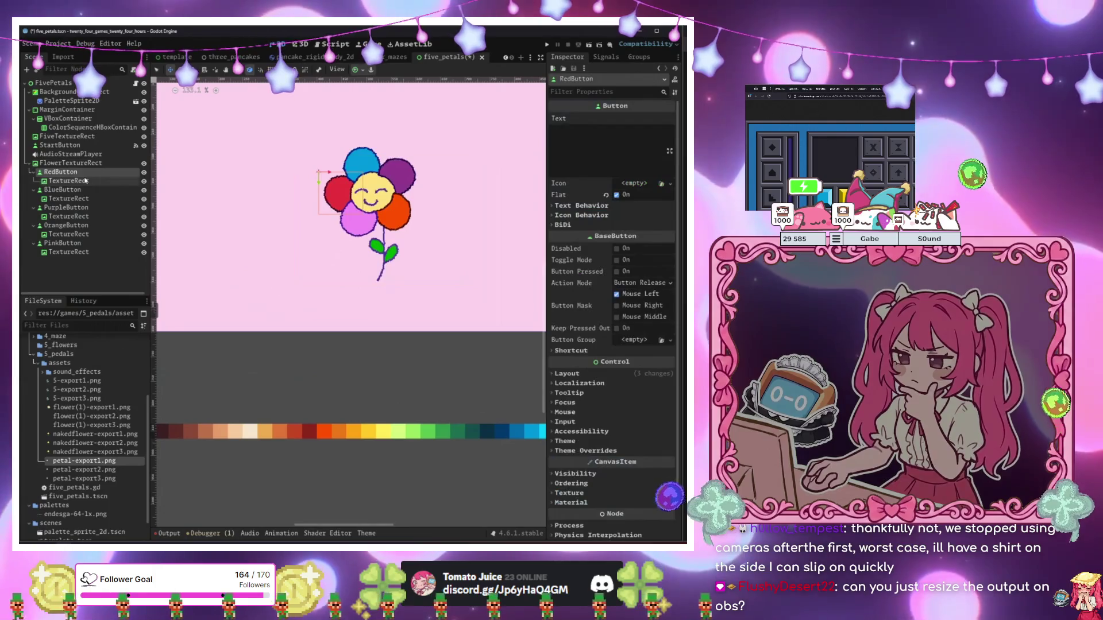
pyautogui.keyDown('shift'); pyautogui.click(62, 252); pyautogui.keyUp('shift')
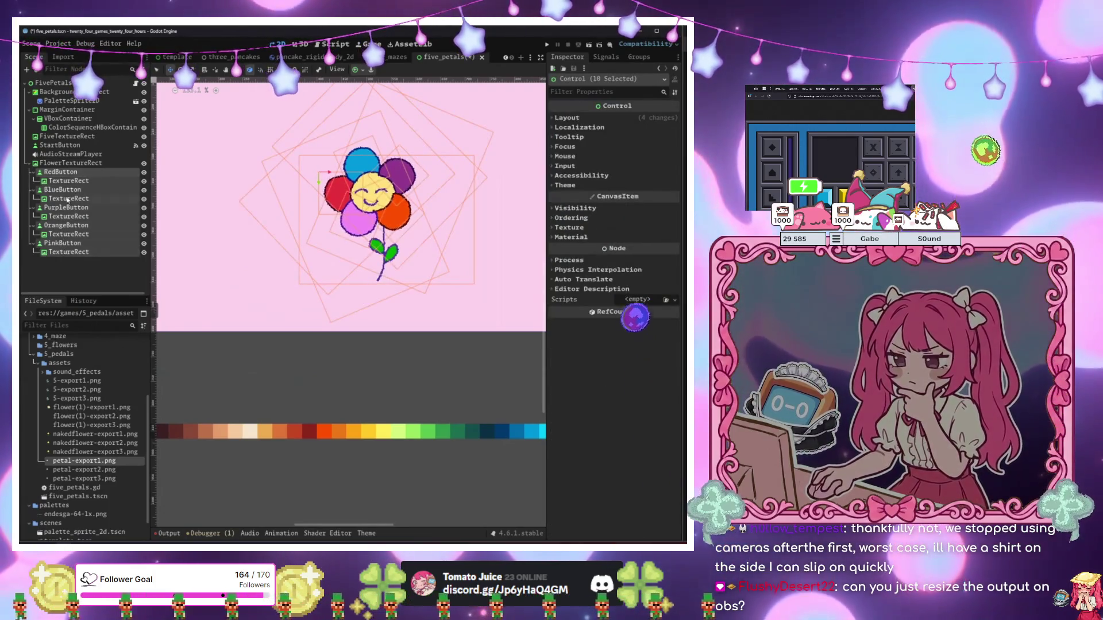
pyautogui.click(60, 172)
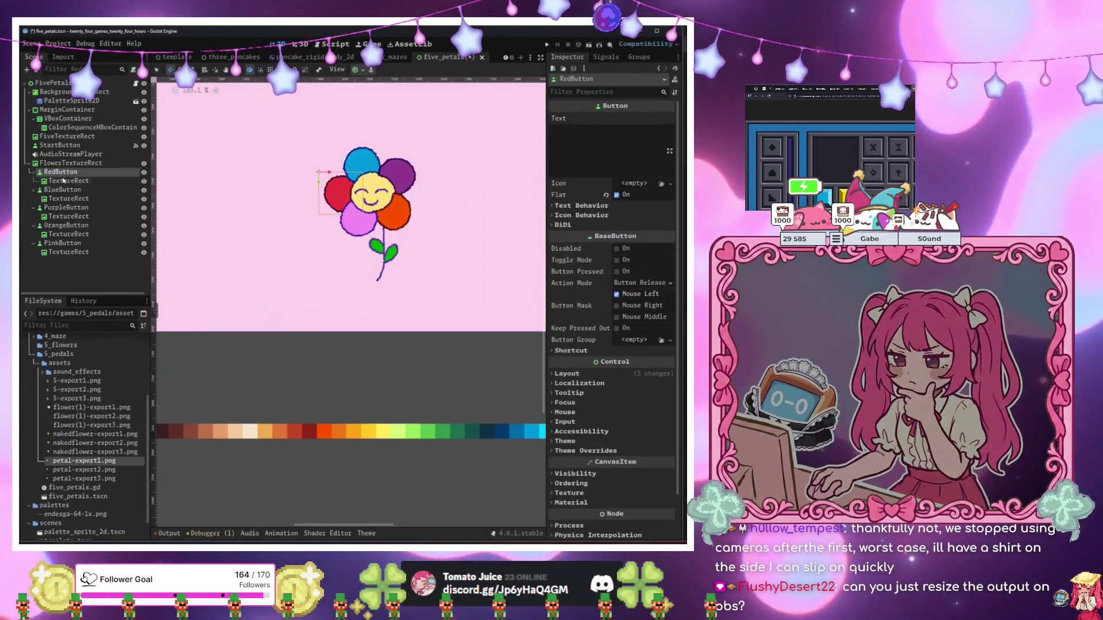
pyautogui.keyDown('shift'); pyautogui.click(68, 251); pyautogui.keyUp('shift')
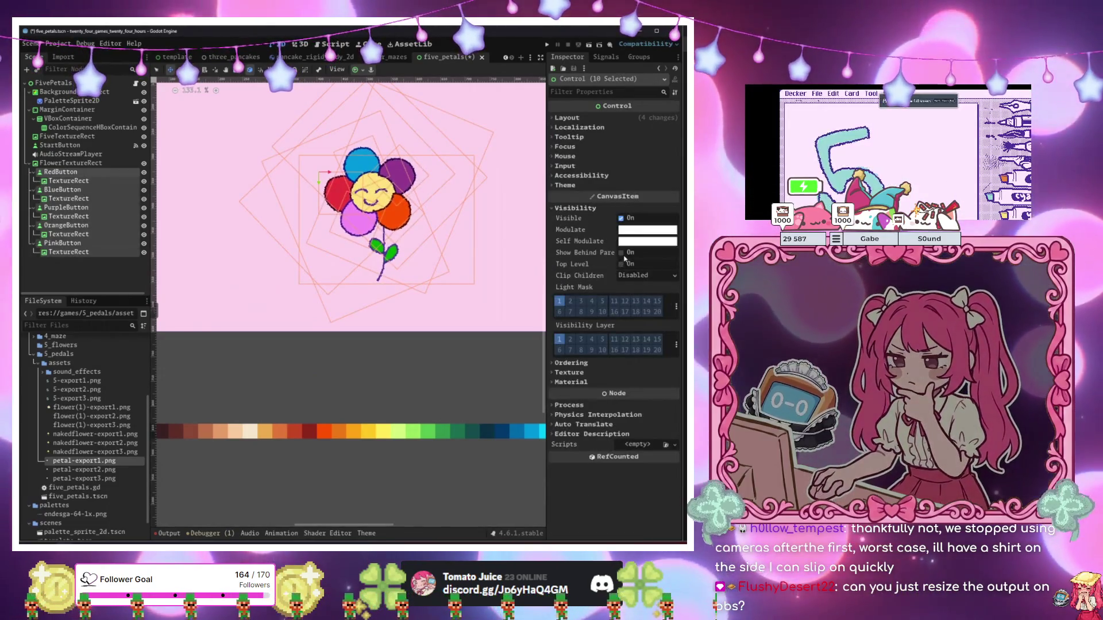
pyautogui.click(621, 252)
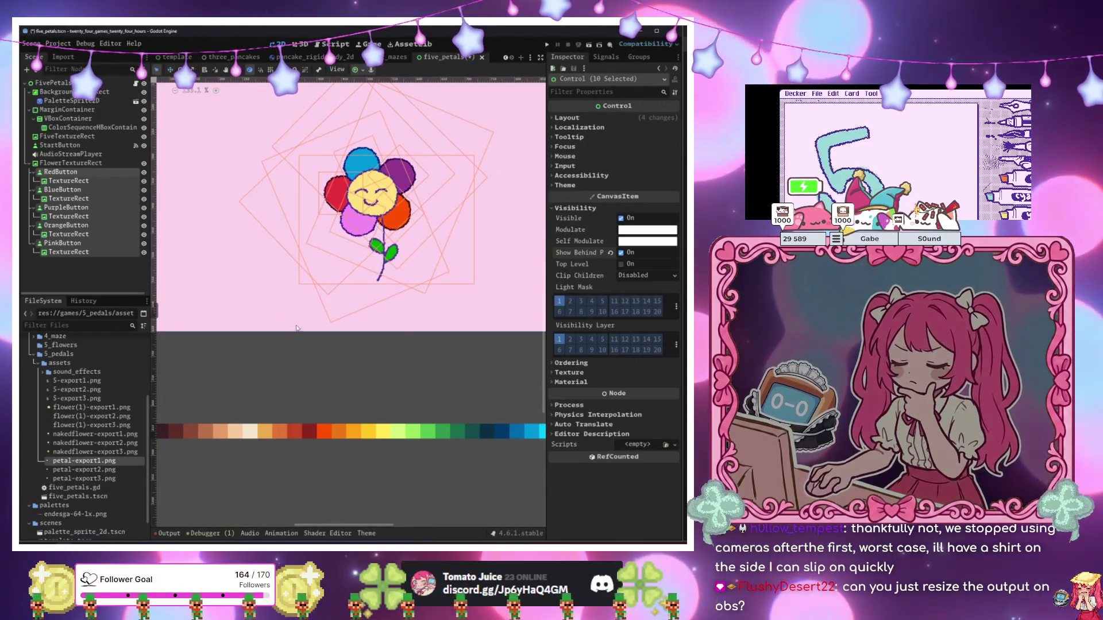
pyautogui.click(388, 199)
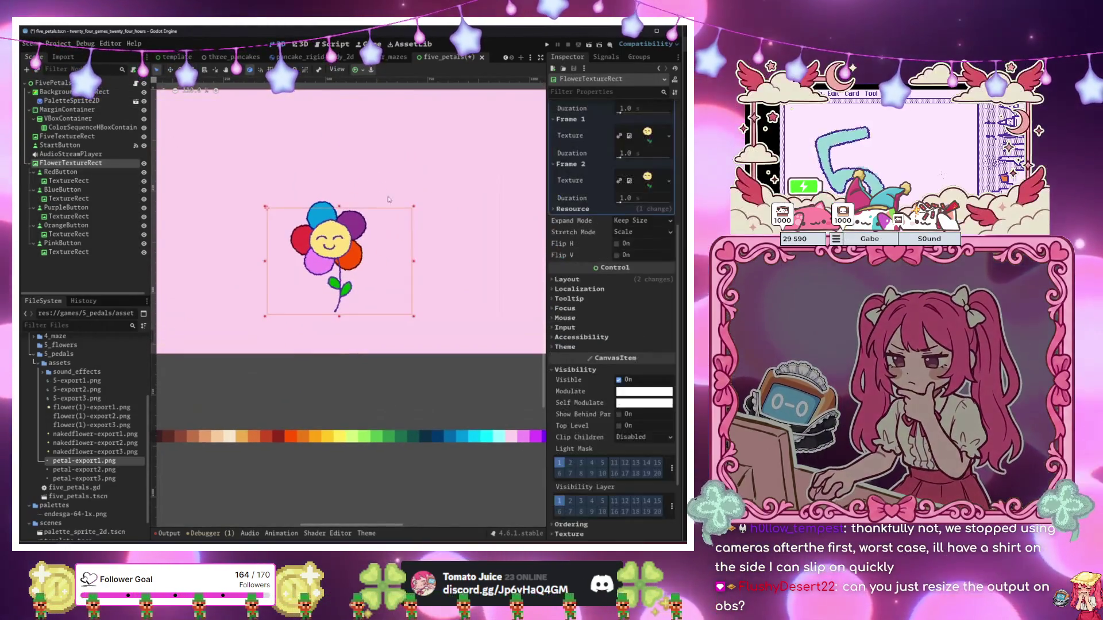
# Set FlowerTextureRect's Layout > Transform scale to 2.
pyautogui.click(566, 279)
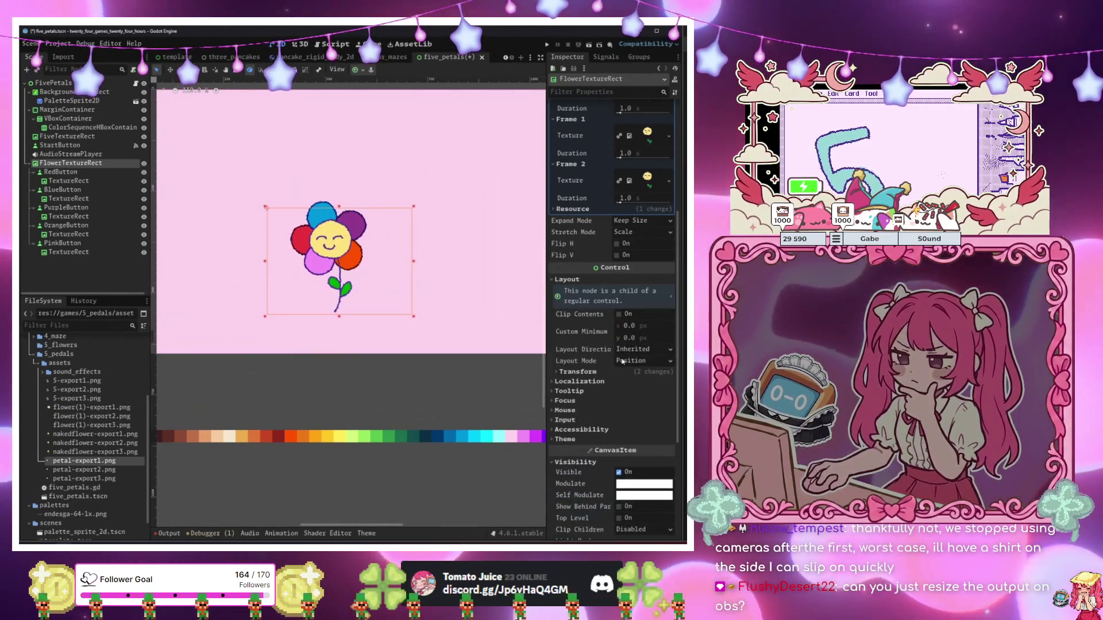
pyautogui.click(578, 372)
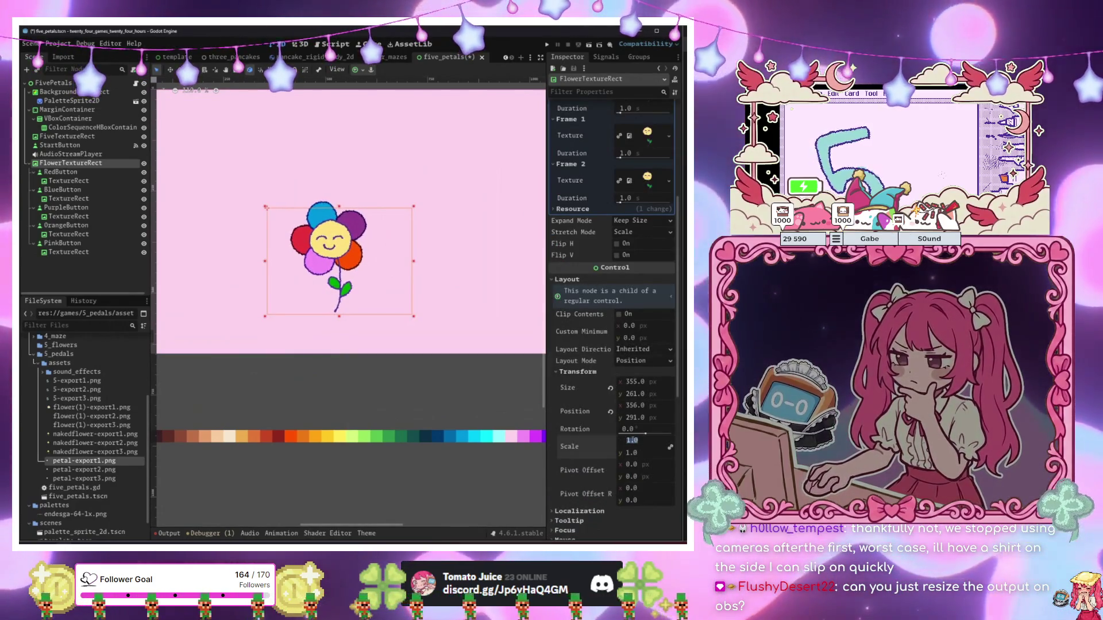
pyautogui.click(631, 440)
pyautogui.write('2')
pyautogui.press('Return')
pyautogui.scroll(-3, 394, 411)
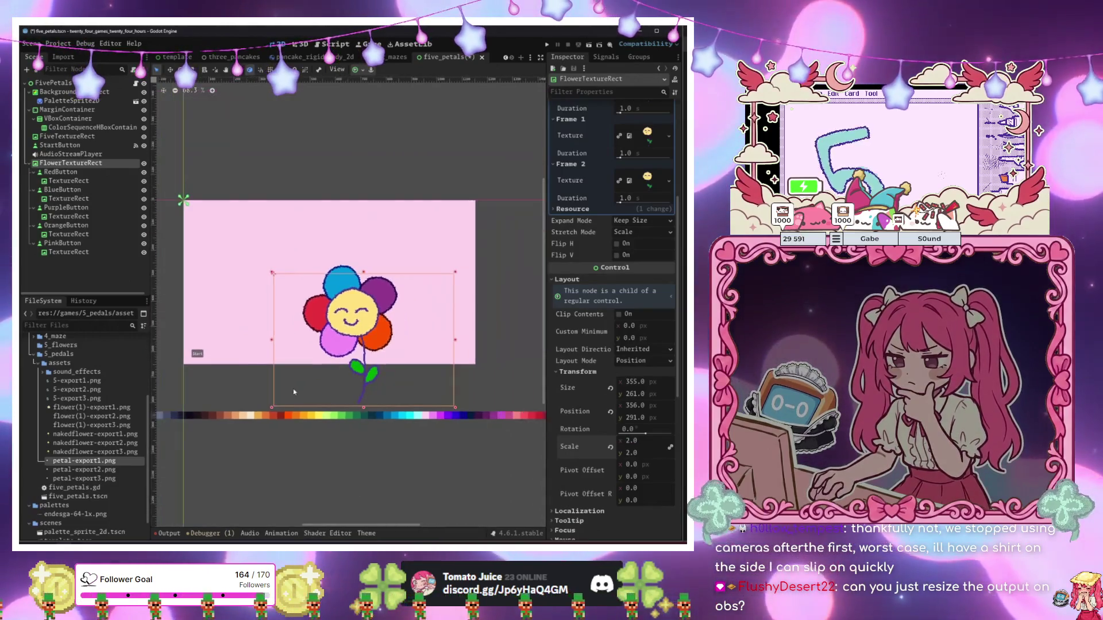
# Reselect FlowerTextureRect and drag the enlarged flower up and to the left in the viewport.
pyautogui.click(395, 411)
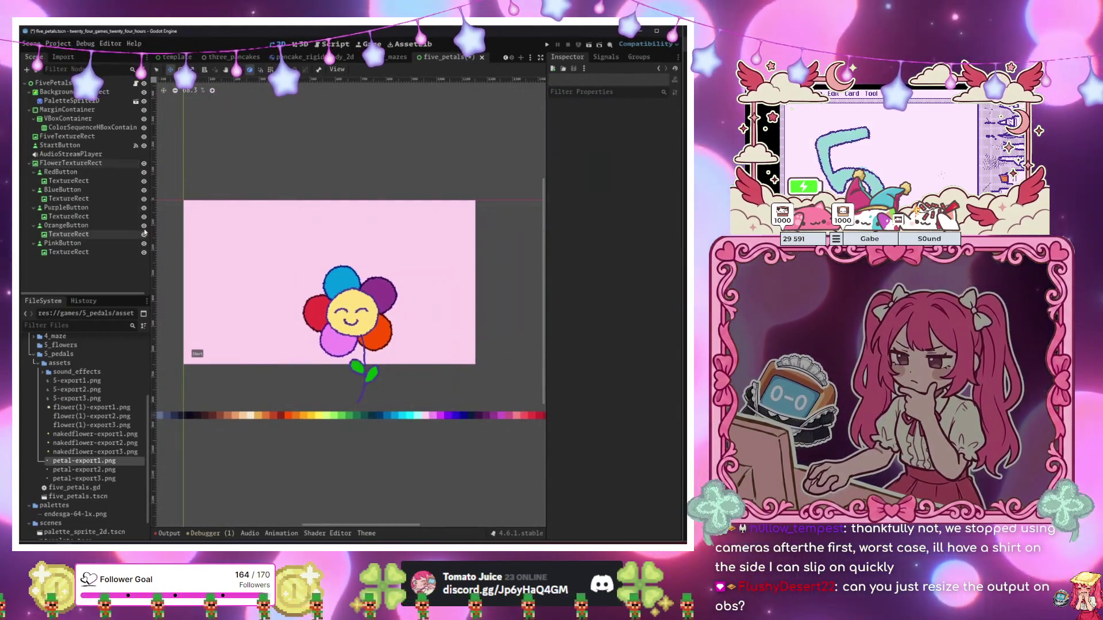
pyautogui.click(70, 163)
pyautogui.moveTo(439, 356); pyautogui.dragTo(410, 303)
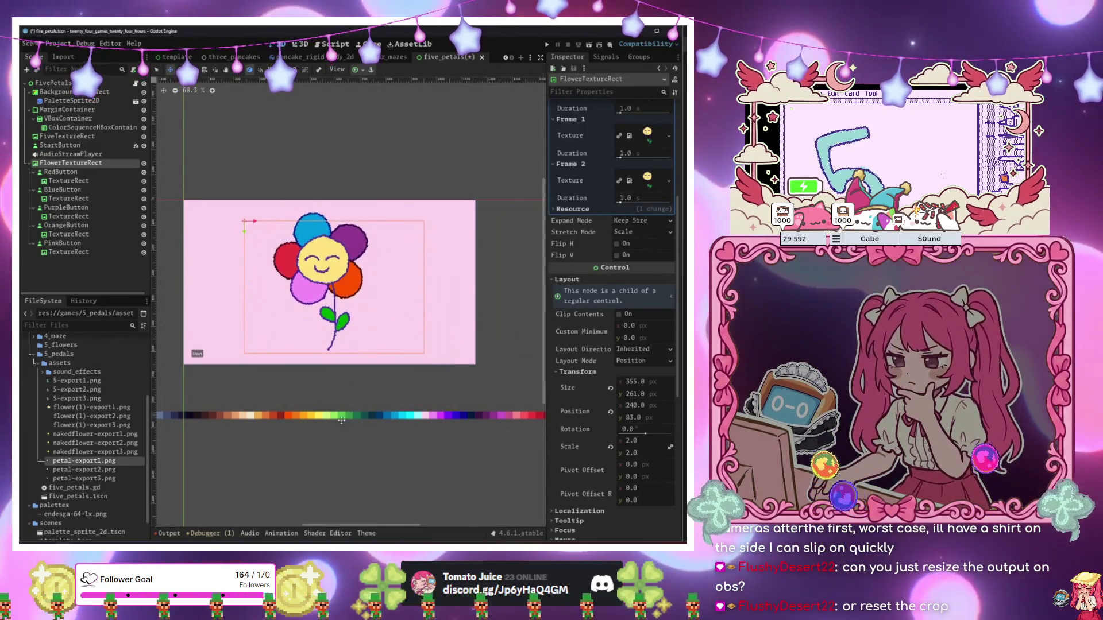
pyautogui.click(115, 154)
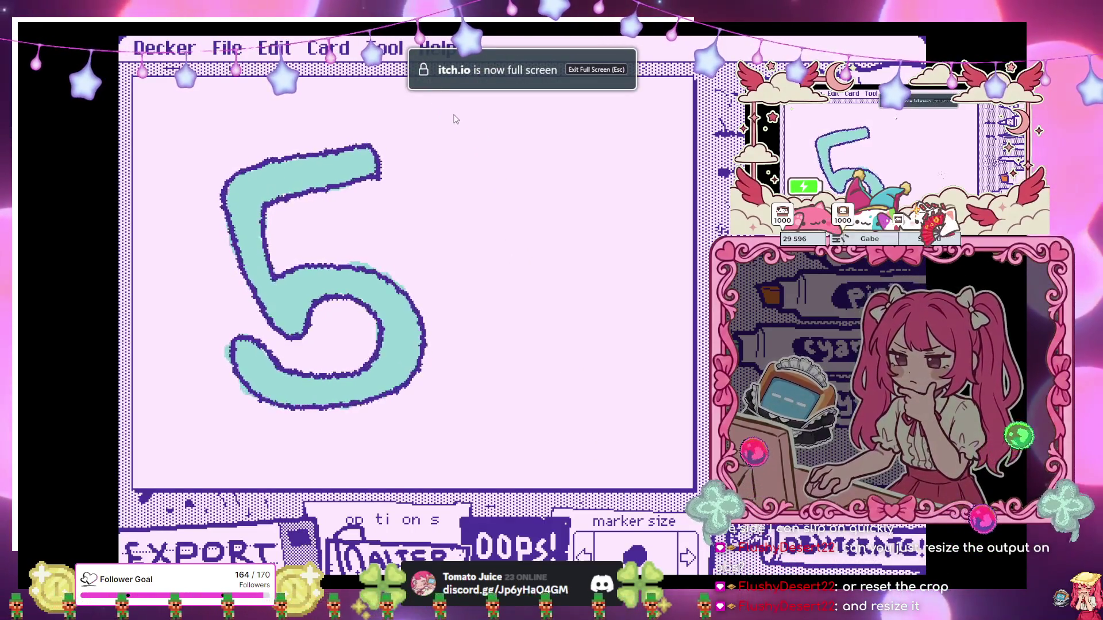
# Exit the game's full screen and switch past the cake photo tab to the puzzle game tab.
pyautogui.press('Escape')
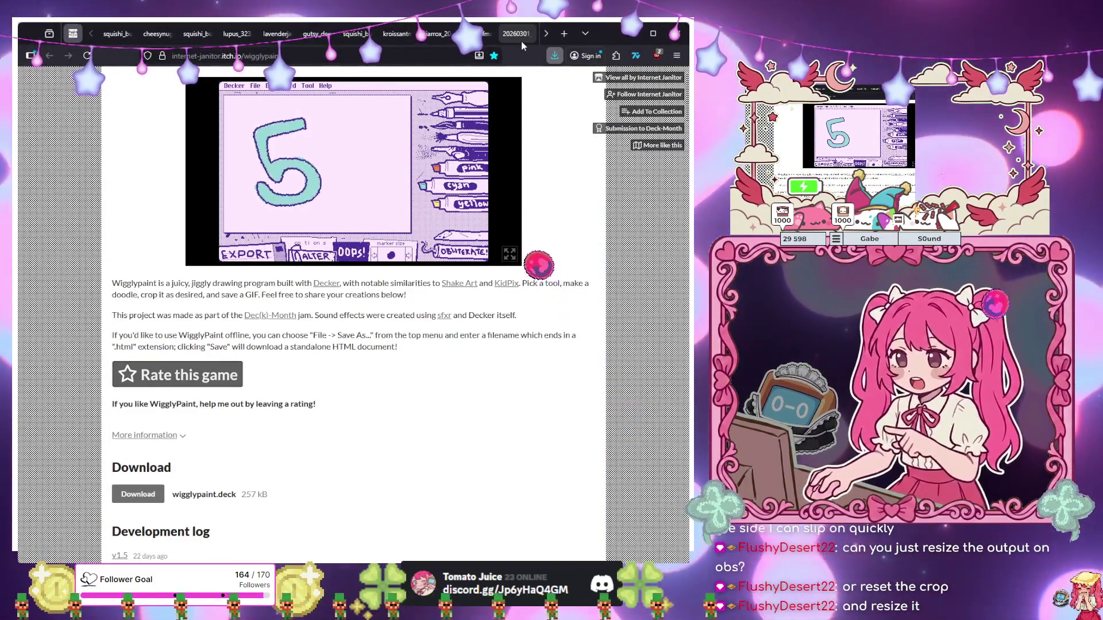
pyautogui.click(522, 40)
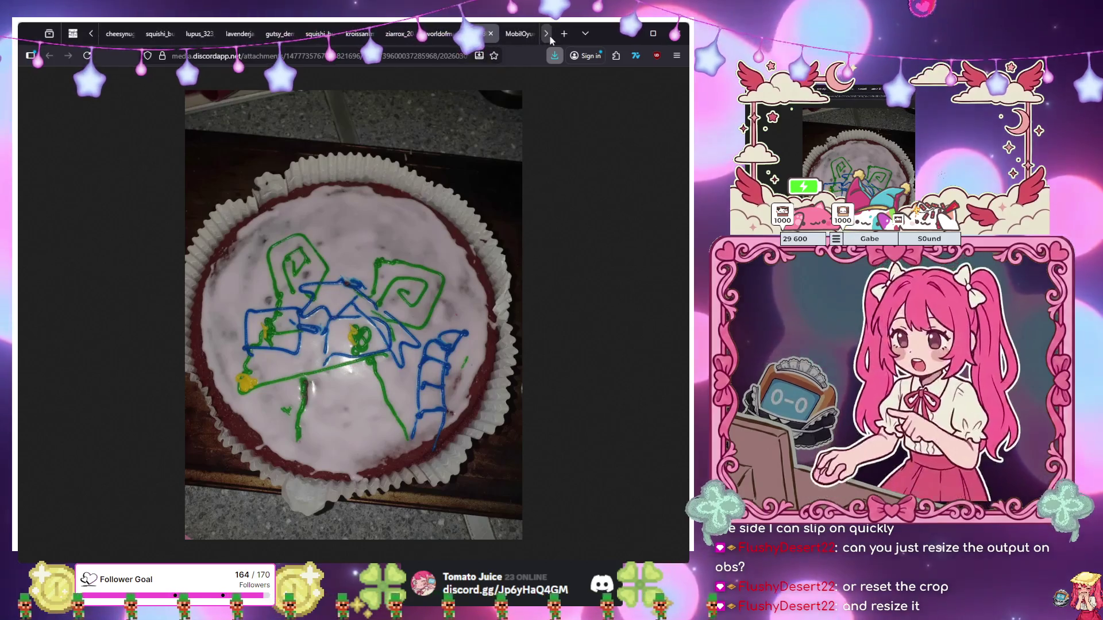
pyautogui.click(518, 34)
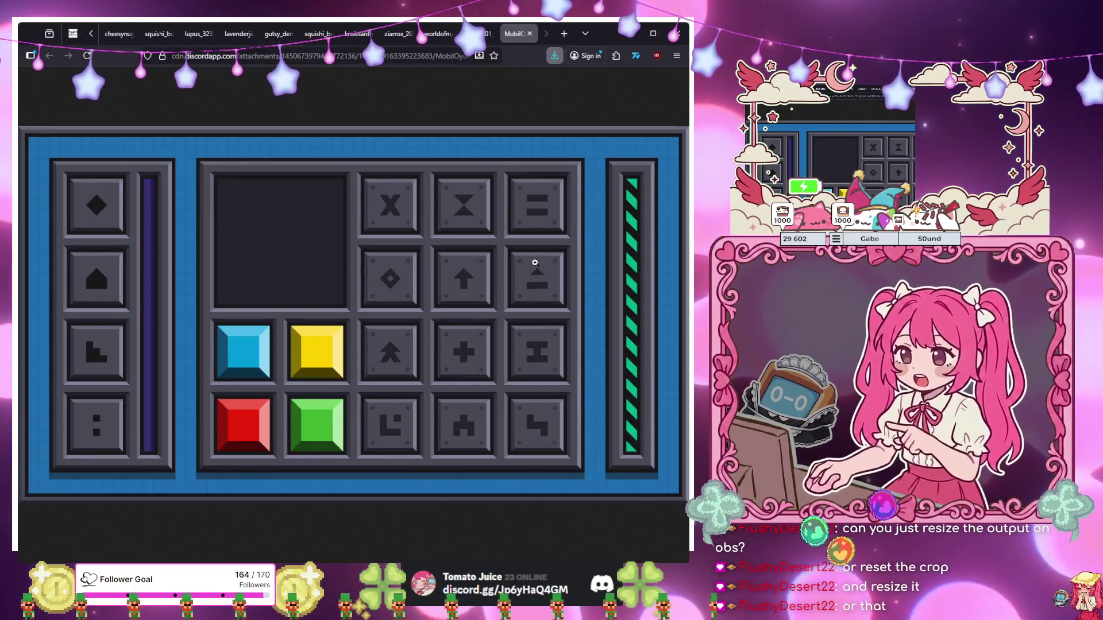
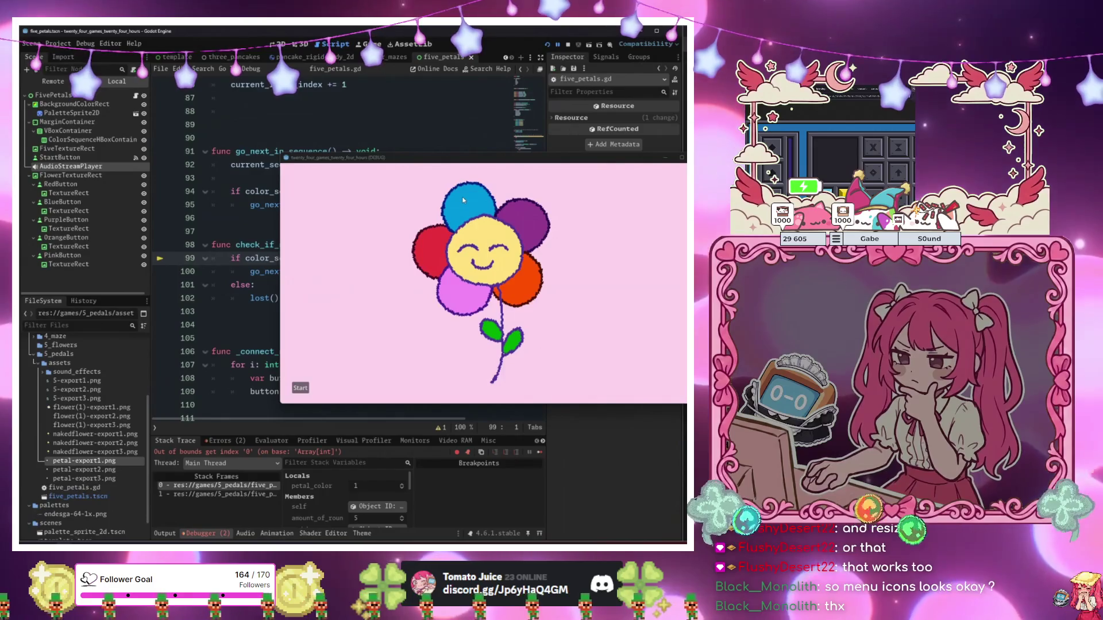
# Move the game window to the bottom-right and scroll to the reset_color_sequence code.
pyautogui.moveTo(371, 160)
pyautogui.mouseDown()
pyautogui.moveTo(415, 160)
pyautogui.moveTo(498, 362)
pyautogui.mouseUp()
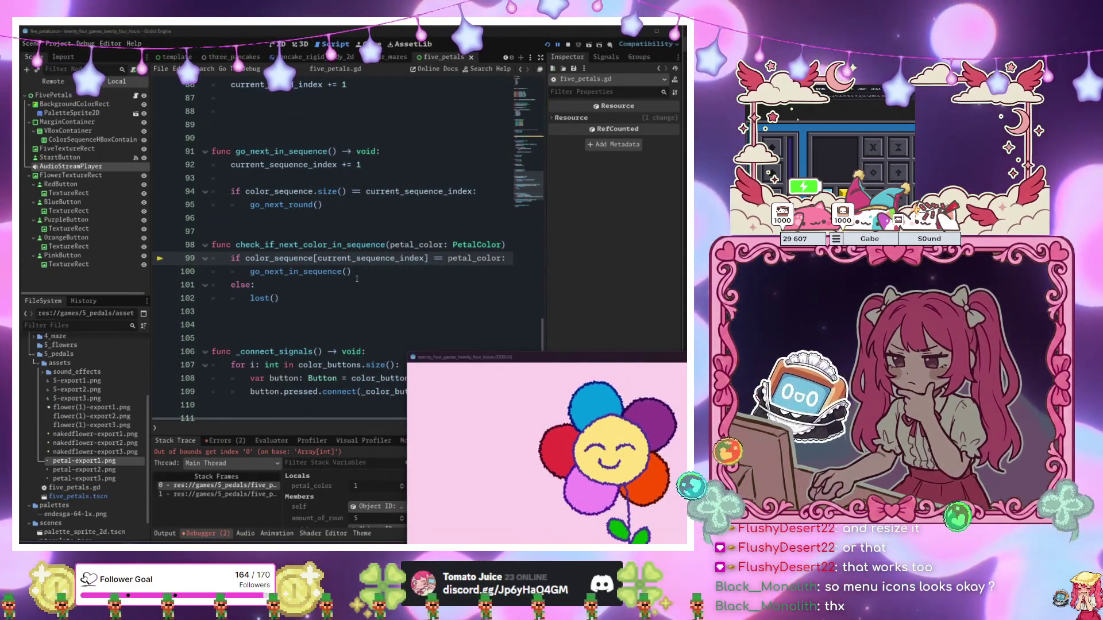
pyautogui.scroll(3, 356, 279)
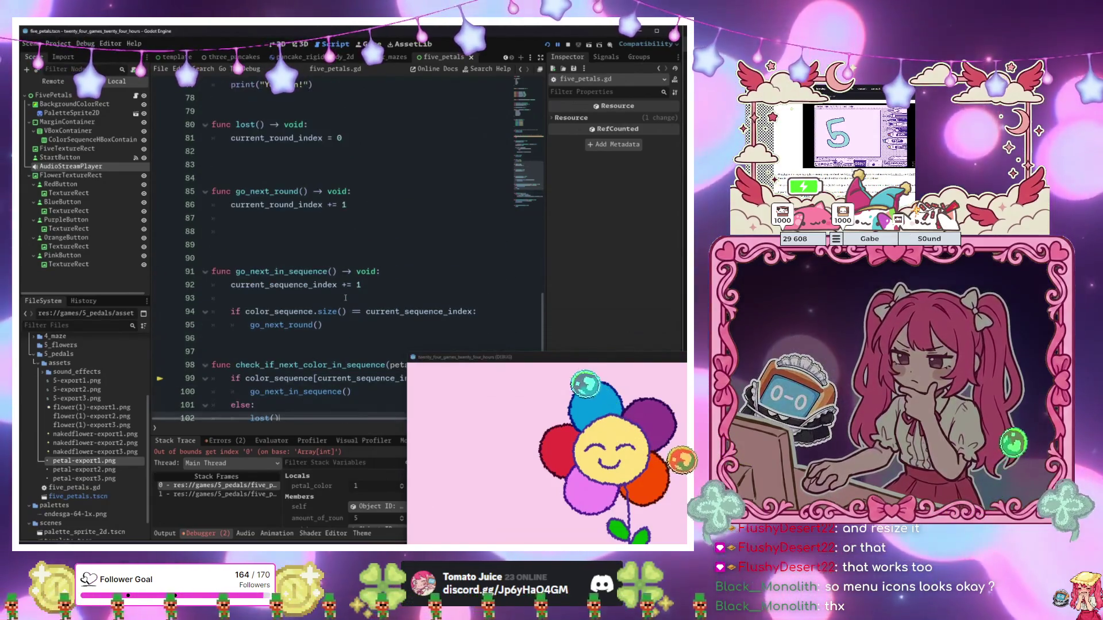
pyautogui.scroll(6, 345, 297)
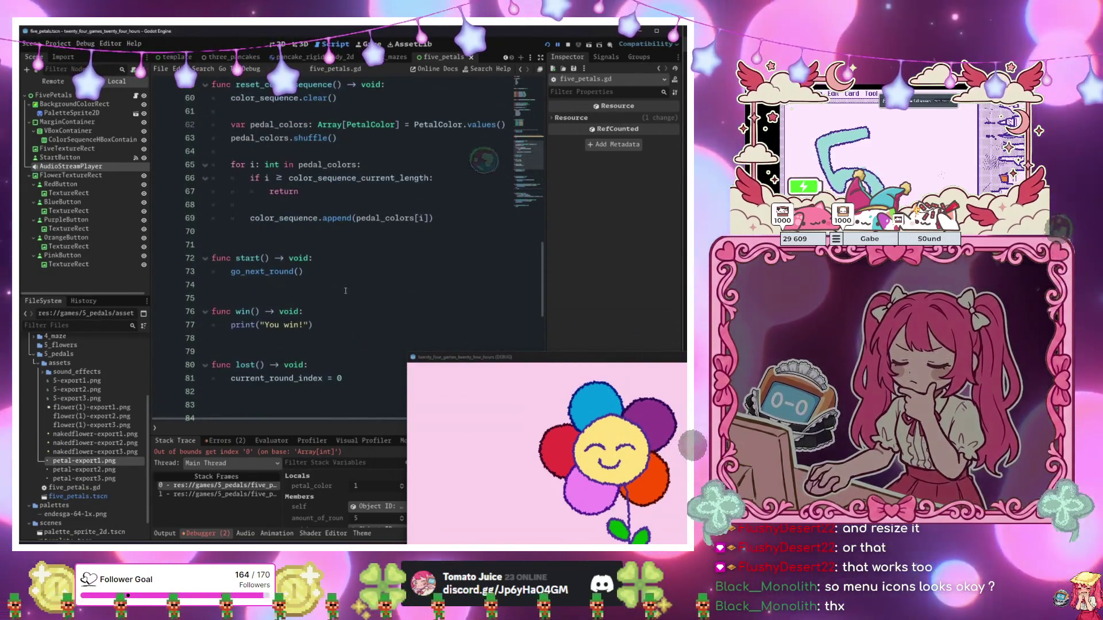
pyautogui.scroll(-7, 352, 278)
pyautogui.scroll(4, 345, 297)
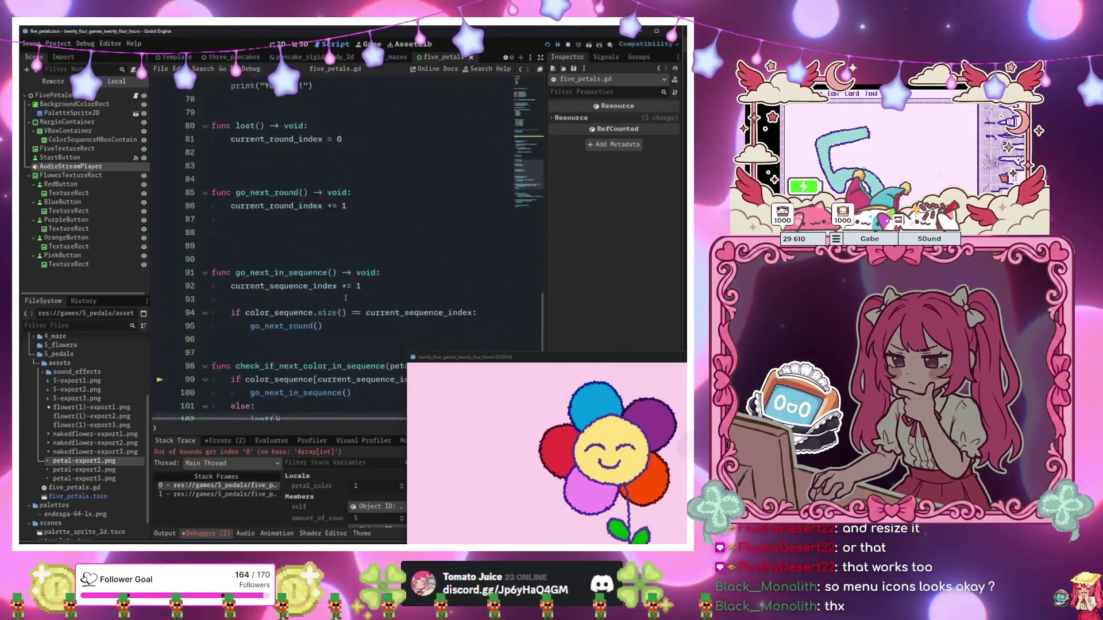
pyautogui.scroll(-8, 345, 297)
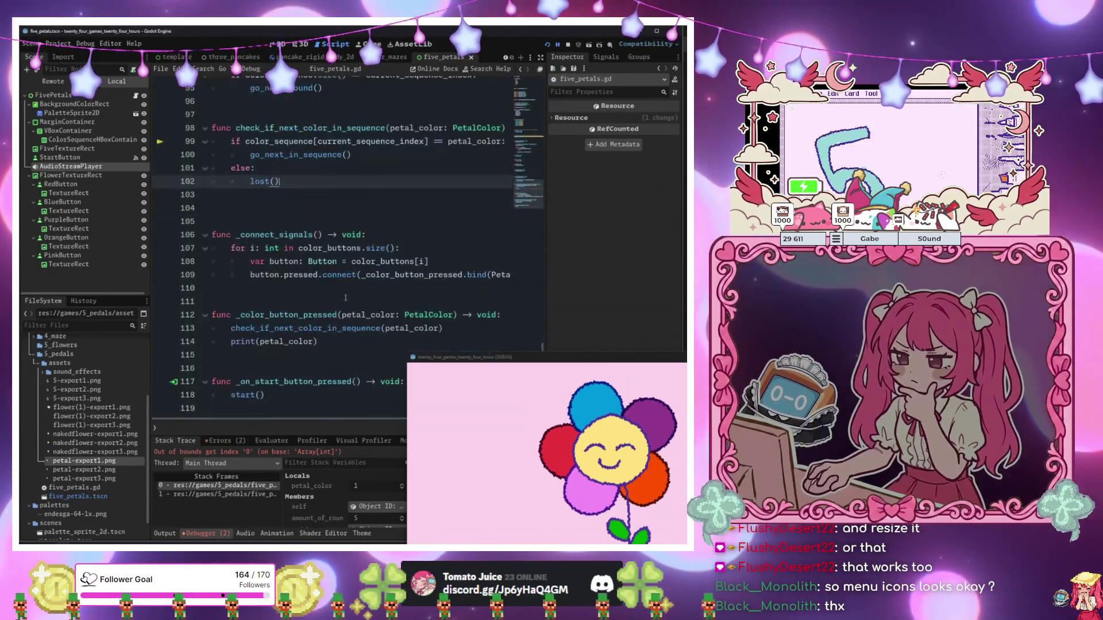
pyautogui.scroll(13, 345, 298)
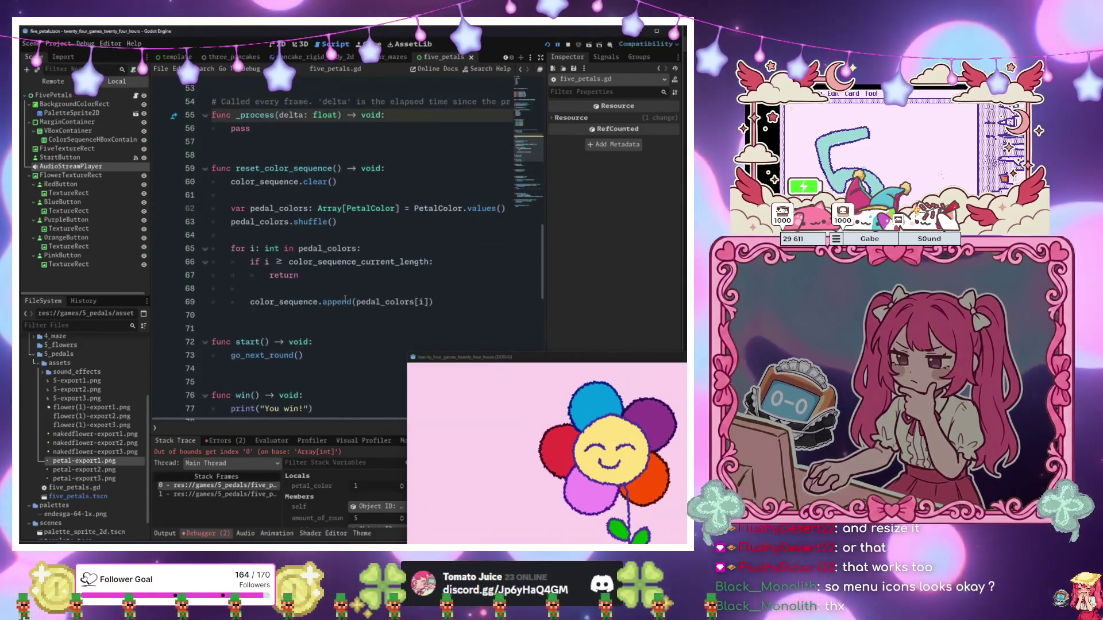
# Review lines 62–71 of reset_color_sequence, ending with the caret on empty line 70.
pyautogui.click(346, 300)
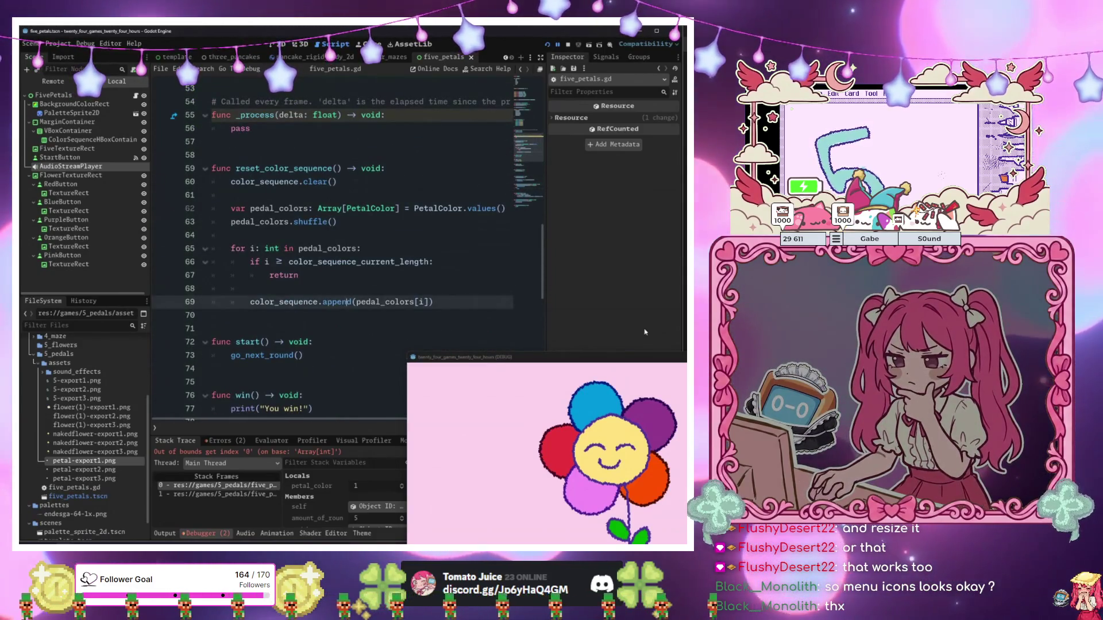
pyautogui.moveTo(620, 358); pyautogui.dragTo(630, 390)
pyautogui.click(399, 328)
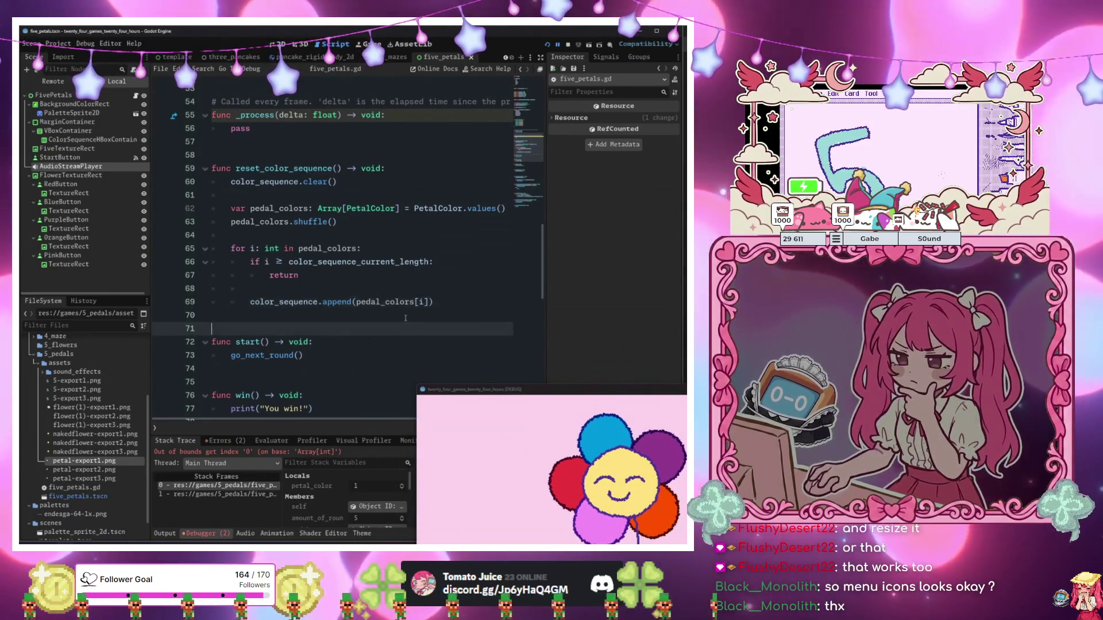
pyautogui.click(387, 287)
pyautogui.click(362, 252)
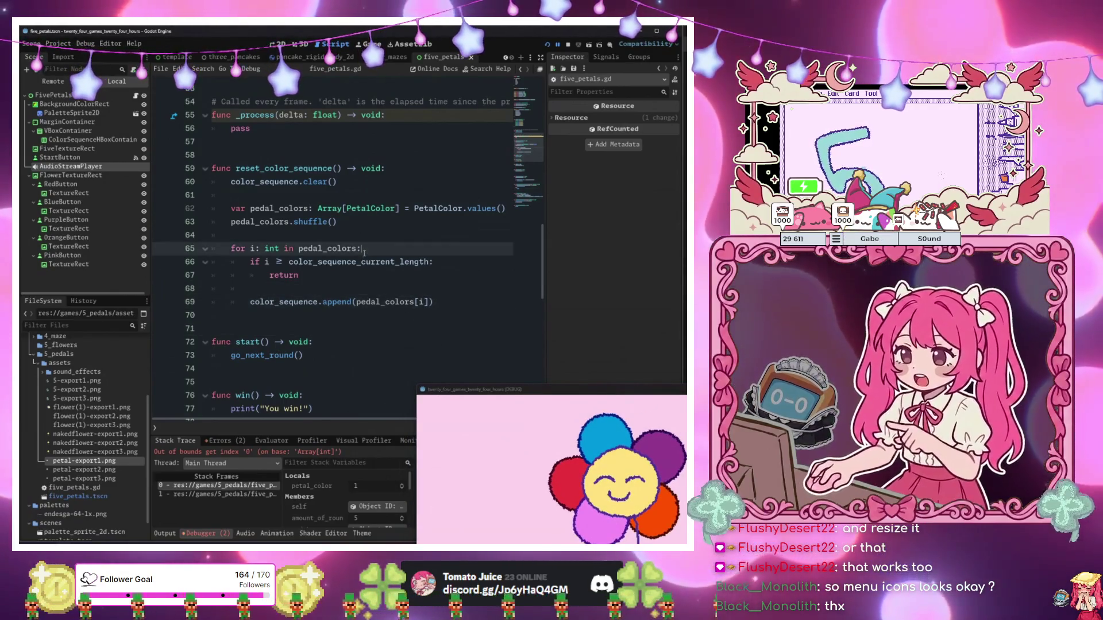
pyautogui.click(383, 276)
pyautogui.click(401, 299)
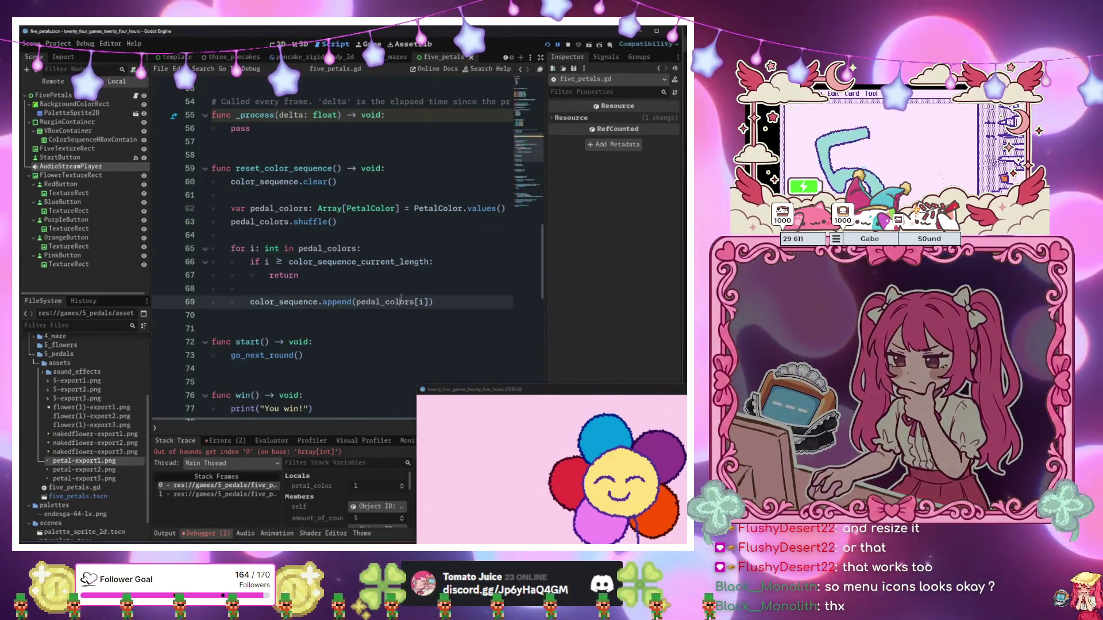
pyautogui.click(369, 214)
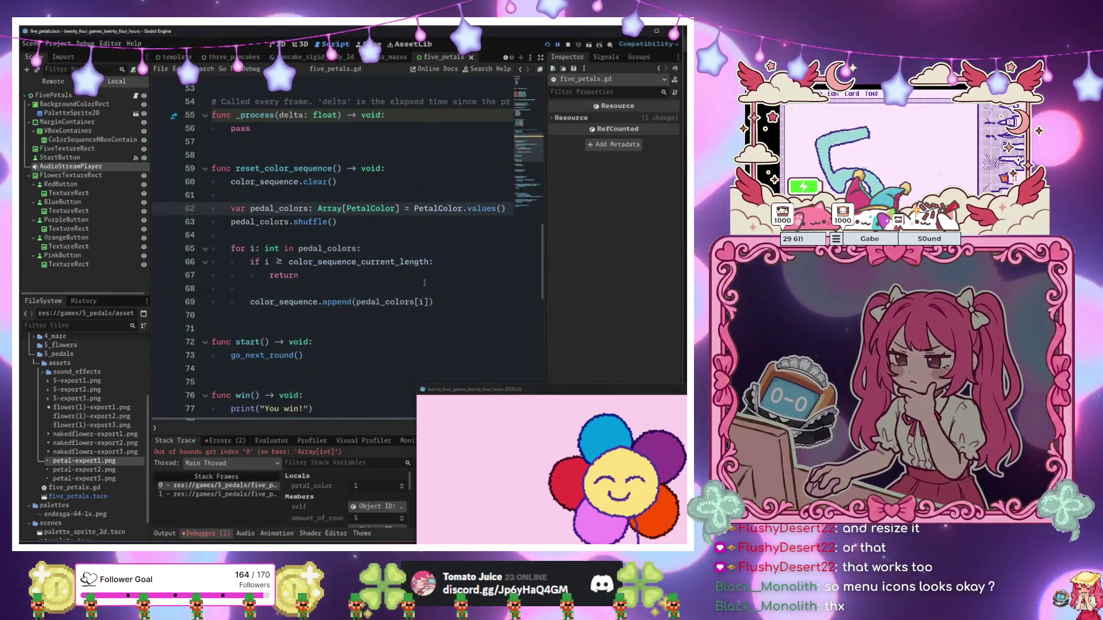
pyautogui.click(320, 311)
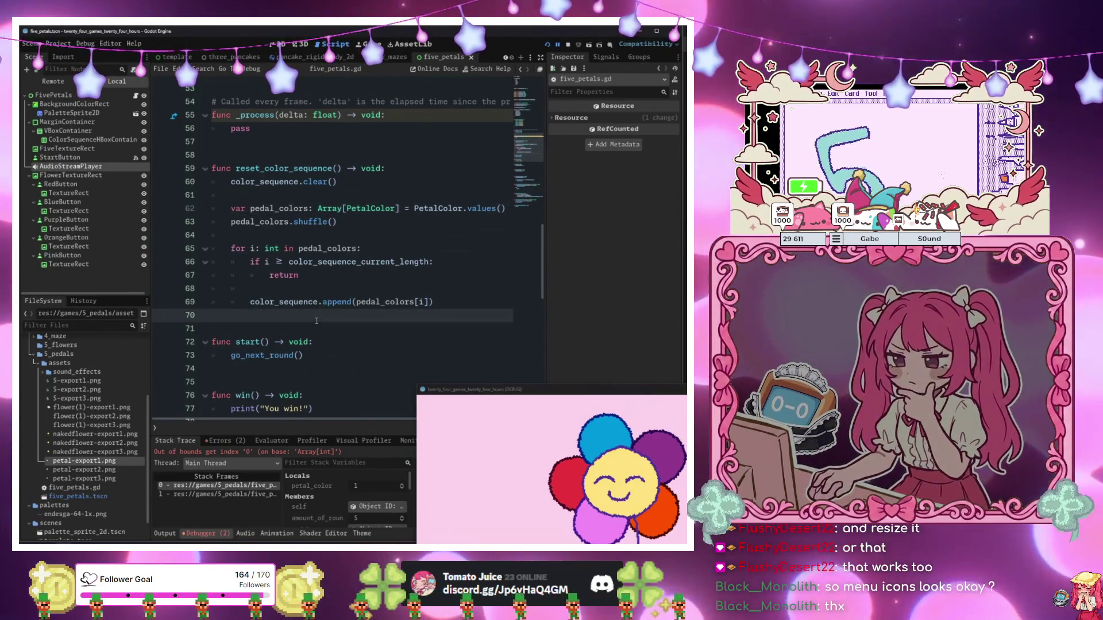
# Declare func add_color_to_sequence() -> void: on a new line after line 70.
pyautogui.press('Return')
pyautogui.write('func ')
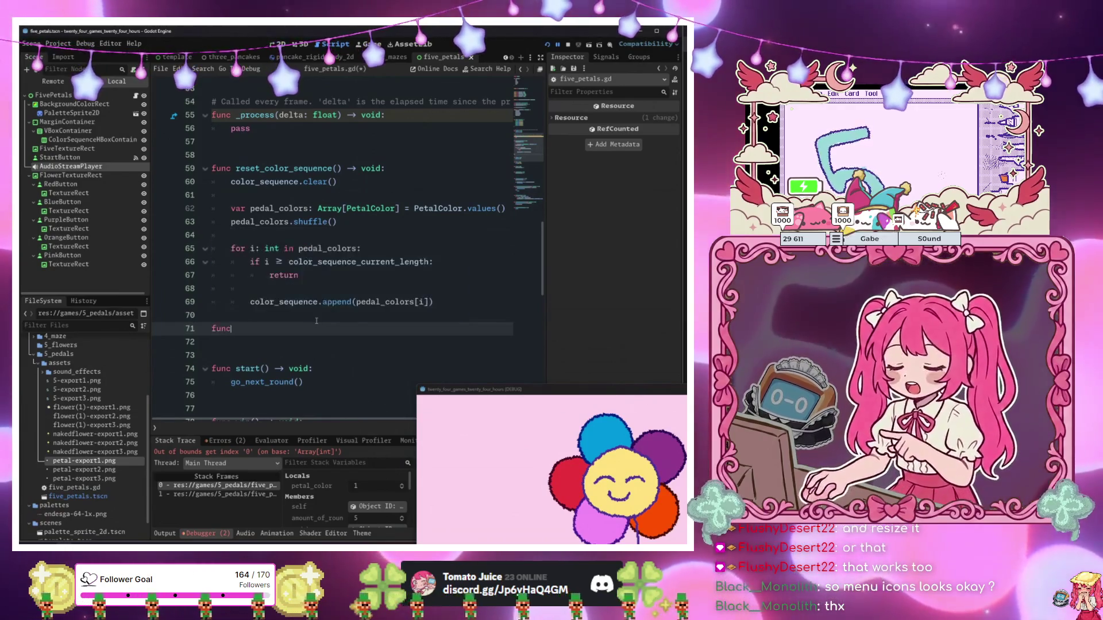
pyautogui.write('add_color_to_sequ')
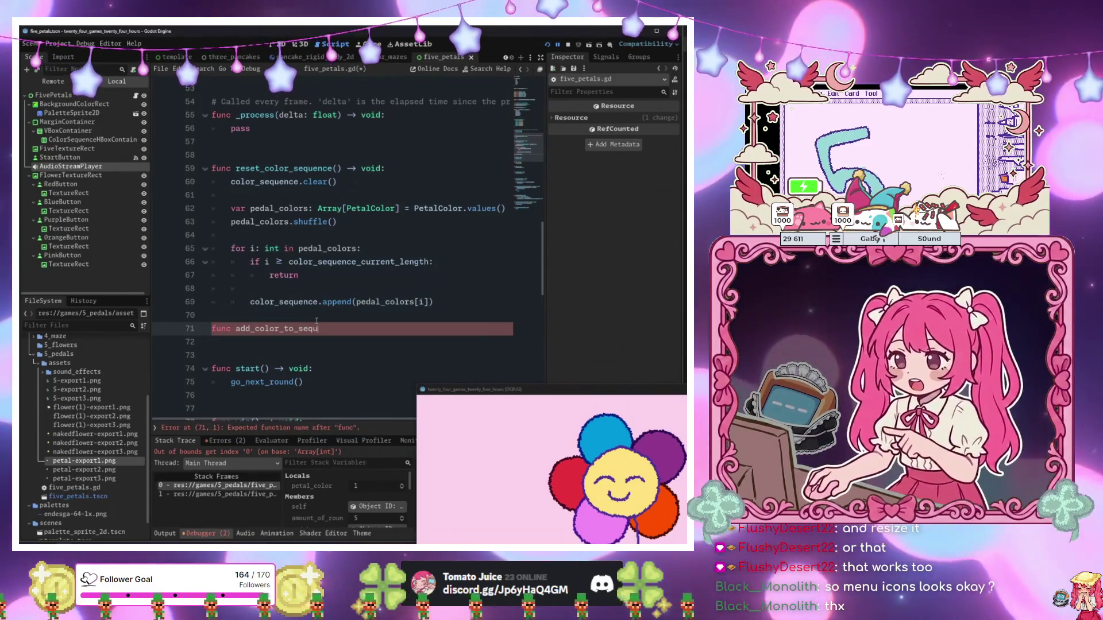
pyautogui.write('ence() -> void:')
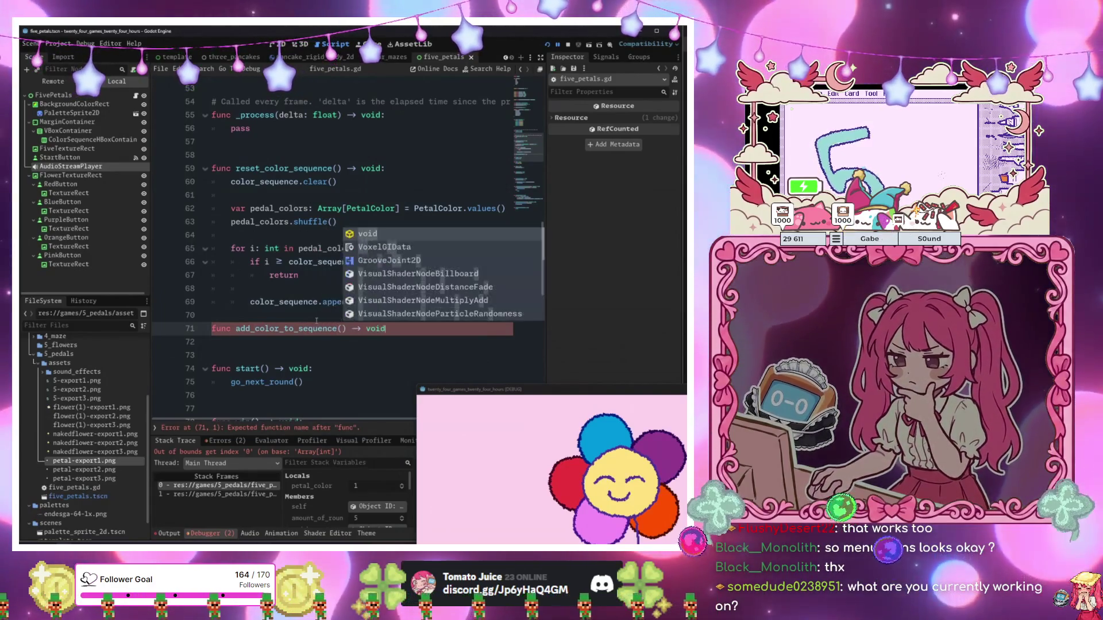
pyautogui.press('Return')
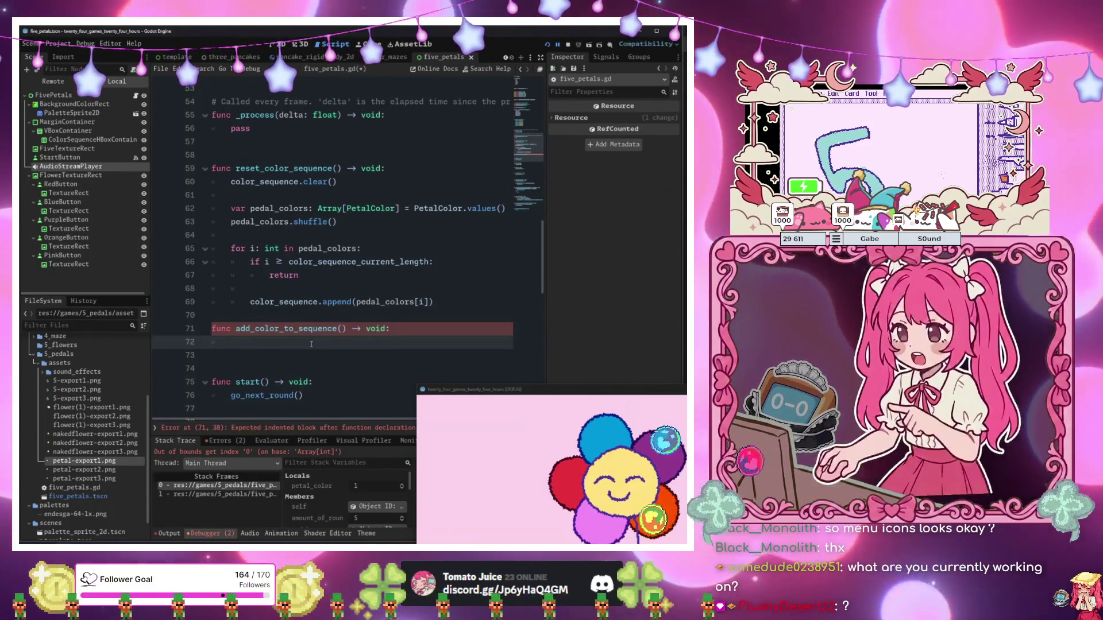
# Stop the running game with F8 and return the caret to line 72's indent.
pyautogui.click(392, 362)
pyautogui.press('F8')
pyautogui.click(350, 344)
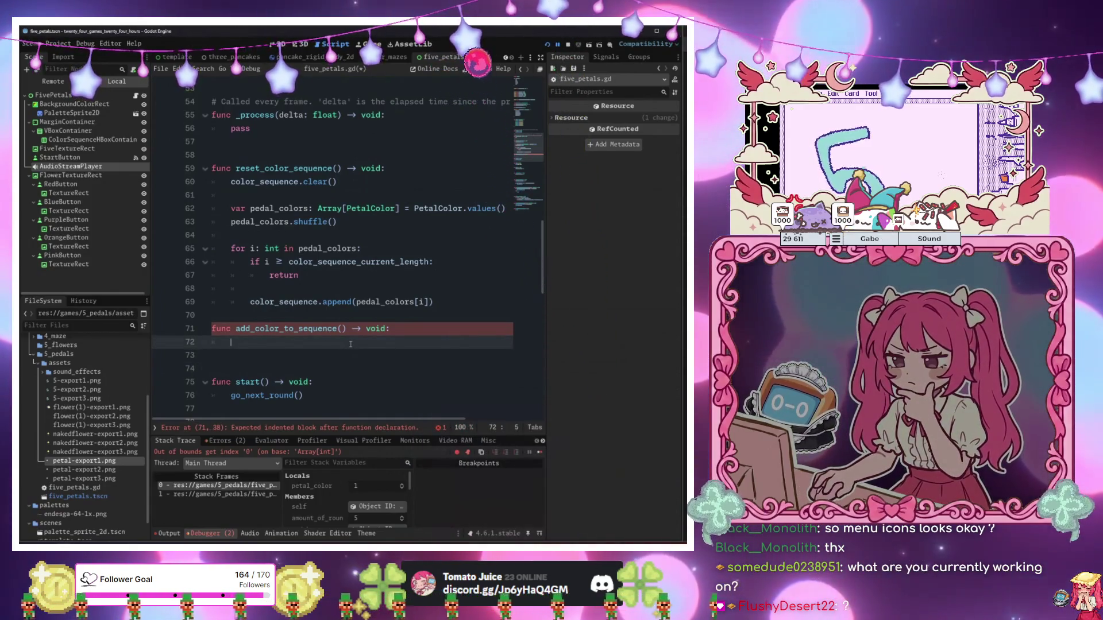
pyautogui.tripleClick(351, 344)
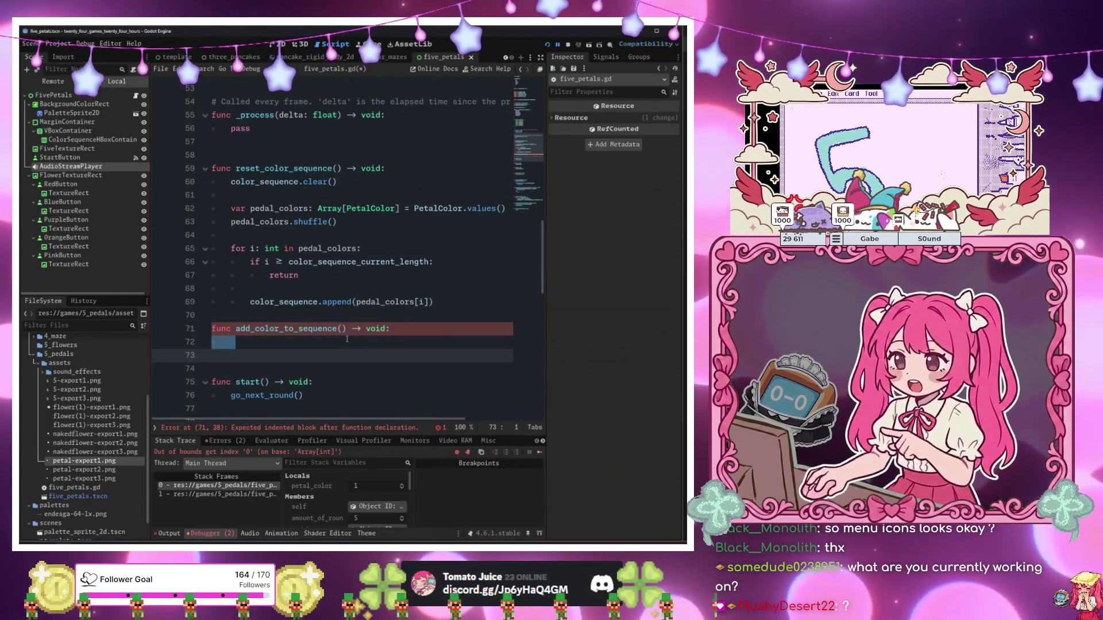
pyautogui.click(347, 338)
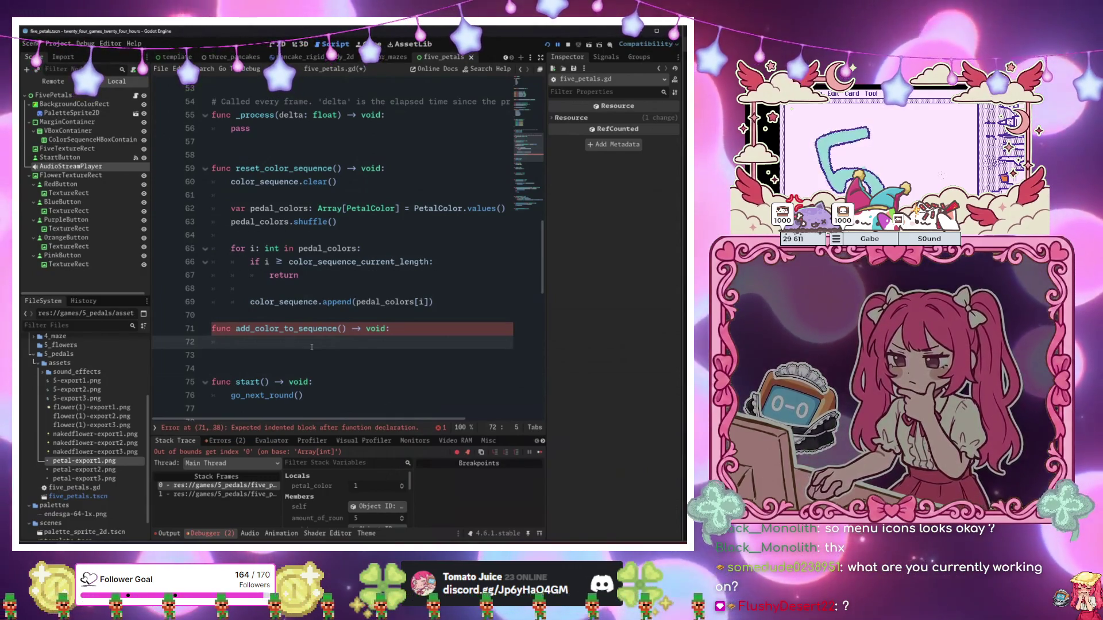
# Start a color_sequence.append() call in the add_color_to_sequence body.
pyautogui.write('color_sequence')
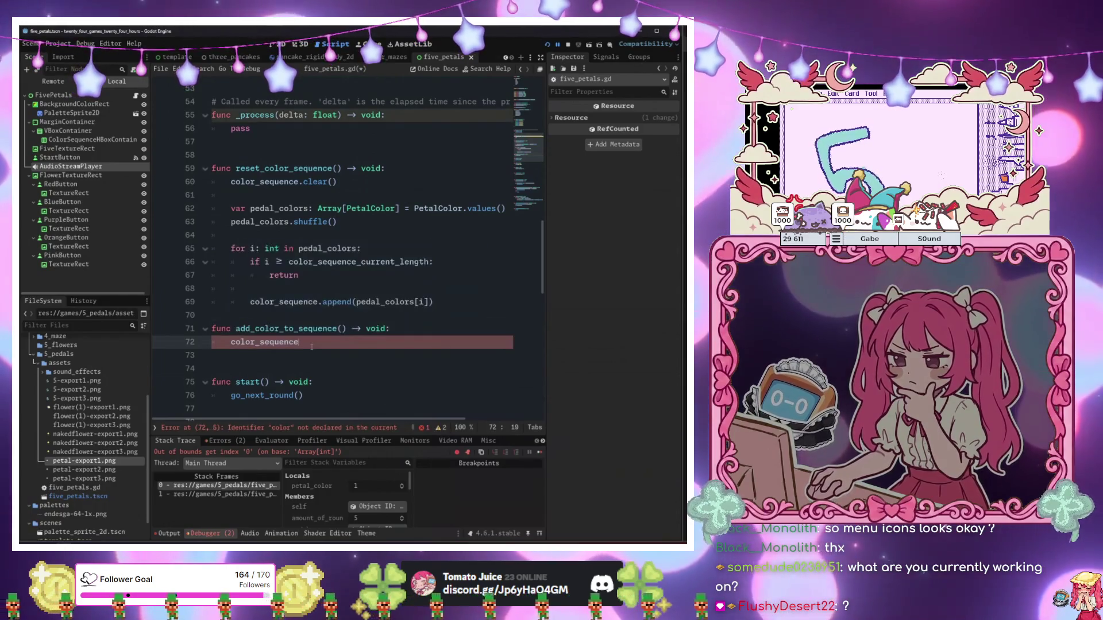
pyautogui.write('.ap')
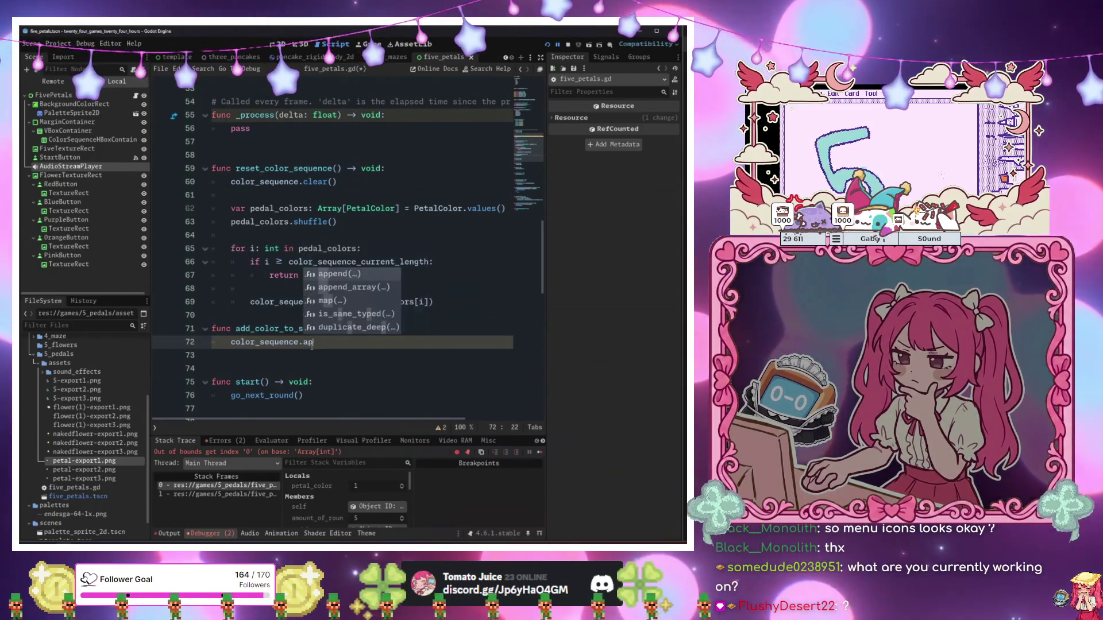
pyautogui.press('Return')
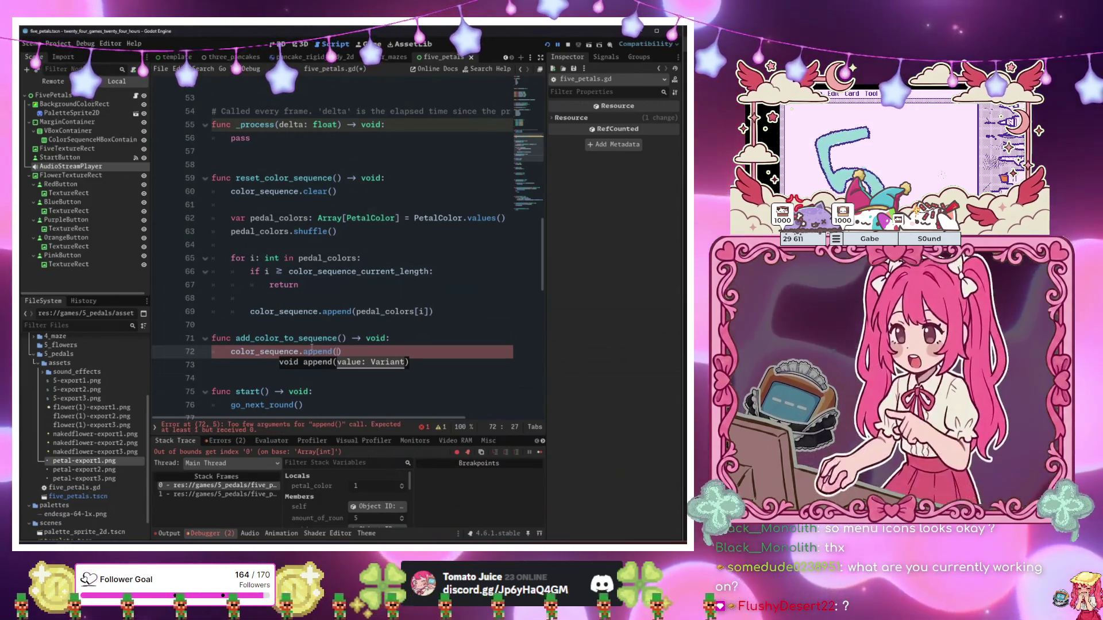
pyautogui.scroll(10, 311, 346)
pyautogui.scroll(-10, 309, 339)
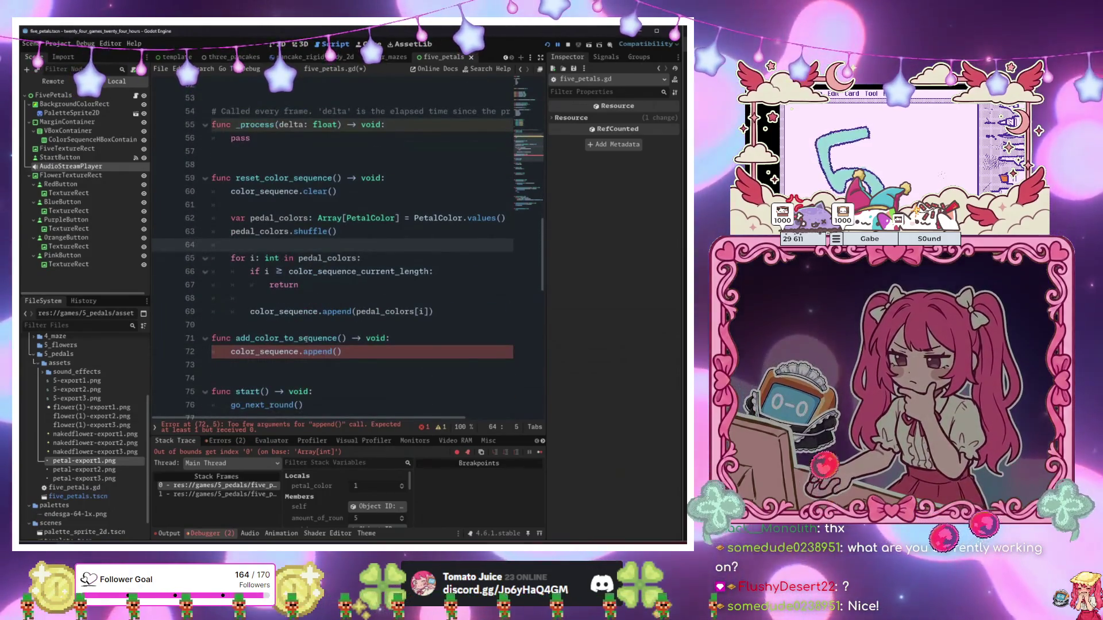
pyautogui.click(338, 351)
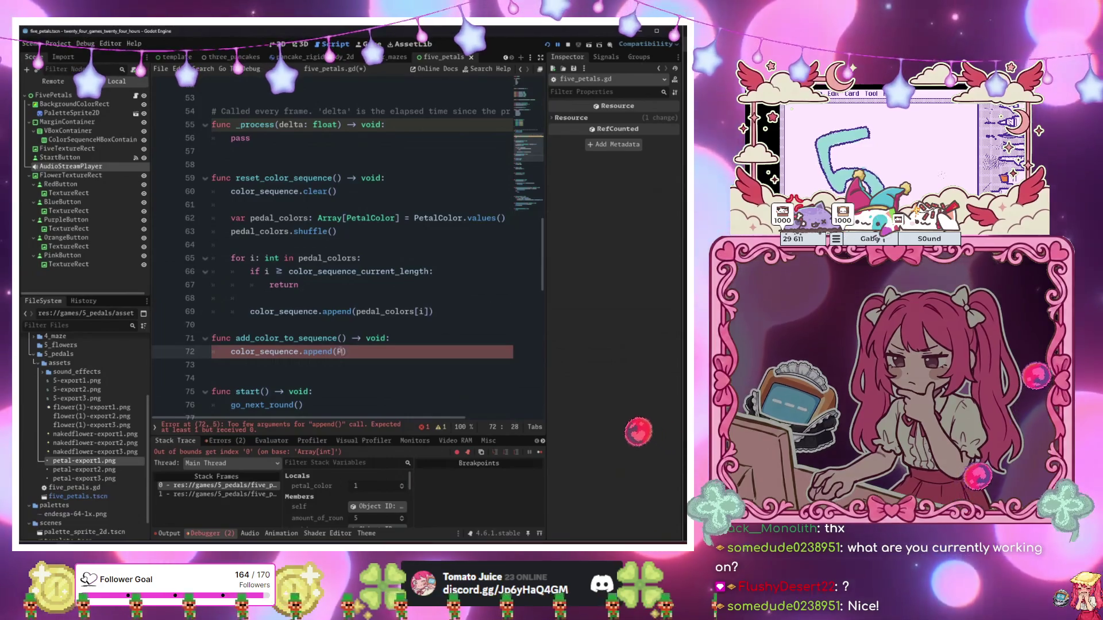
# Pass PetalColor.values().pick_random() as the argument to append().
pyautogui.write('Pde')
pyautogui.press('BackSpace')
pyautogui.press('BackSpace')
pyautogui.write('e')
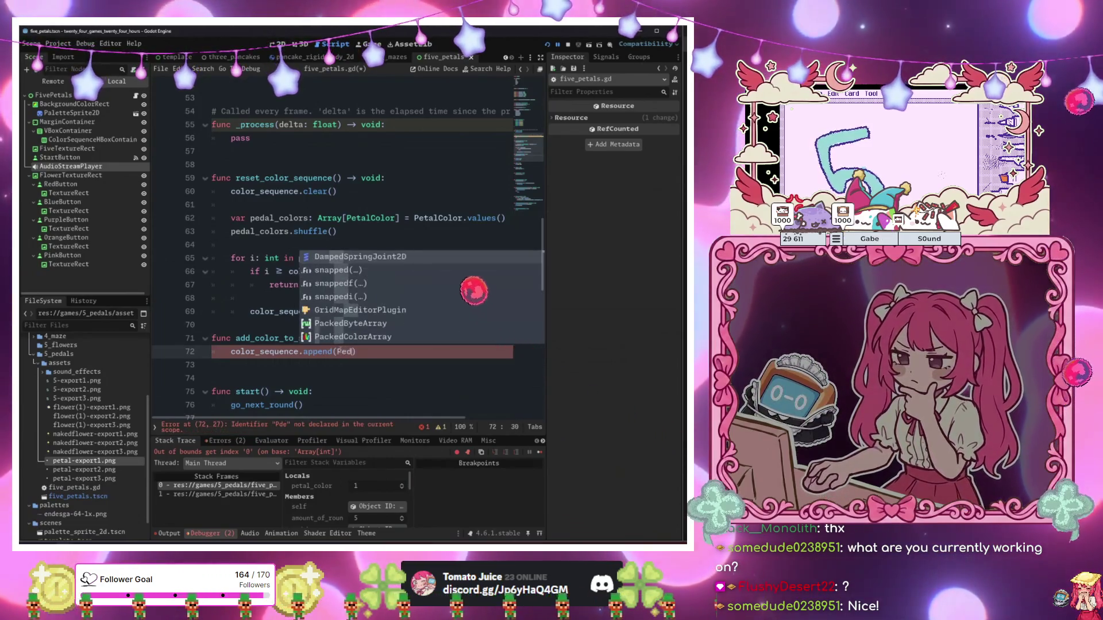
pyautogui.press('Return')
pyautogui.write('.va')
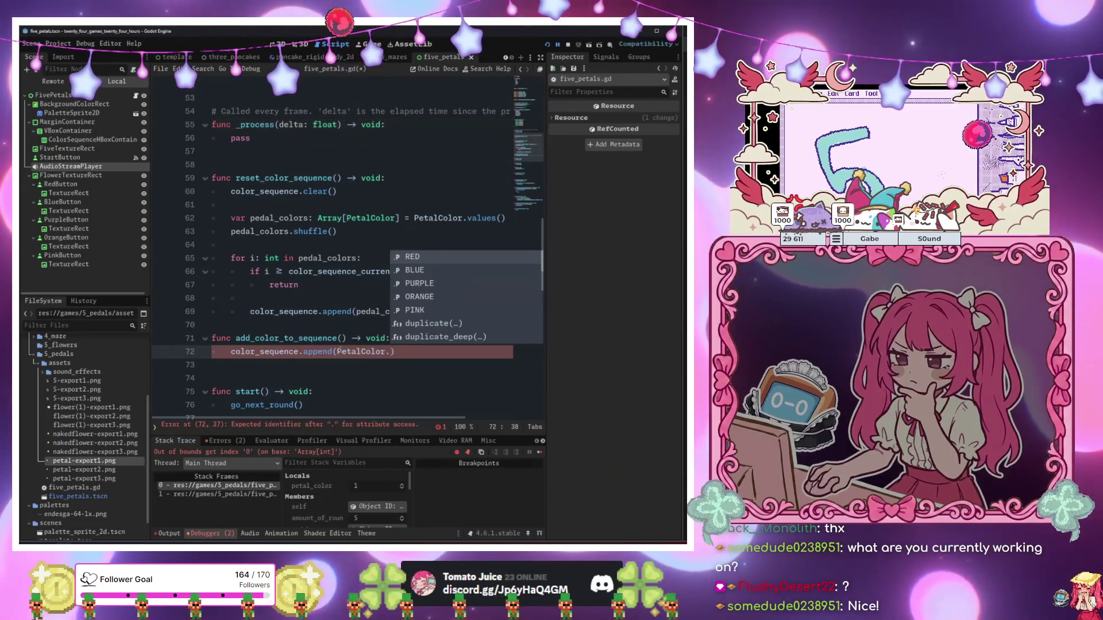
pyautogui.press('Return')
pyautogui.write('.')
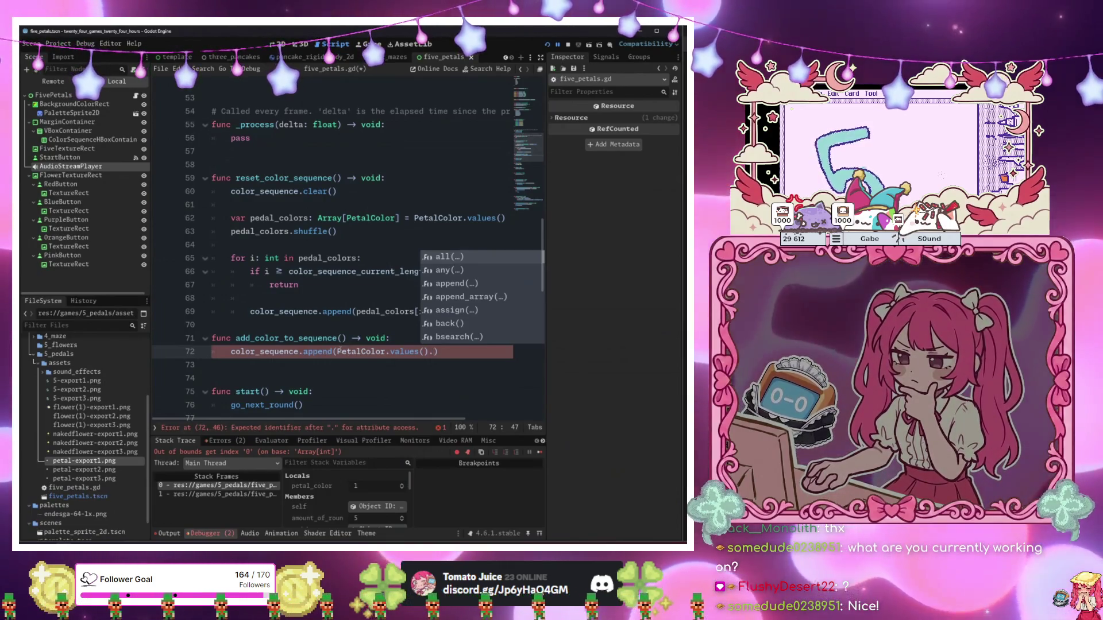
pyautogui.moveTo(338, 352)
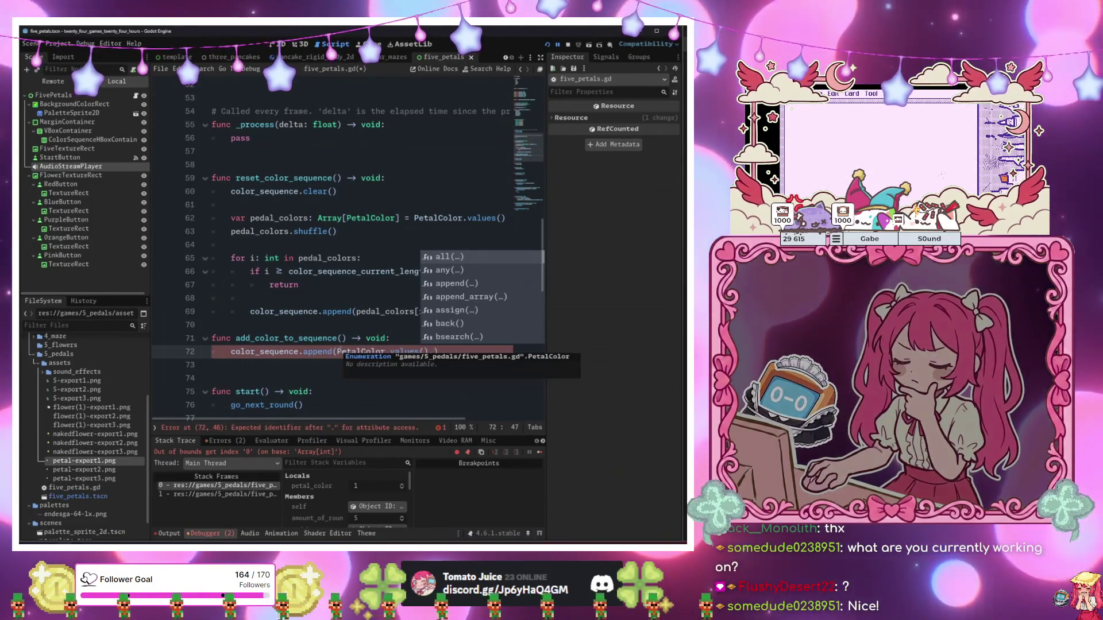
pyautogui.write('ran')
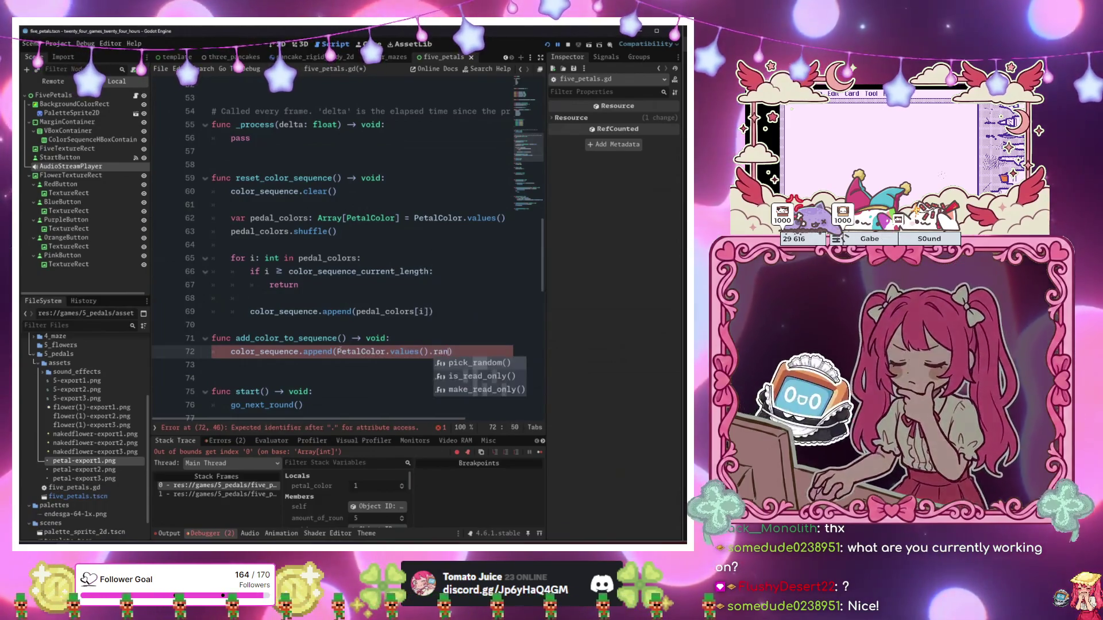
pyautogui.press('Return')
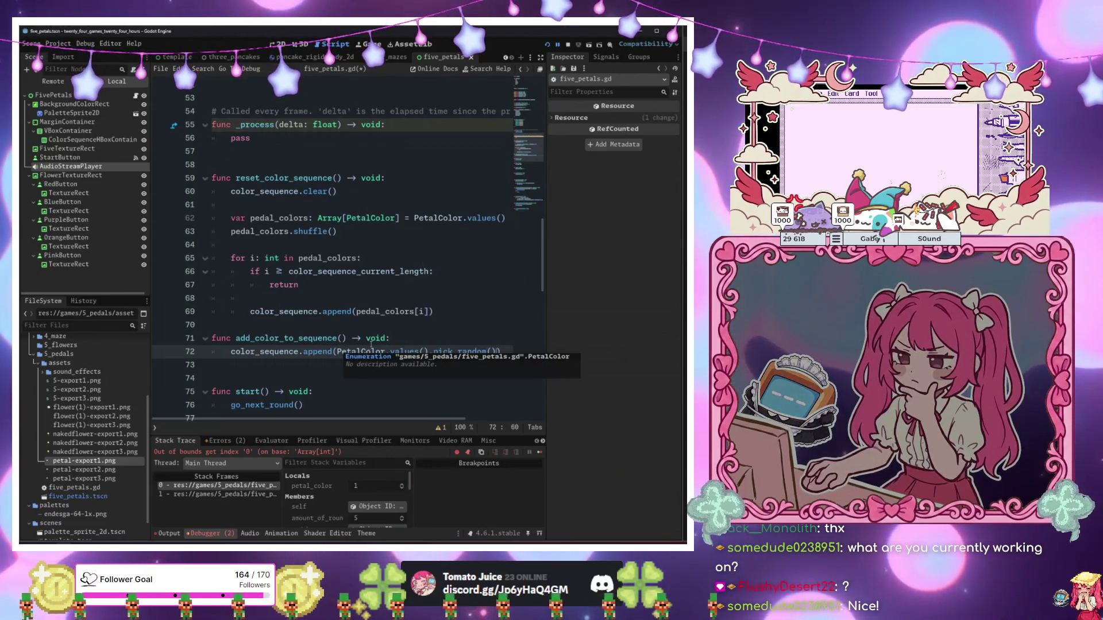
pyautogui.click(487, 352)
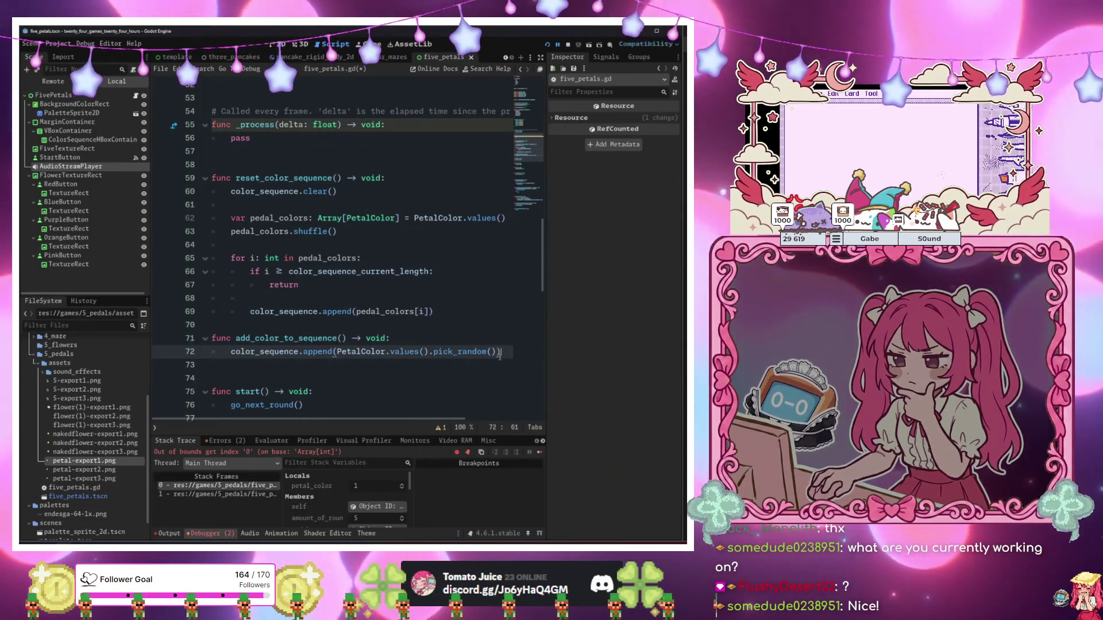
pyautogui.click(269, 352)
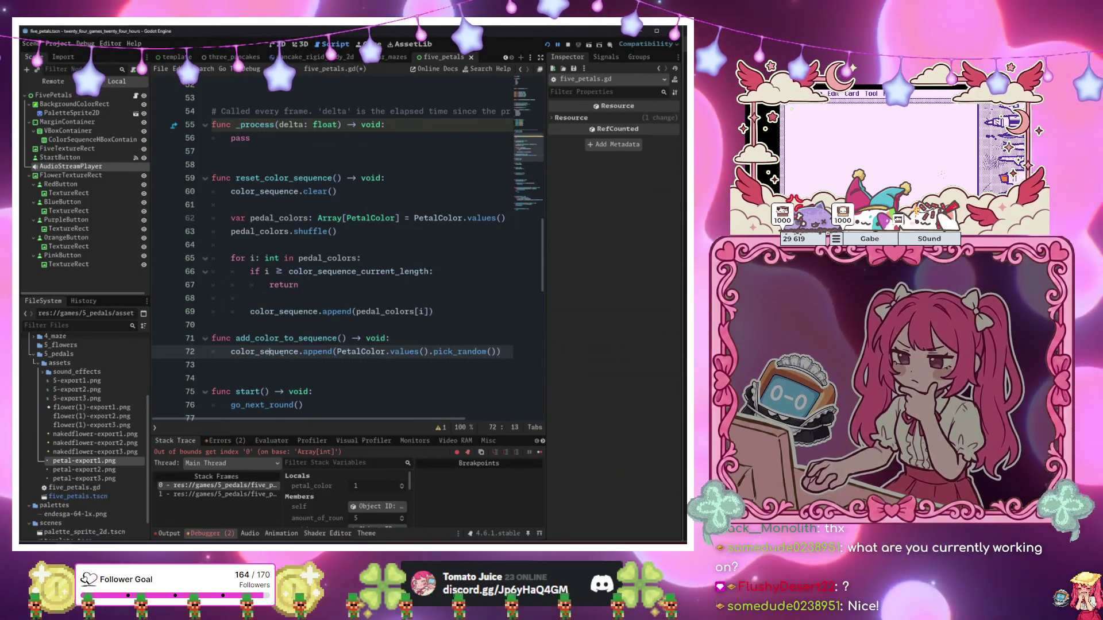
pyautogui.click(358, 365)
pyautogui.scroll(-3, 361, 363)
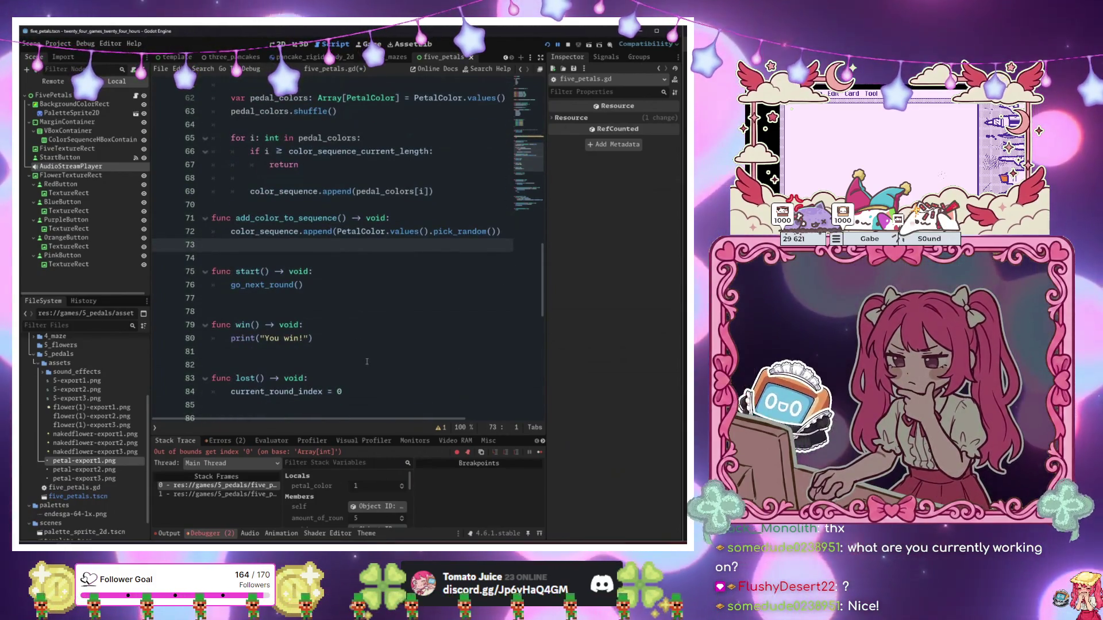
# Call reset_color_sequence() then add_color_to_sequence() at the top of start().
pyautogui.click(348, 272)
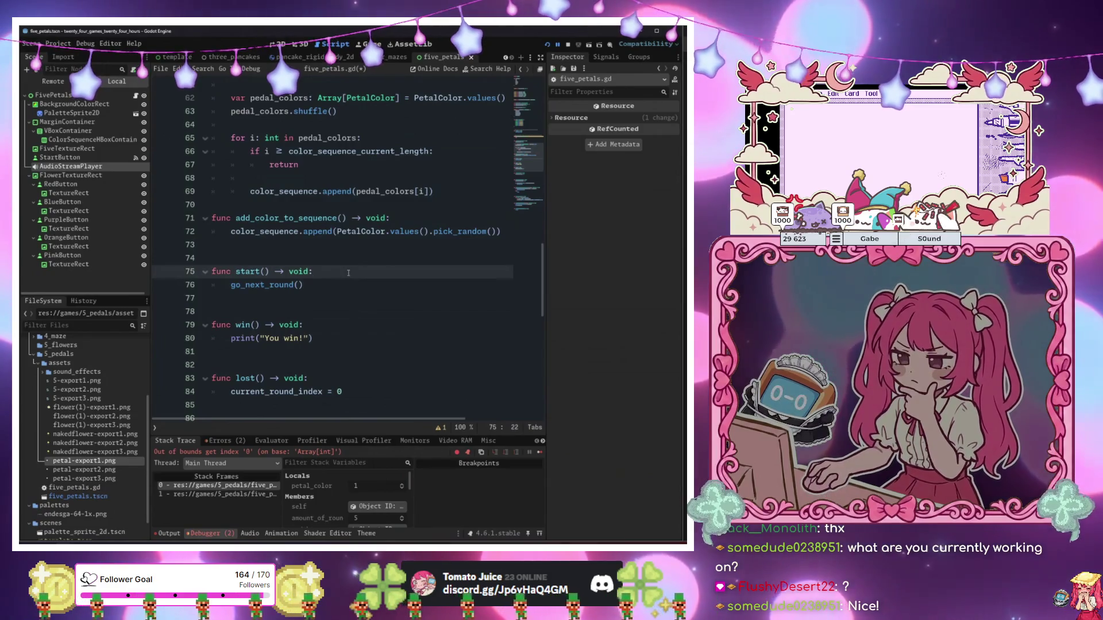
pyautogui.press('Return')
pyautogui.write('add_color_to_sequence(')
pyautogui.press('Return')
pyautogui.press('Up')
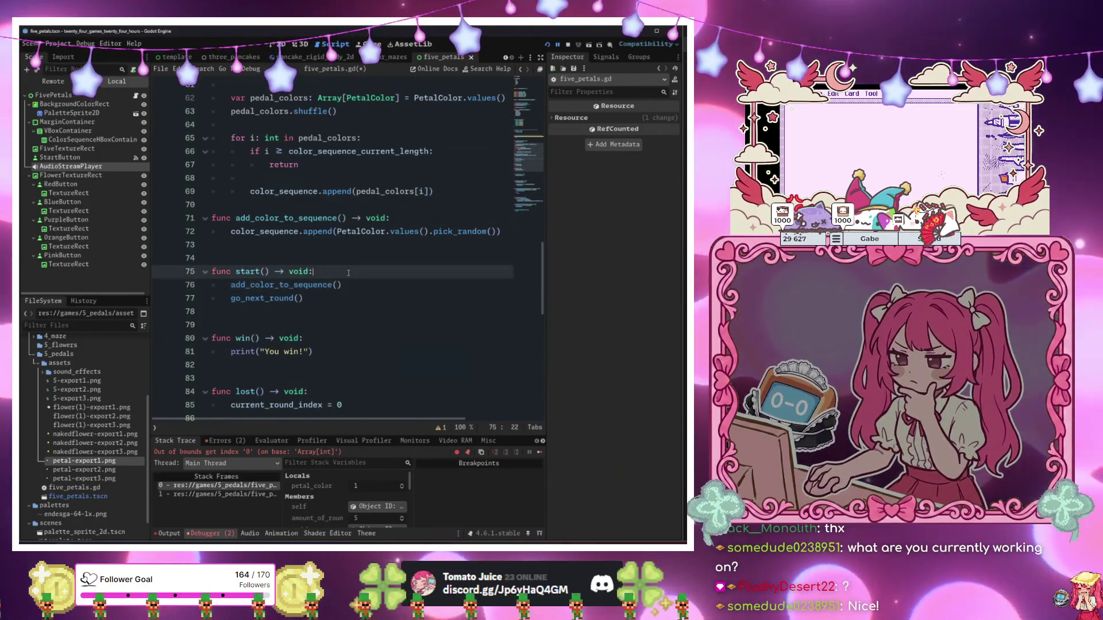
pyautogui.press('Return')
pyautogui.write('res')
pyautogui.press('Return')
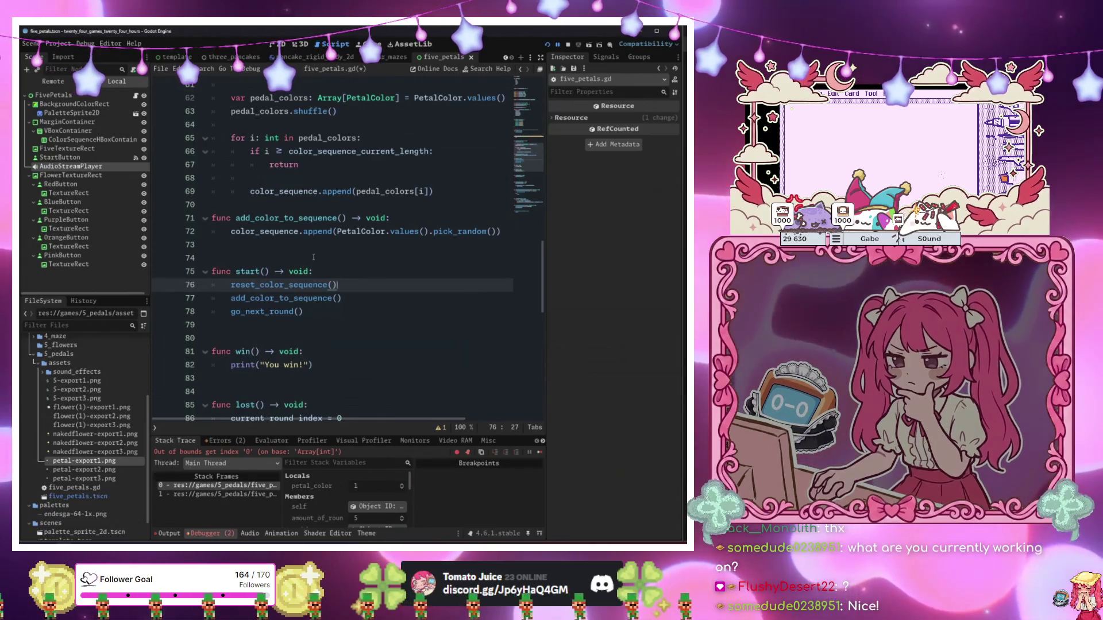
# Delete the shuffle and for-loop from reset_color_sequence, leaving only clear().
pyautogui.scroll(4, 348, 273)
pyautogui.click(447, 350)
pyautogui.moveTo(448, 349); pyautogui.dragTo(340, 232)
pyautogui.press('BackSpace')
pyautogui.click(338, 249)
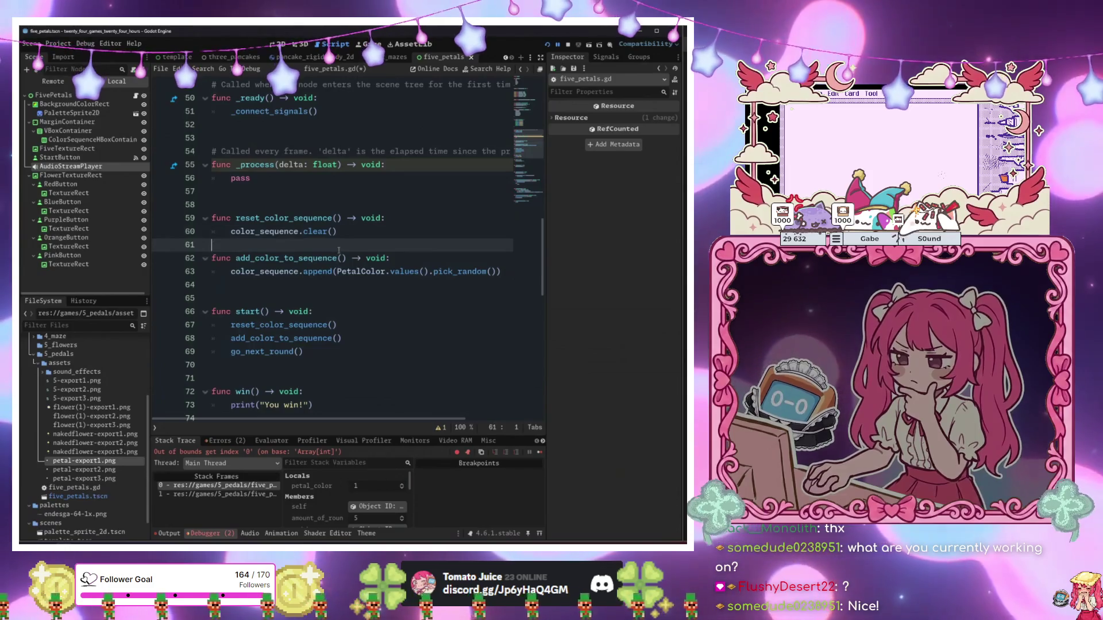
pyautogui.press('Return')
# Delete the unused _process function with its comment and save the script.
pyautogui.scroll(-5, 342, 245)
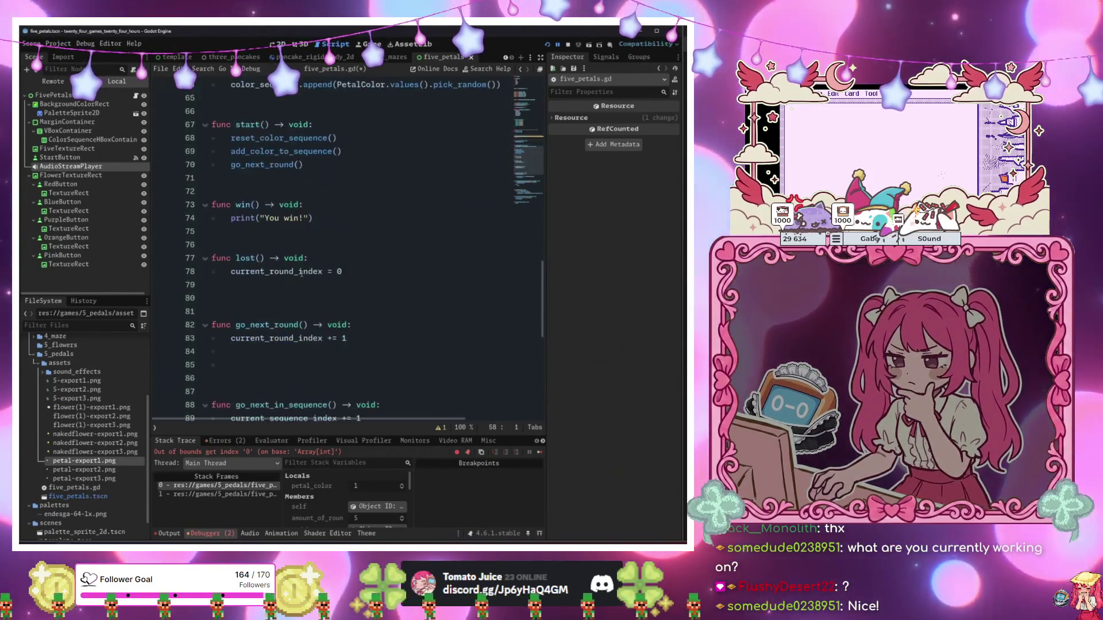
pyautogui.click(301, 270)
pyautogui.scroll(1, 339, 251)
pyautogui.scroll(2, 339, 251)
pyautogui.click(343, 310)
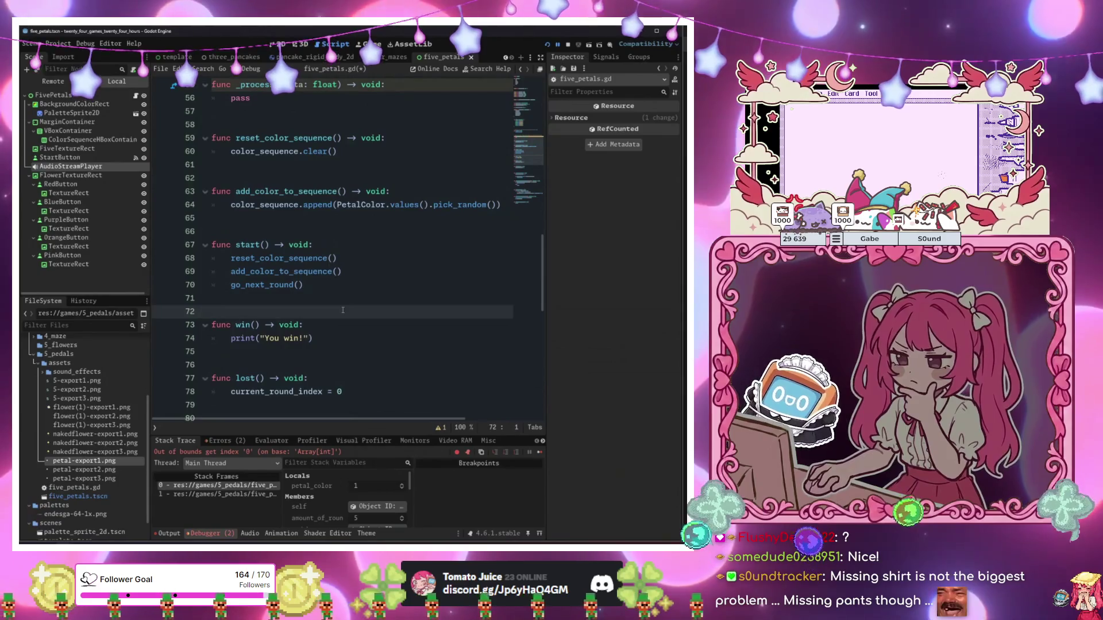
pyautogui.scroll(3, 343, 310)
pyautogui.click(302, 219)
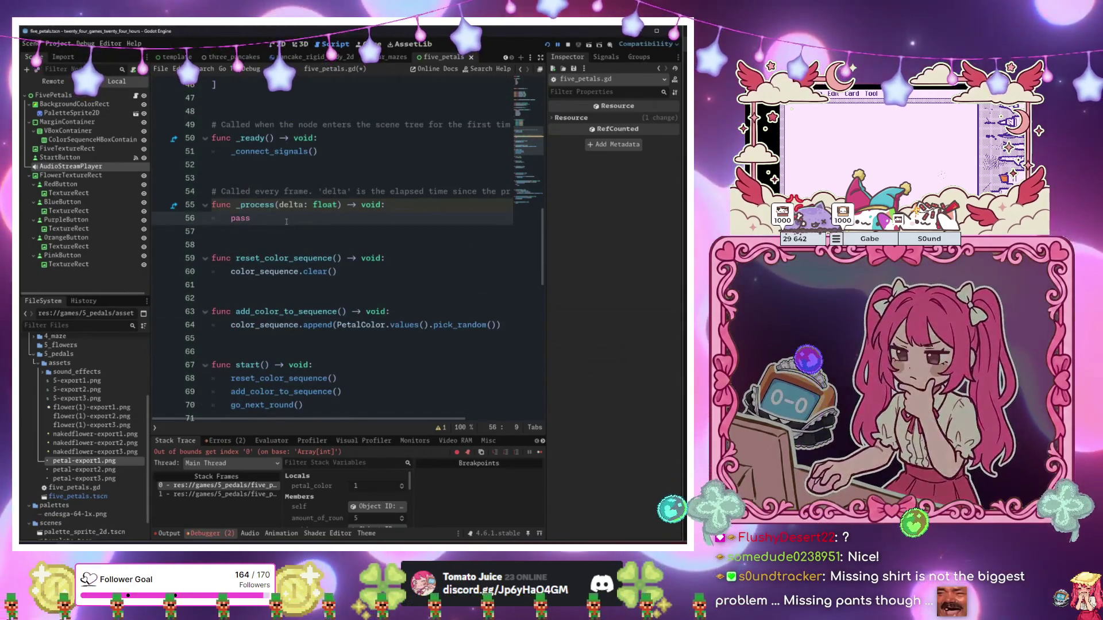
pyautogui.moveTo(286, 222); pyautogui.dragTo(213, 178)
pyautogui.press('BackSpace')
pyautogui.press('BackSpace')
pyautogui.press('BackSpace')
pyautogui.click(344, 204)
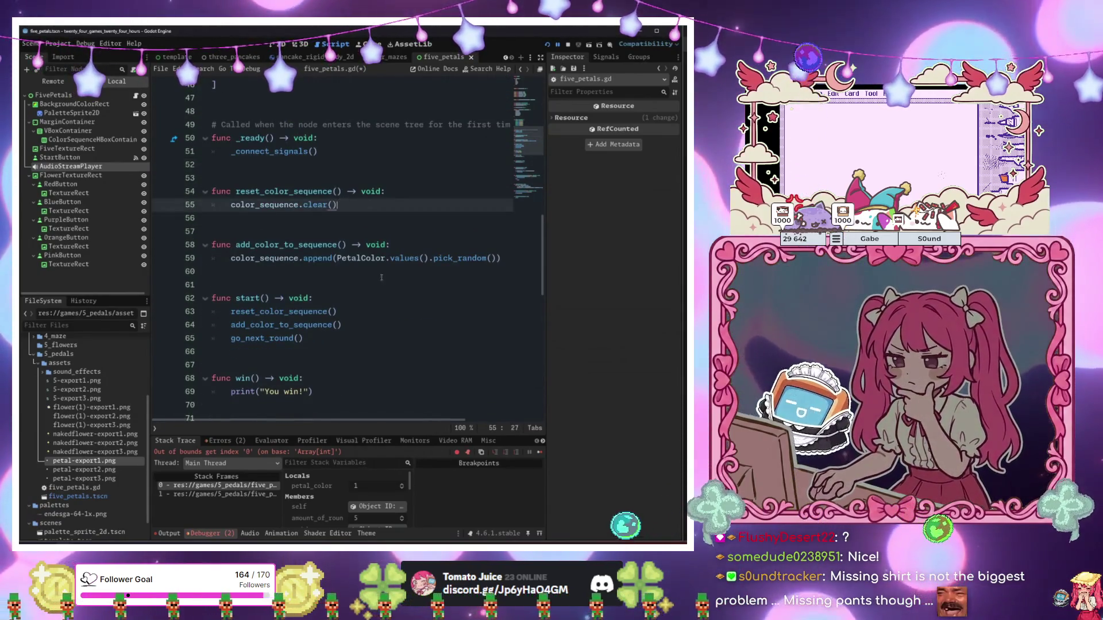
pyautogui.hotkey('ctrl', 's')
# Add an indented line after go_next_round() in start(), then go to the go_next_in_sequence header.
pyautogui.click(356, 298)
pyautogui.click(356, 282)
pyautogui.click(368, 311)
pyautogui.scroll(-2, 411, 349)
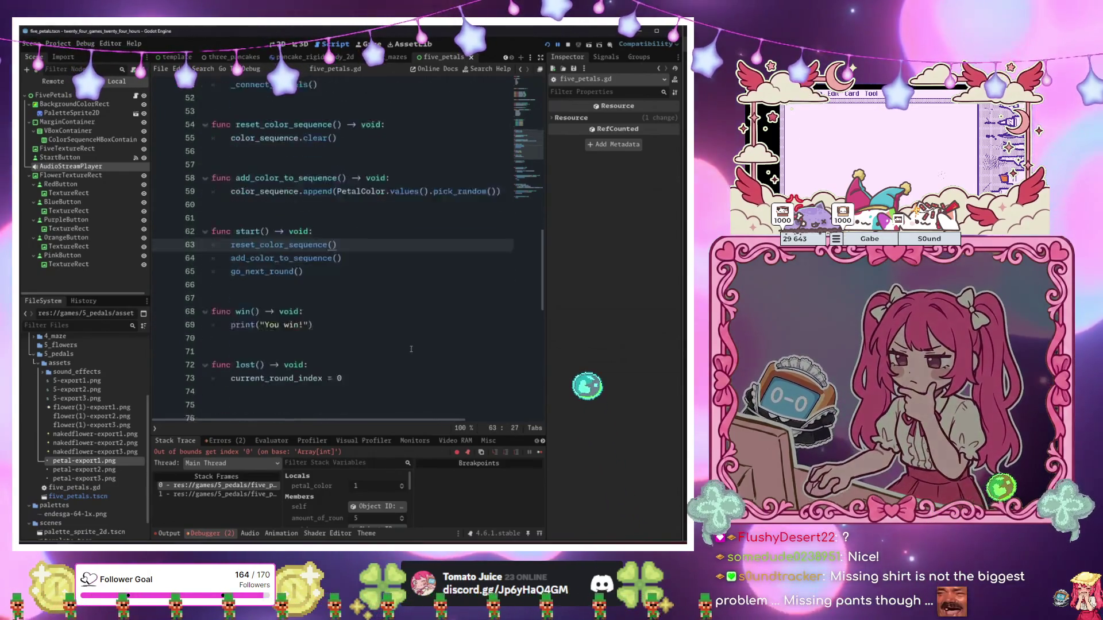
pyautogui.scroll(-7, 410, 349)
pyautogui.moveTo(392, 327)
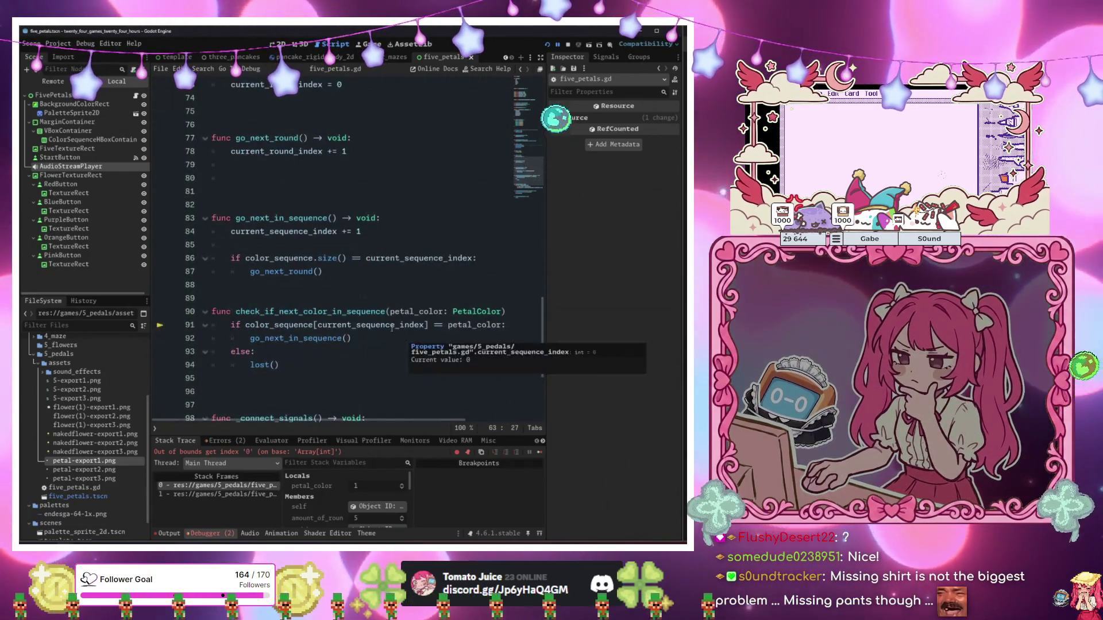
pyautogui.click(380, 285)
pyautogui.click(374, 266)
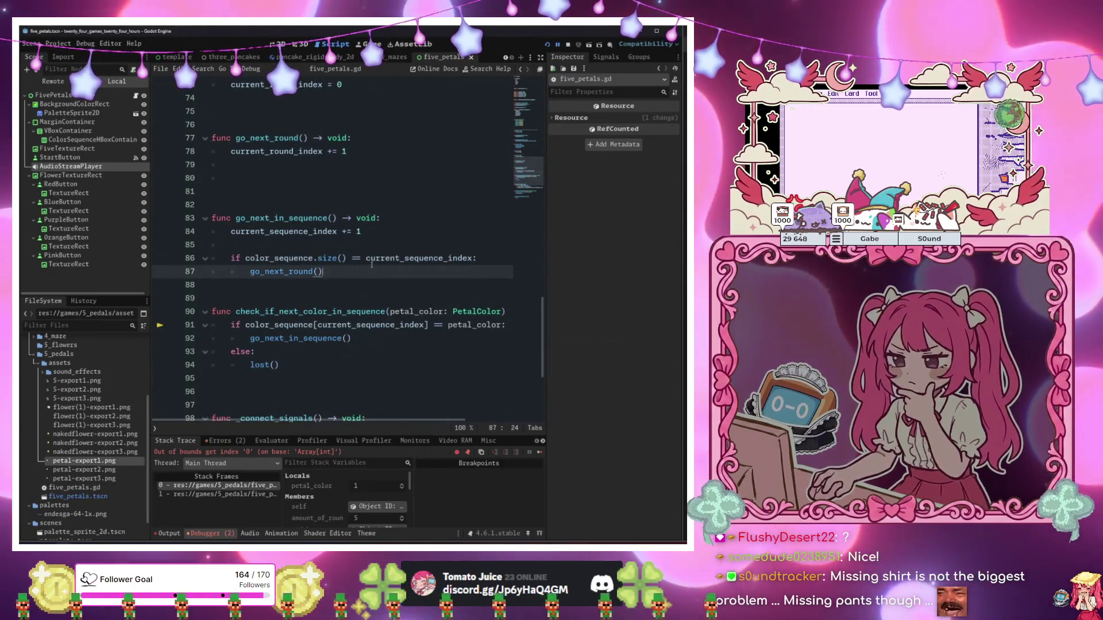
pyautogui.press('Return')
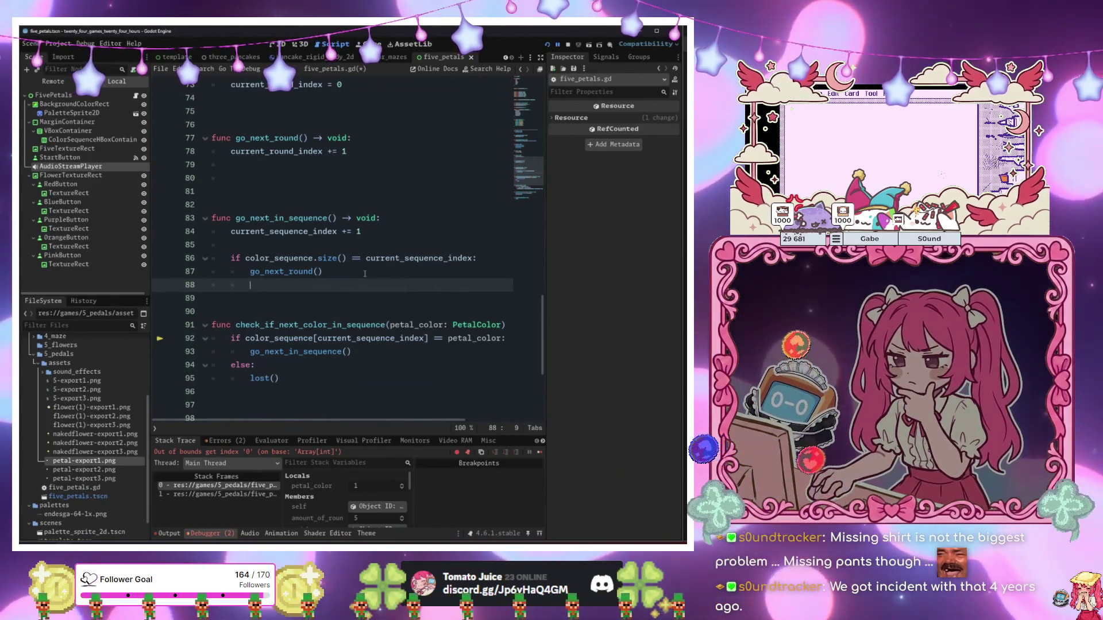
pyautogui.click(378, 179)
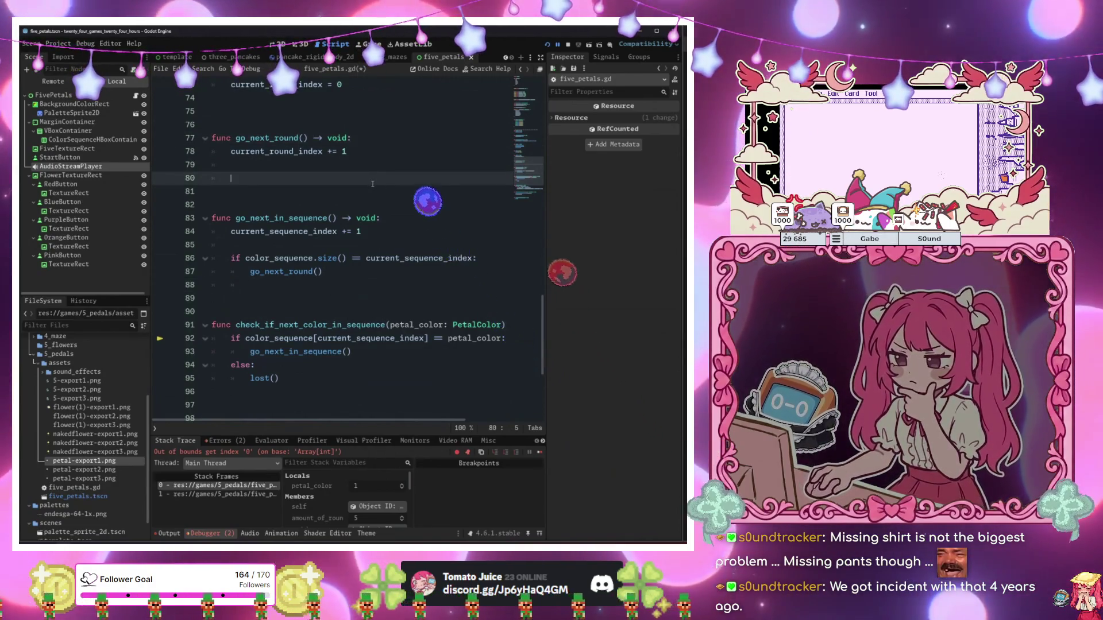
pyautogui.scroll(9, 372, 187)
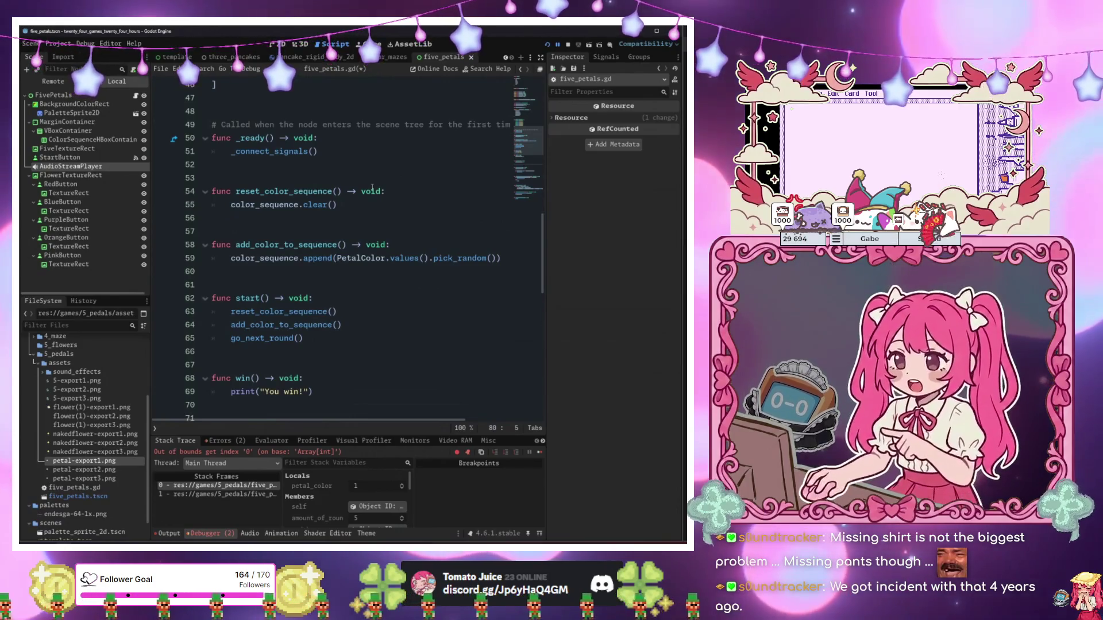
pyautogui.scroll(-9, 372, 188)
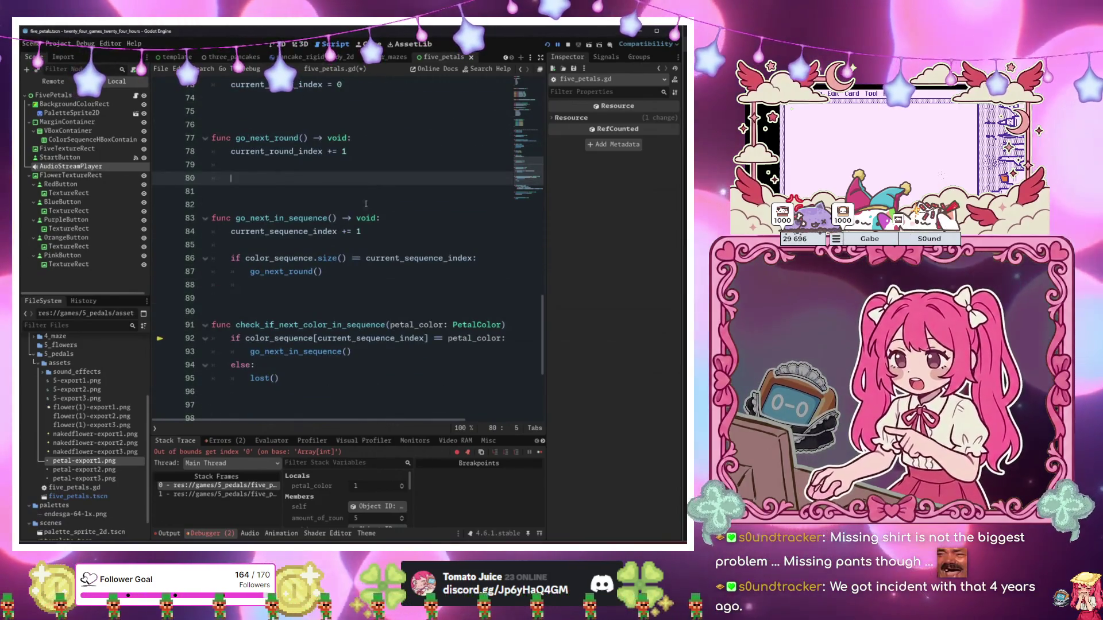
pyautogui.click(358, 220)
# Run the scene with F6, start a round and tap a petal to hit the line-92 out-of-bounds error.
pyautogui.press('F6')
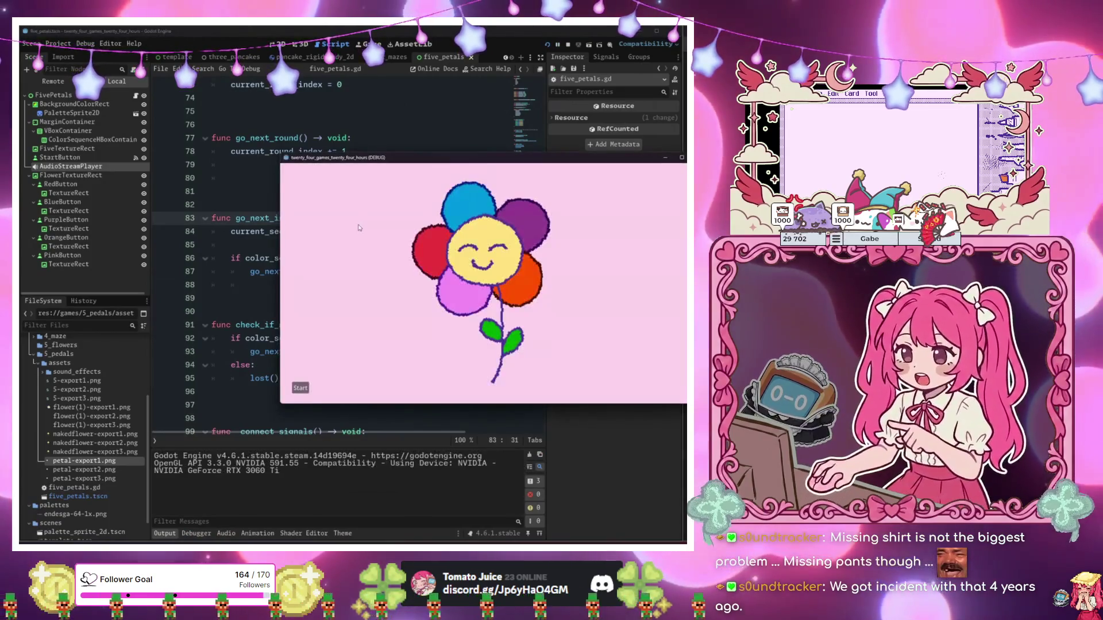
pyautogui.click(427, 248)
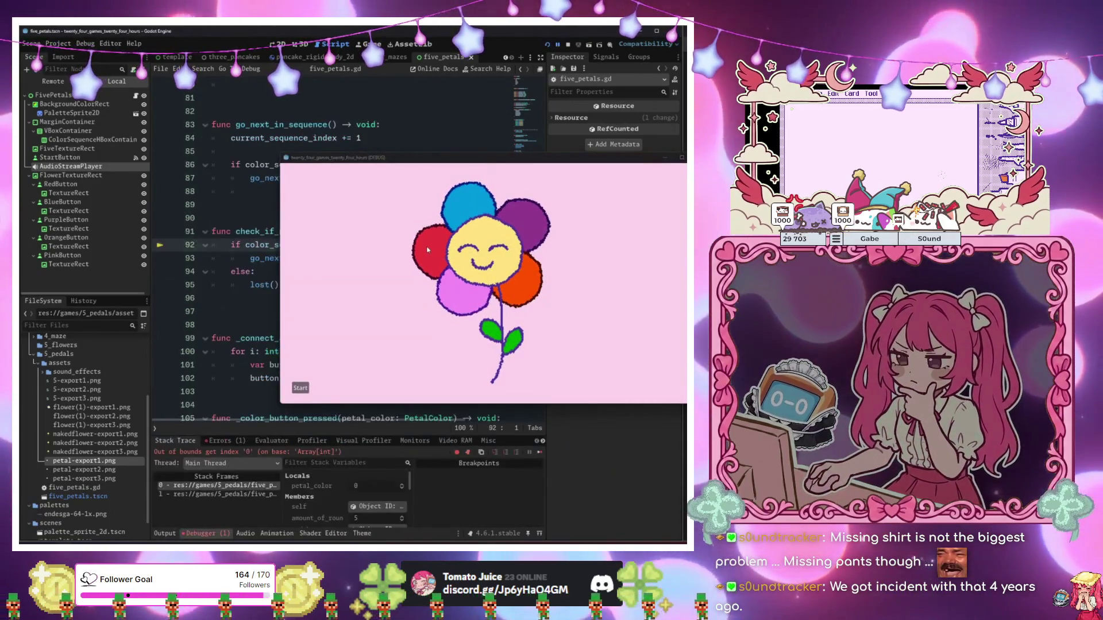
pyautogui.moveTo(325, 166)
pyautogui.mouseDown()
pyautogui.moveTo(469, 258)
pyautogui.moveTo(474, 361)
pyautogui.moveTo(315, 163)
pyautogui.mouseUp()
pyautogui.click(369, 230)
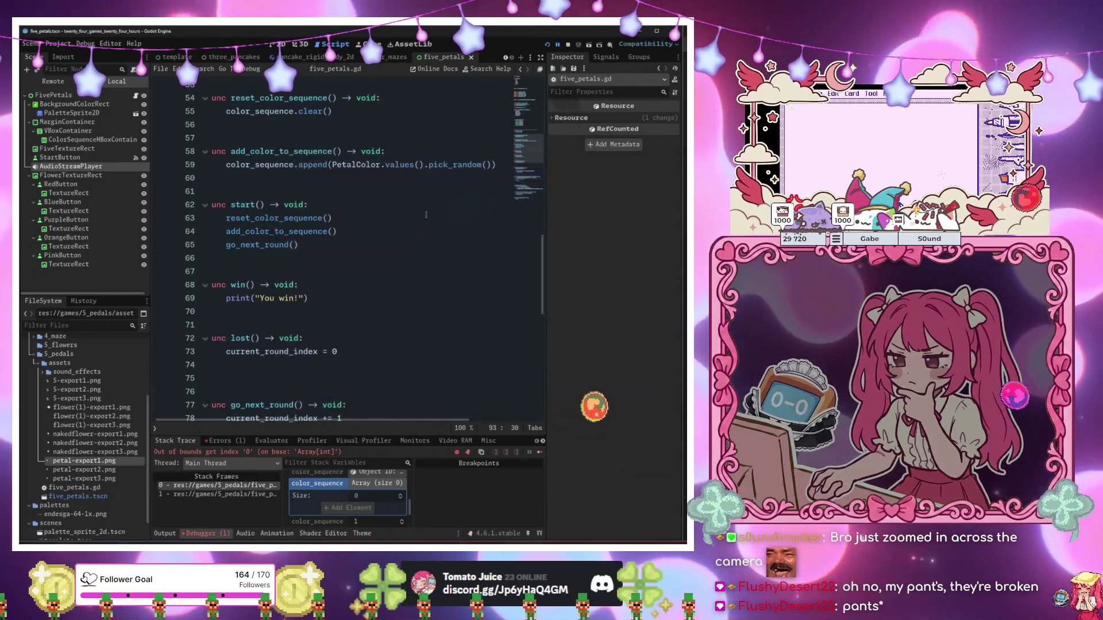
pyautogui.press('F6')
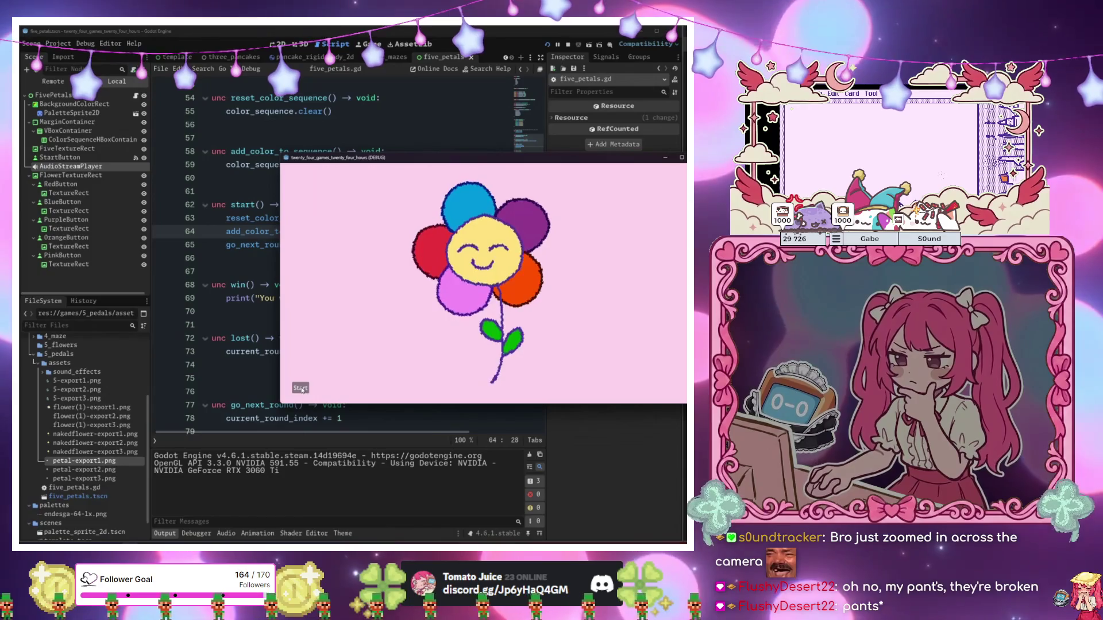
pyautogui.click(300, 389)
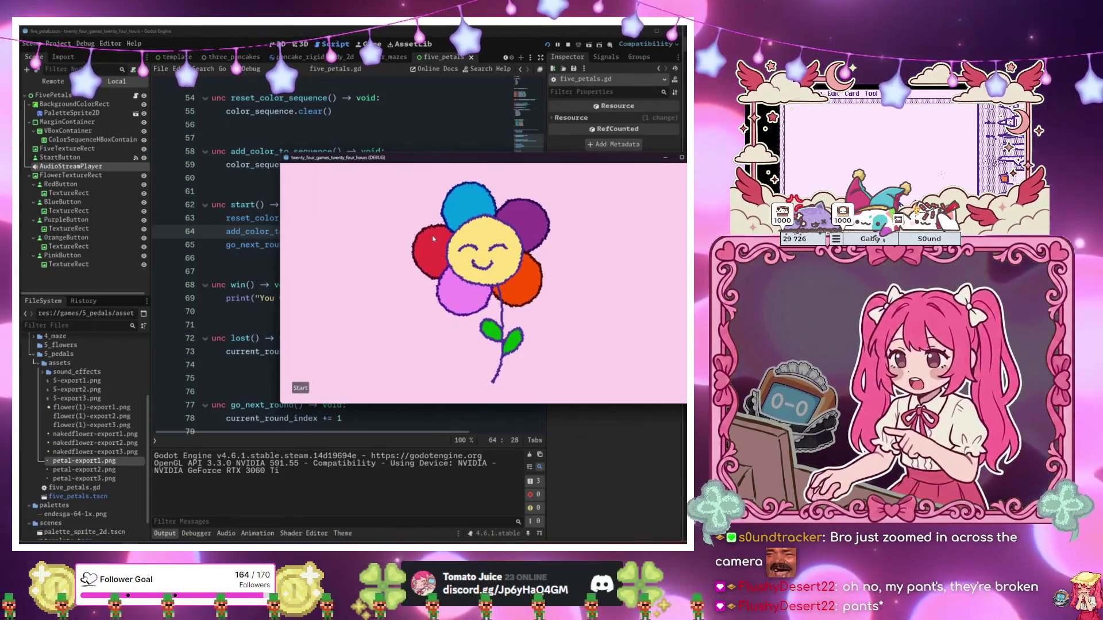
pyautogui.click(456, 304)
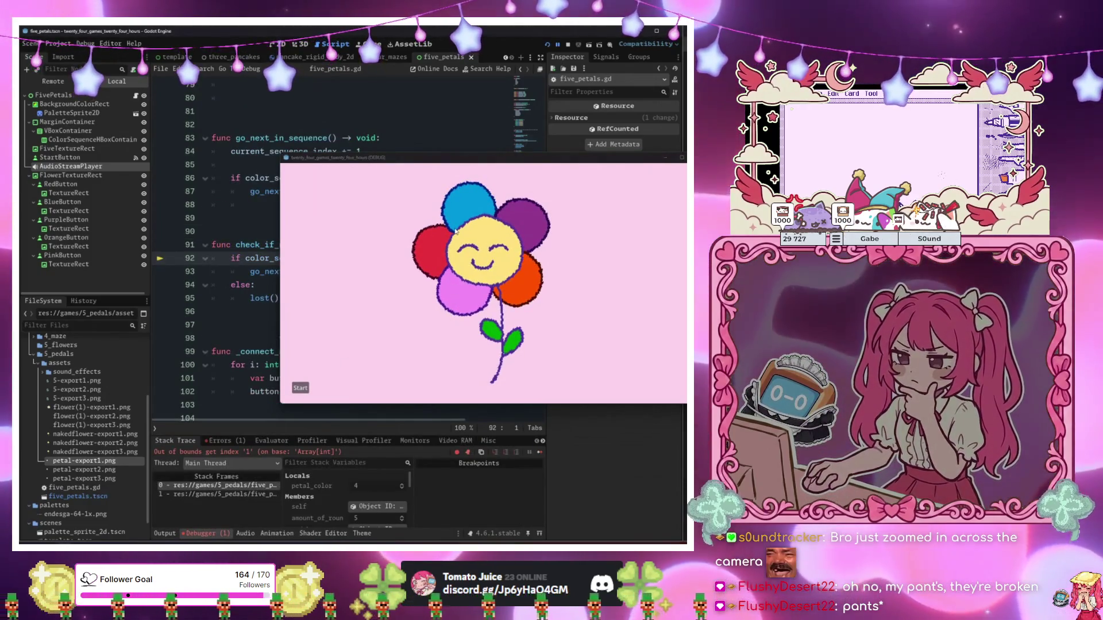
pyautogui.click(396, 258)
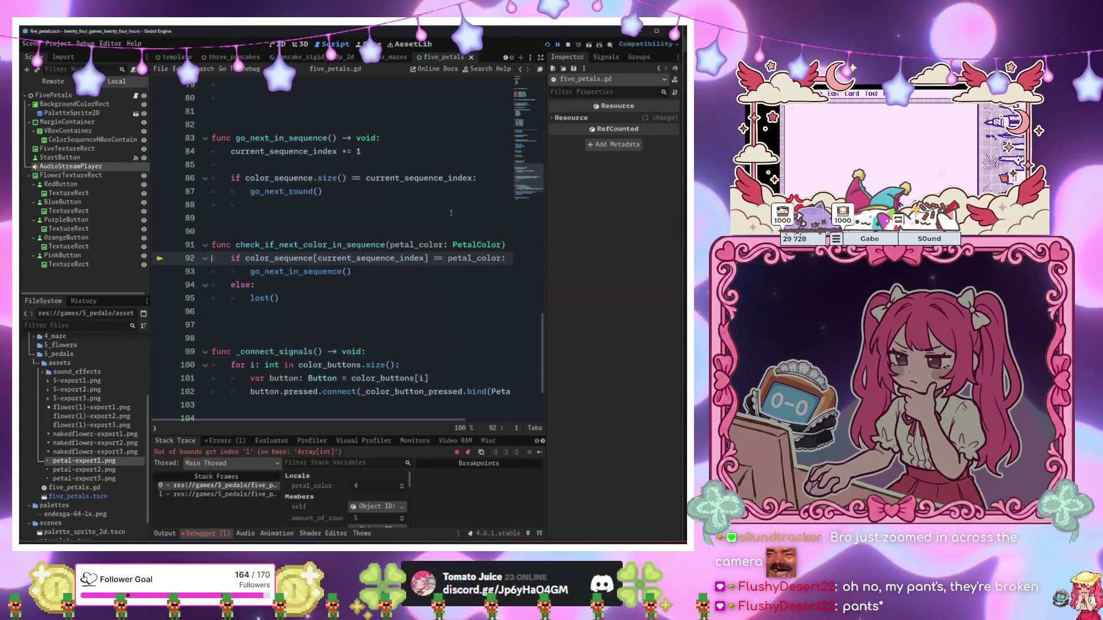
pyautogui.click(428, 258)
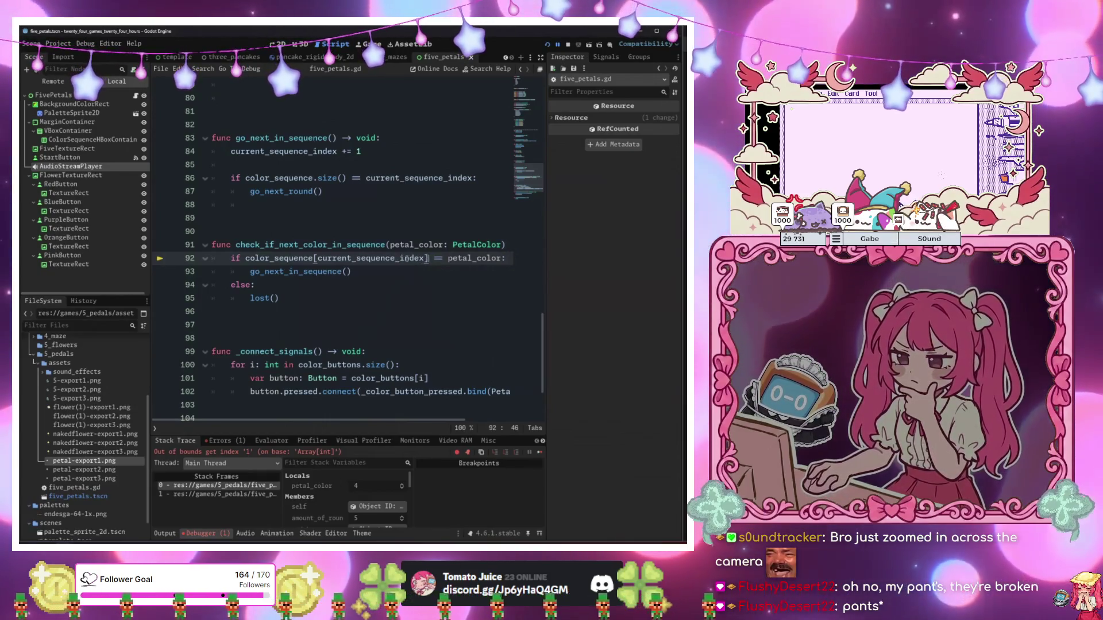
pyautogui.click(409, 258)
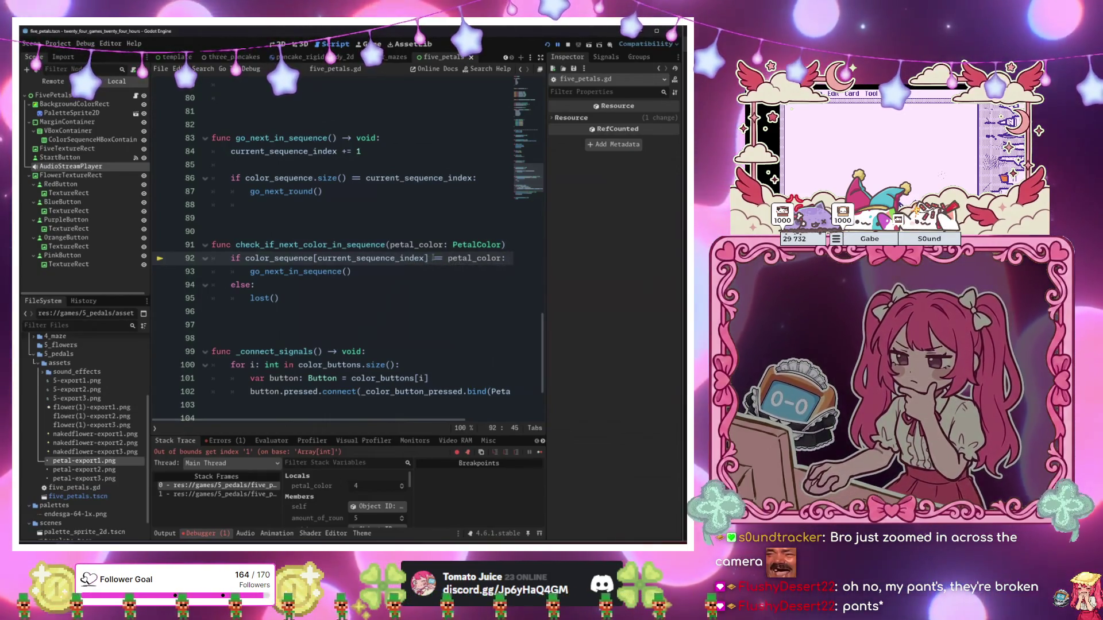
pyautogui.hscroll(3, 433, 259)
pyautogui.click(220, 272)
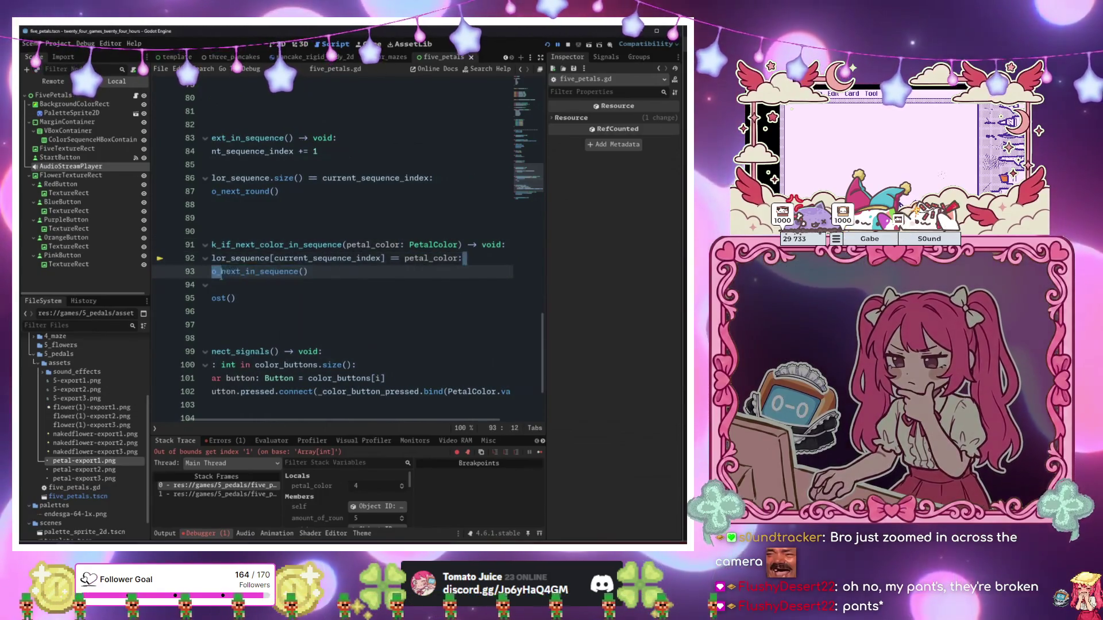
pyautogui.hscroll(-3, 279, 261)
pyautogui.click(278, 259)
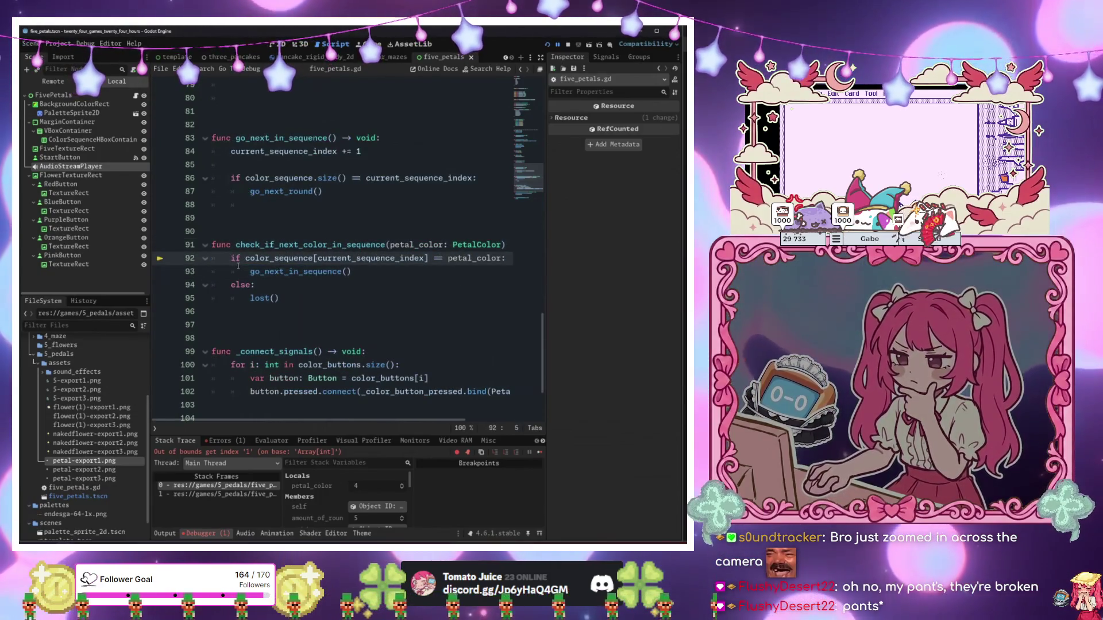
pyautogui.press('Left')
pyautogui.press('Return')
pyautogui.press('Return')
pyautogui.press('Up')
pyautogui.press('Up')
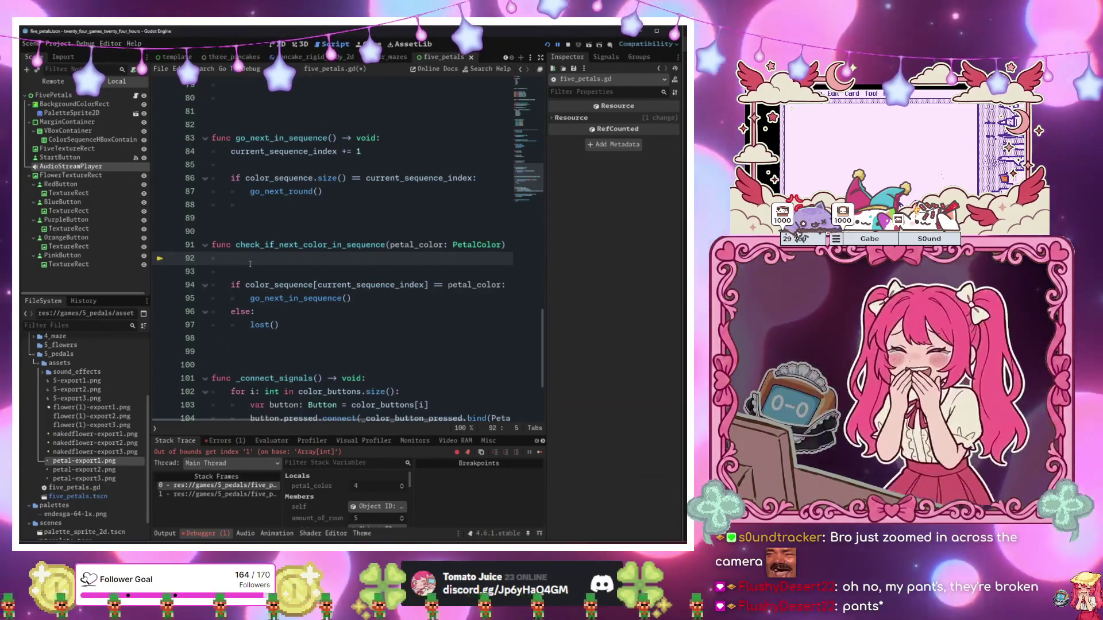
pyautogui.scroll(-4, 247, 265)
pyautogui.click(257, 266)
pyautogui.click(293, 329)
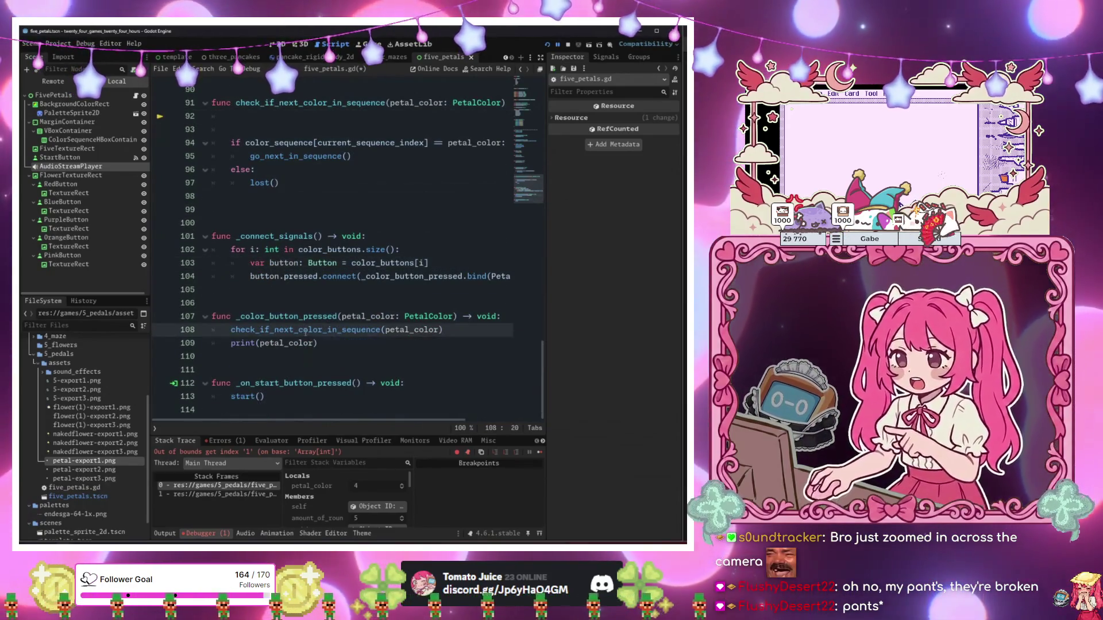
pyautogui.click(335, 408)
pyautogui.click(339, 399)
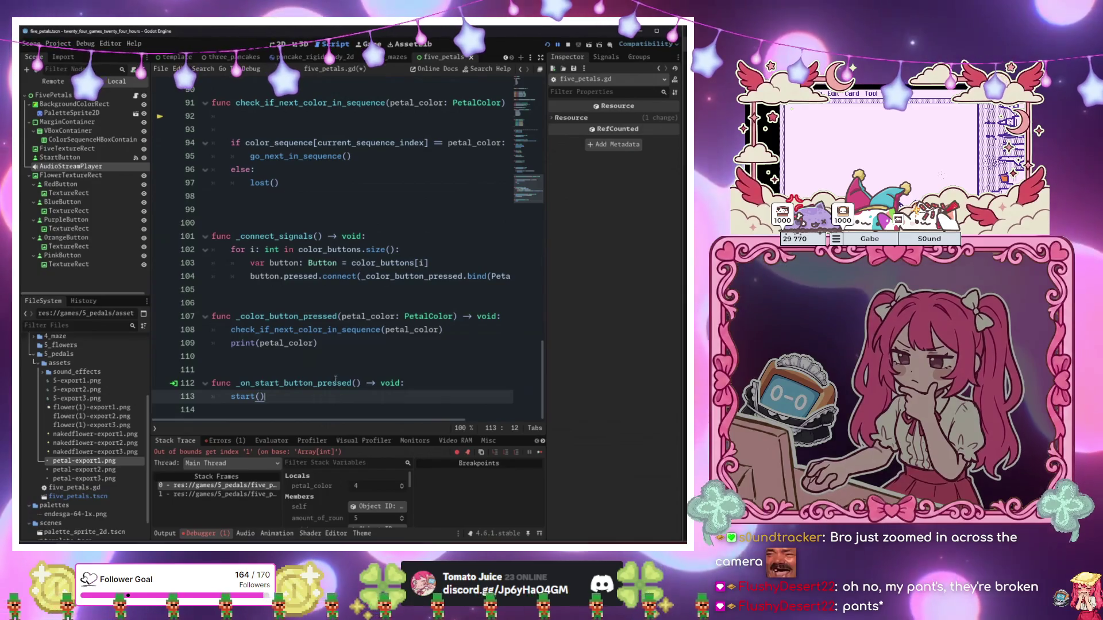
pyautogui.scroll(3, 336, 384)
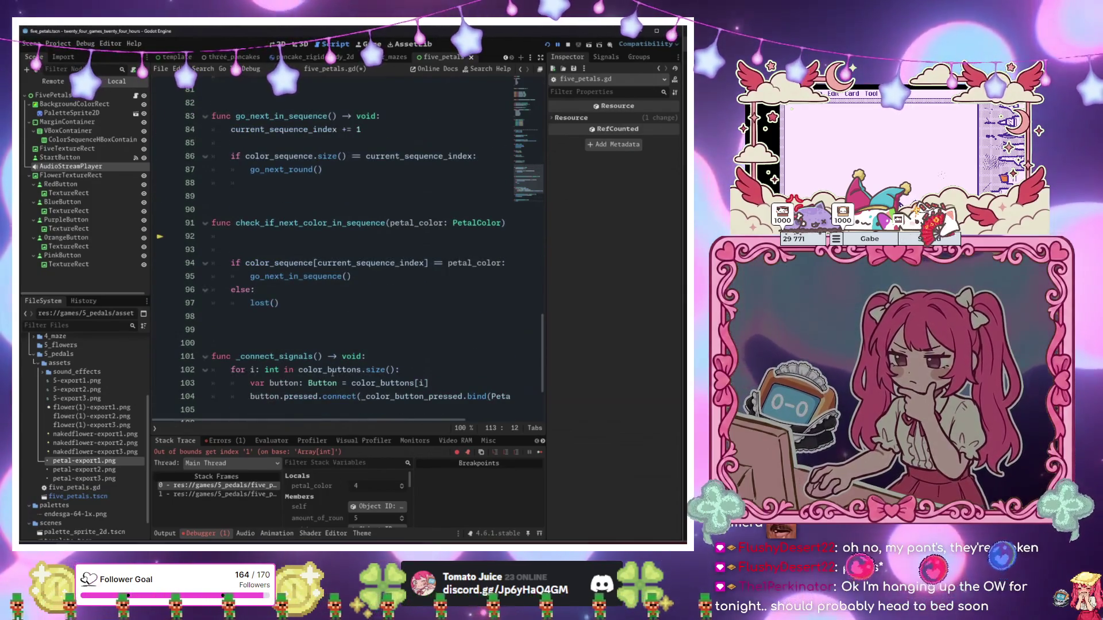
pyautogui.moveTo(332, 373)
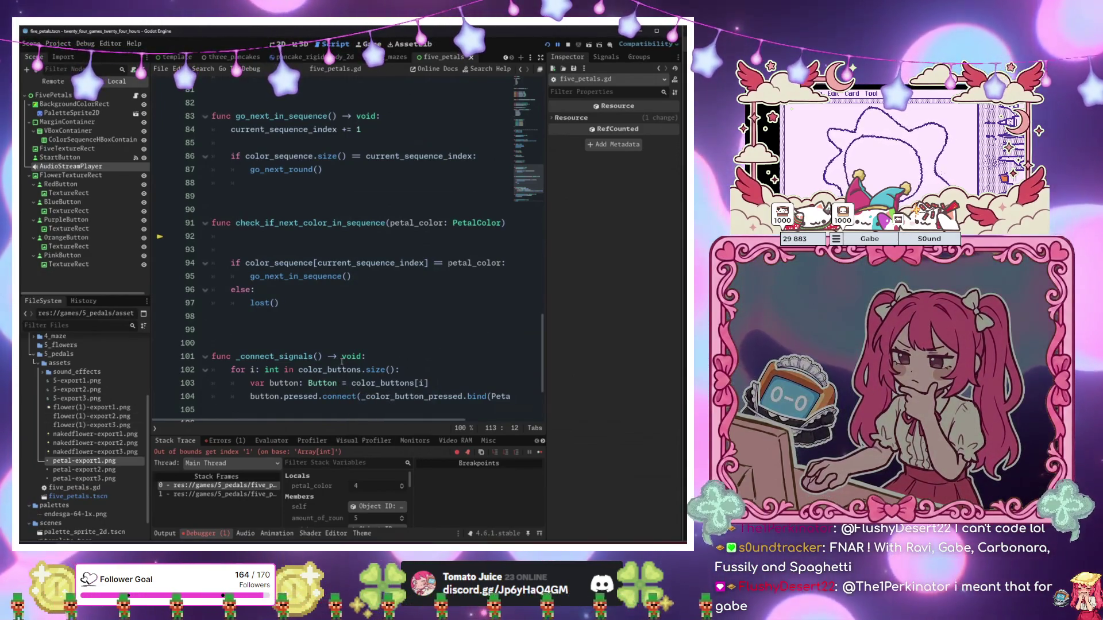
pyautogui.click(342, 357)
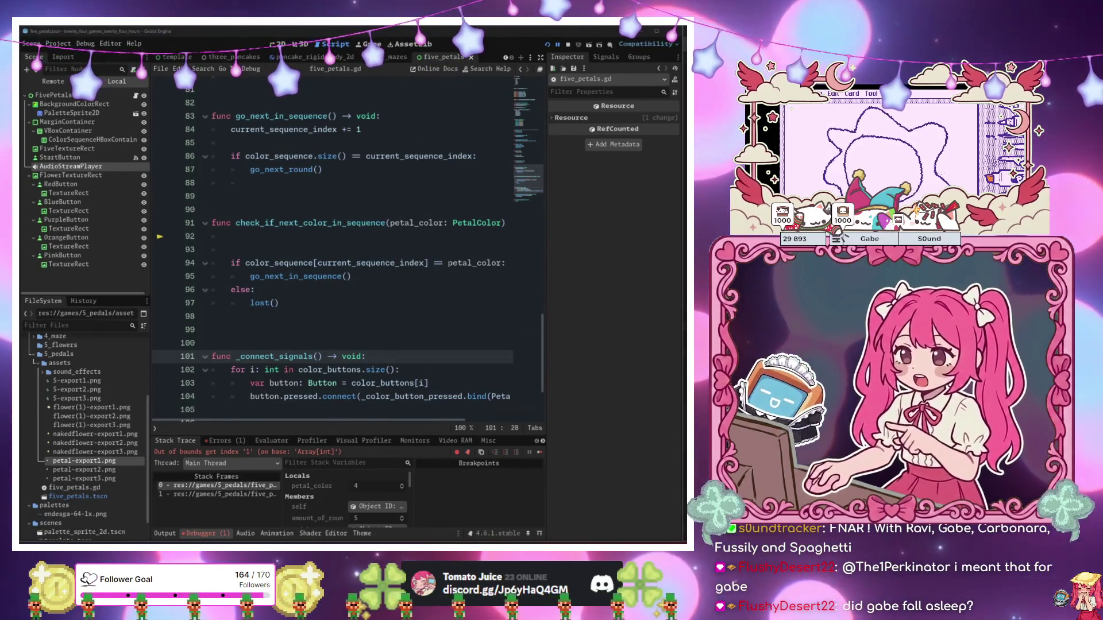
pyautogui.press('Down')
pyautogui.press('Up')
pyautogui.press('Up')
pyautogui.press('Up')
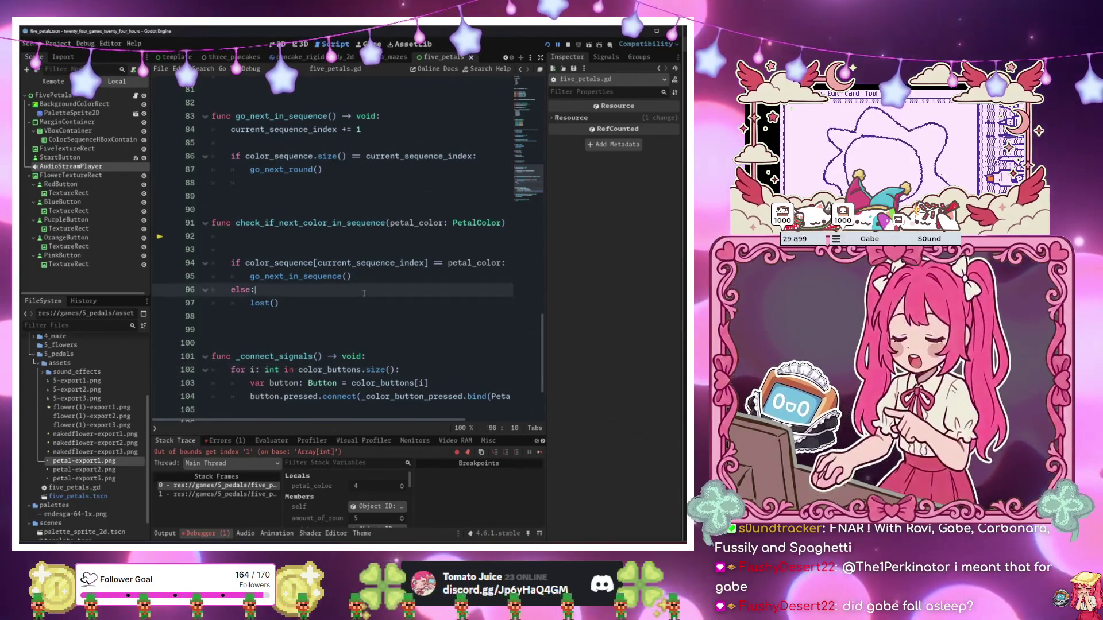
pyautogui.click(275, 45)
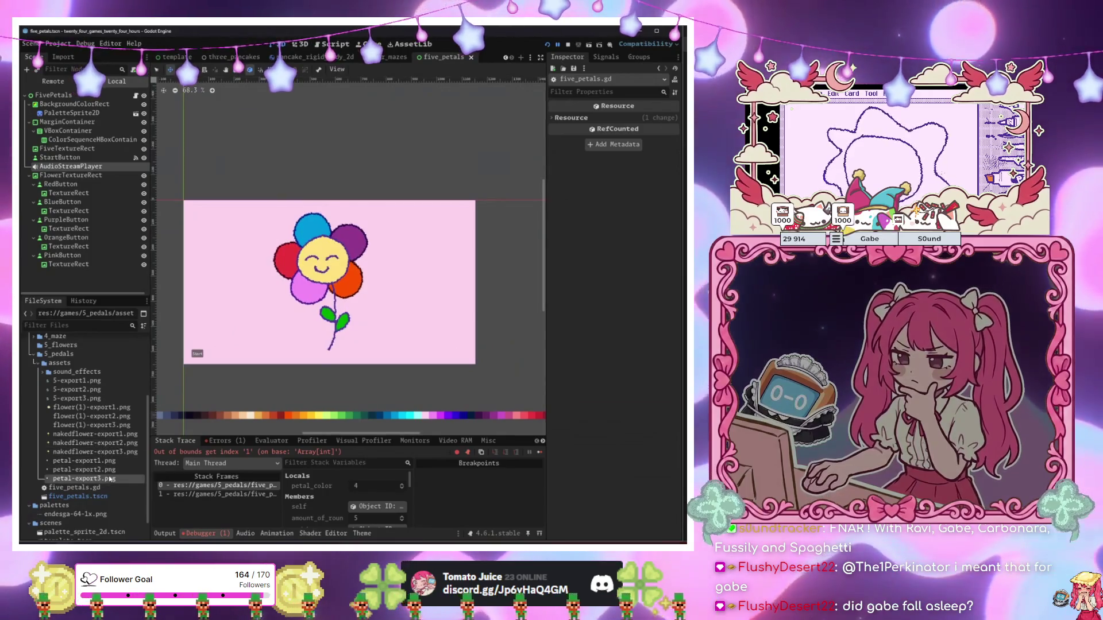
pyautogui.click(74, 487)
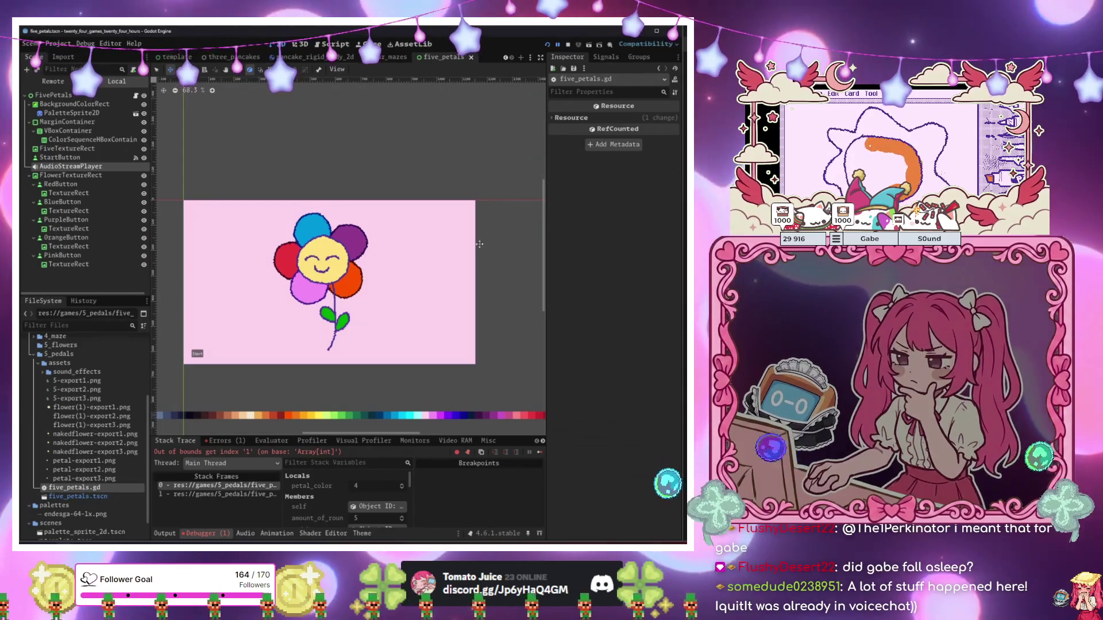
pyautogui.moveTo(413, 247); pyautogui.dragTo(438, 228)
pyautogui.scroll(5, 437, 227)
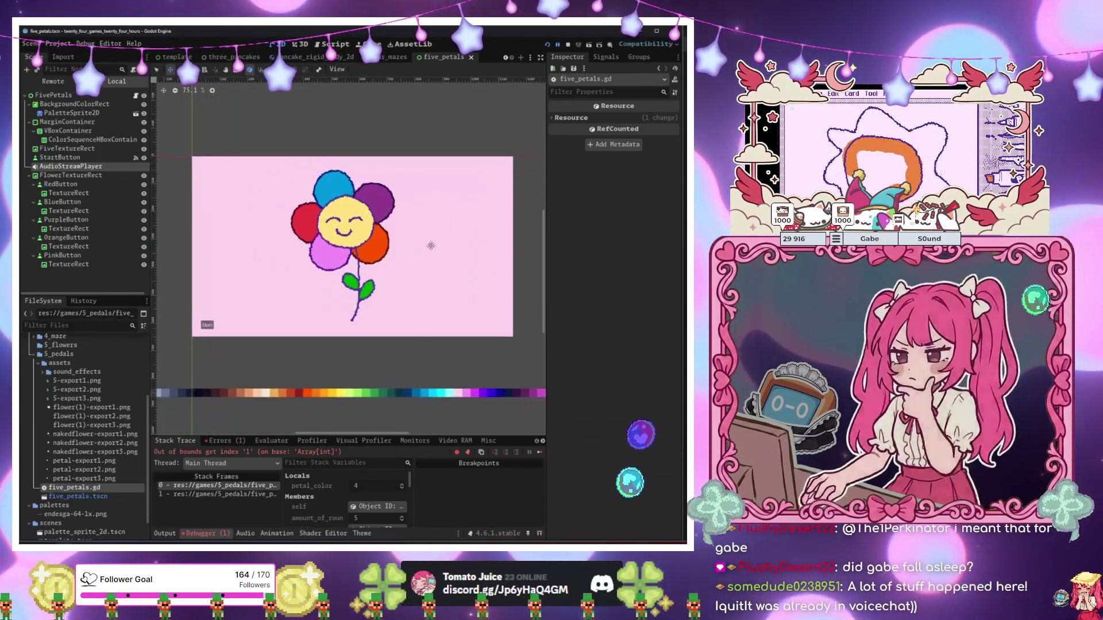
pyautogui.scroll(-2, 476, 262)
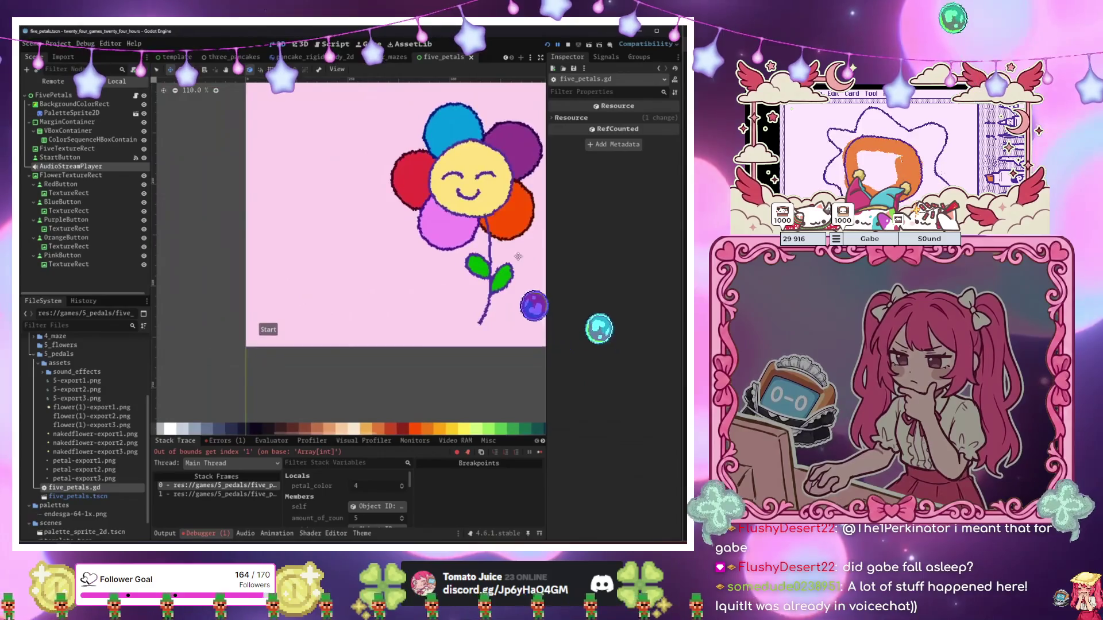
pyautogui.moveTo(328, 97); pyautogui.dragTo(194, 106)
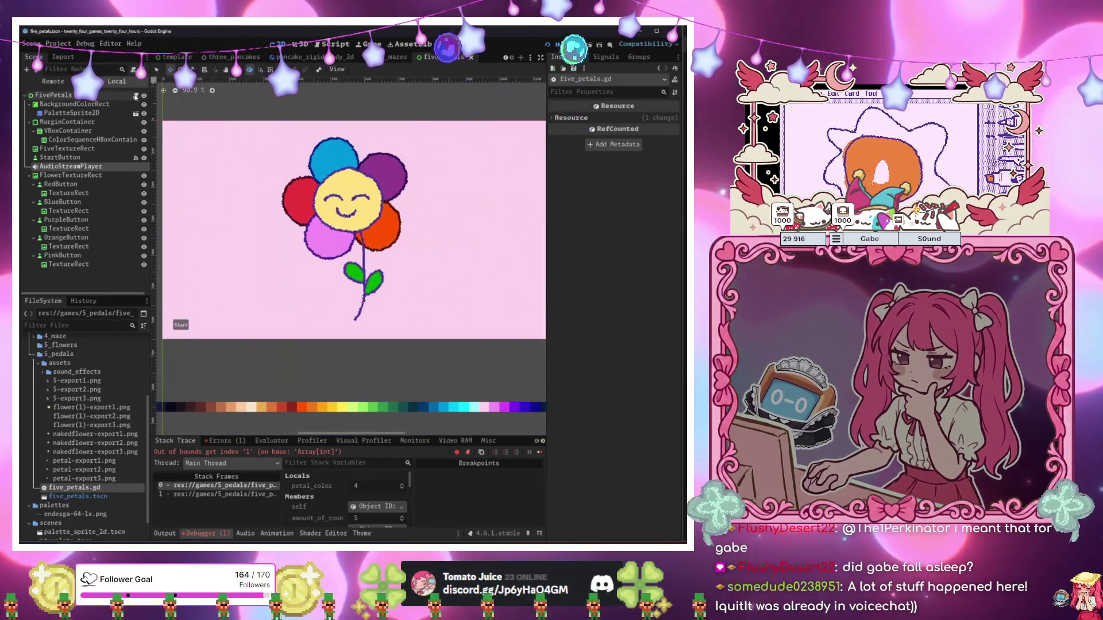
pyautogui.click(136, 95)
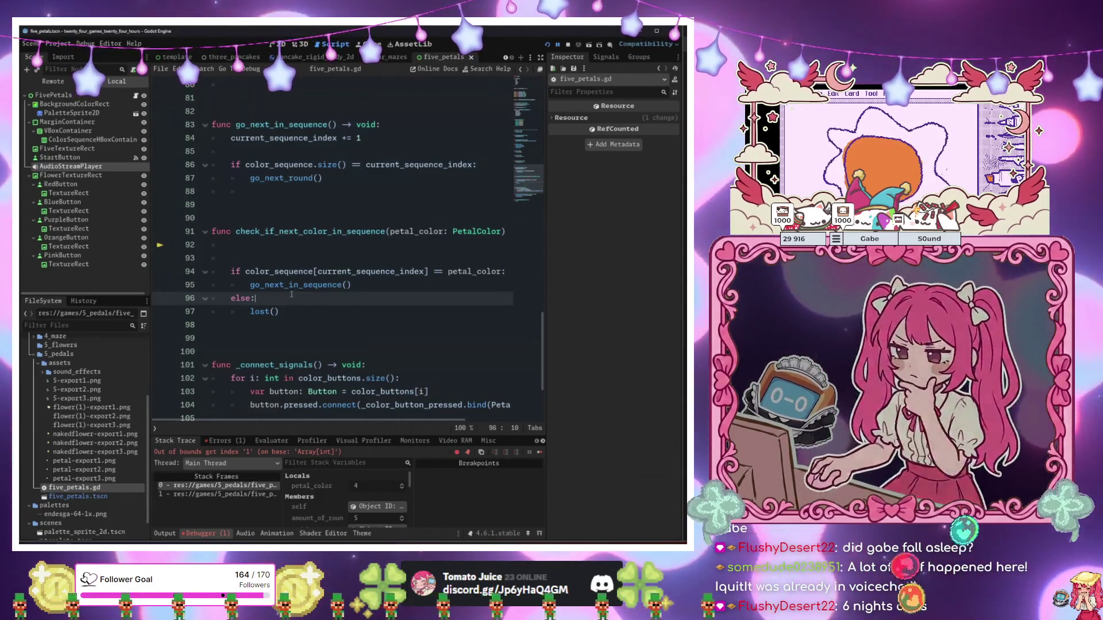
# Insert blank lines after lost(), pushing go_next_round() down to line 80.
pyautogui.scroll(-3, 273, 290)
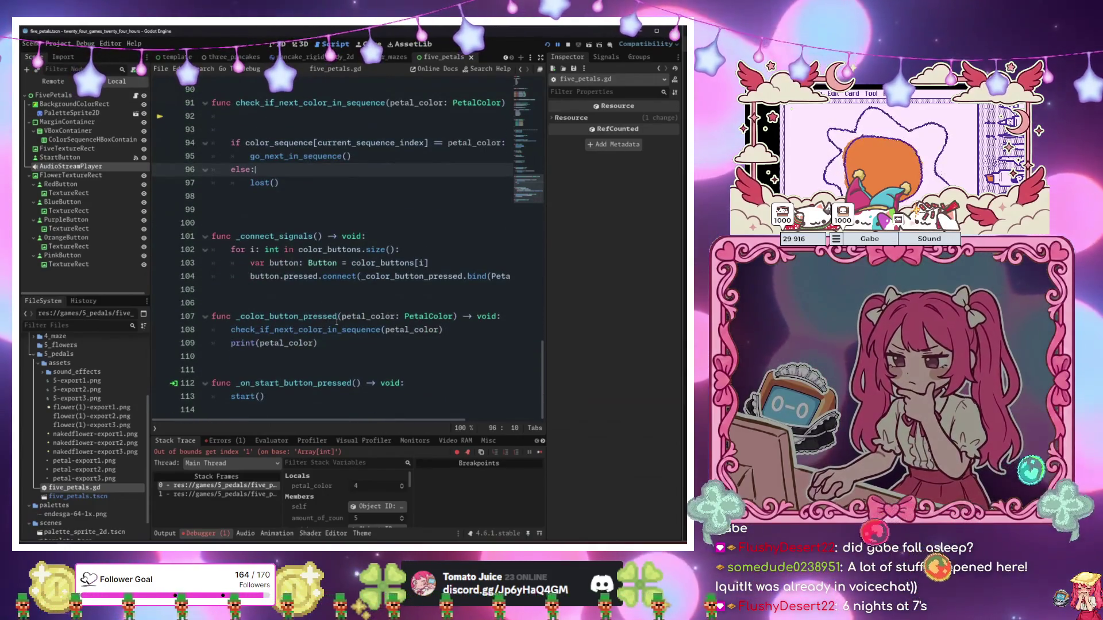
pyautogui.scroll(15, 337, 322)
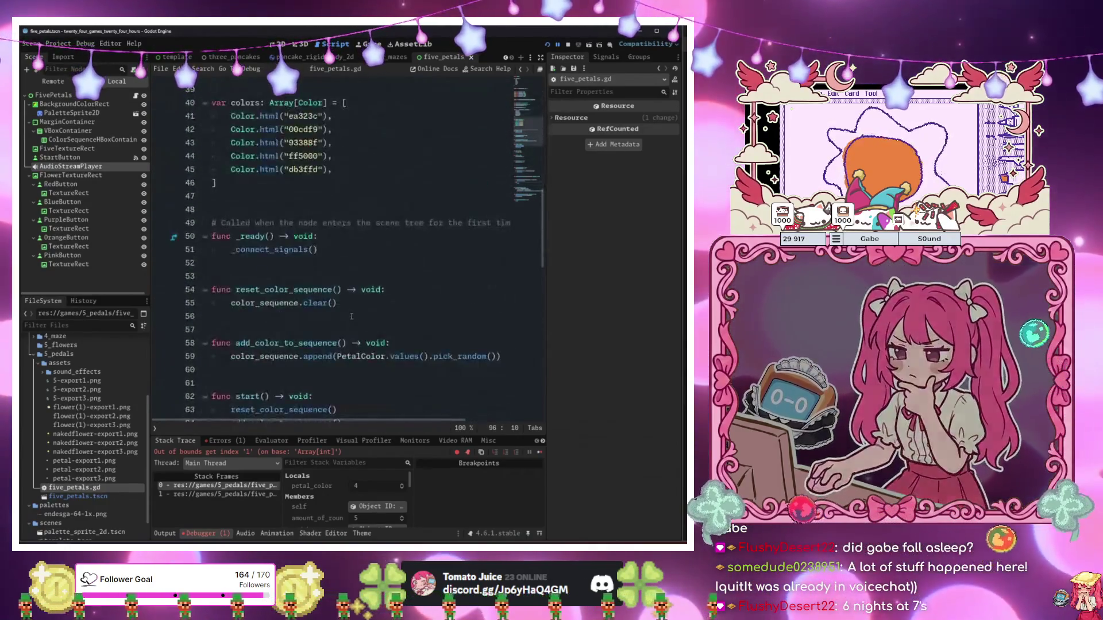
pyautogui.scroll(-3, 350, 316)
pyautogui.click(348, 317)
pyautogui.click(370, 303)
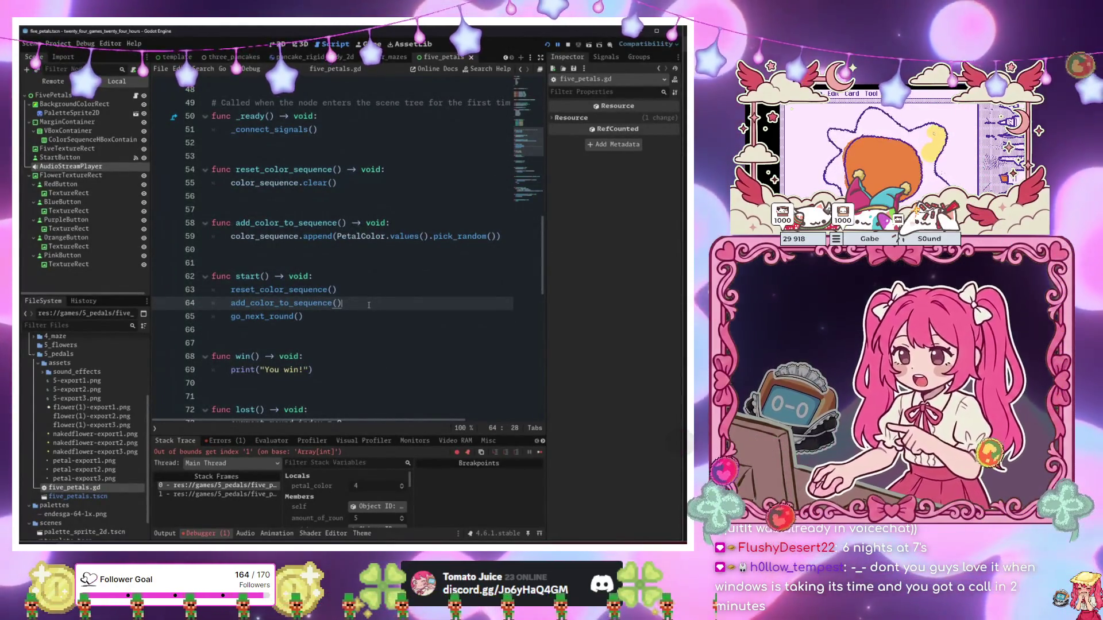
pyautogui.press('Down')
pyautogui.scroll(-7, 396, 240)
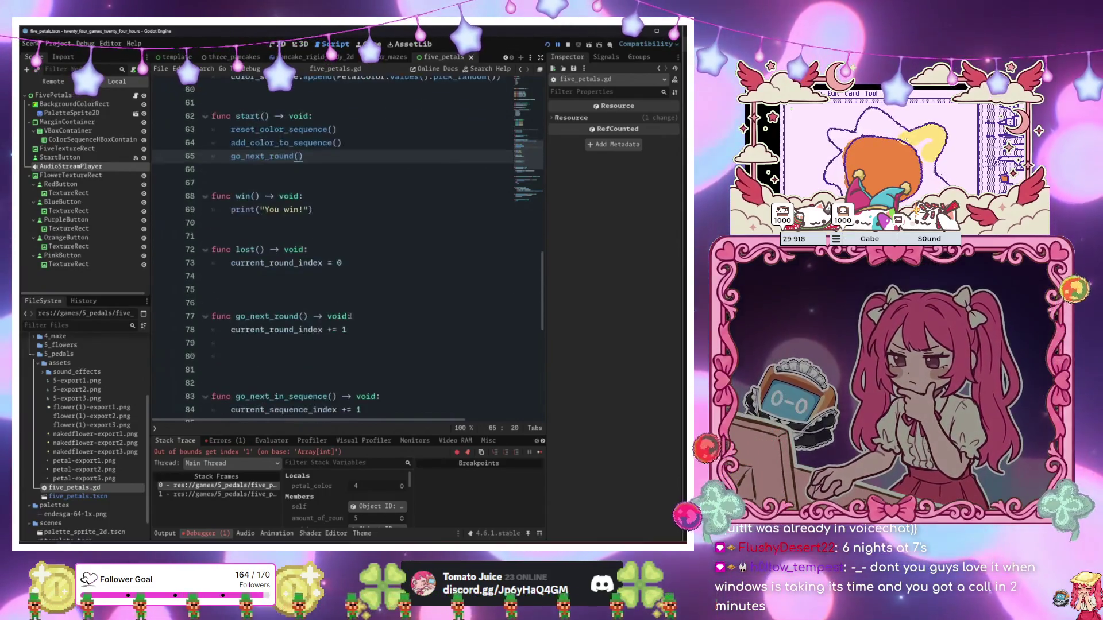
pyautogui.click(395, 241)
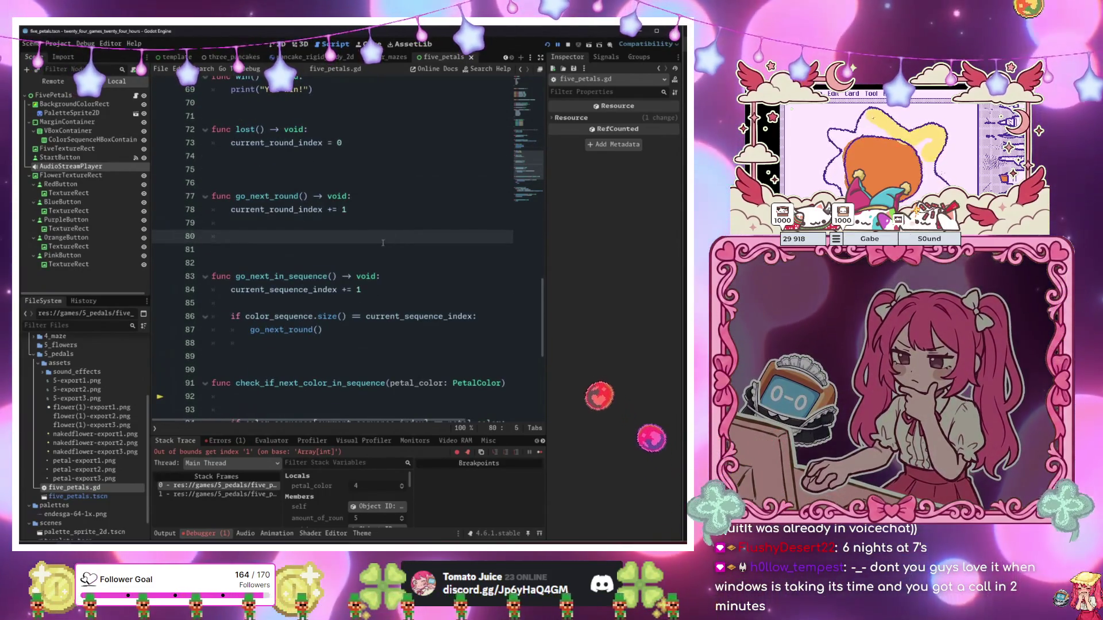
pyautogui.click(312, 175)
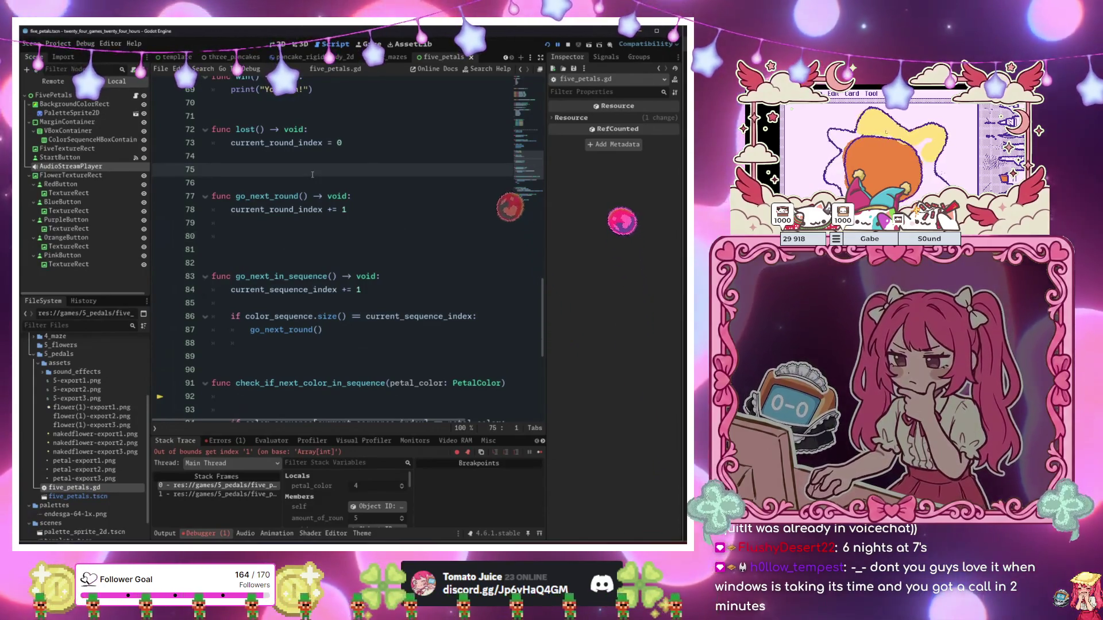
pyautogui.press('Return')
pyautogui.press('Return')
pyautogui.press('Return')
pyautogui.press('Up')
pyautogui.press('Up')
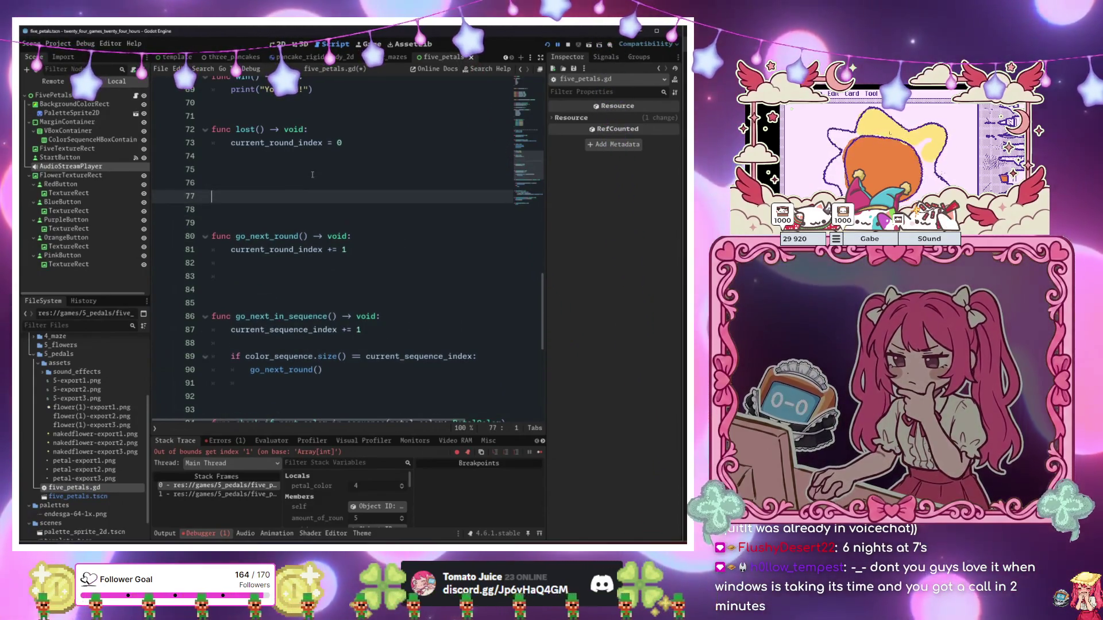
# Declare func animate_sequence() -> void: with an empty indented body.
pyautogui.write('func animate_sequence')
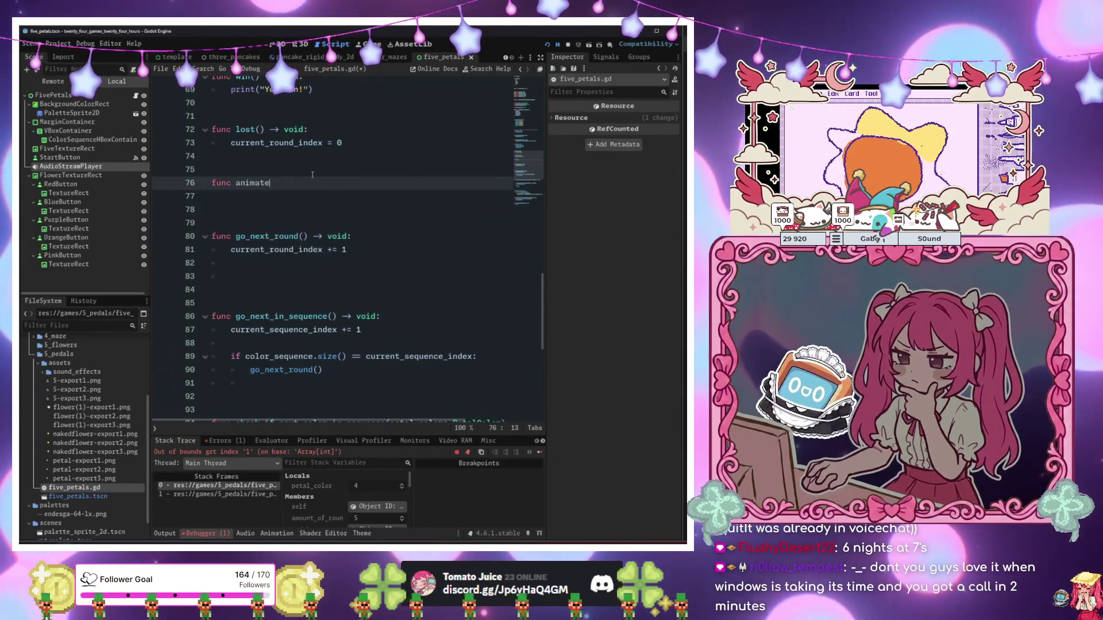
pyautogui.write('() -')
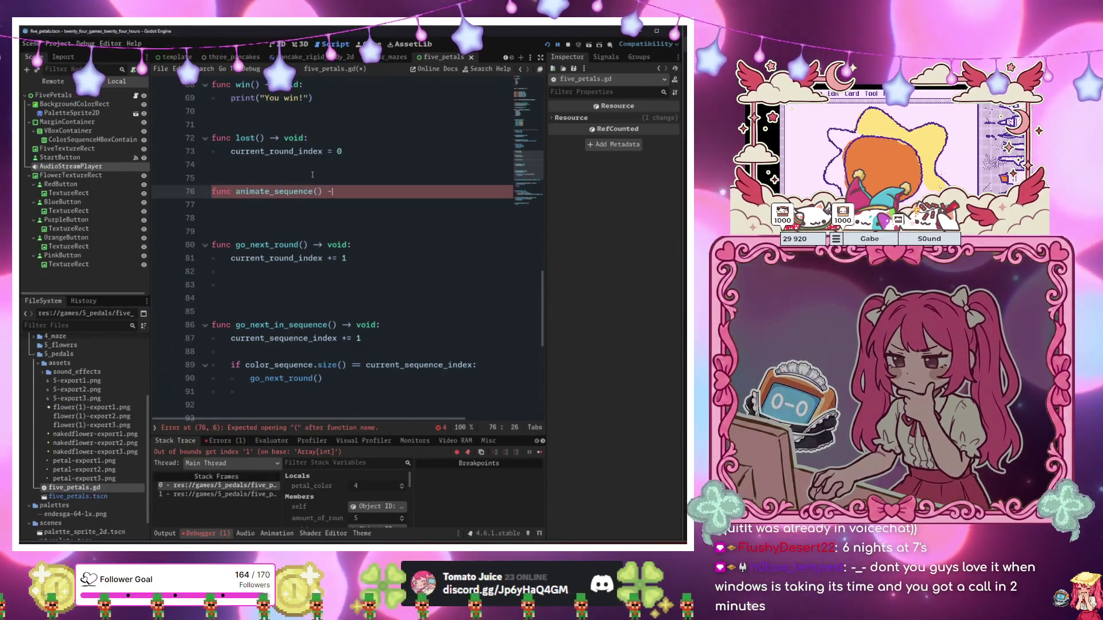
pyautogui.write('> void:')
pyautogui.press('Return')
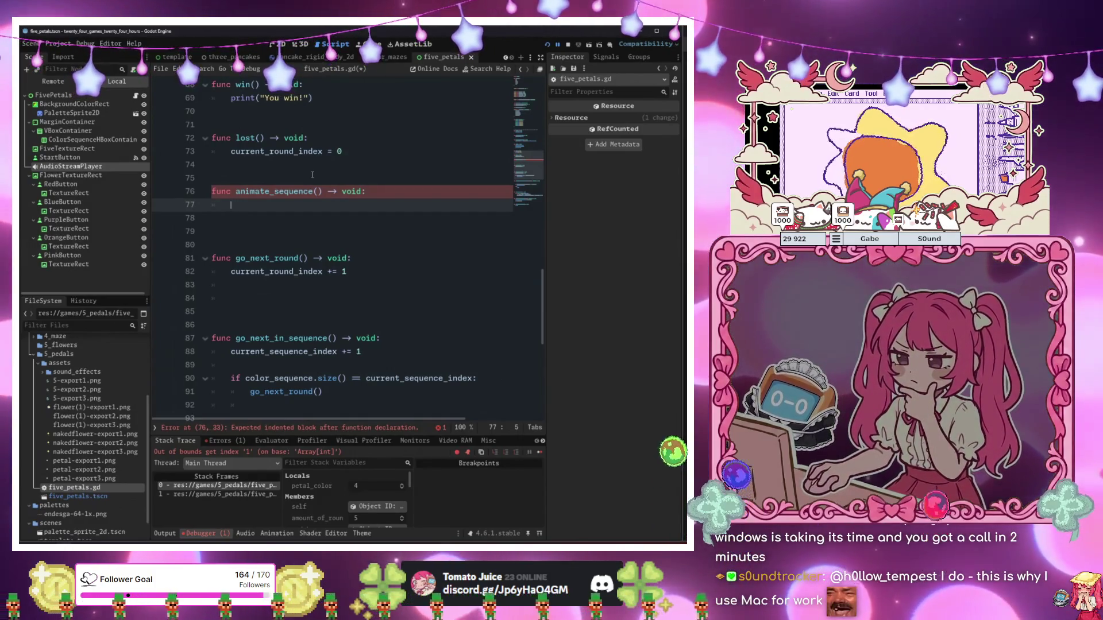
pyautogui.write('pass')
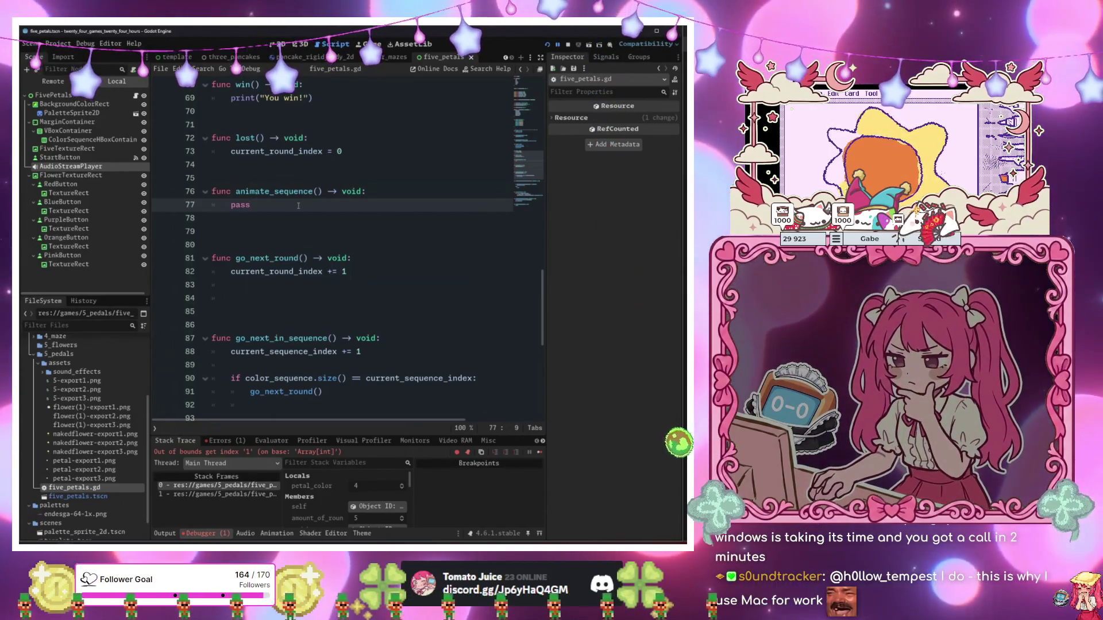
pyautogui.press('BackSpace')
pyautogui.press('BackSpace')
# Declare var tween: Tween = create_tween() with EASE_IN_OUT easing and TRANS_CIRC transition.
pyautogui.write('var tween.')
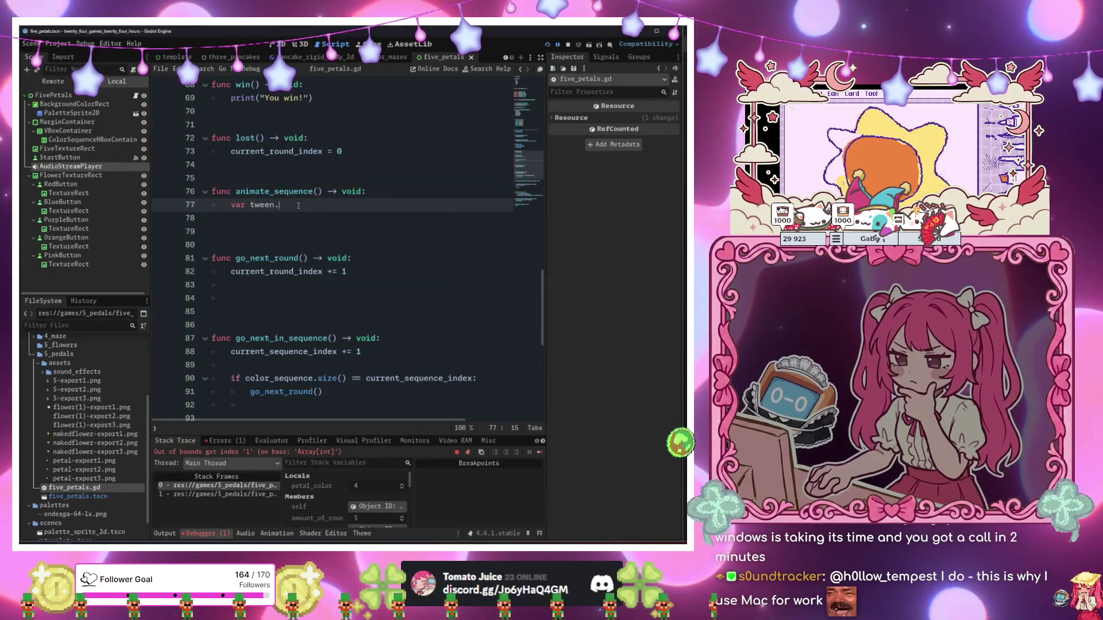
pyautogui.press('BackSpace')
pyautogui.press('BackSpace')
pyautogui.write('Tween = ')
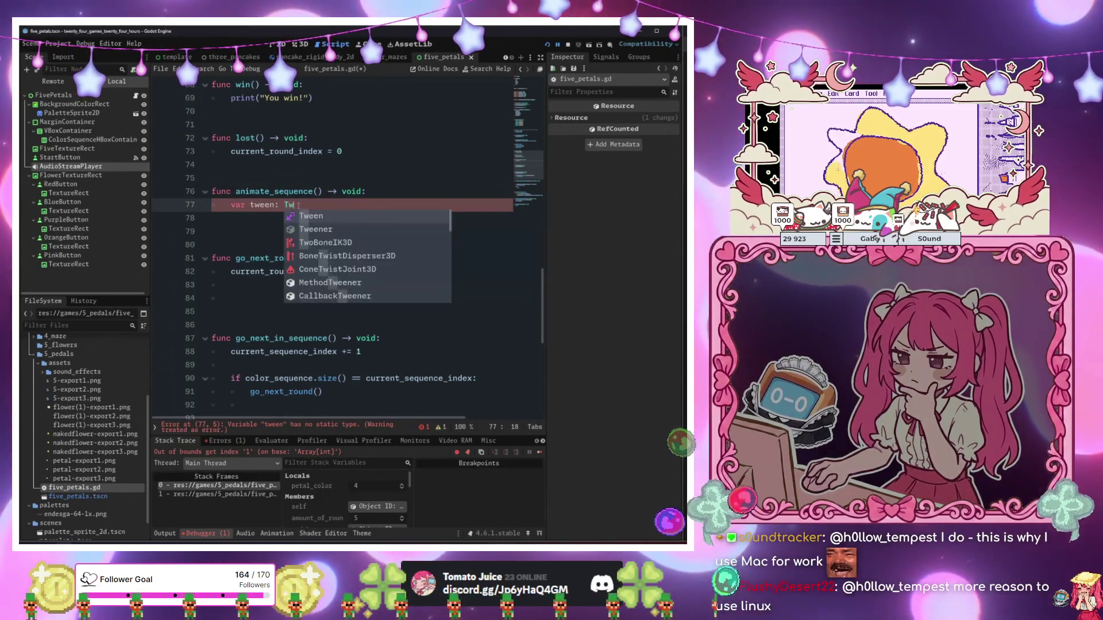
pyautogui.write('create_tween().s')
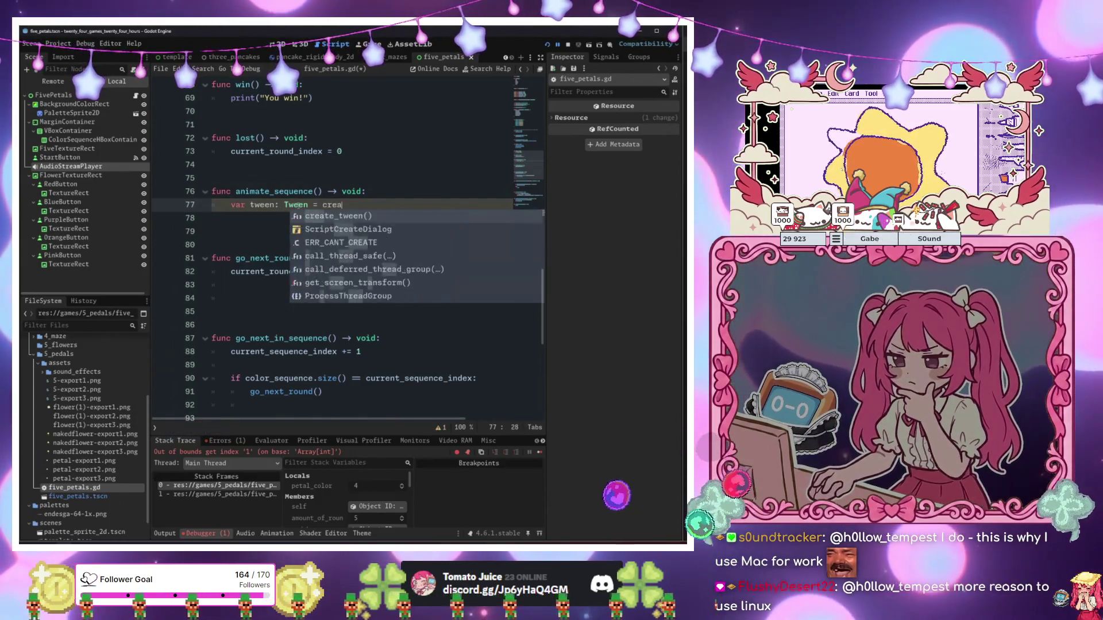
pyautogui.press('Return')
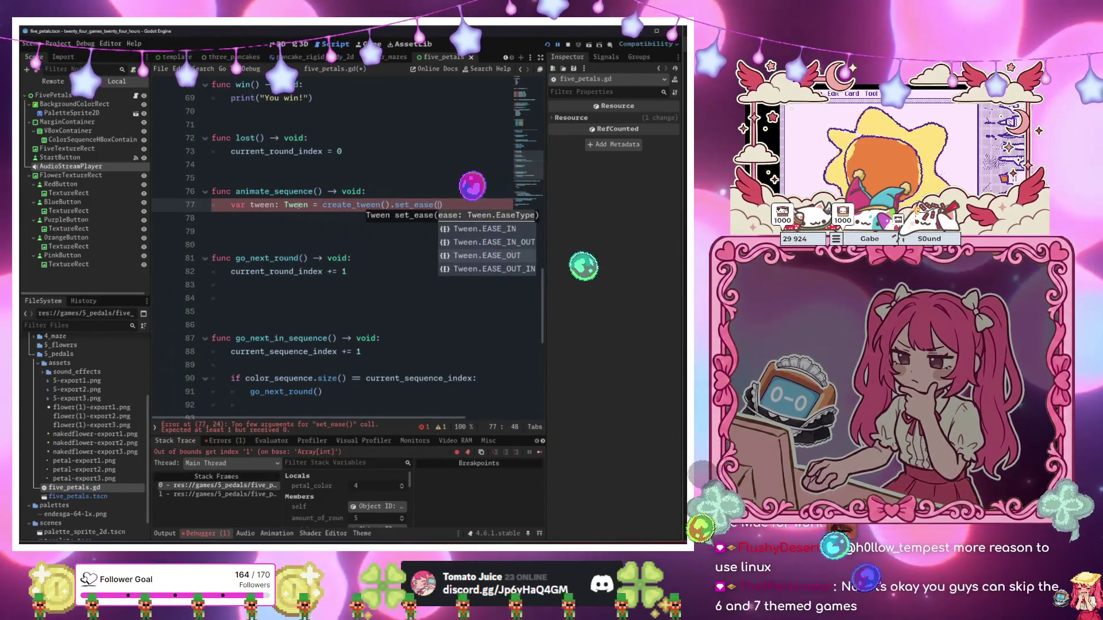
pyautogui.press('Up')
pyautogui.press('Return')
pyautogui.write('.set_t')
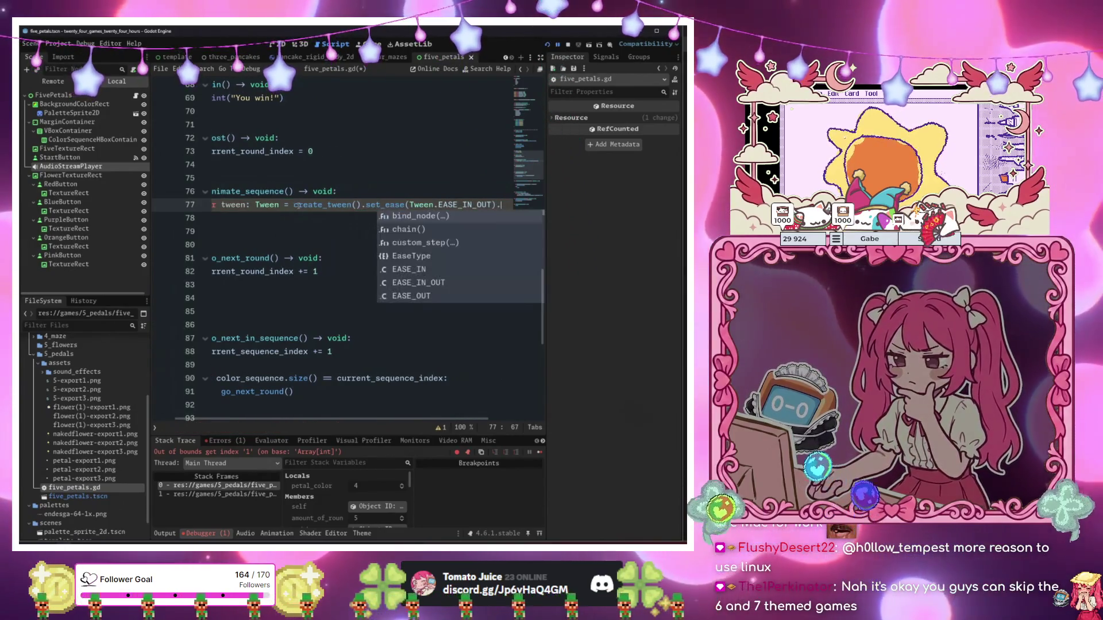
pyautogui.press('Return')
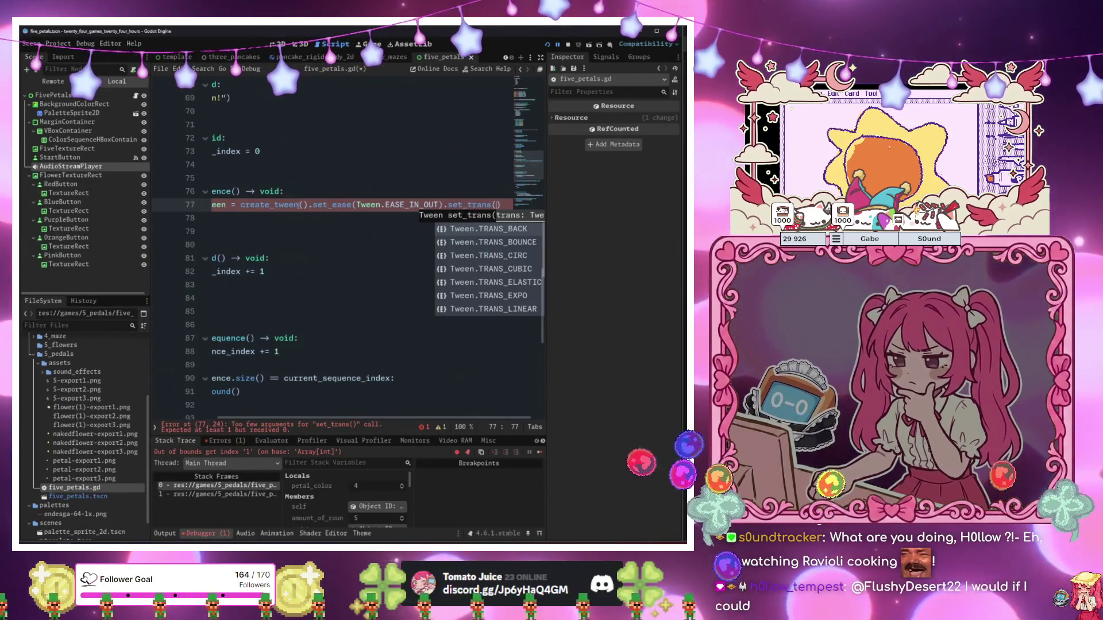
pyautogui.press('Return')
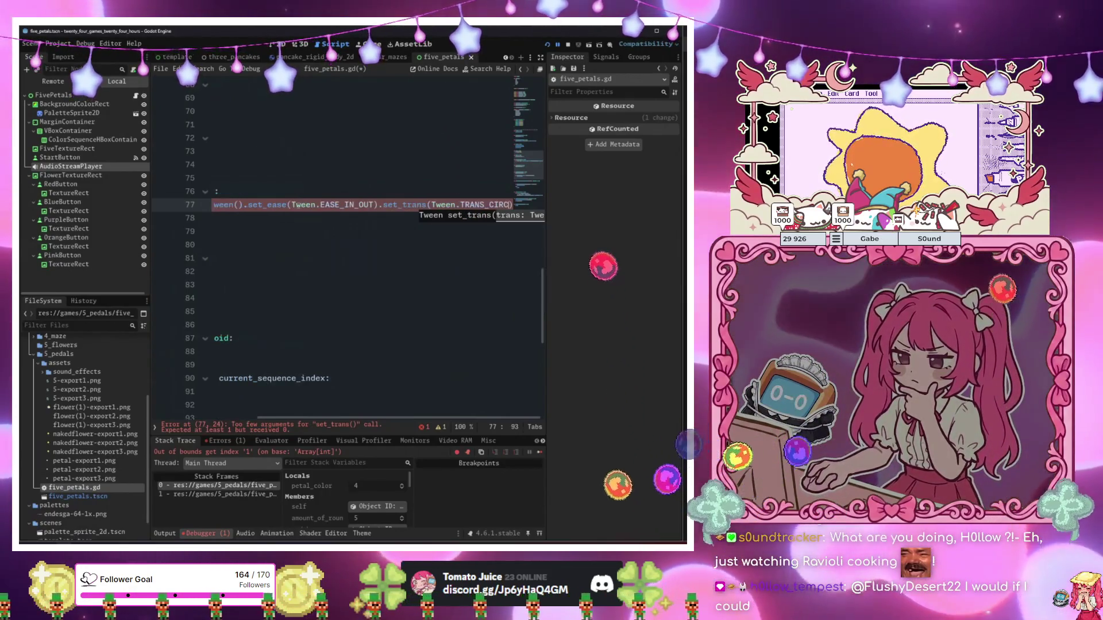
pyautogui.press('Return')
# Add an empty tween.tween_property() call below the tween declaration.
pyautogui.press('Return')
pyautogui.write('tween.twee')
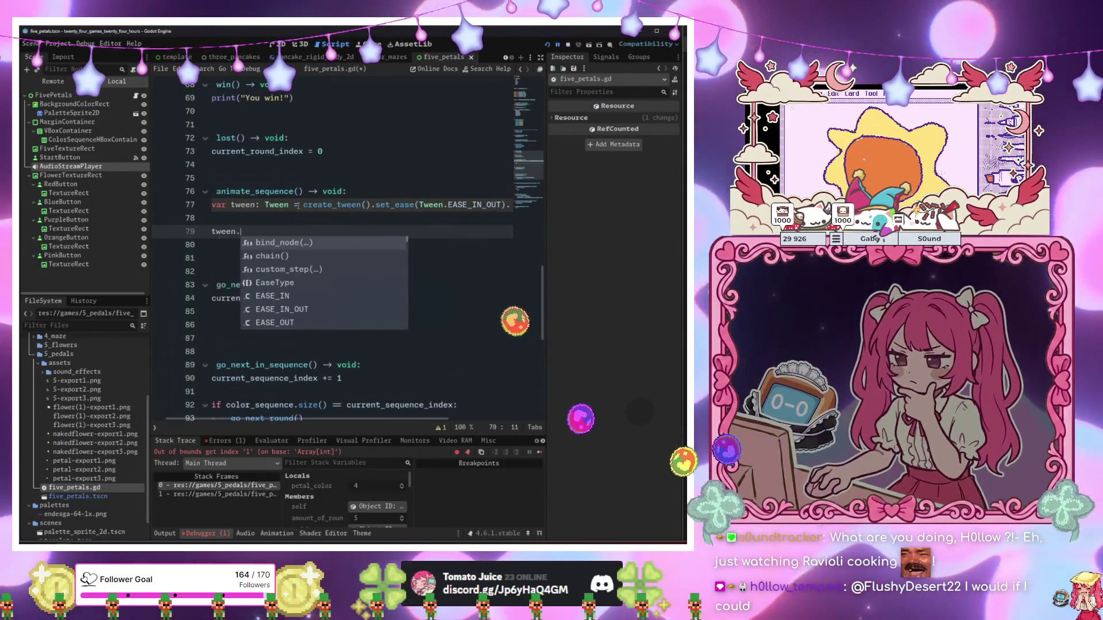
pyautogui.press('Down')
pyautogui.press('Down')
pyautogui.press('Down')
pyautogui.press('Return')
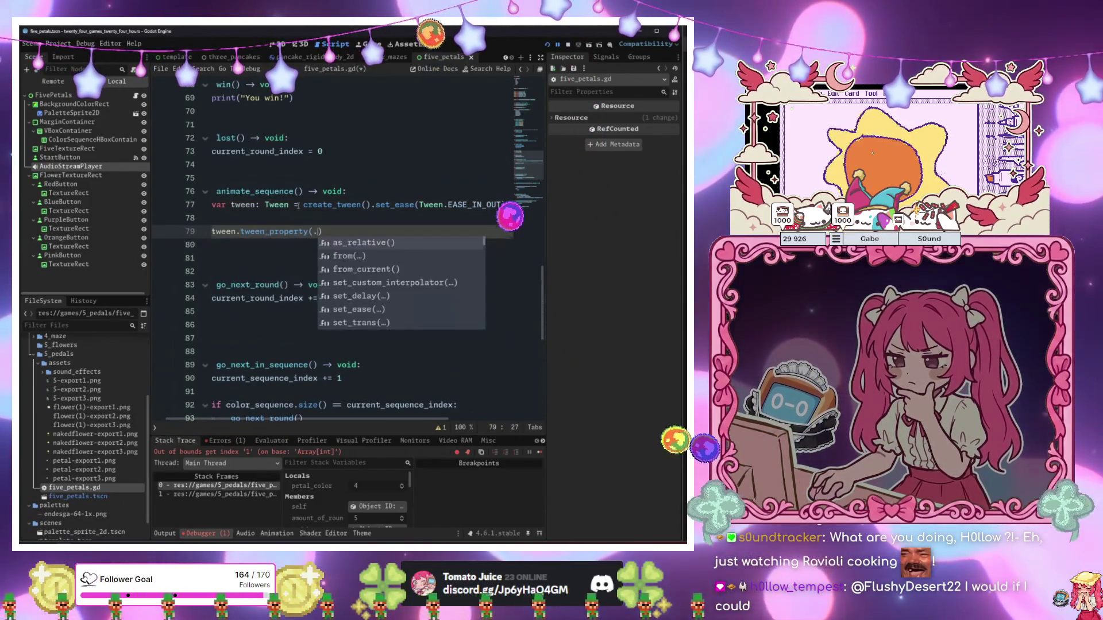
pyautogui.write(')')
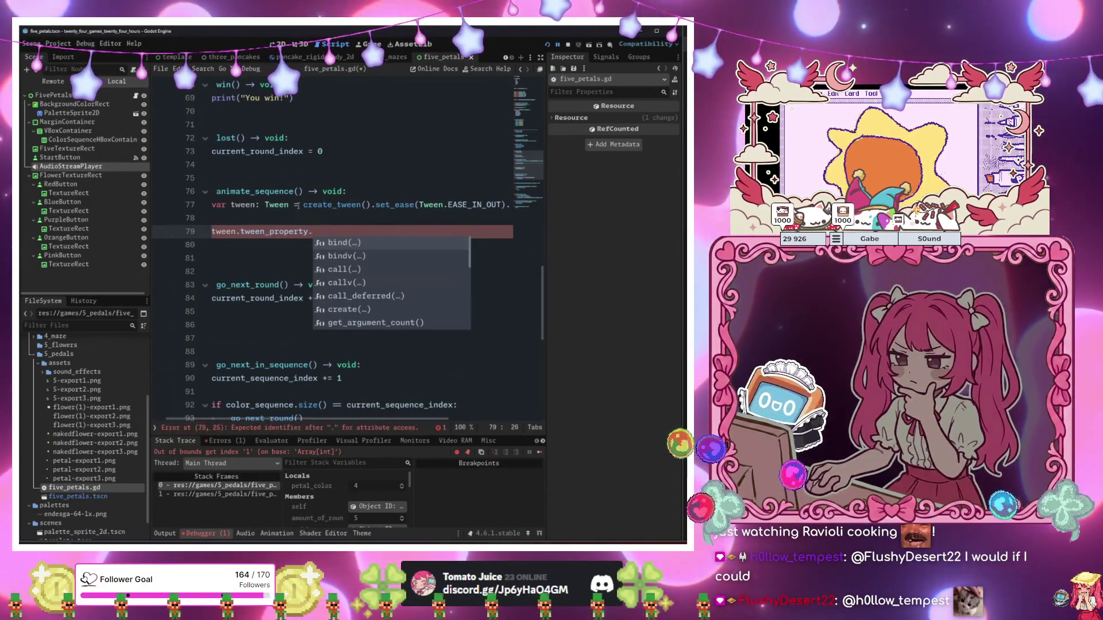
pyautogui.press('Escape')
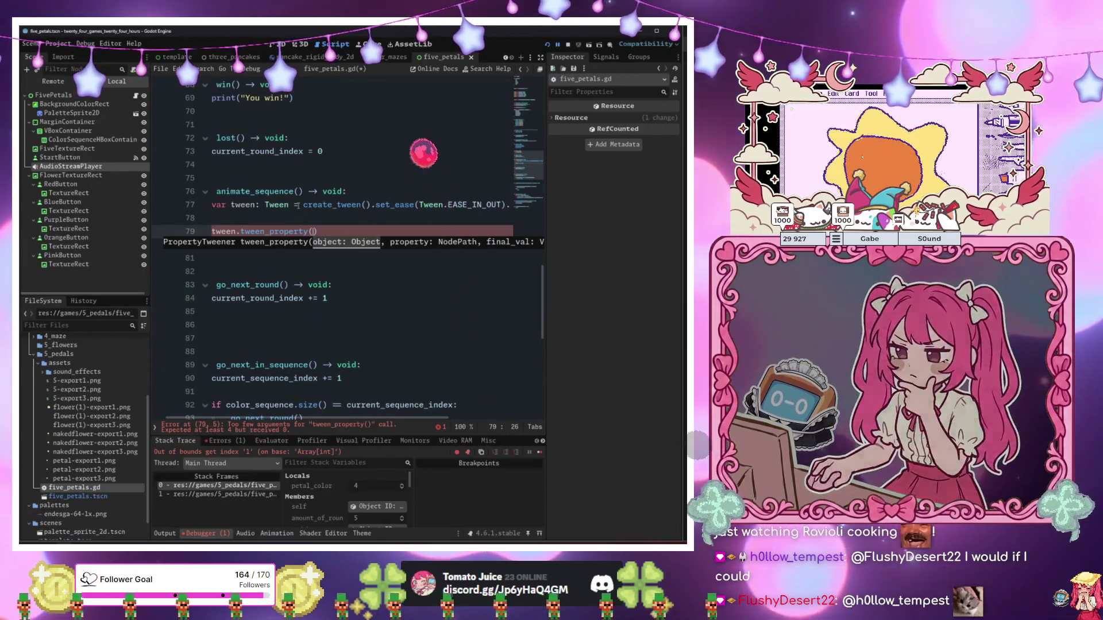
# Open a blank line right after the animate_sequence() header.
pyautogui.click(211, 218)
pyautogui.click(310, 191)
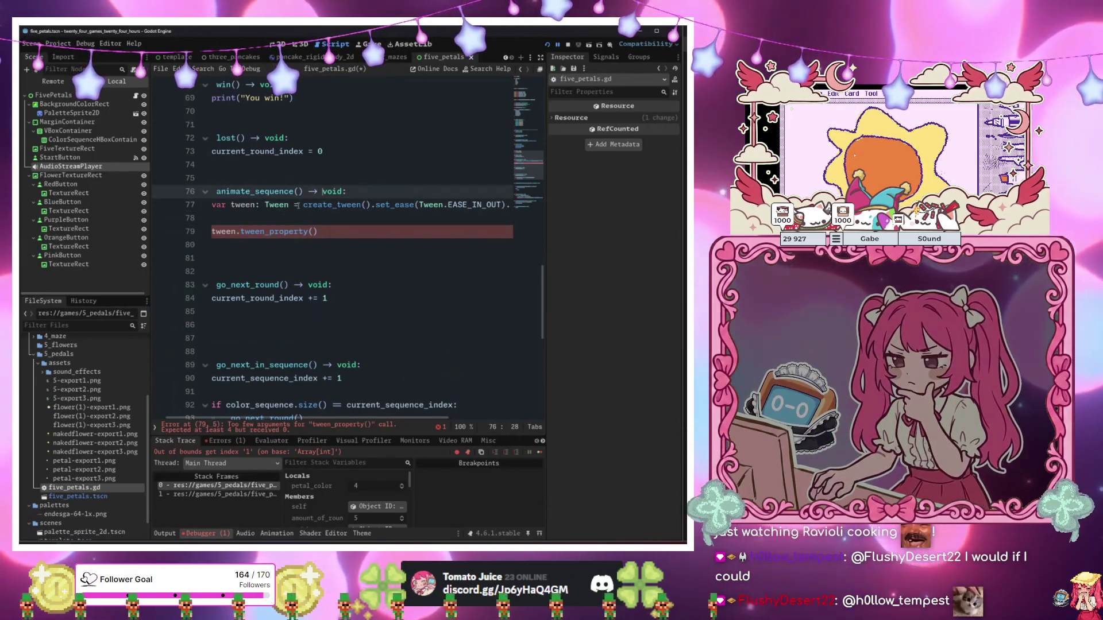
pyautogui.press('Return')
pyautogui.press('Return')
pyautogui.press('Return')
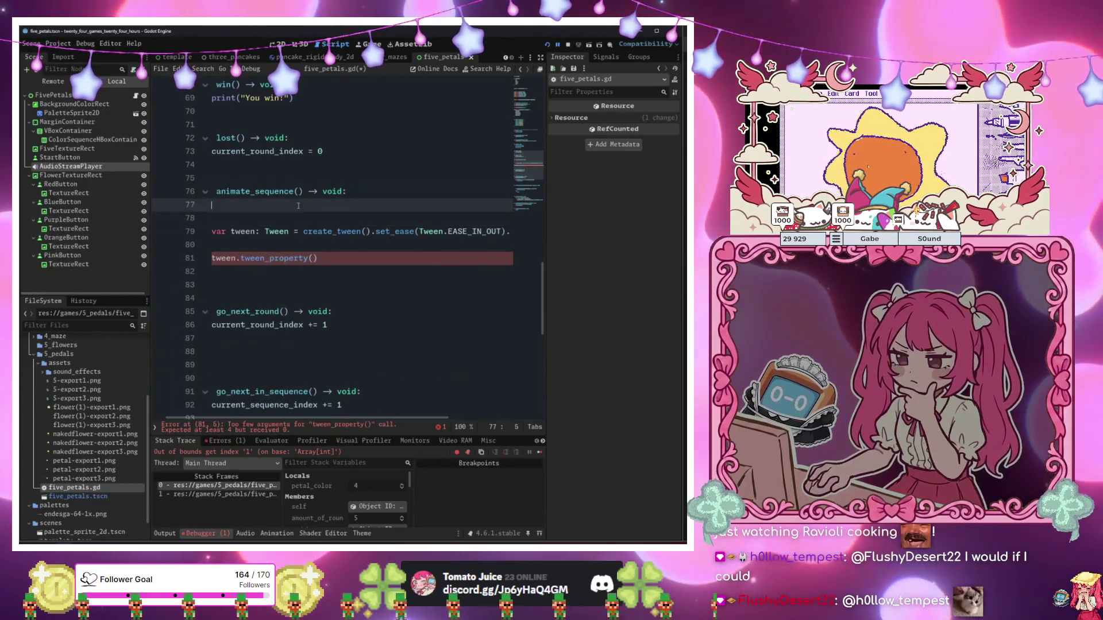
# Write the loop header for pedal: PetalColor in color_sequence:.
pyautogui.press('Up')
pyautogui.write('for ')
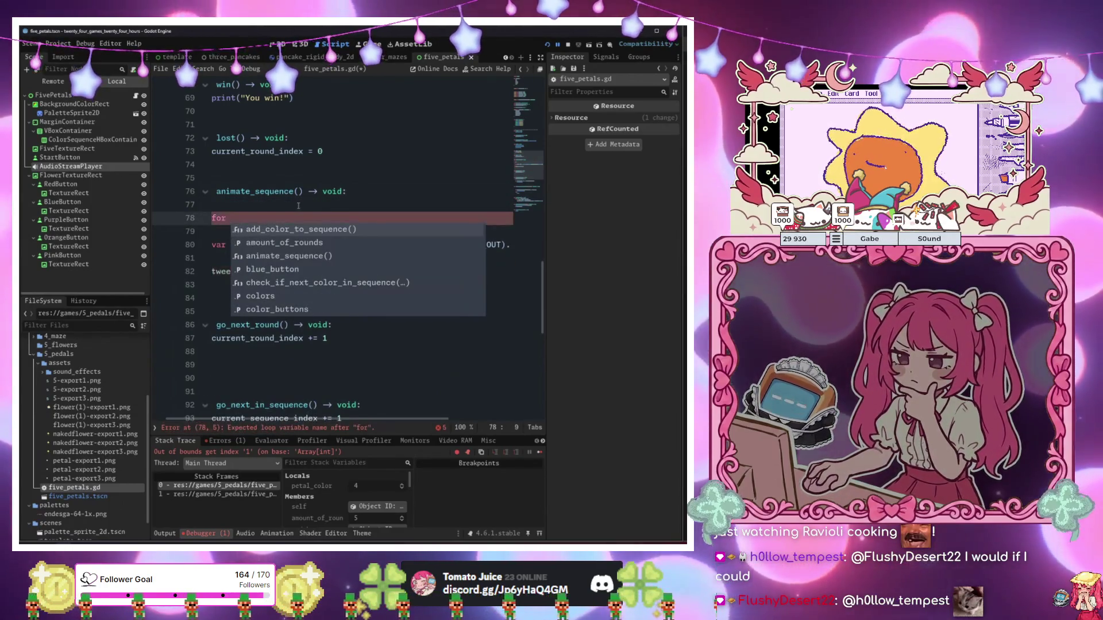
pyautogui.write('pe')
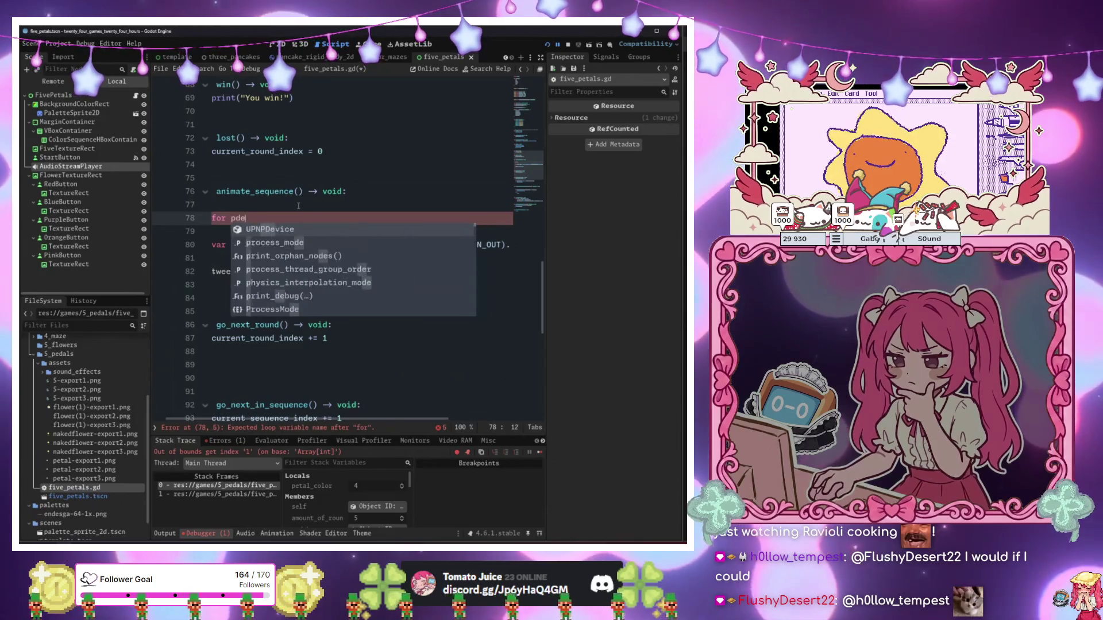
pyautogui.write('dal: ')
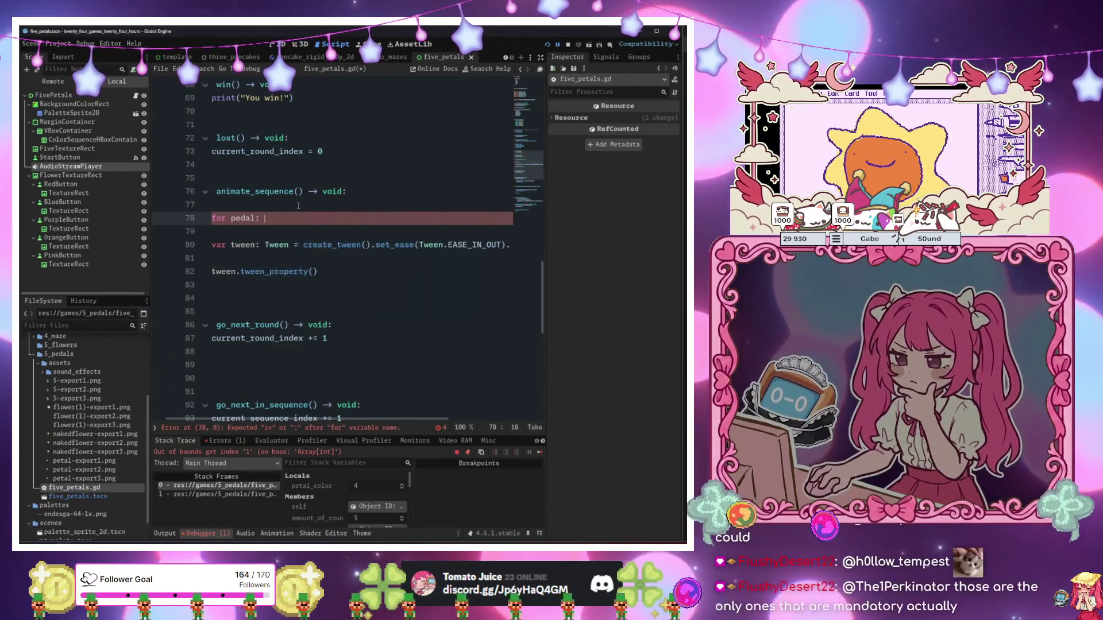
pyautogui.write('PetalColor')
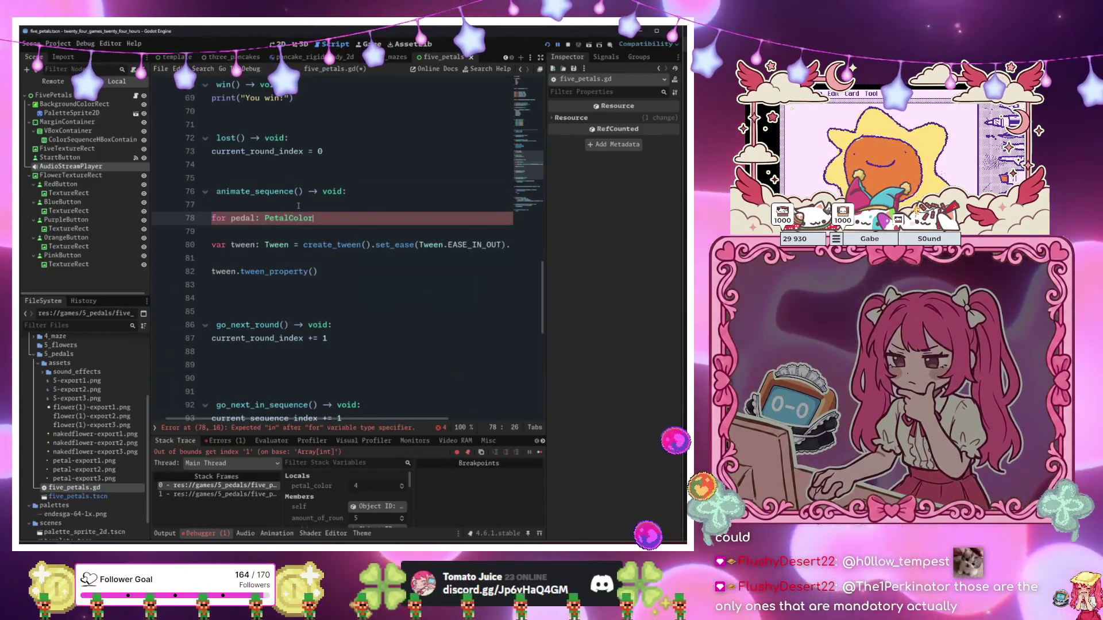
pyautogui.write('in ')
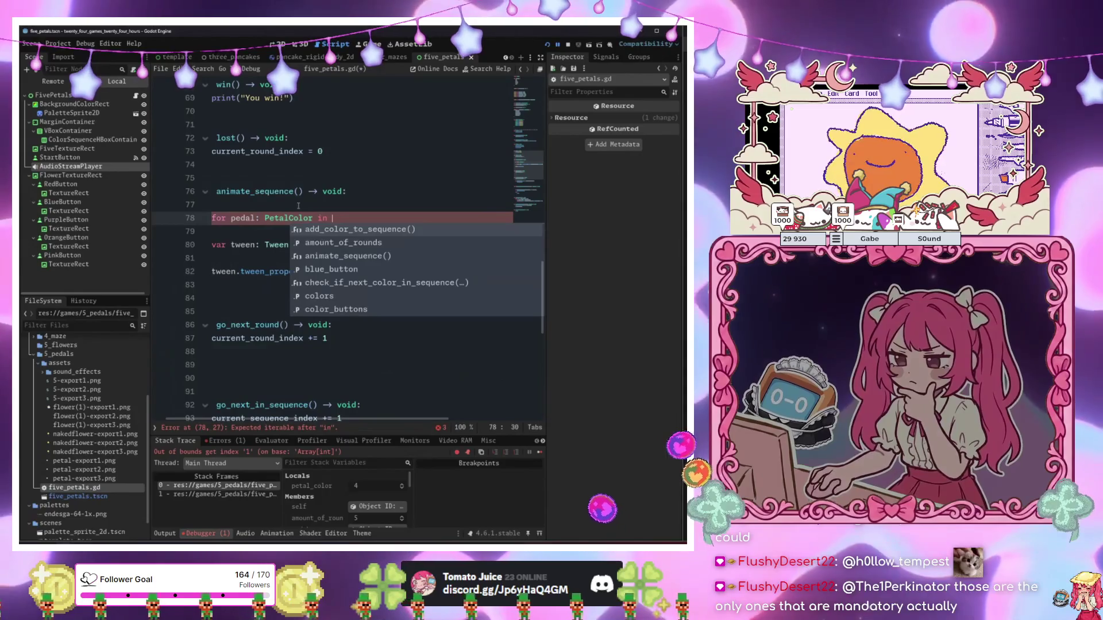
pyautogui.write('col')
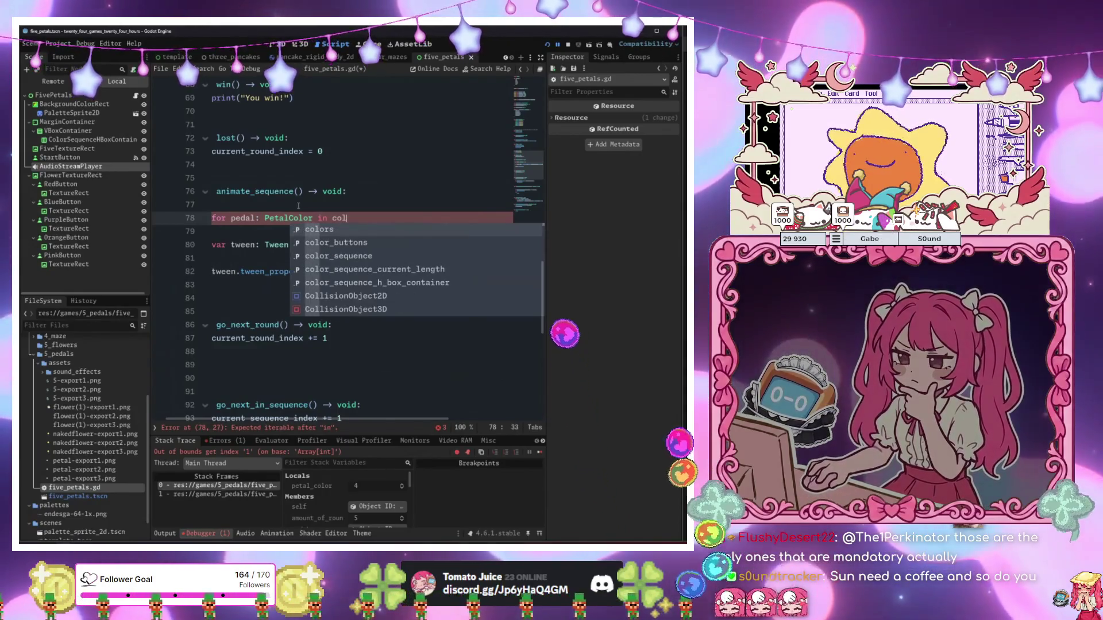
pyautogui.press('Return')
pyautogui.write(':')
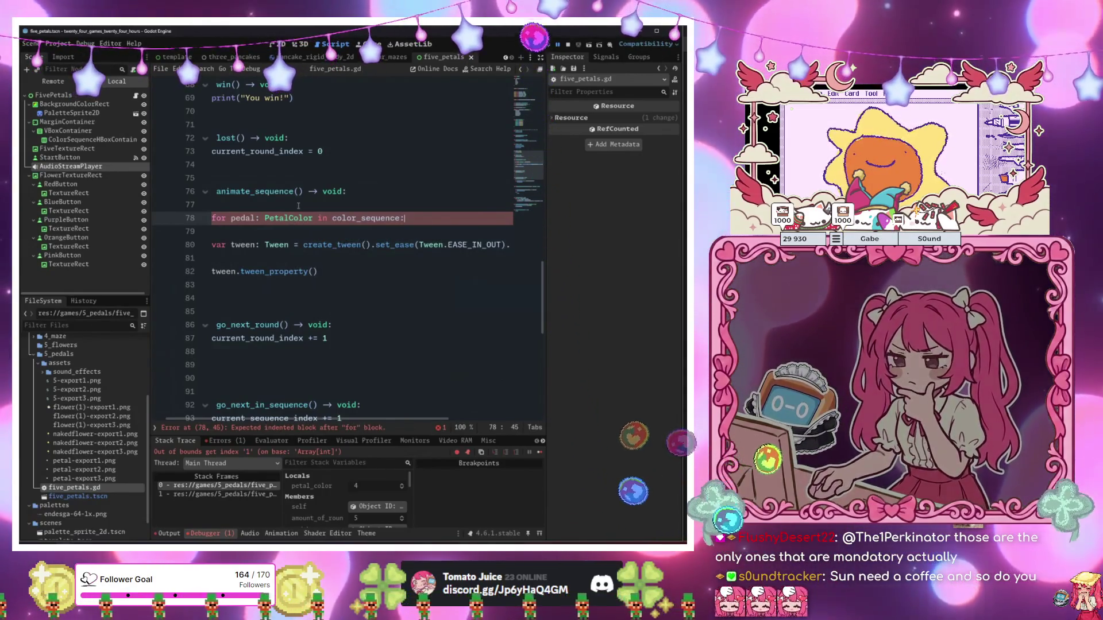
pyautogui.press('Return')
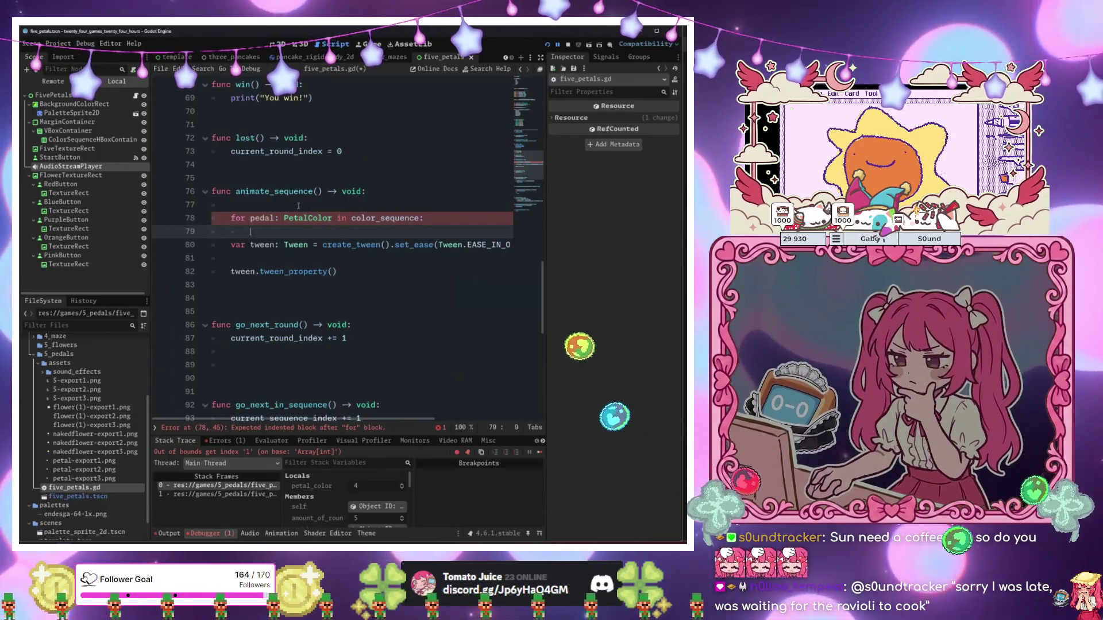
# Inside the loop, begin declaring var button: Button with its initial value.
pyautogui.press('Tab')
pyautogui.write('p')
pyautogui.press('BackSpace')
pyautogui.write('var')
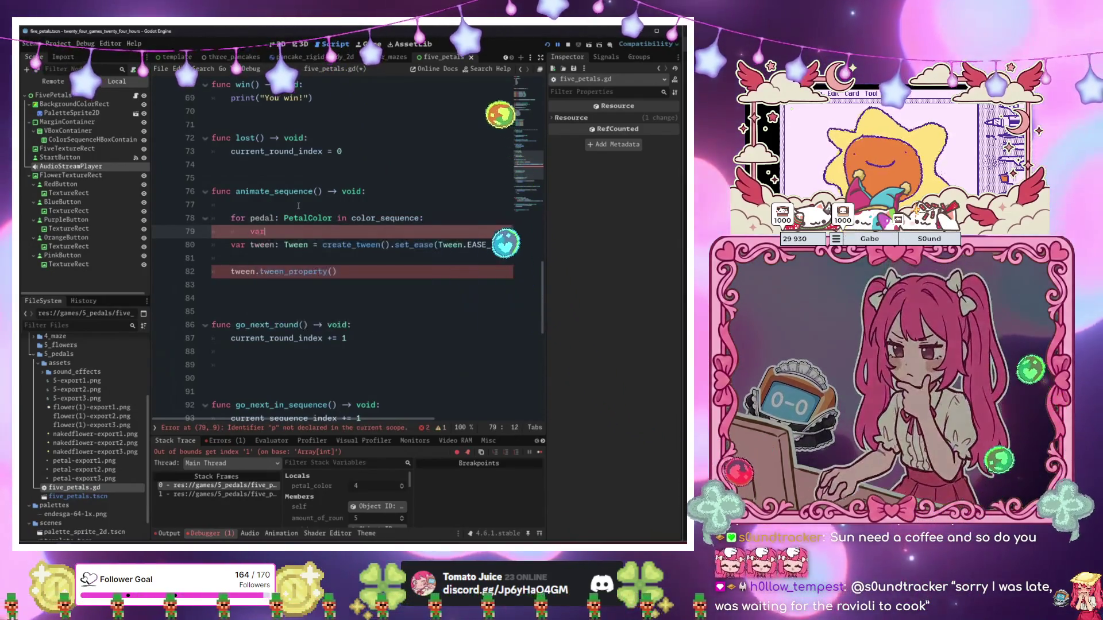
pyautogui.write(':')
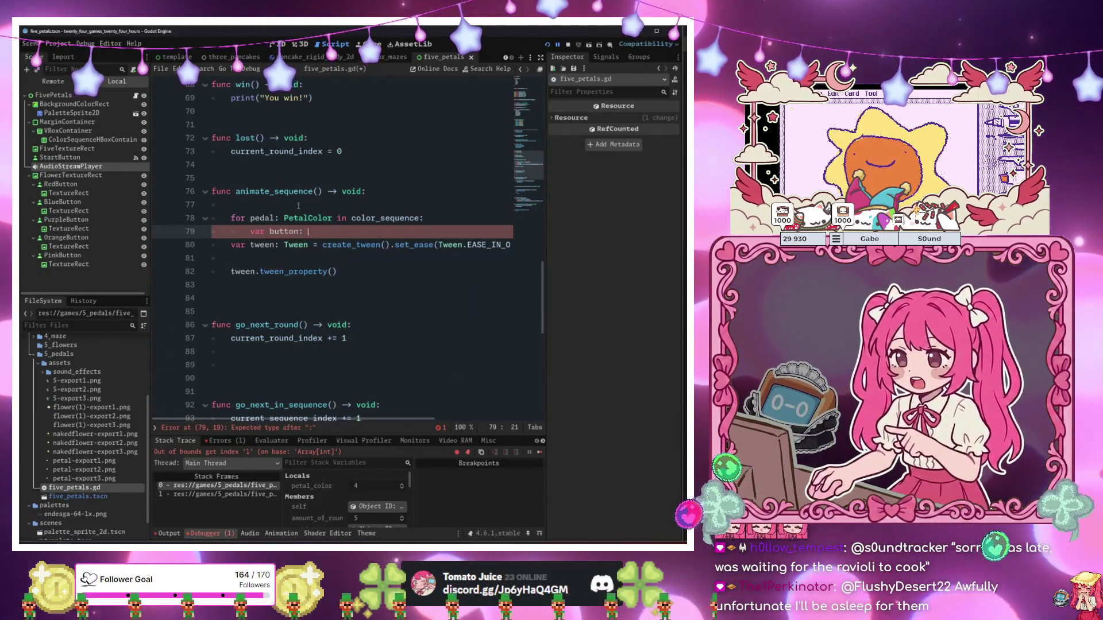
pyautogui.write('Button = ')
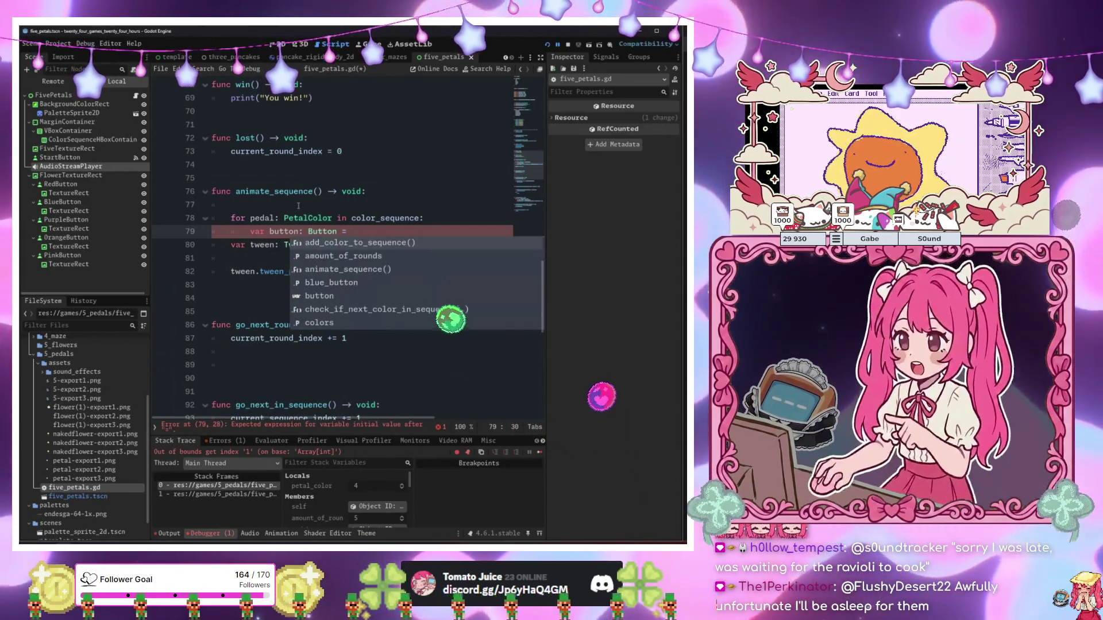
pyautogui.write('button')
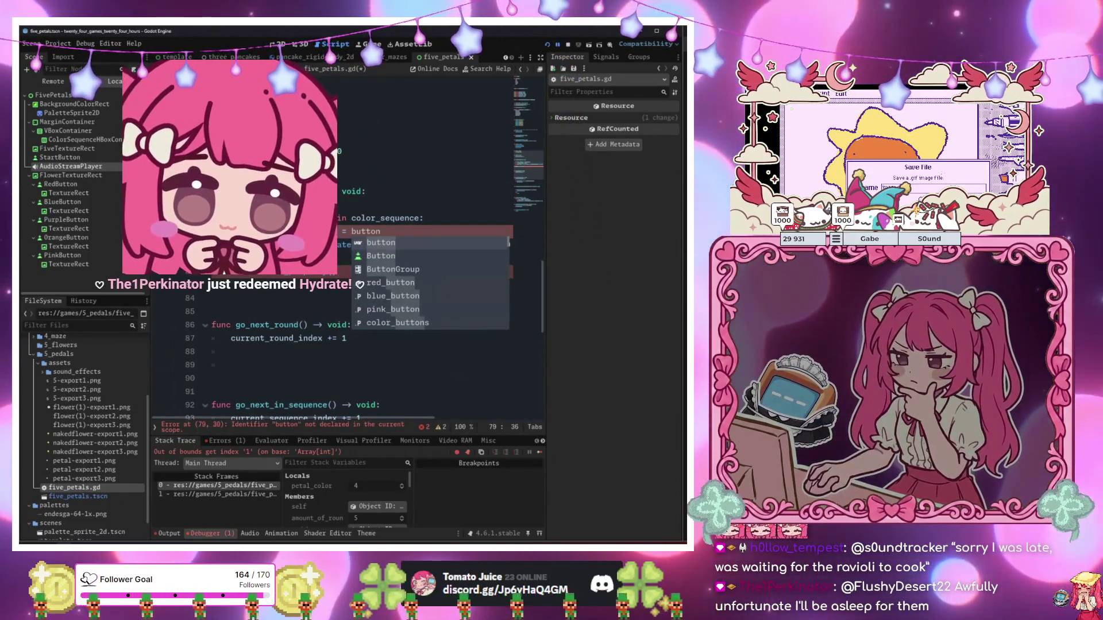
pyautogui.scroll(2, 344, 344)
pyautogui.scroll(10, 345, 345)
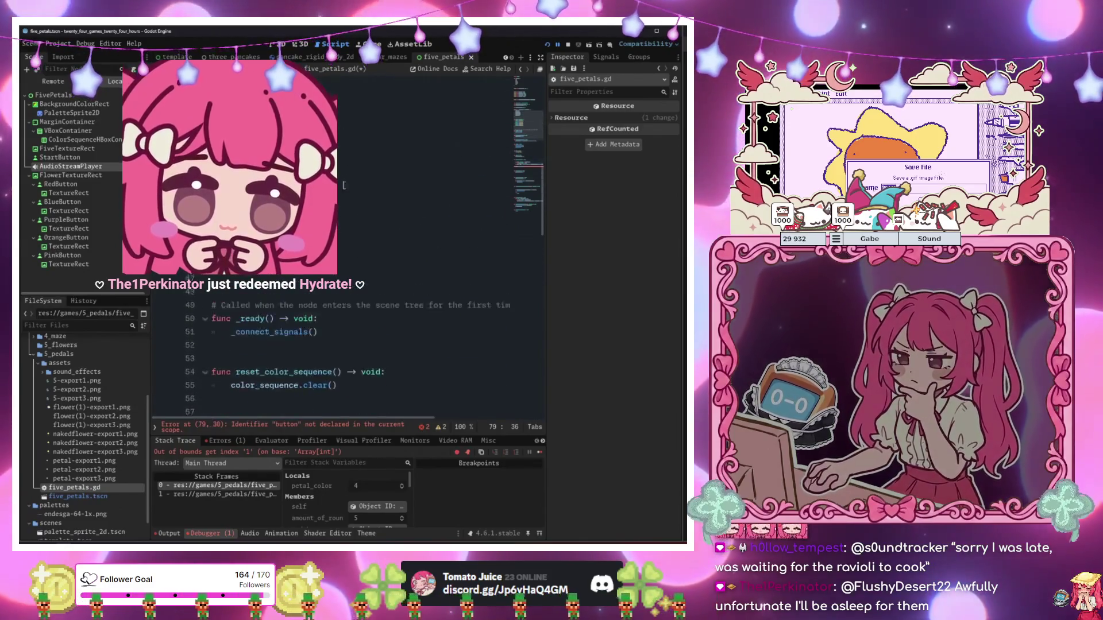
pyautogui.scroll(-12, 367, 226)
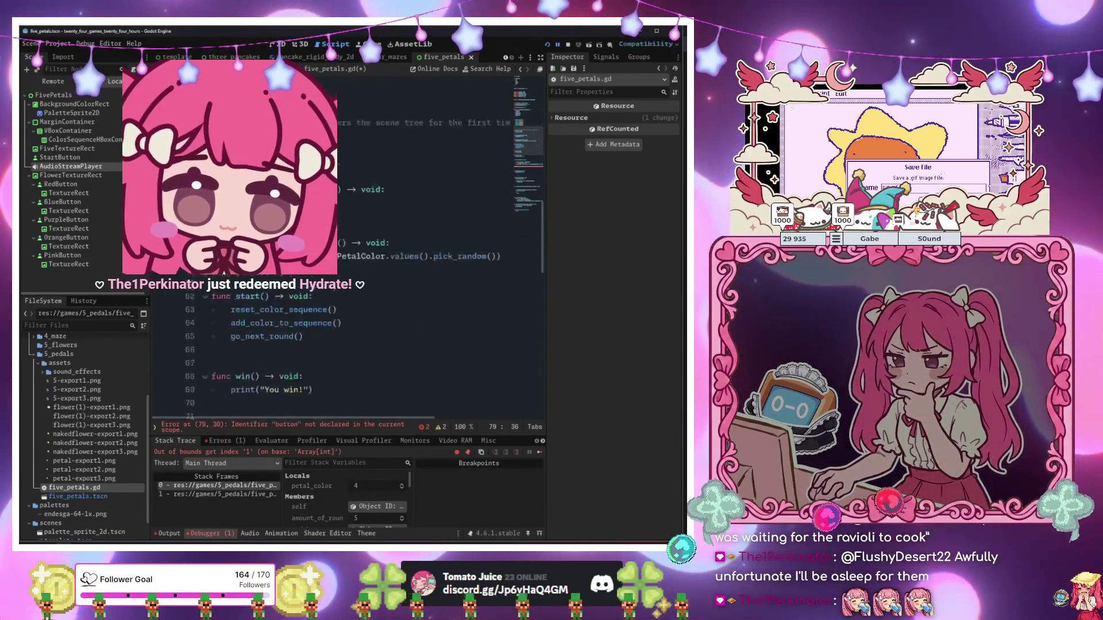
pyautogui.press('BackSpace')
pyautogui.press('BackSpace')
pyautogui.press('BackSpace')
pyautogui.press('BackSpace')
pyautogui.press('BackSpace')
pyautogui.press('BackSpace')
pyautogui.write('ci')
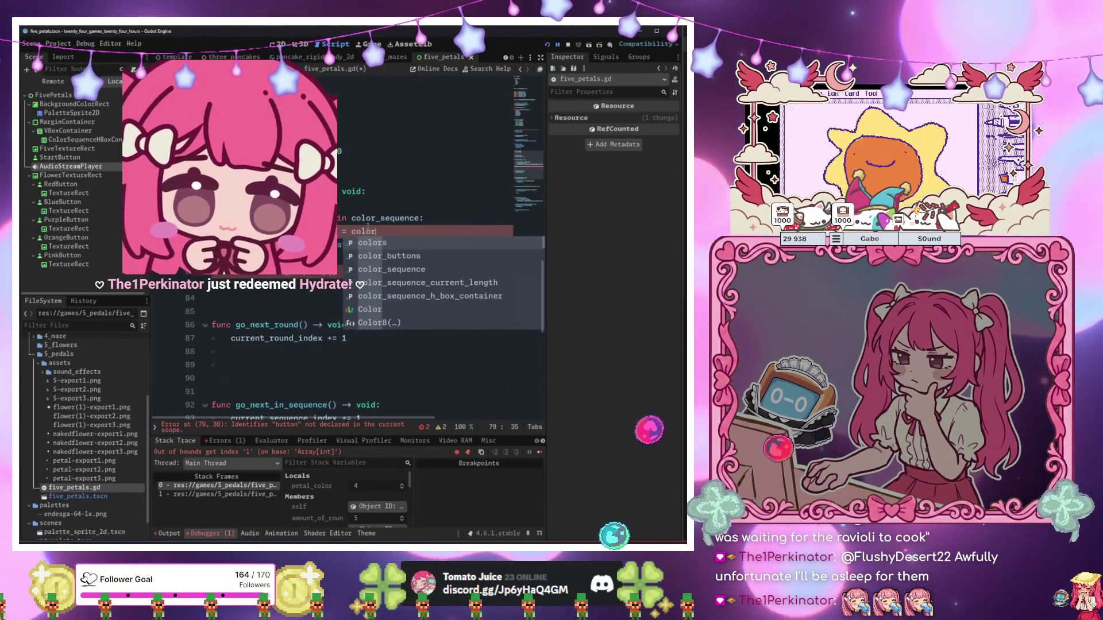
# Fetch color_buttons[petal] as the button and fix the misspelled loop variable pedal to petal.
pyautogui.press('Return')
pyautogui.write('.p')
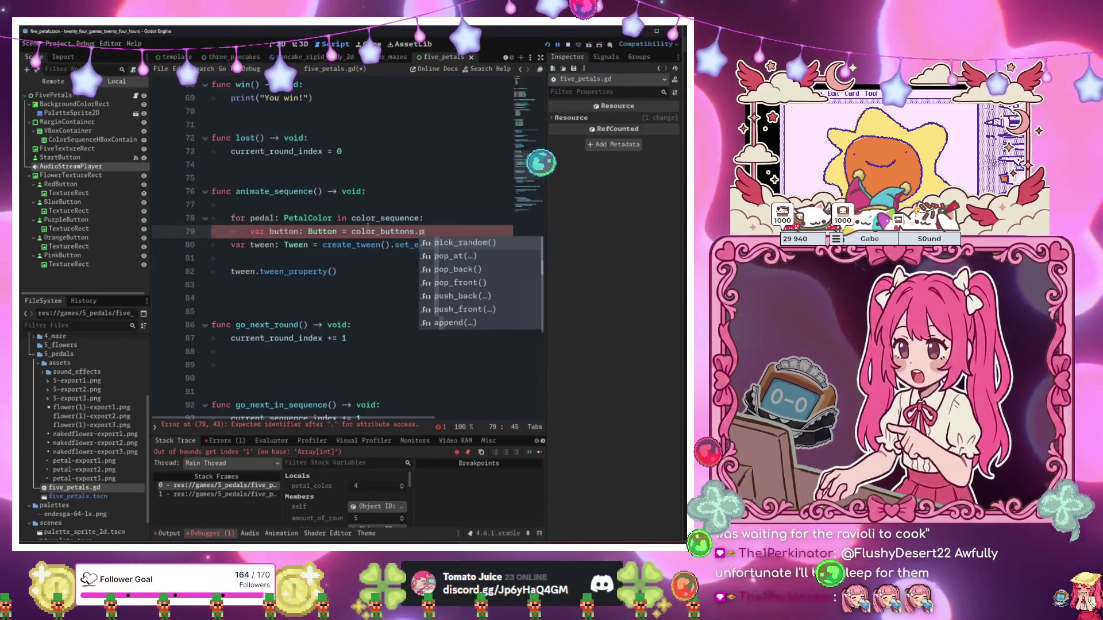
pyautogui.press('BackSpace')
pyautogui.write('pe')
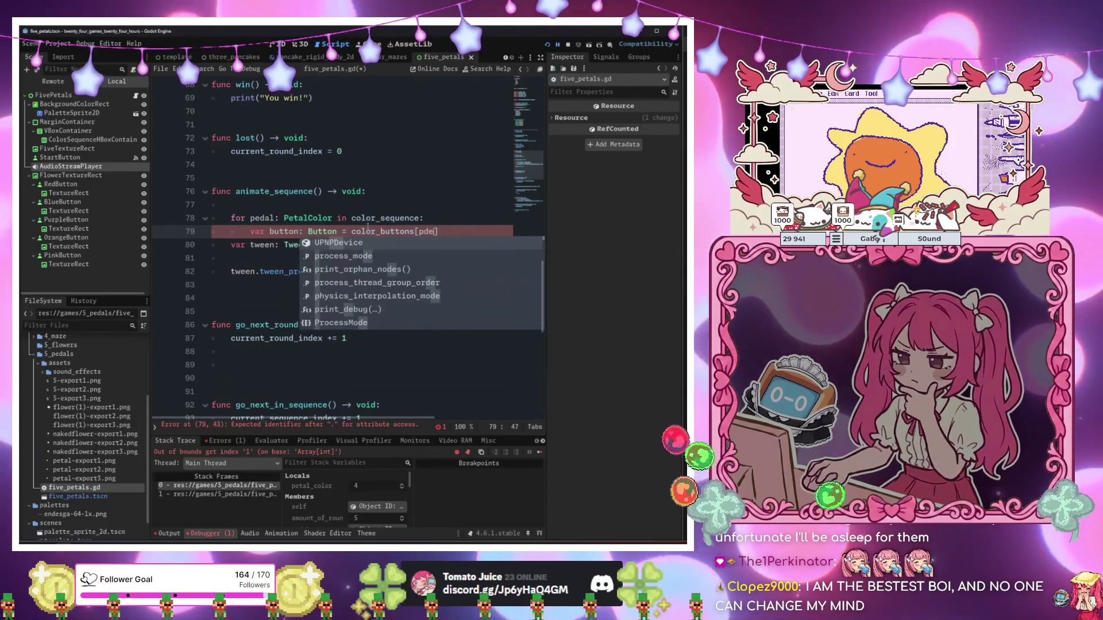
pyautogui.write('tal')
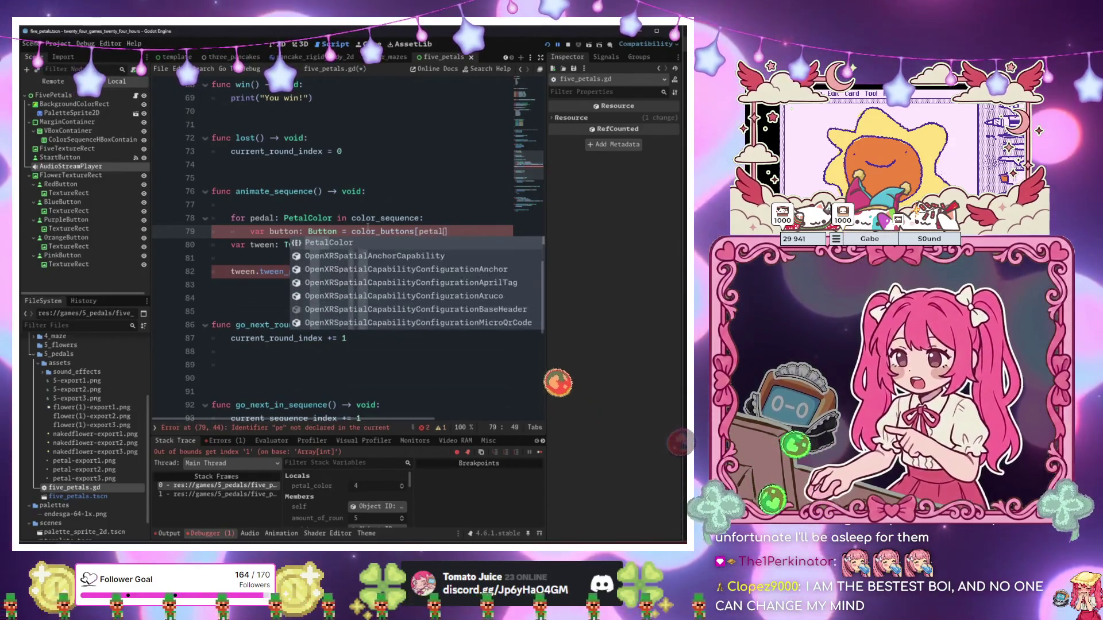
pyautogui.click(274, 220)
pyautogui.press('BackSpace')
pyautogui.press('BackSpace')
pyautogui.press('BackSpace')
pyautogui.write('tal')
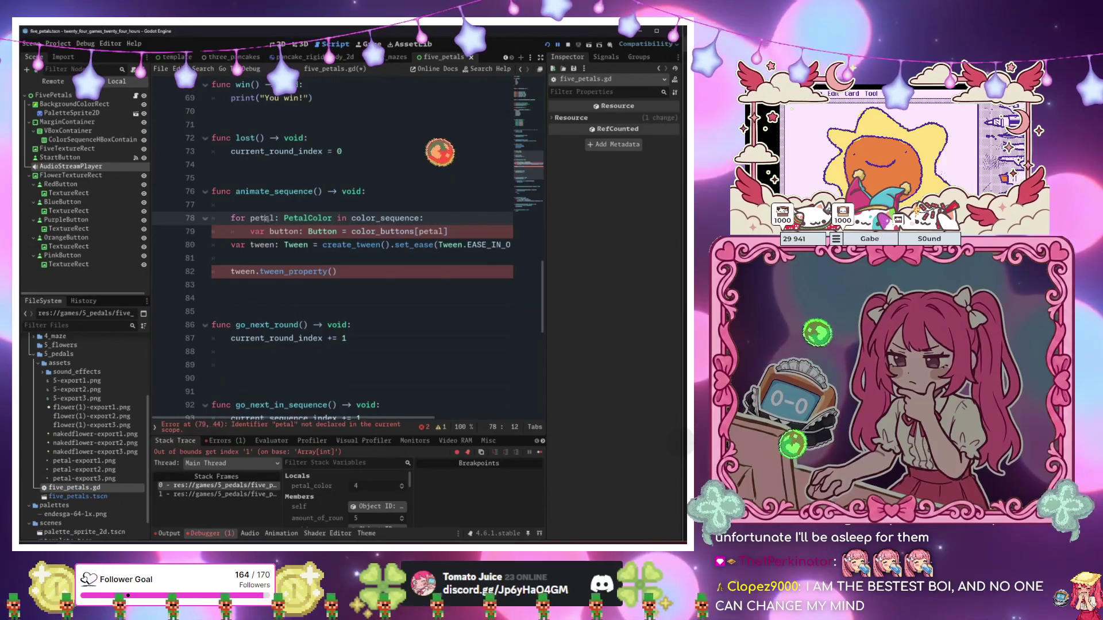
pyautogui.click(356, 226)
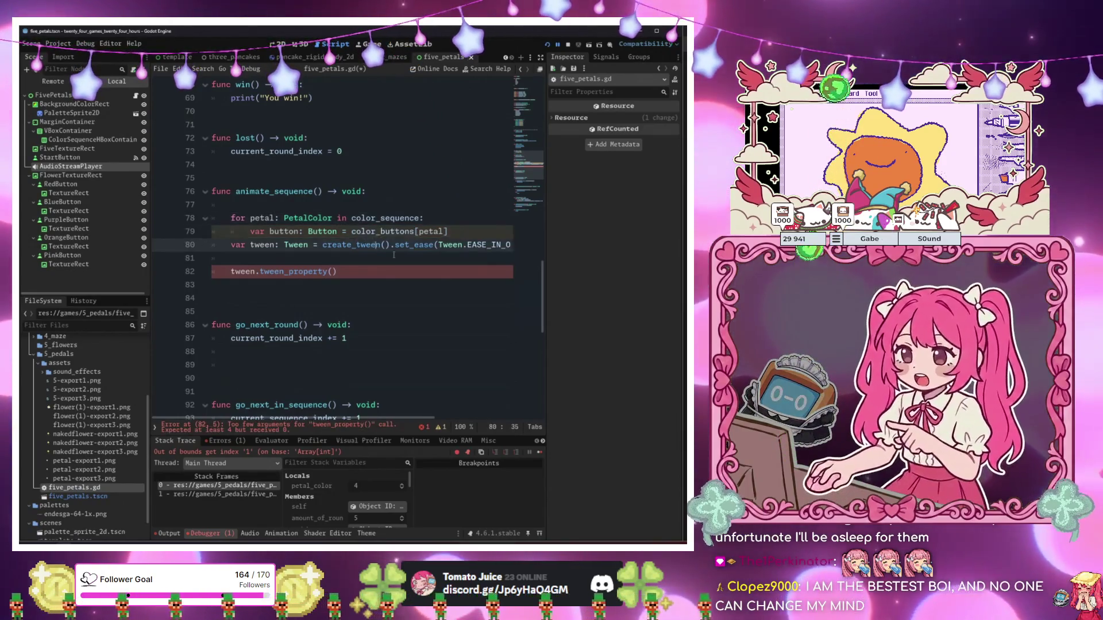
# Indent the tween declaration and tween_property lines into the loop body.
pyautogui.click(454, 231)
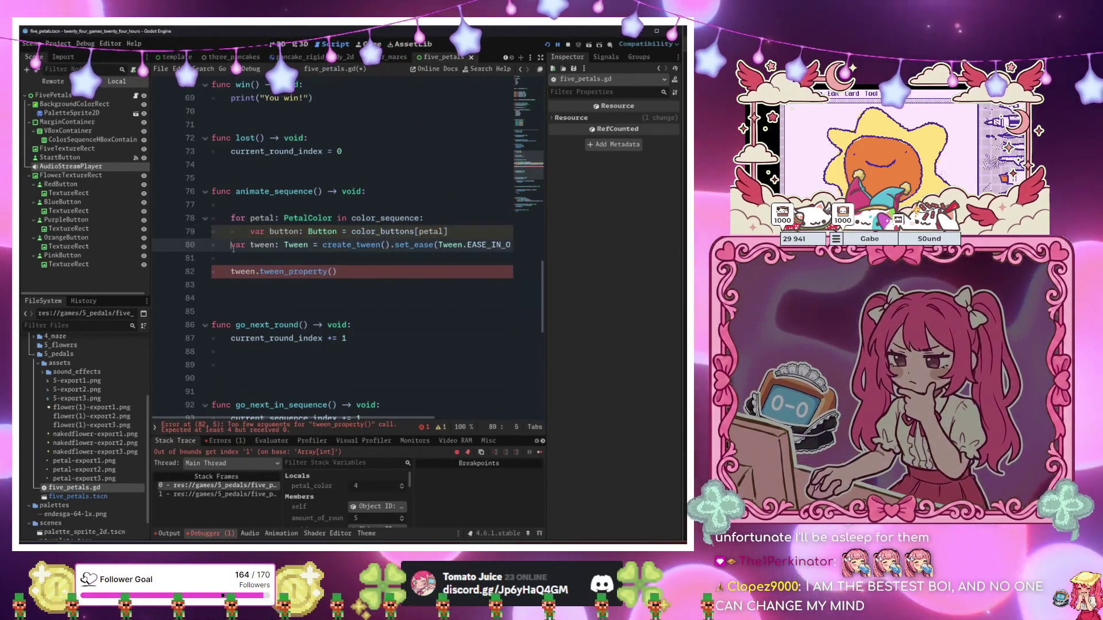
pyautogui.press('Down')
pyautogui.press('Home')
pyautogui.press('Tab')
pyautogui.press('Down')
pyautogui.press('Down')
pyautogui.press('Home')
pyautogui.press('Tab')
pyautogui.press('End')
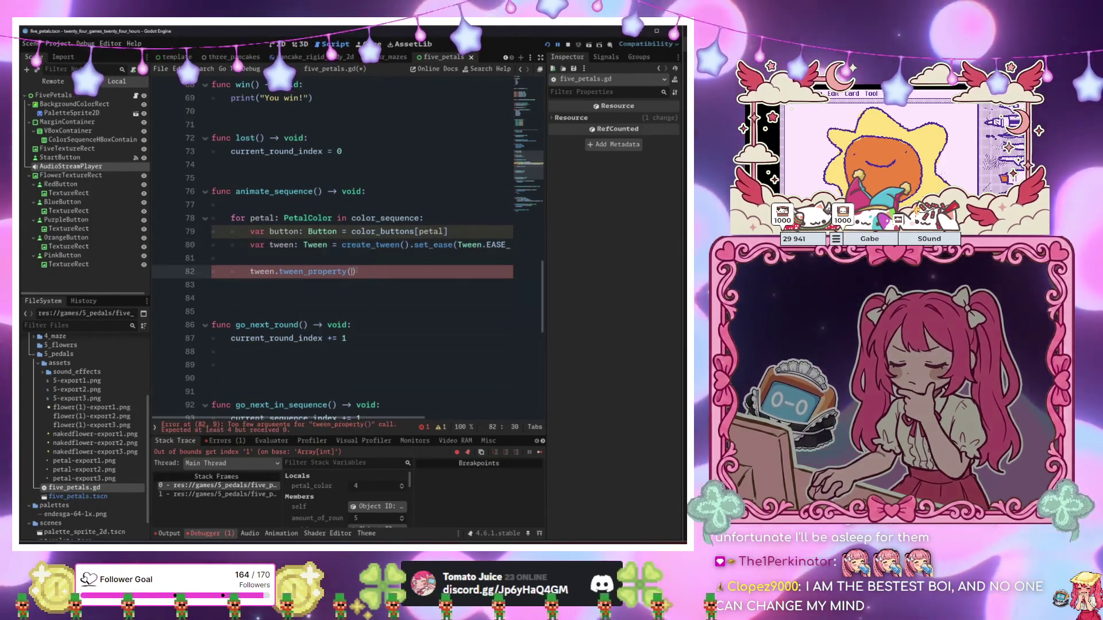
# Write tween.tween_property(button, "modulate", Color.WHITE * 2, ) on line 82.
pyautogui.write('butto')
pyautogui.write('n.mo')
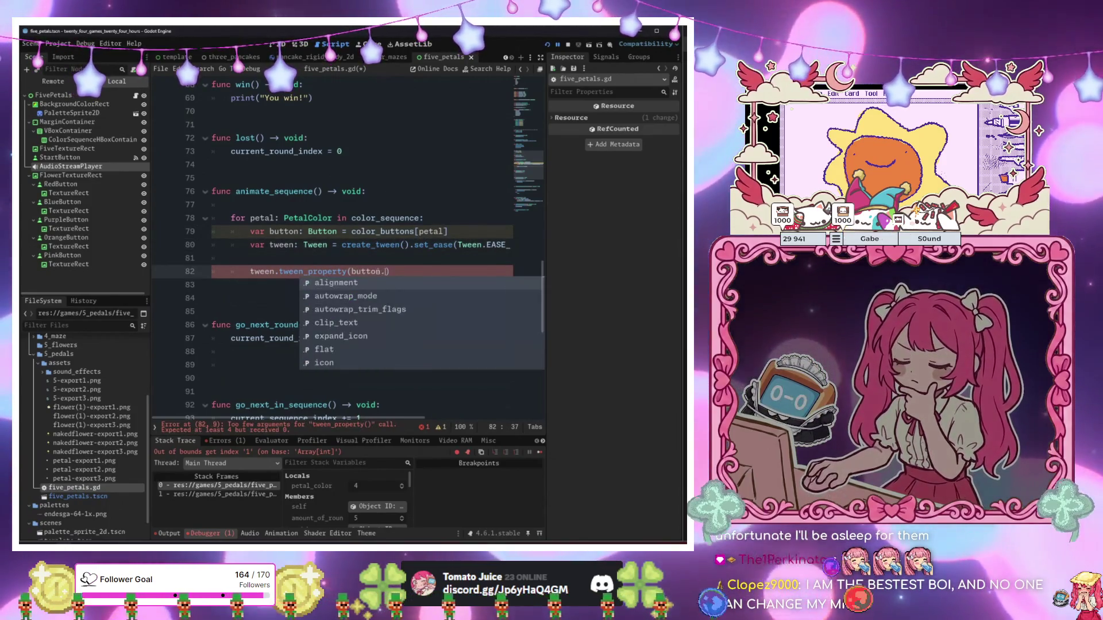
pyautogui.write('dul')
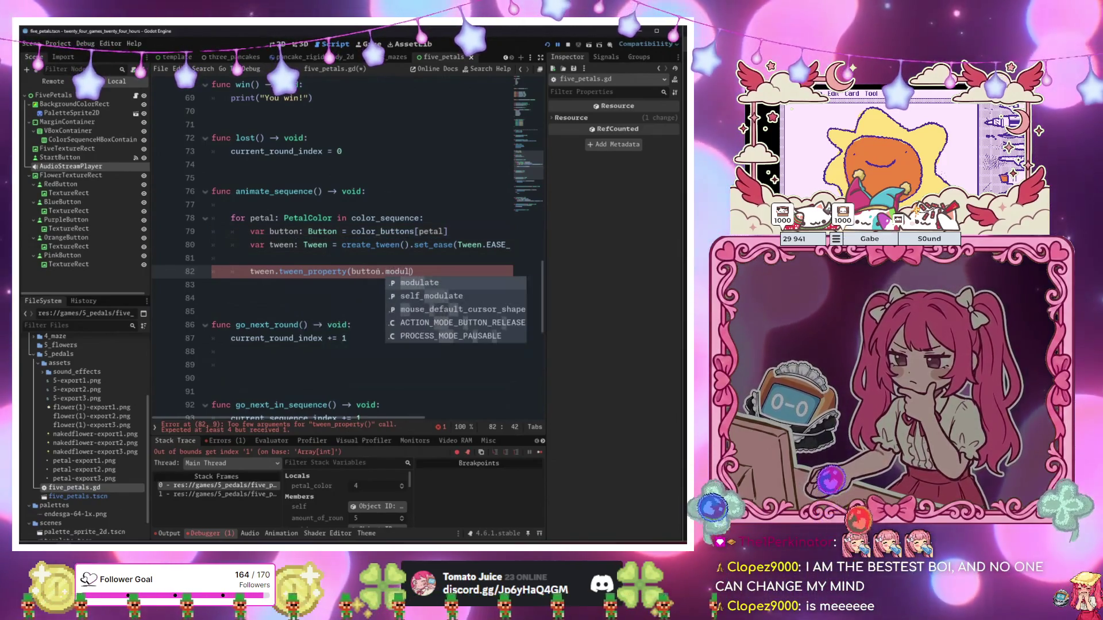
pyautogui.press('Return')
pyautogui.write(',')
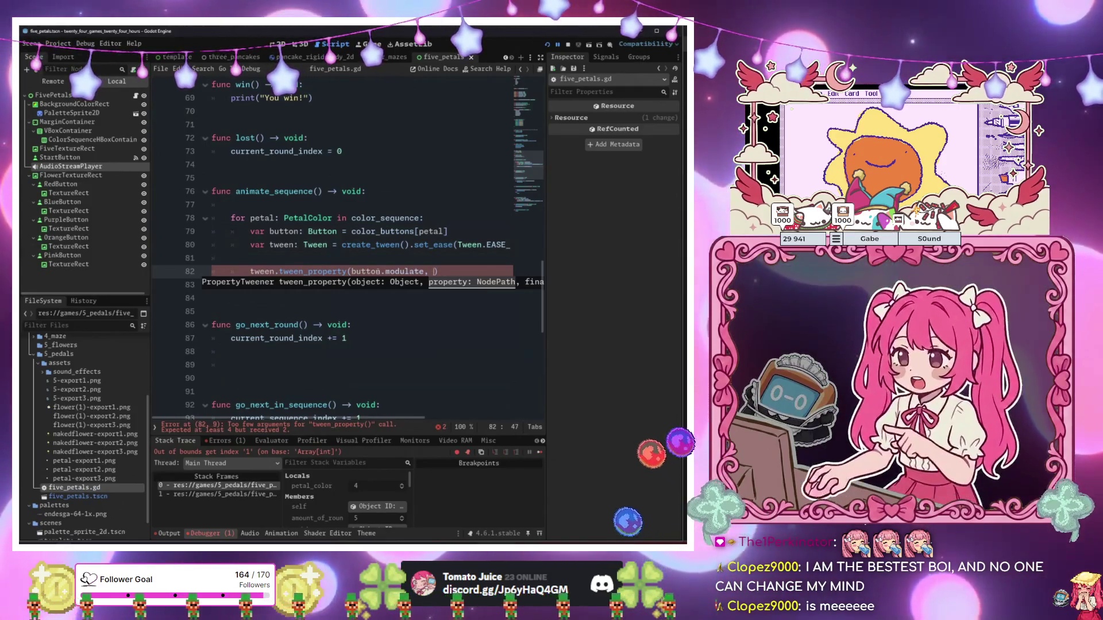
pyautogui.press('BackSpace')
pyautogui.press('BackSpace')
pyautogui.press('BackSpace')
pyautogui.write(', "m')
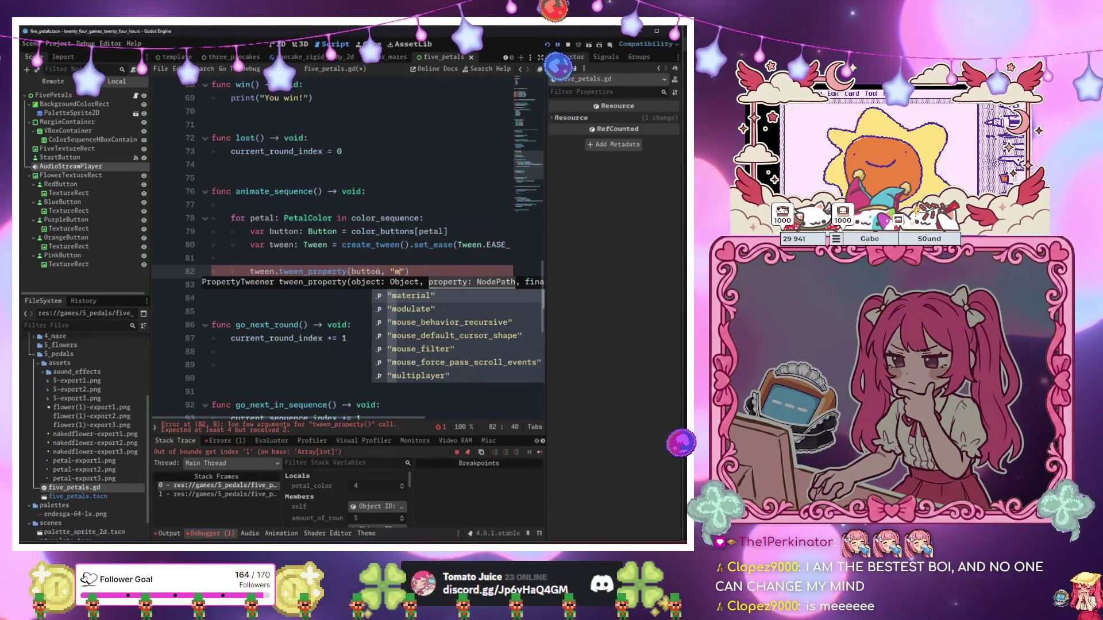
pyautogui.press('Down')
pyautogui.press('Return')
pyautogui.write(',')
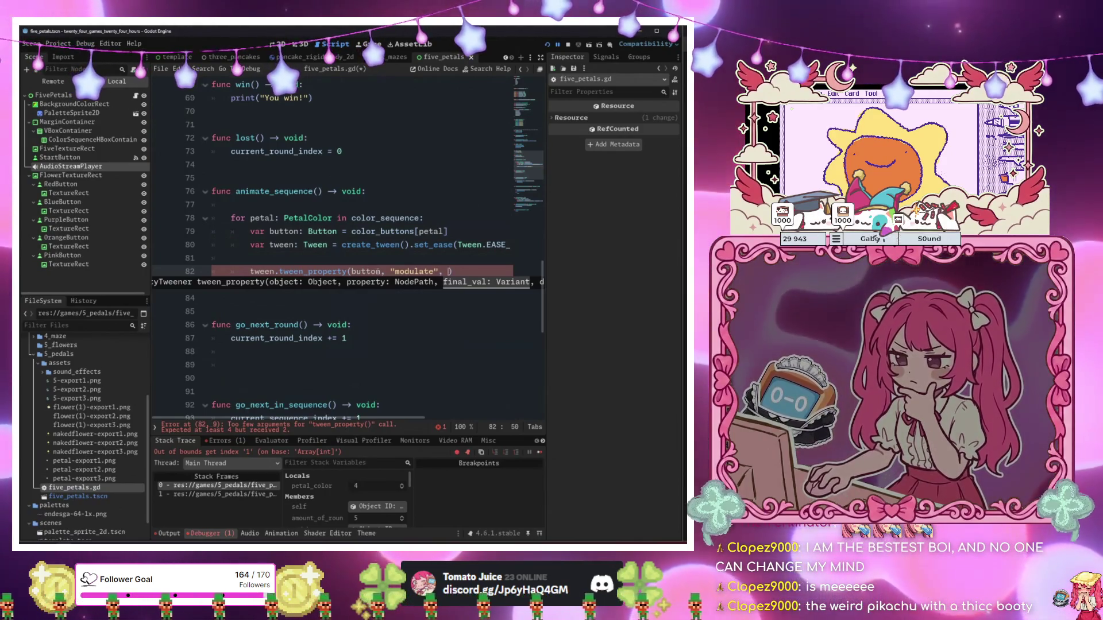
pyautogui.write('Colo')
pyautogui.write('r.W')
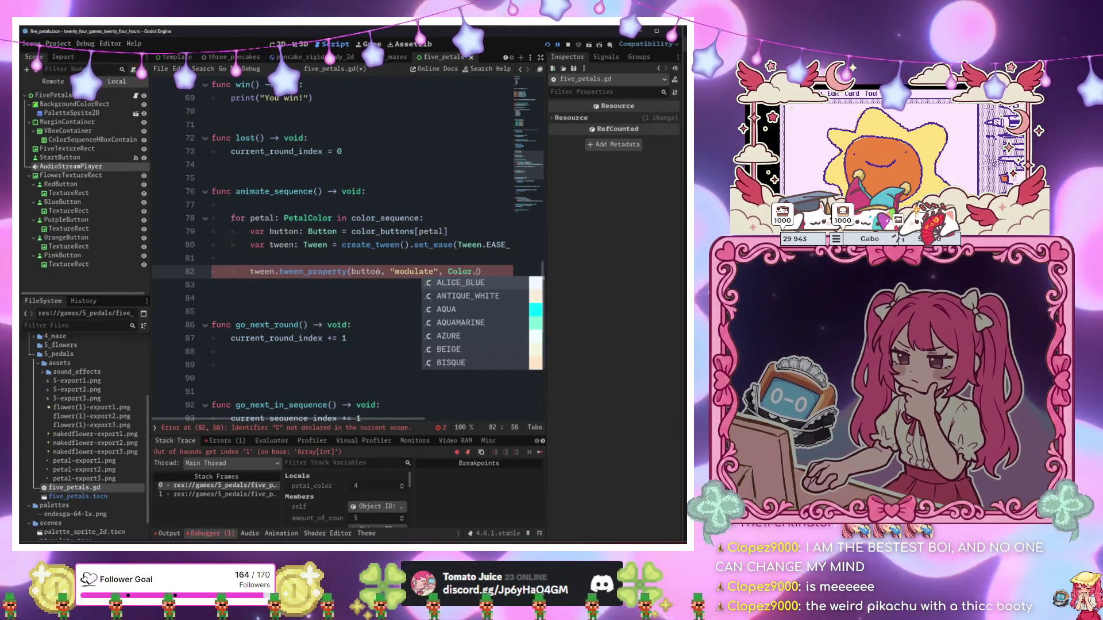
pyautogui.write('HITE -')
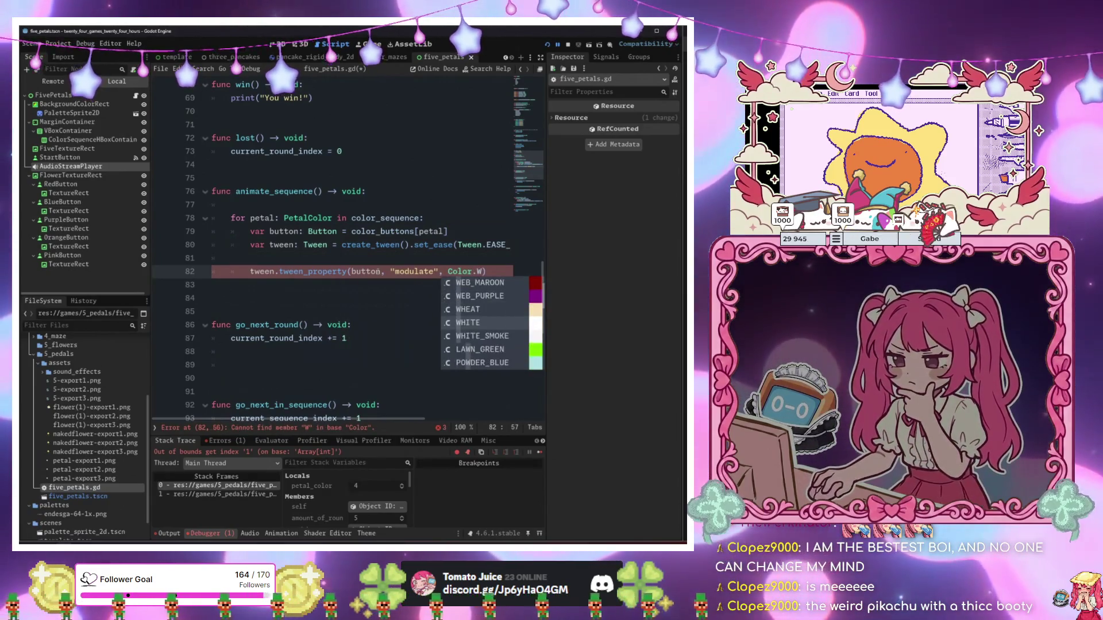
pyautogui.press('BackSpace')
pyautogui.press('BackSpace')
pyautogui.write('* ')
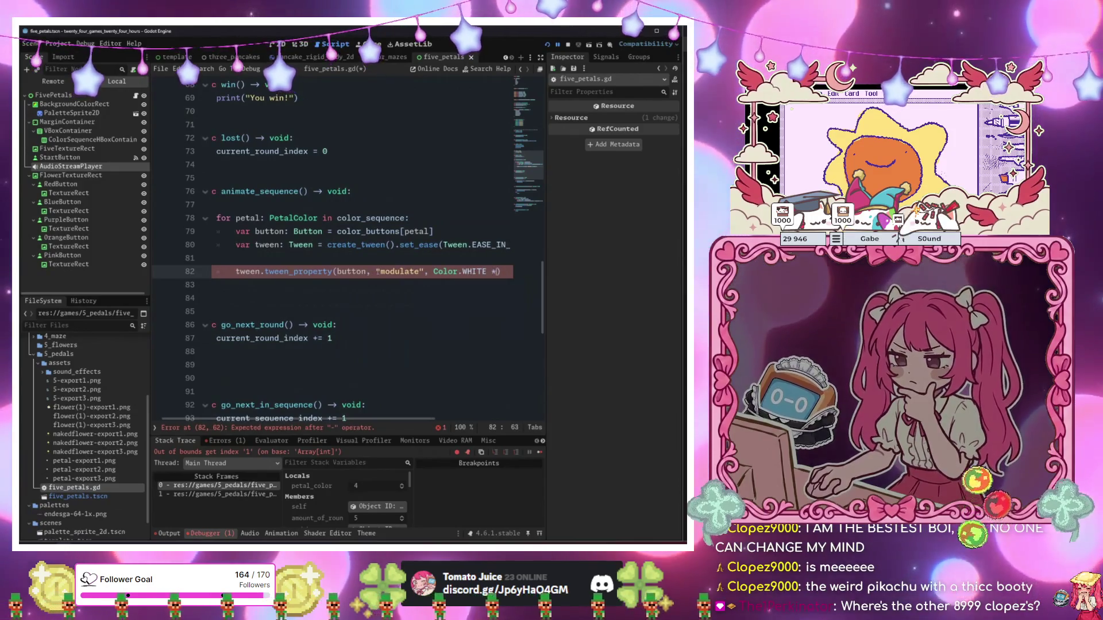
pyautogui.write('2,')
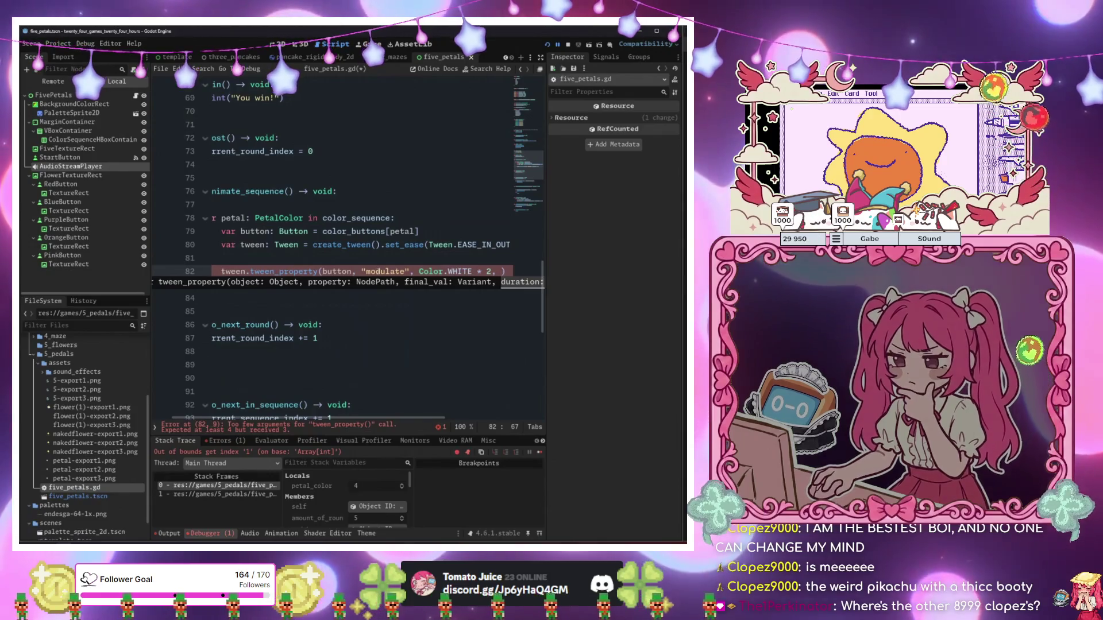
pyautogui.click(249, 202)
pyautogui.scroll(20, 213, 201)
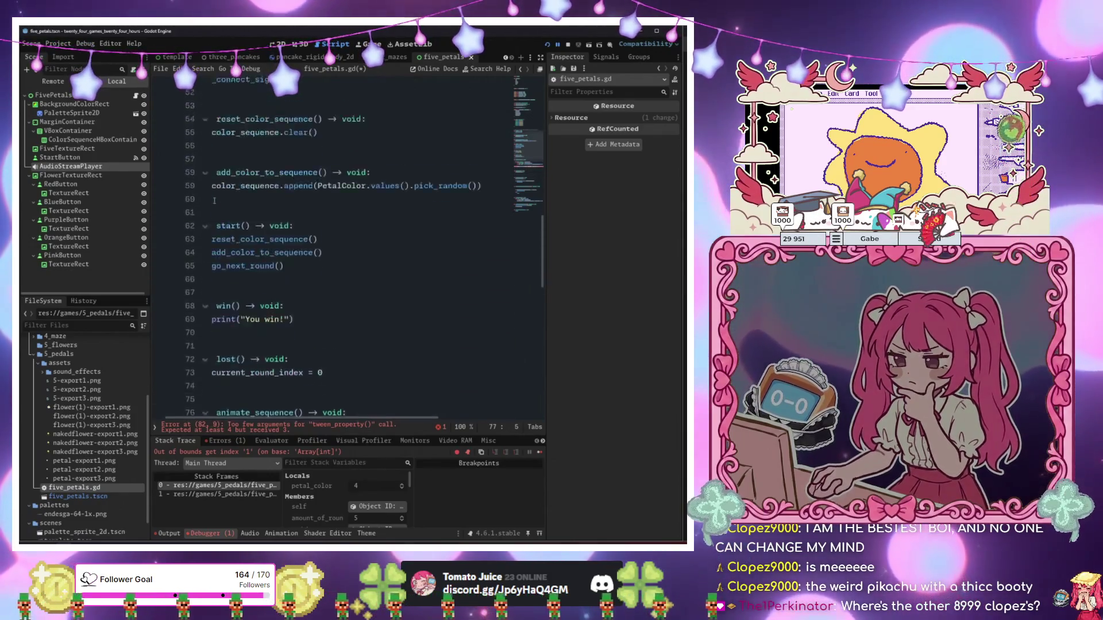
pyautogui.click(345, 195)
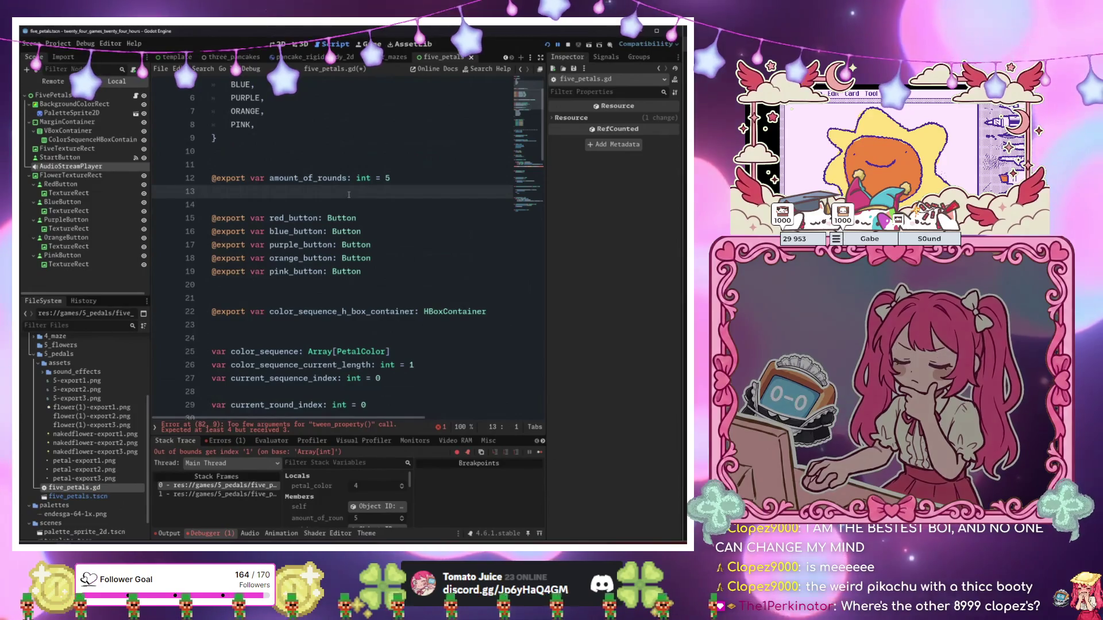
pyautogui.write('@export v')
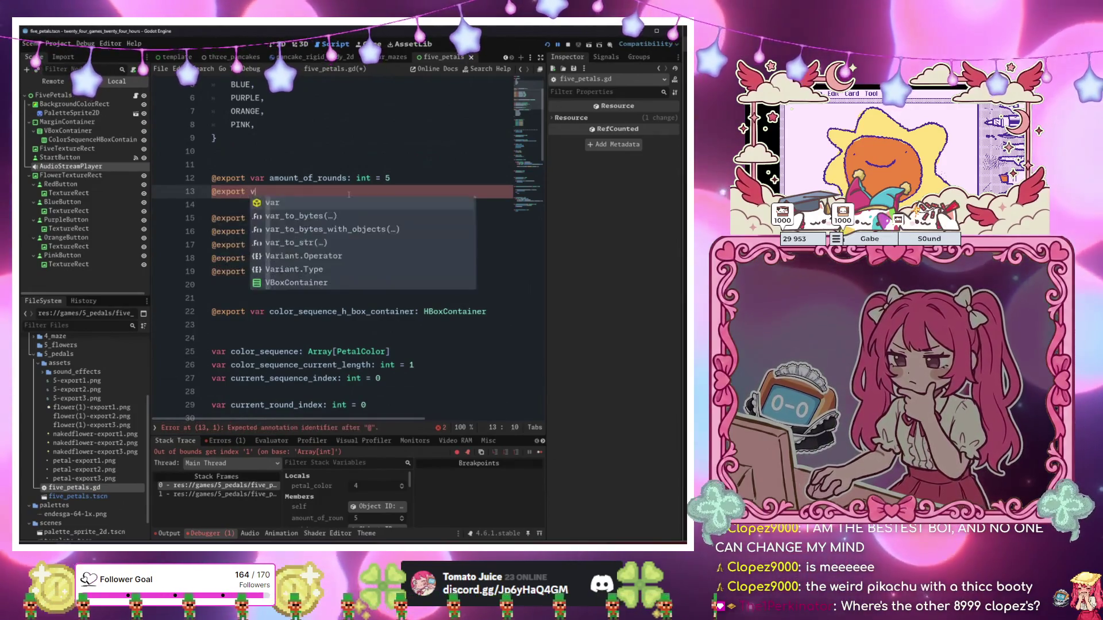
pyautogui.write('ar sequence_length:')
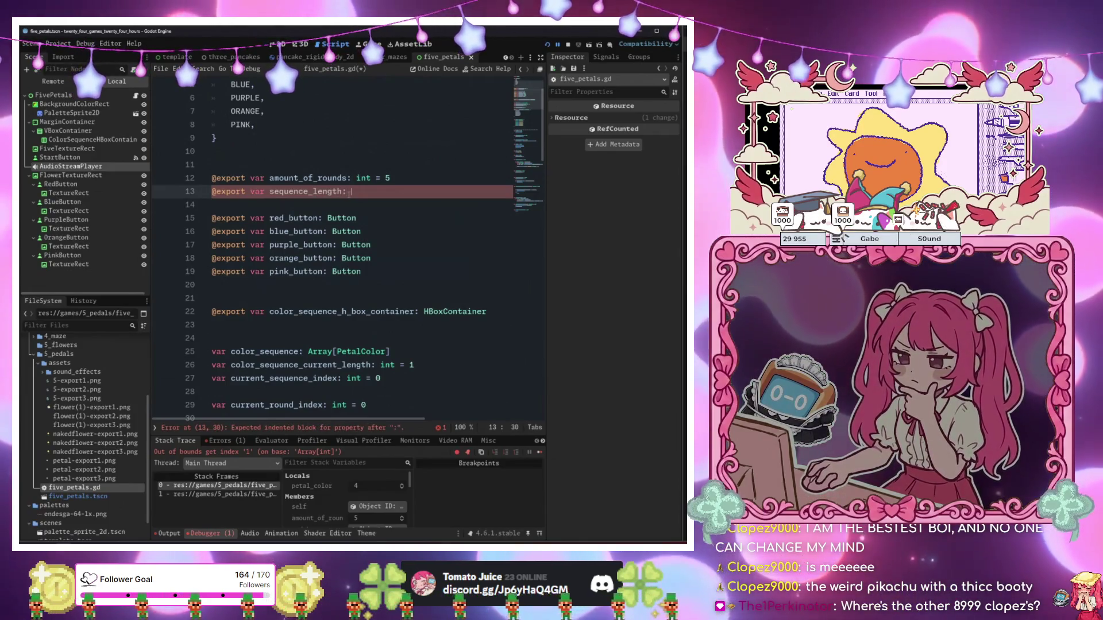
pyautogui.write(' int =')
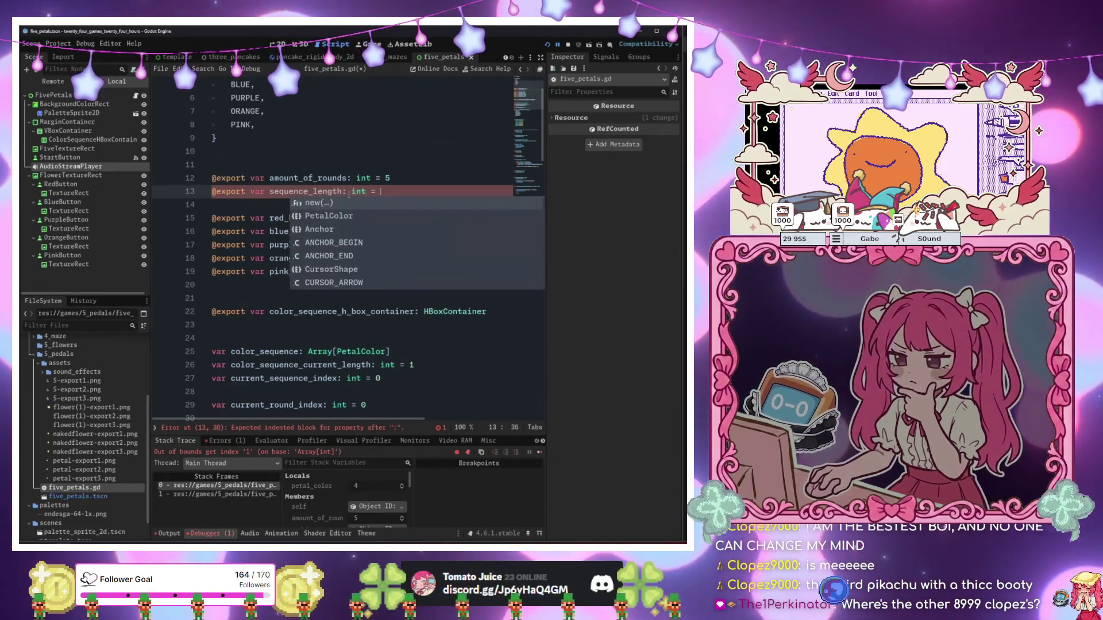
pyautogui.press('Escape')
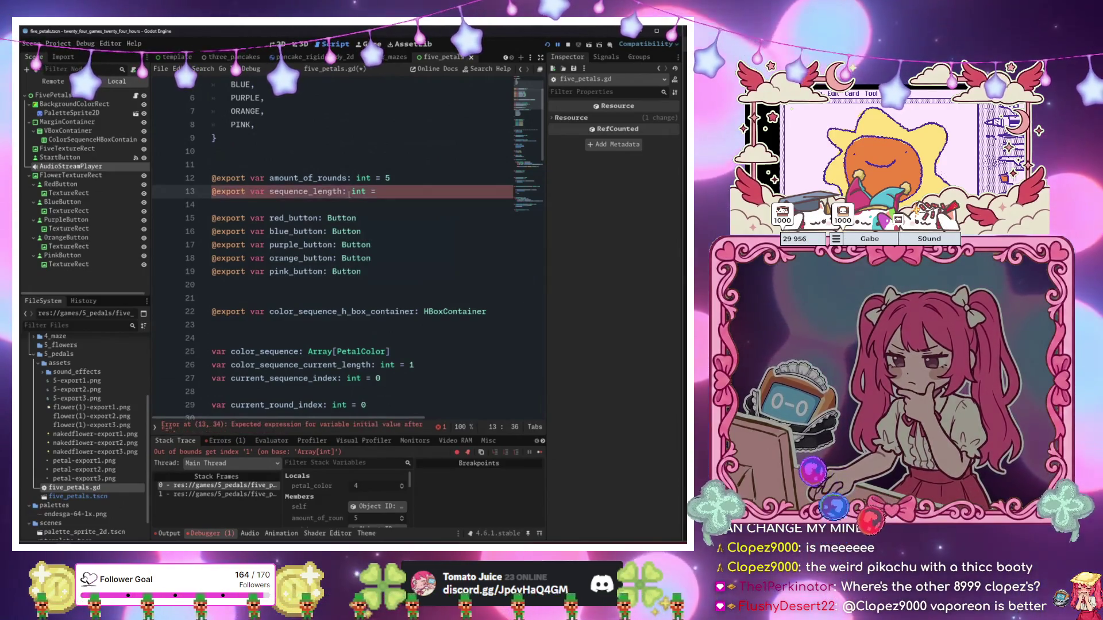
pyautogui.press('BackSpace')
pyautogui.press('BackSpace')
pyautogui.write('float =')
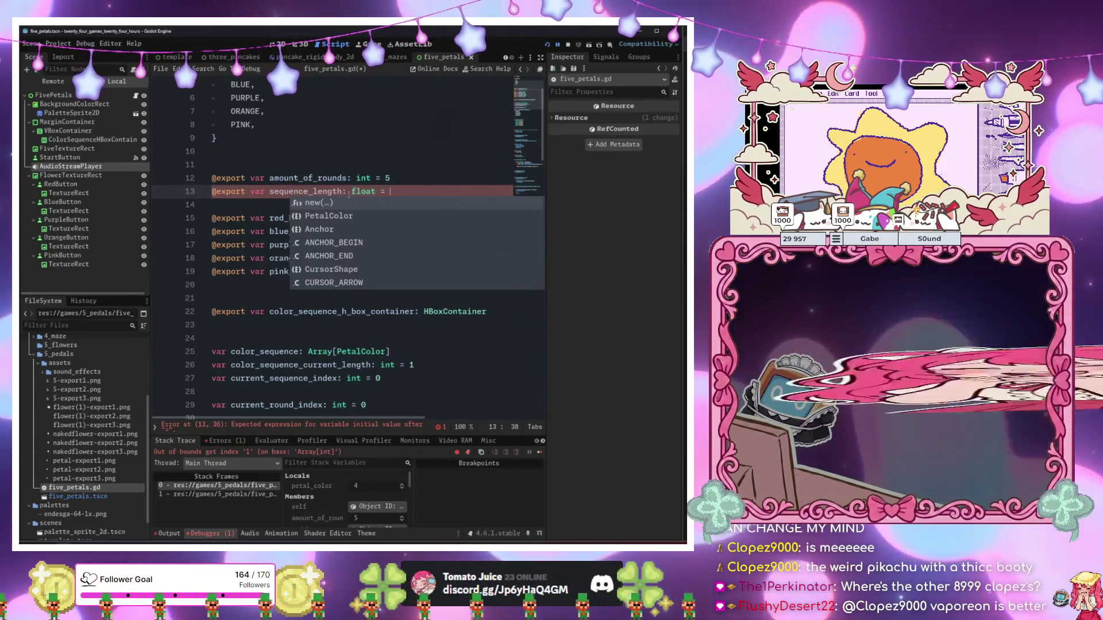
pyautogui.write('5')
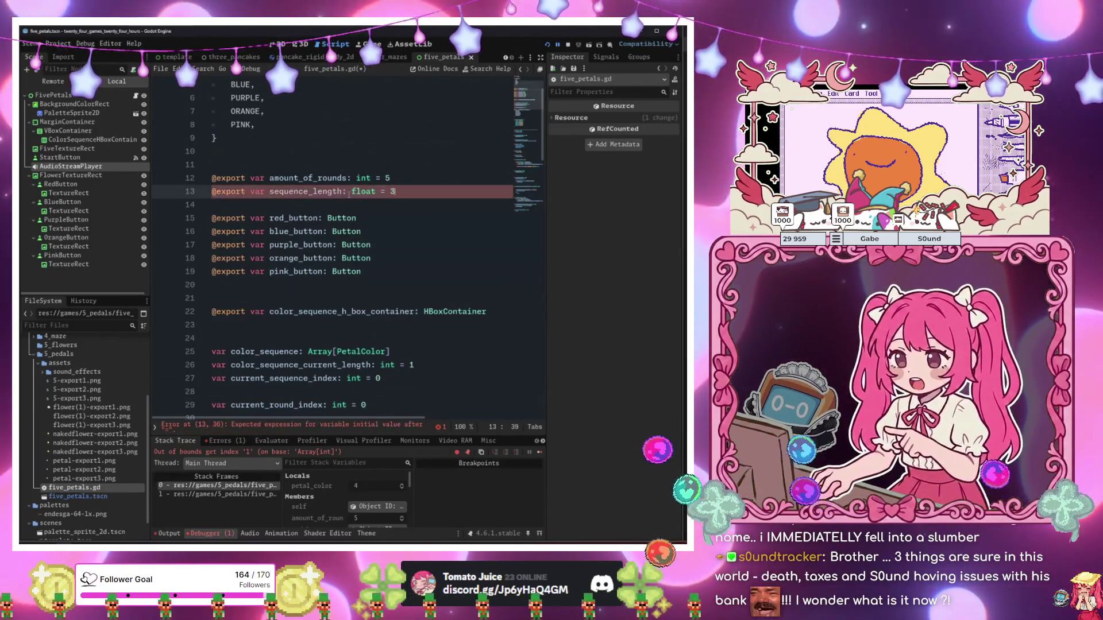
pyautogui.write('3')
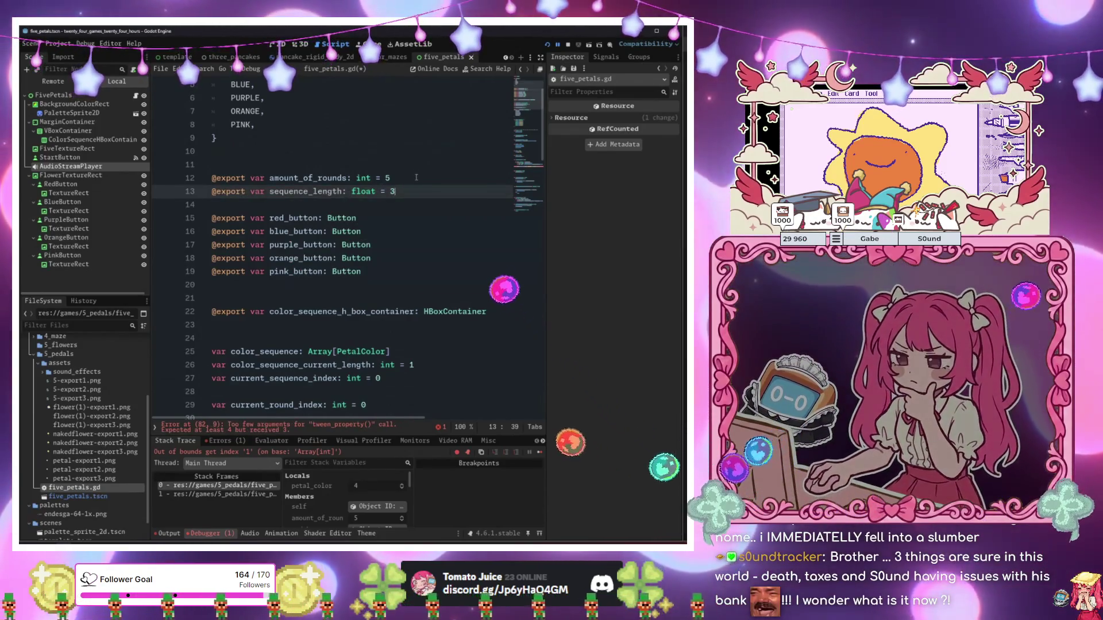
pyautogui.click(342, 192)
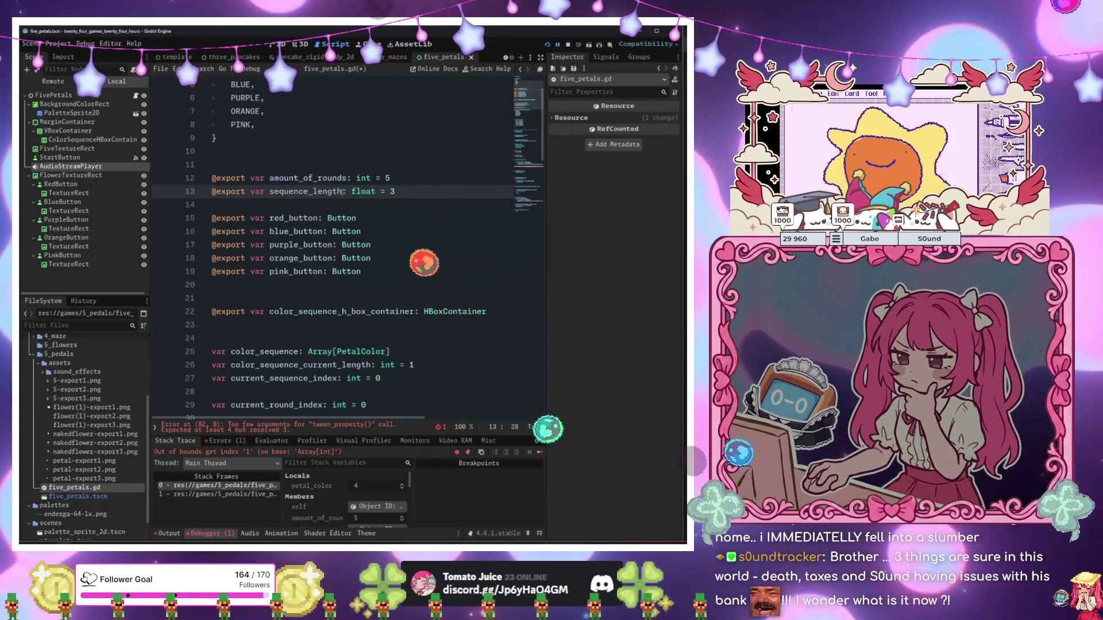
pyautogui.write('_seconds')
pyautogui.hotkey('ctrl', 's')
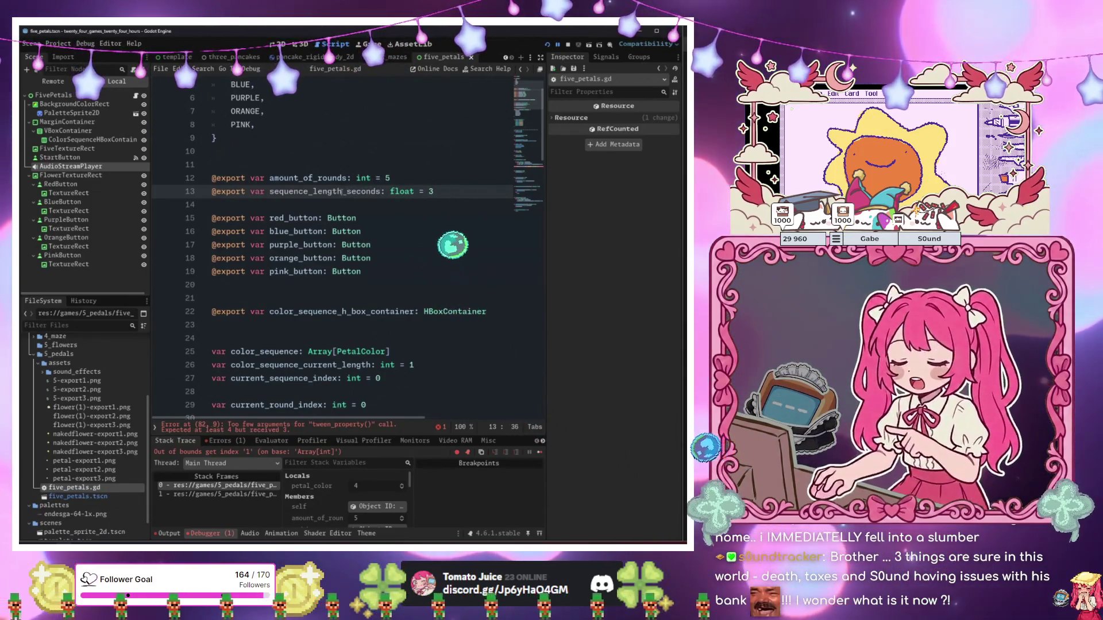
pyautogui.scroll(-20, 453, 245)
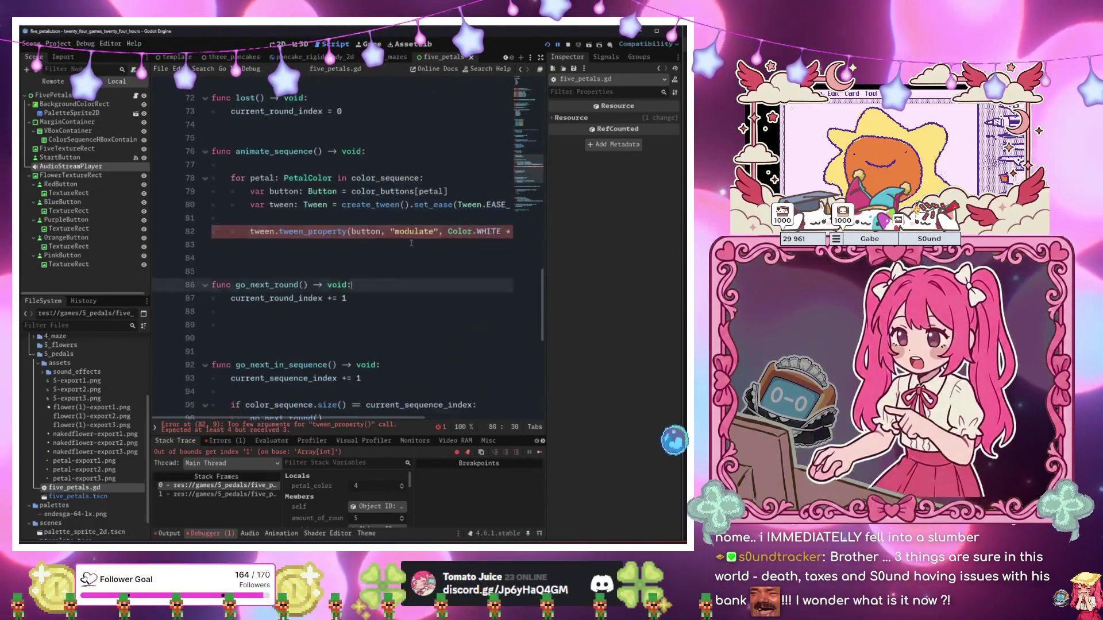
# Set the glow tween's duration to sequence_length_seconds / color_sequence.size() * 2.
pyautogui.click(507, 231)
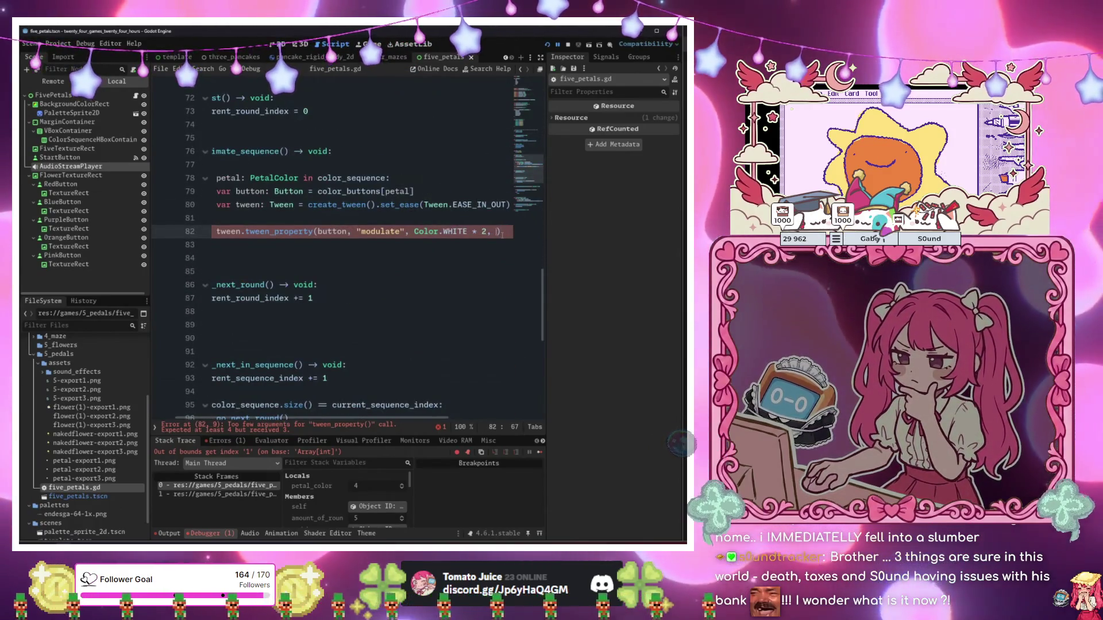
pyautogui.write('seq')
pyautogui.press('Return')
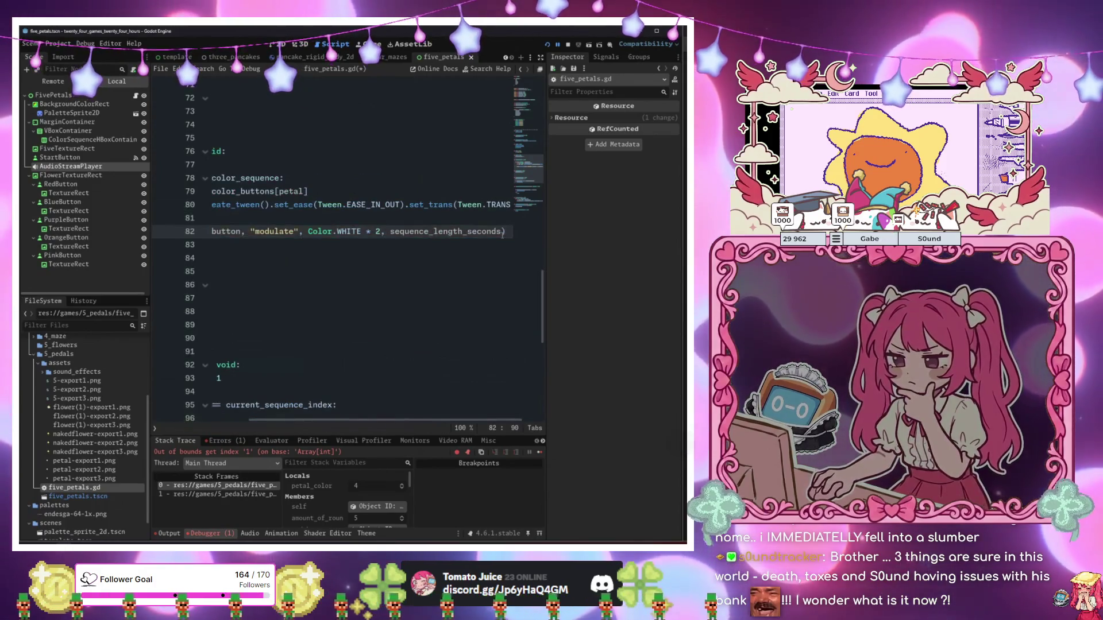
pyautogui.write('/6')
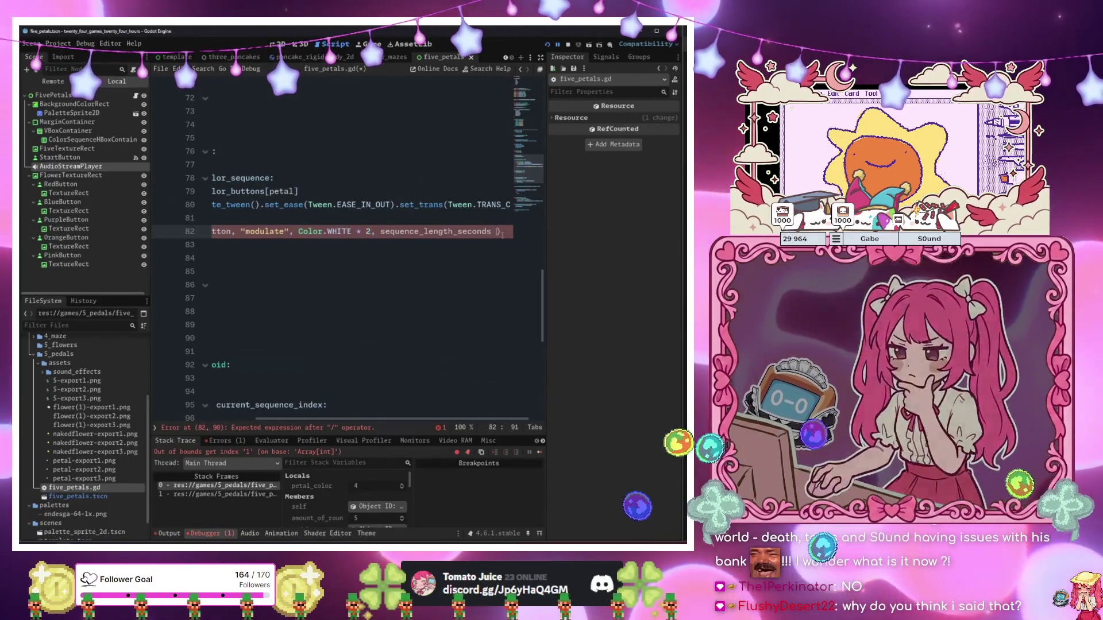
pyautogui.write('/ ')
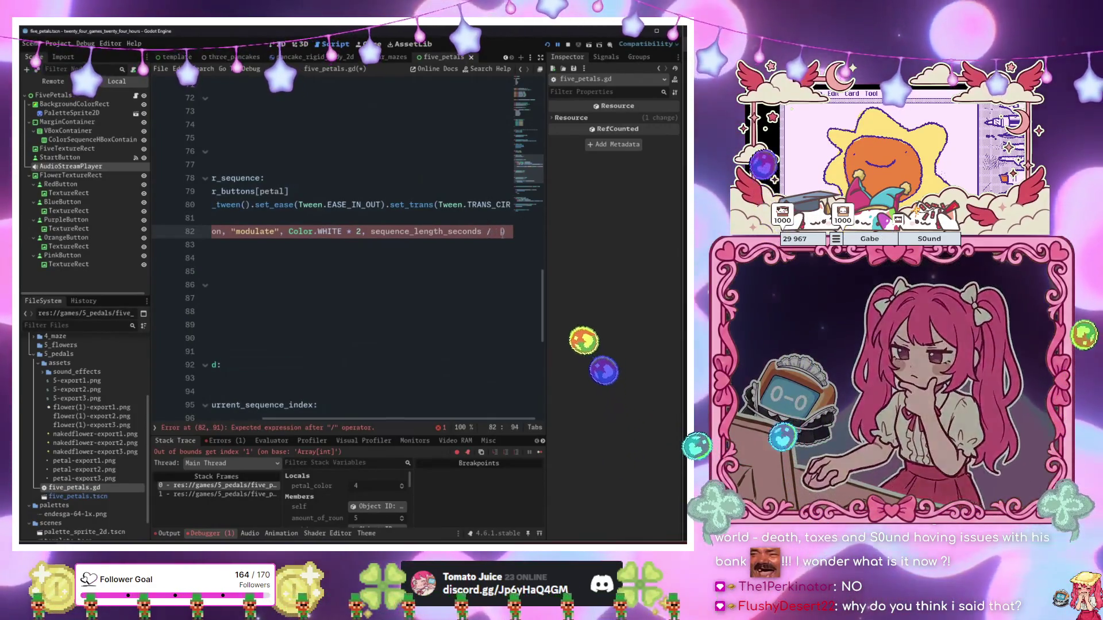
pyautogui.write('color')
pyautogui.press('Down')
pyautogui.press('Down')
pyautogui.press('Return')
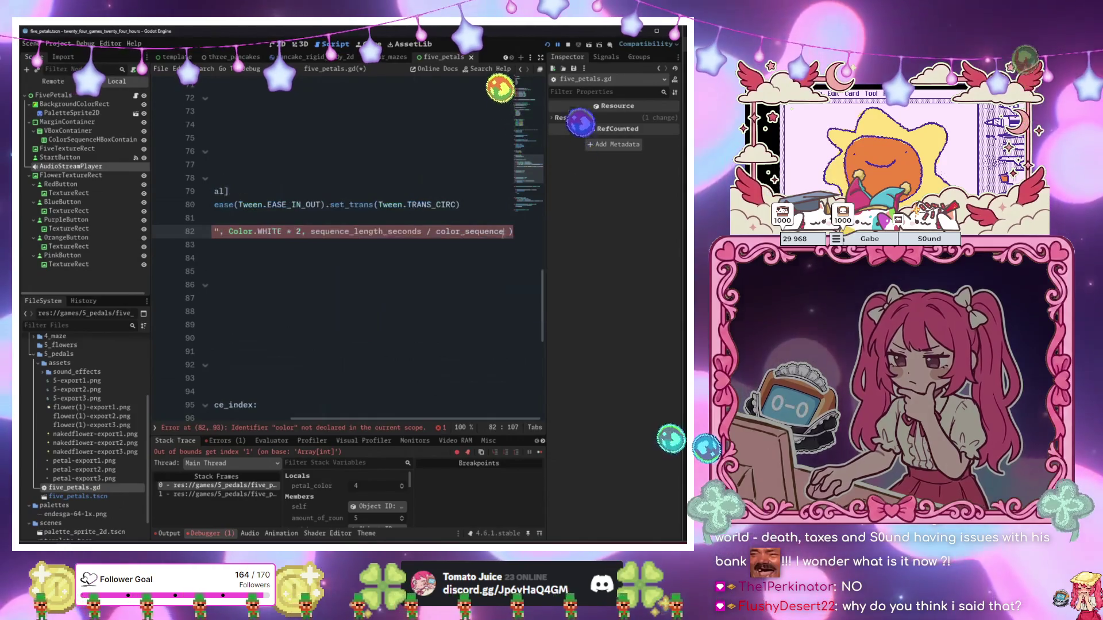
pyautogui.write('.s')
pyautogui.press('Down')
pyautogui.press('Return')
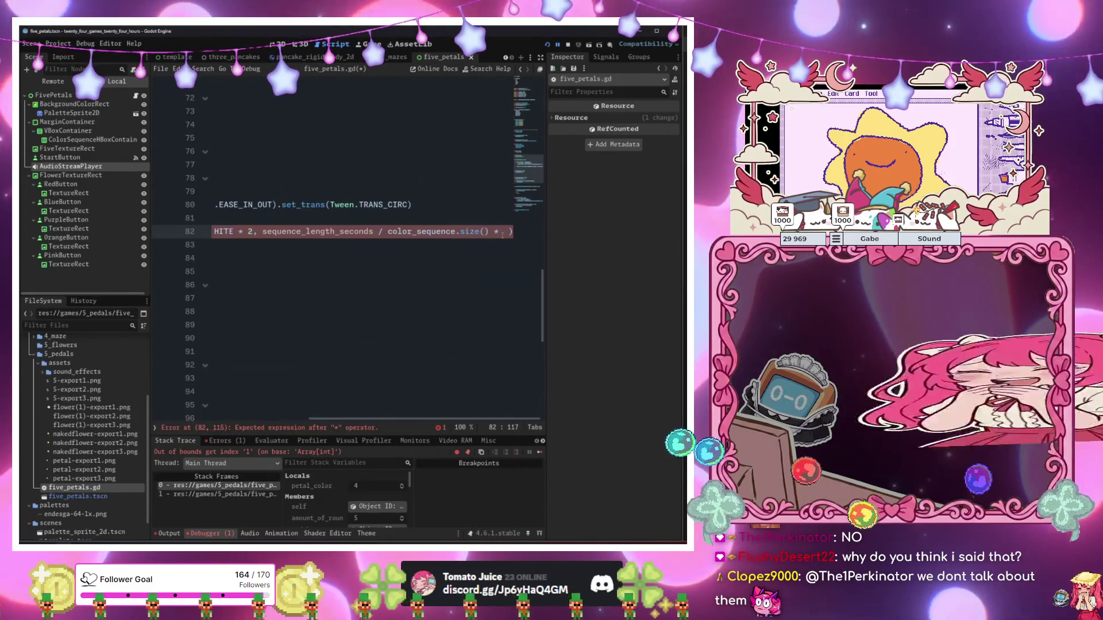
pyautogui.press('BackSpace')
pyautogui.write('3')
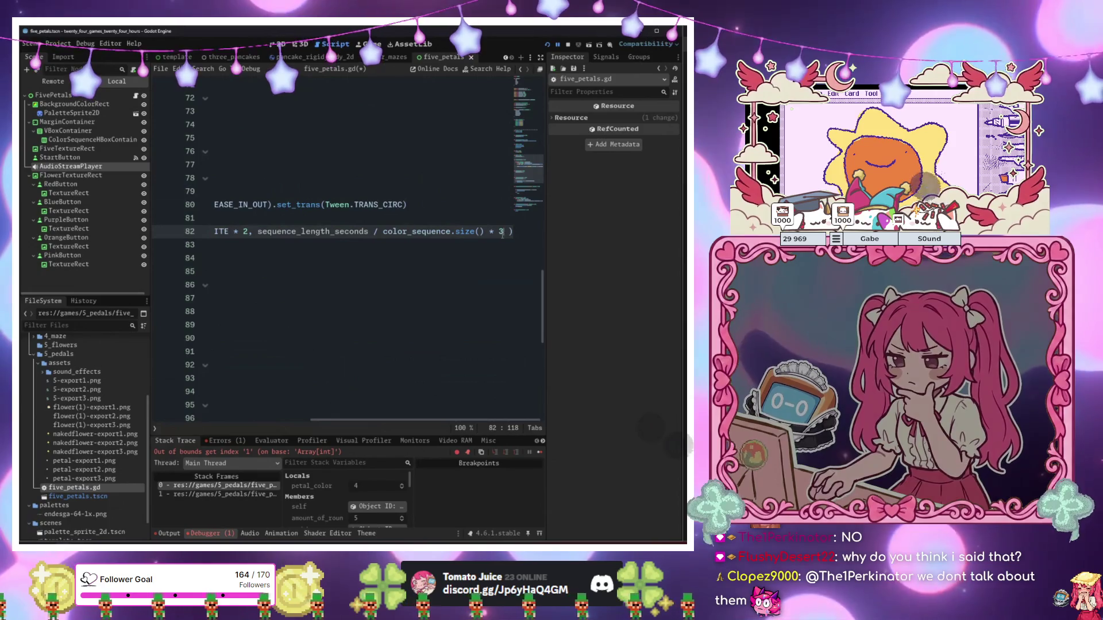
pyautogui.press('BackSpace')
pyautogui.write('2')
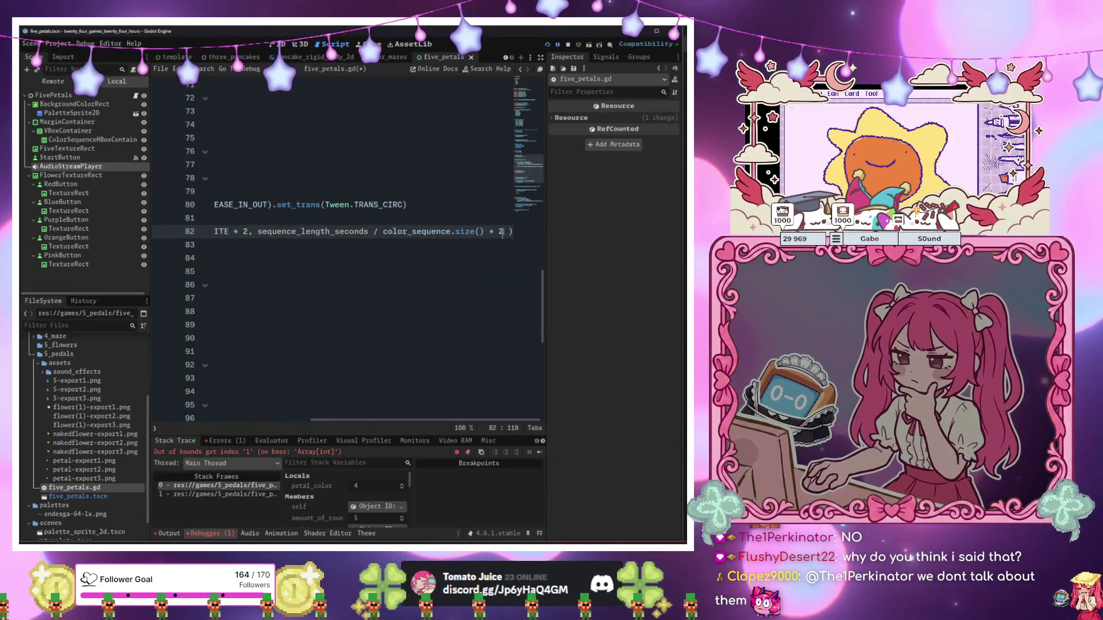
pyautogui.click(463, 230)
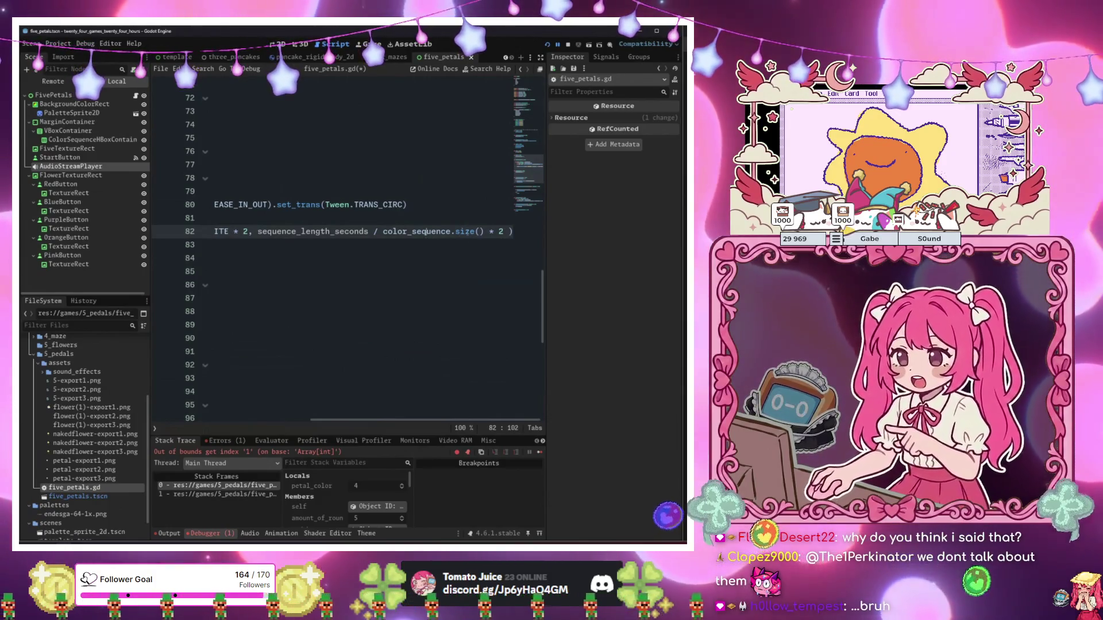
# Duplicate the tween_property line and make the copy tween back to plain Color.WHITE.
pyautogui.click(304, 230)
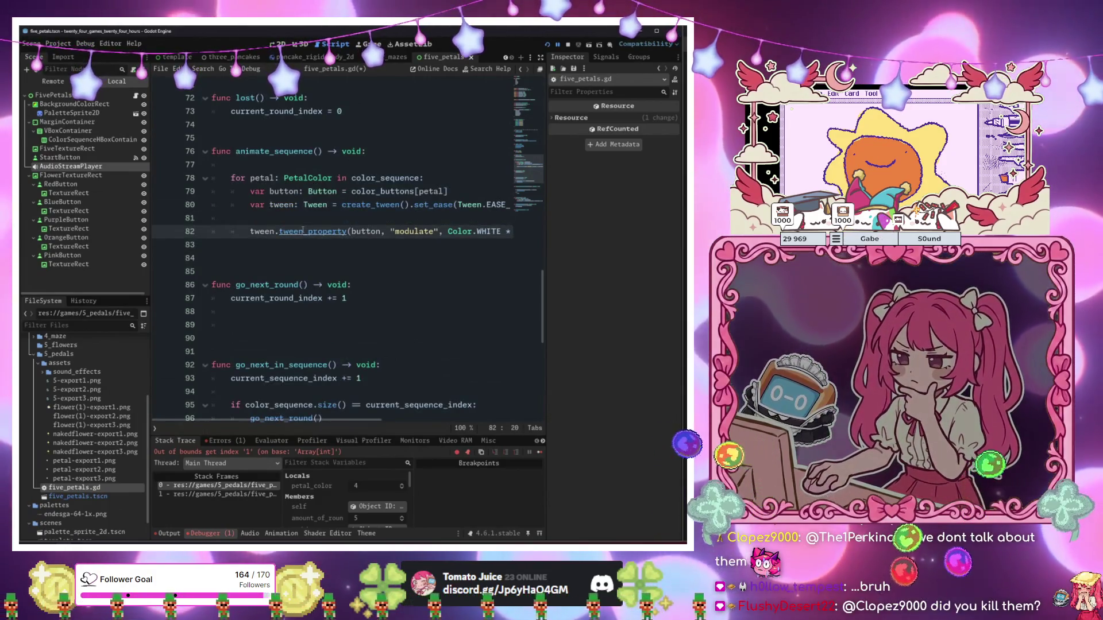
pyautogui.click(315, 248)
pyautogui.hotkey('ctrl', 'v')
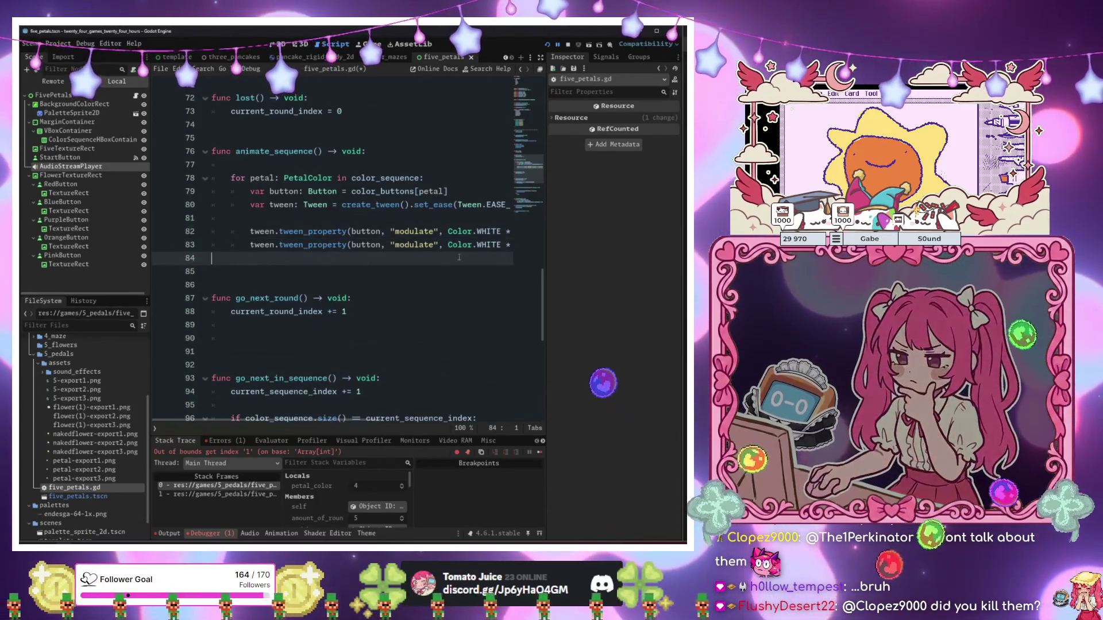
pyautogui.click(459, 244)
pyautogui.press('End')
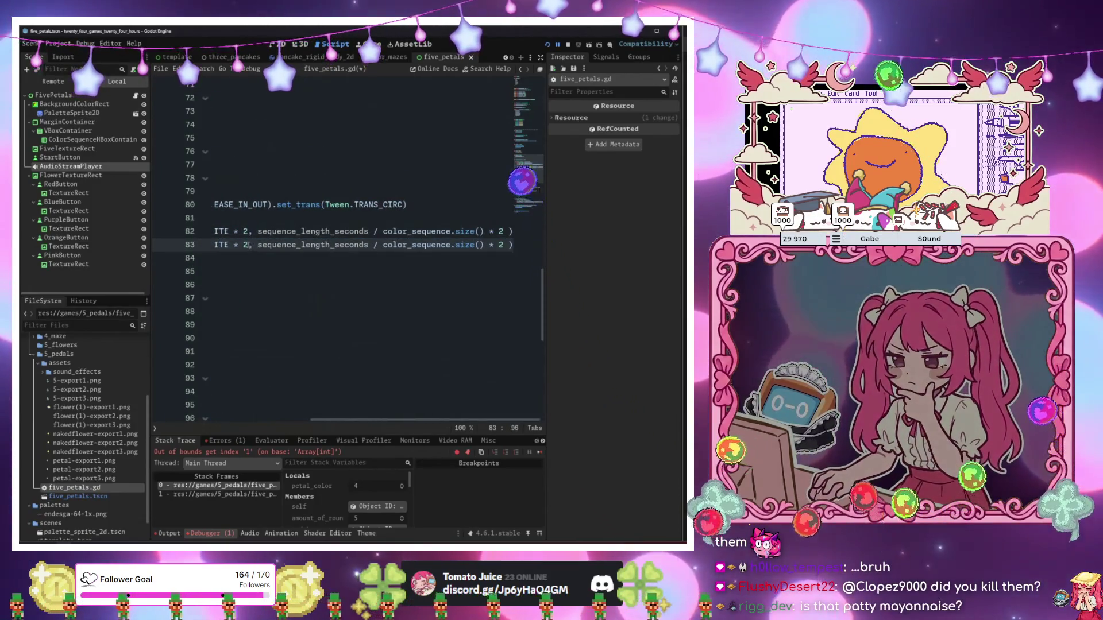
pyautogui.click(249, 245)
pyautogui.press('BackSpace')
pyautogui.press('BackSpace')
pyautogui.press('BackSpace')
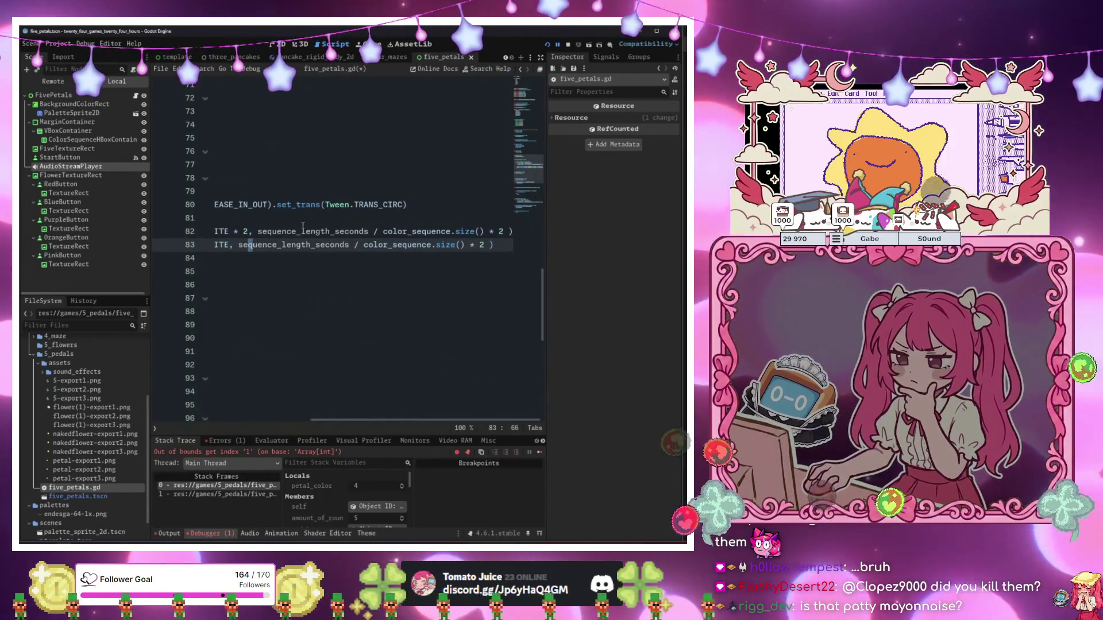
# Select the FivePetals root node in the scene tree.
pyautogui.click(54, 95)
pyautogui.click(37, 70)
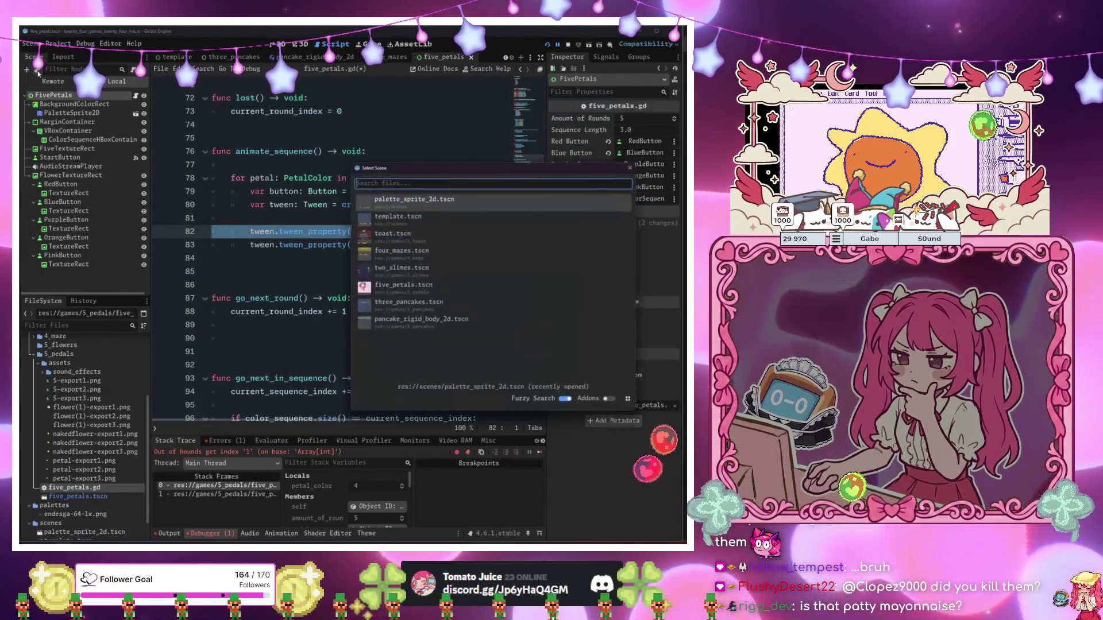
pyautogui.press('Escape')
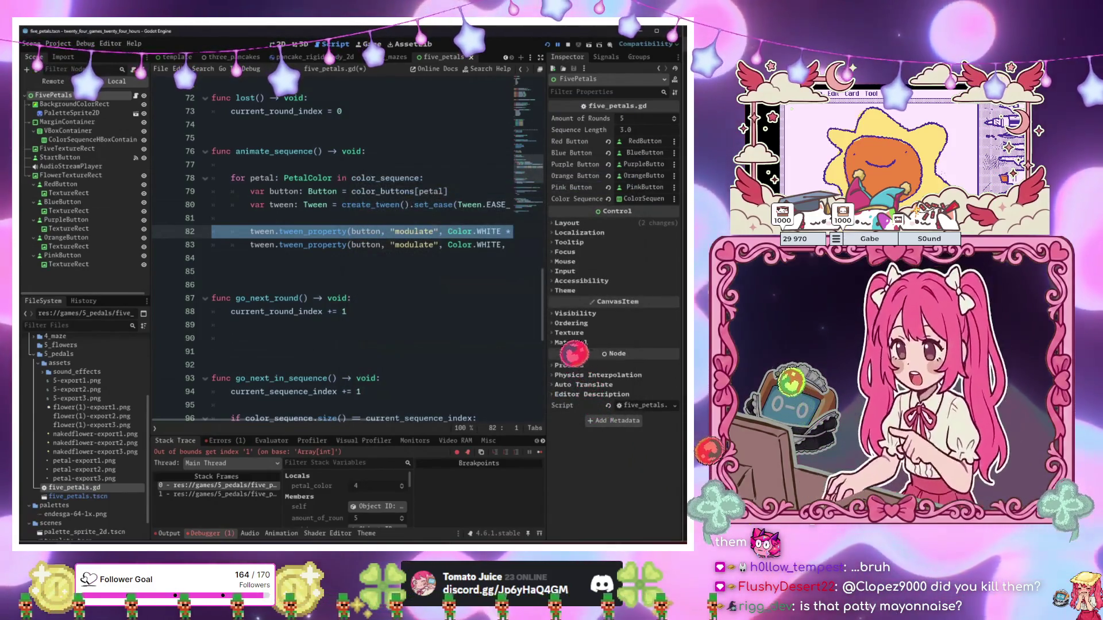
pyautogui.click(30, 70)
# Add a WorldEnvironment node with a New Environment, Canvas background mode and Glow ticked.
pyautogui.write('world')
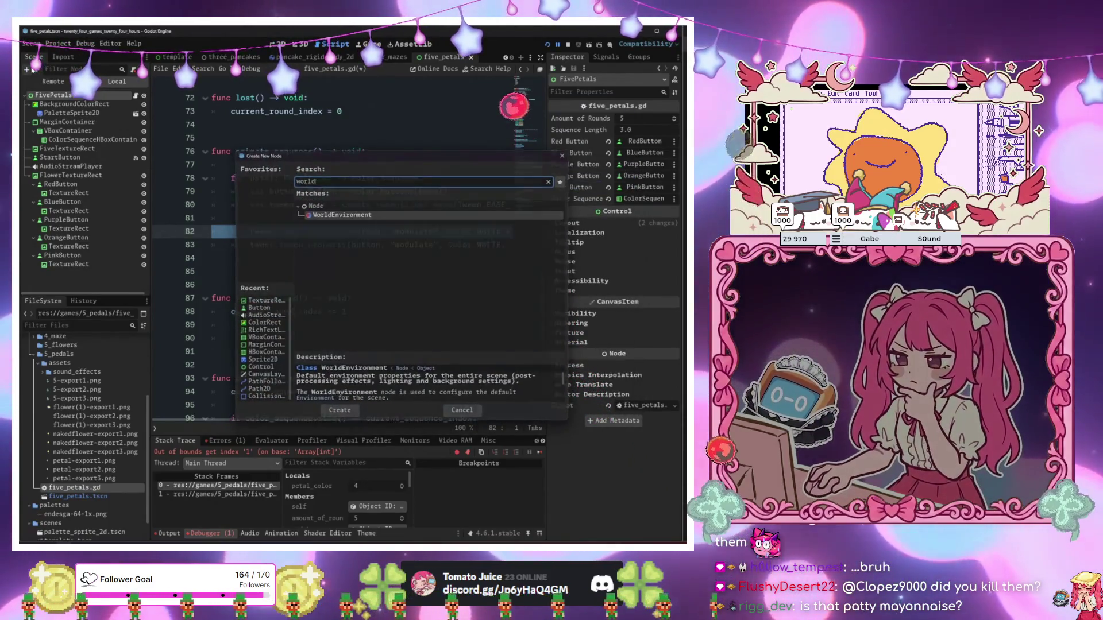
pyautogui.press('Return')
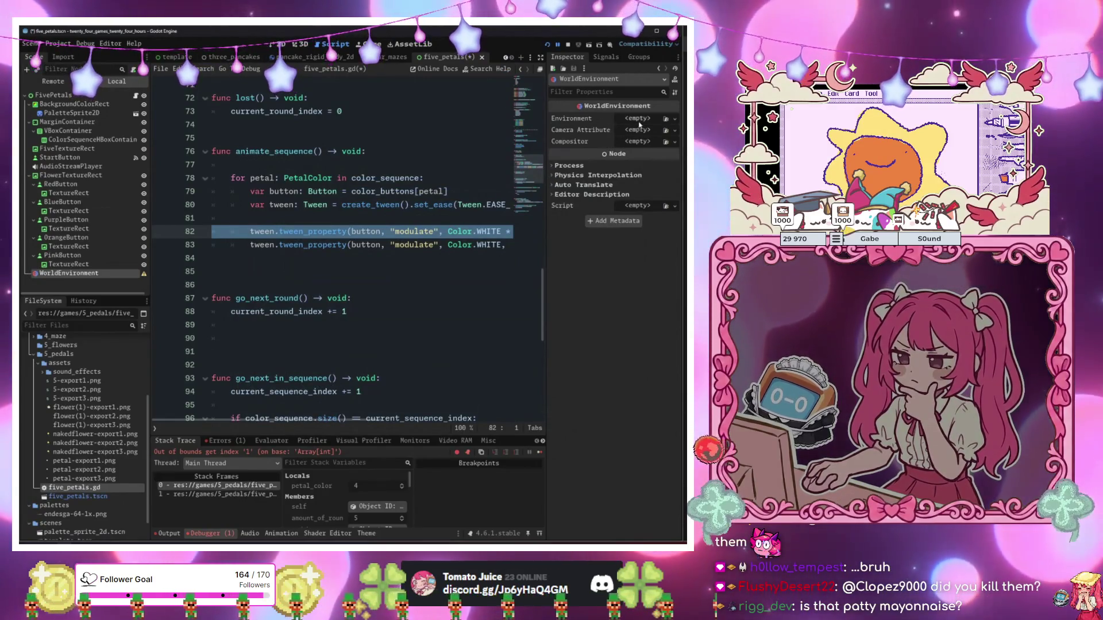
pyautogui.click(639, 121)
pyautogui.click(613, 137)
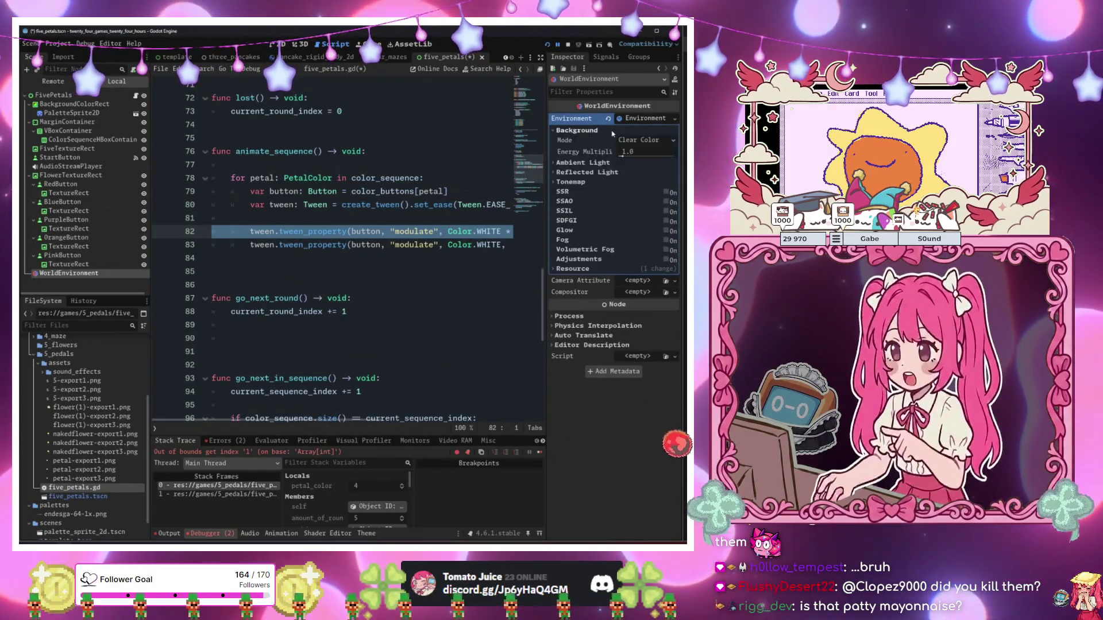
pyautogui.click(631, 140)
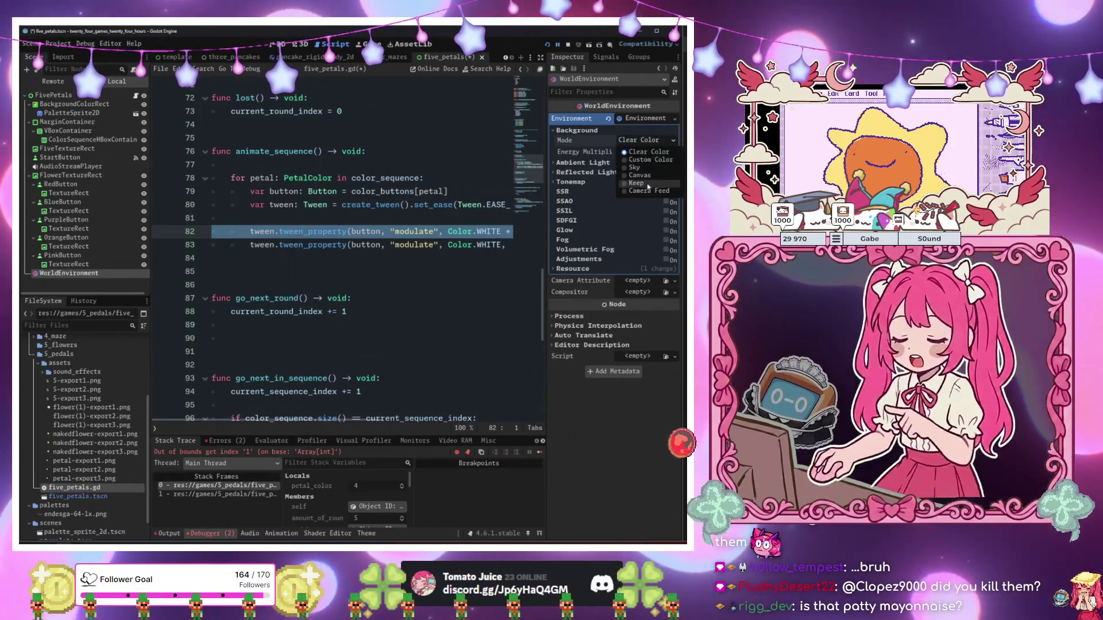
pyautogui.click(637, 175)
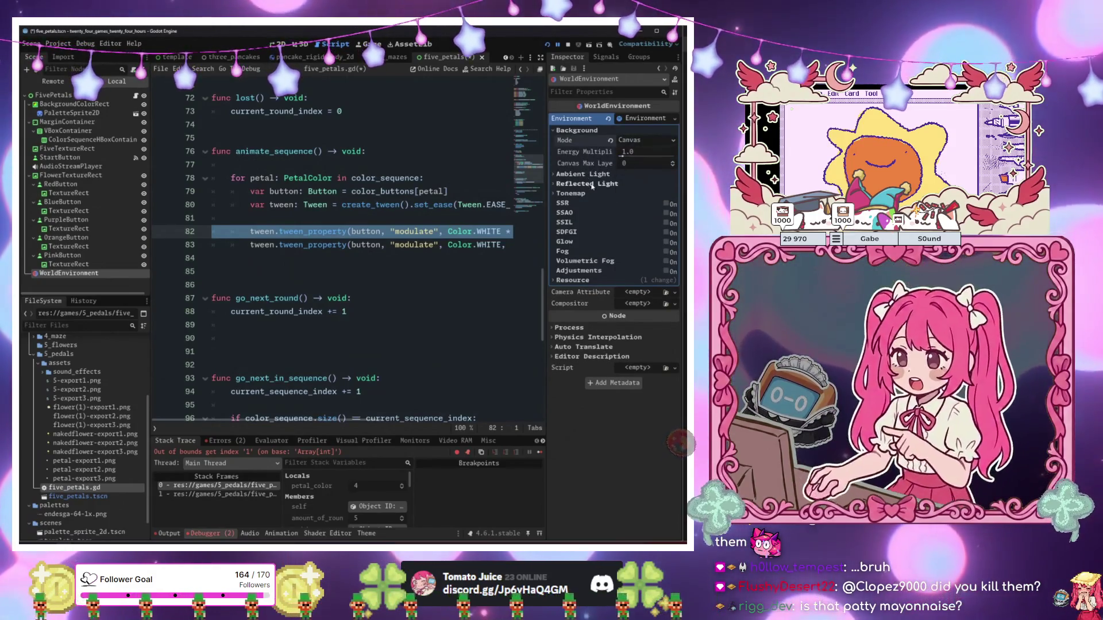
pyautogui.click(667, 242)
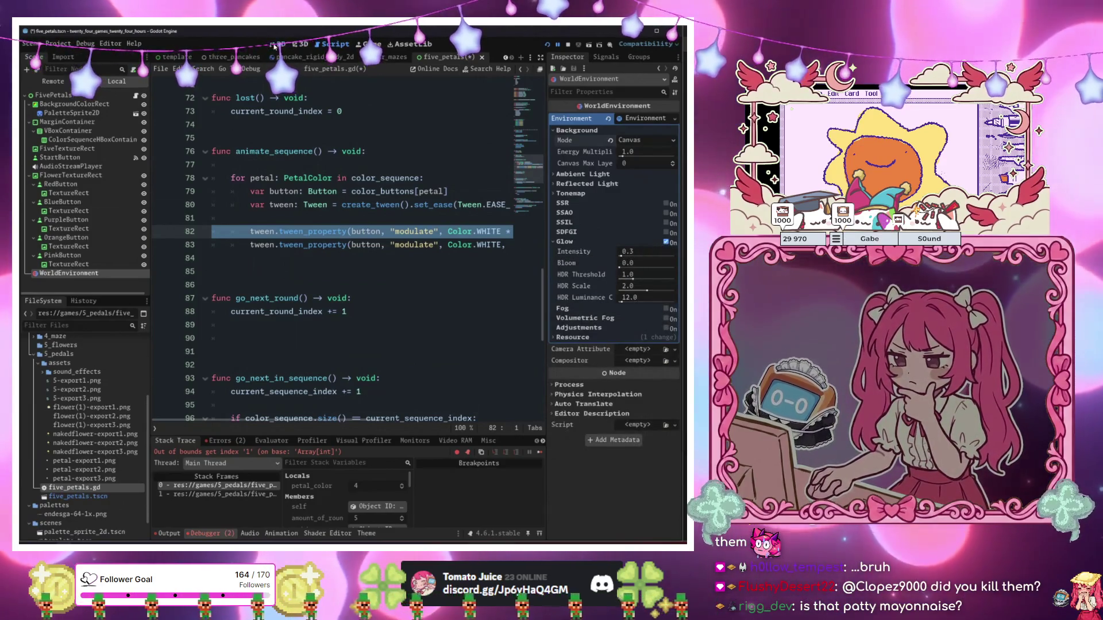
pyautogui.click(276, 45)
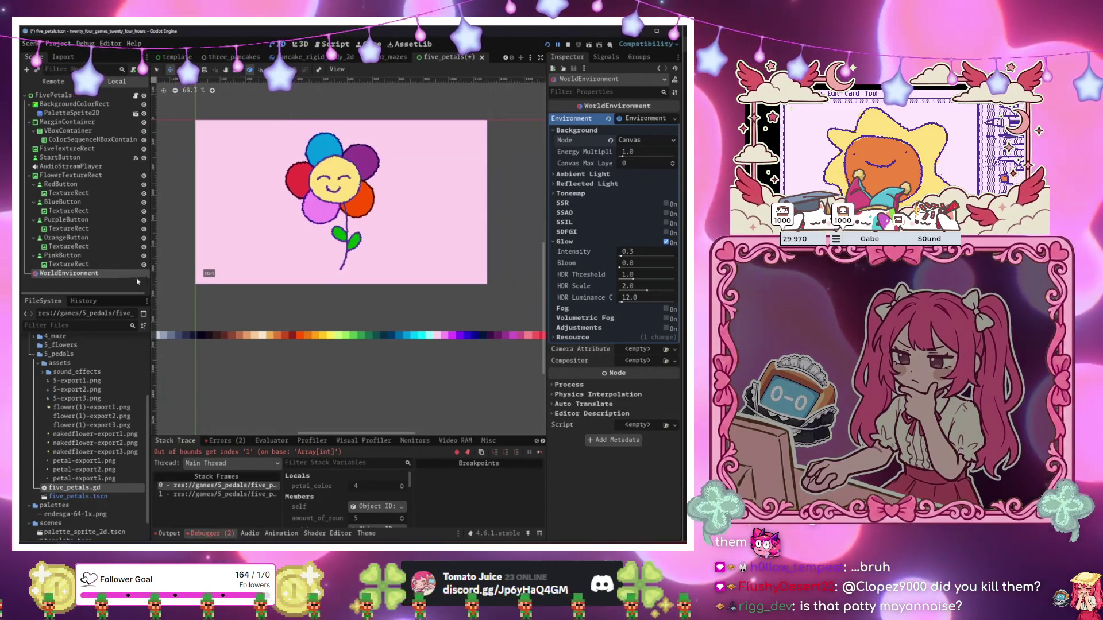
# Try raising the red petal TextureRect's modulate colour intensity.
pyautogui.click(444, 188)
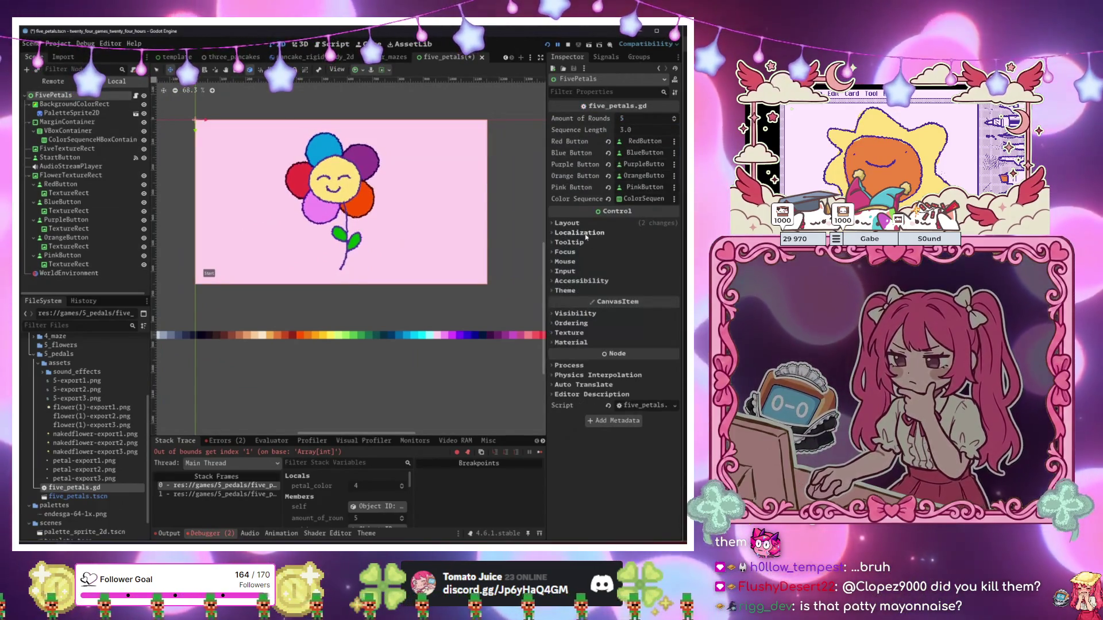
pyautogui.click(80, 195)
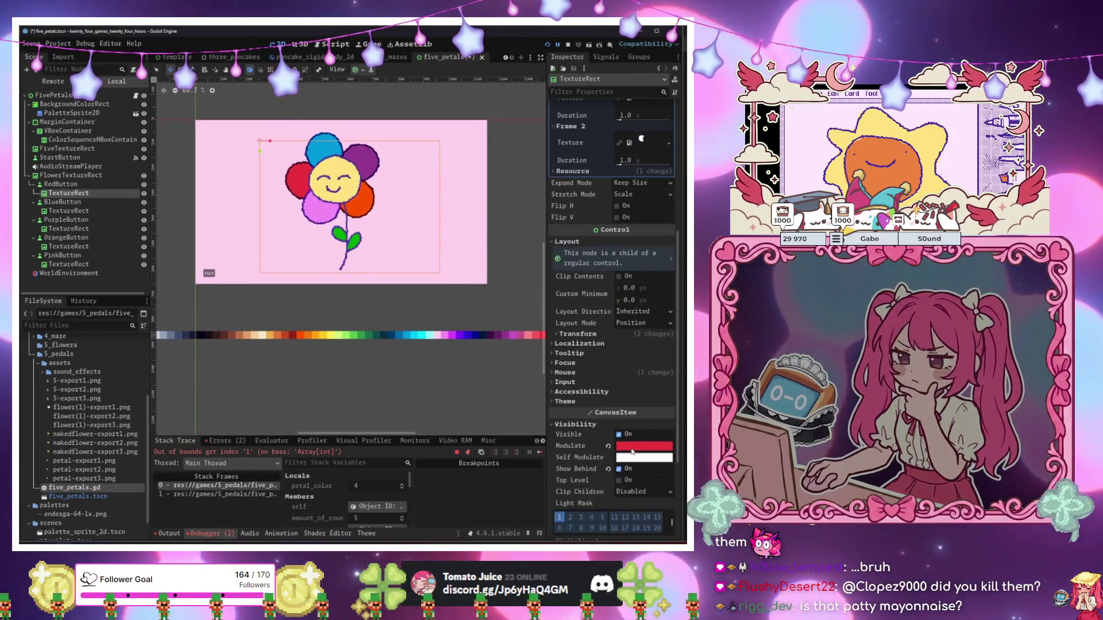
pyautogui.click(632, 452)
pyautogui.moveTo(635, 380); pyautogui.dragTo(647, 380)
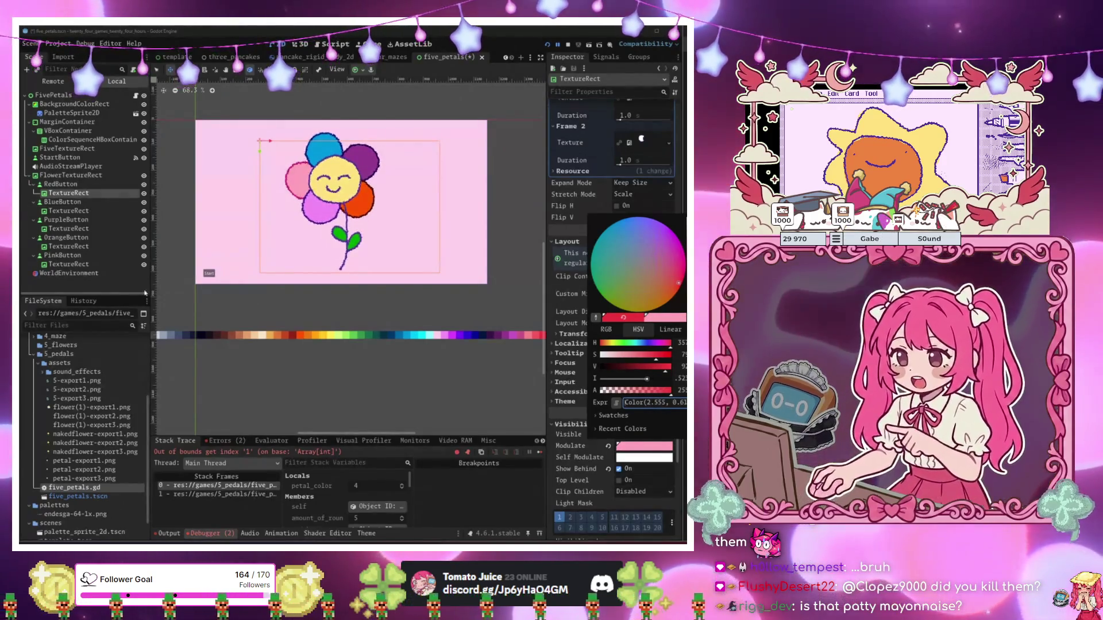
# Set the WorldEnvironment's glow bloom to 0.11 and glow intensity to 2.51.
pyautogui.click(487, 256)
pyautogui.click(487, 255)
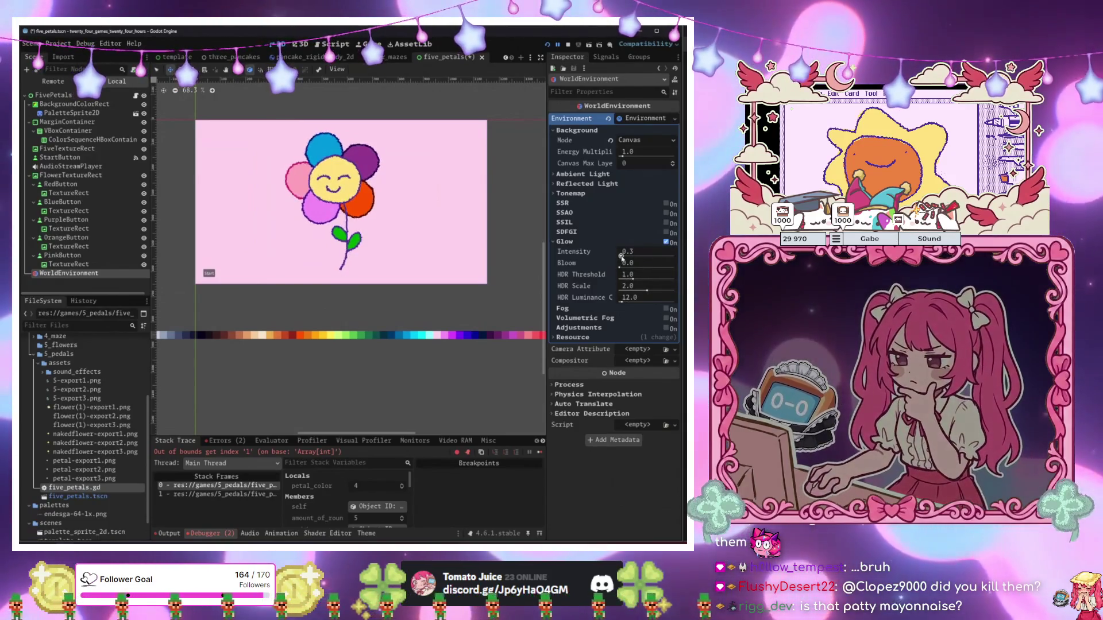
pyautogui.moveTo(622, 263); pyautogui.dragTo(642, 269)
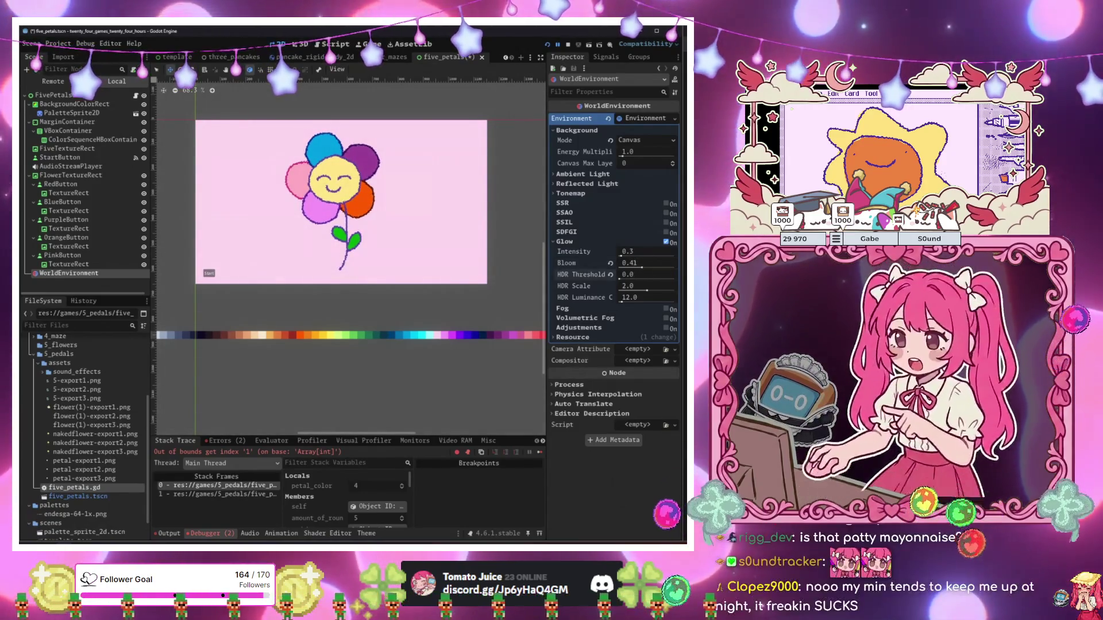
pyautogui.moveTo(627, 253)
pyautogui.mouseDown()
pyautogui.moveTo(636, 268)
pyautogui.moveTo(626, 268)
pyautogui.mouseUp()
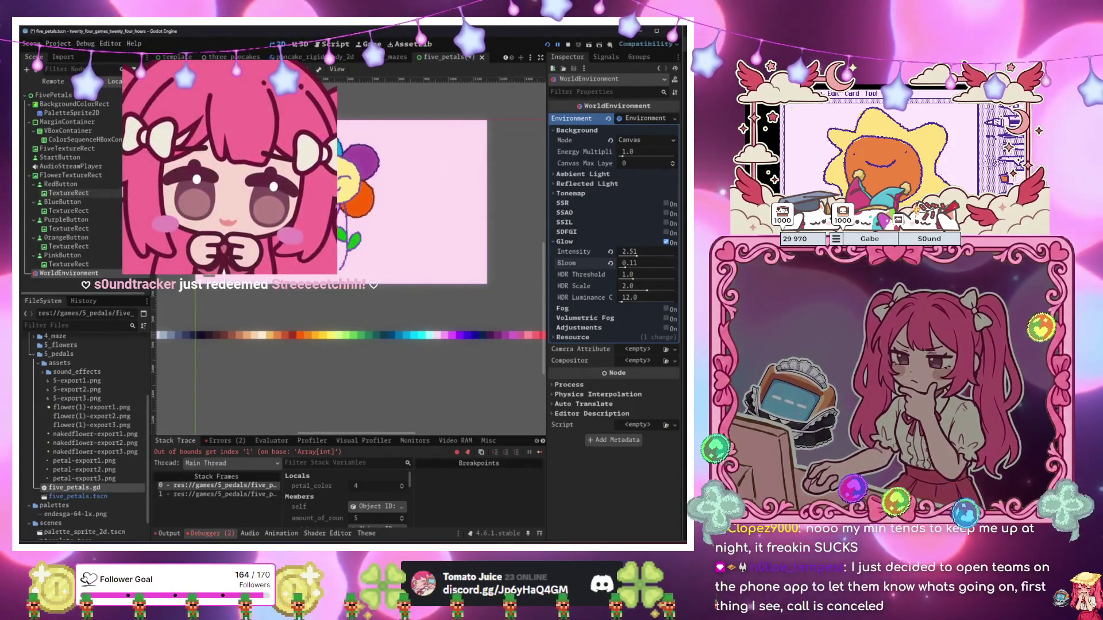
# Try boosting the red petal's modulate again, then cancel to keep it plain red.
pyautogui.click(75, 139)
pyautogui.click(81, 113)
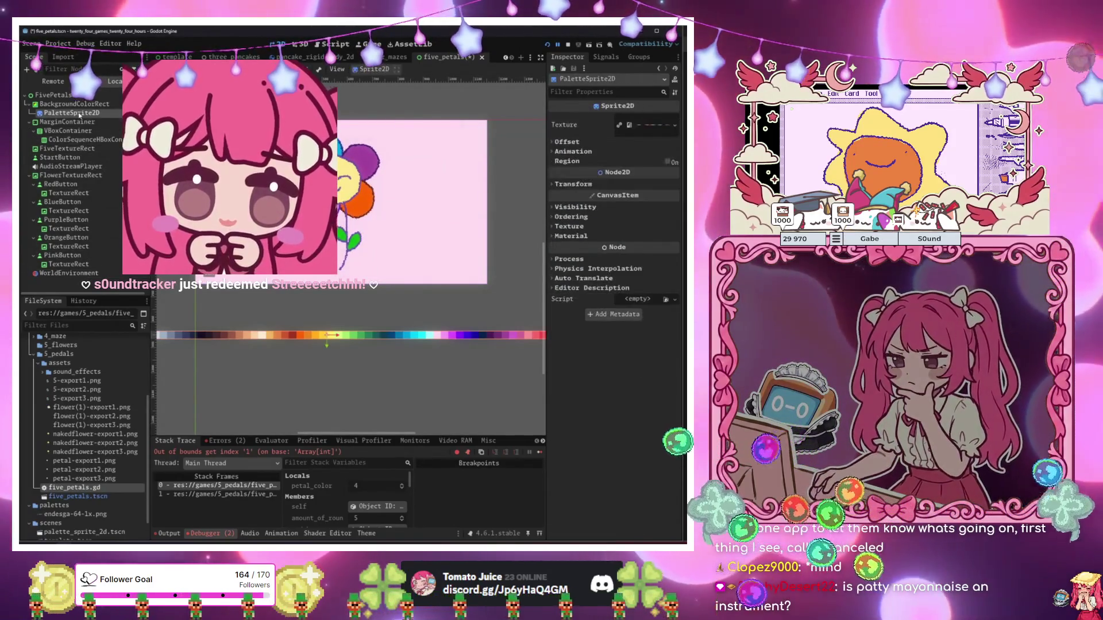
pyautogui.moveTo(344, 380); pyautogui.dragTo(334, 377)
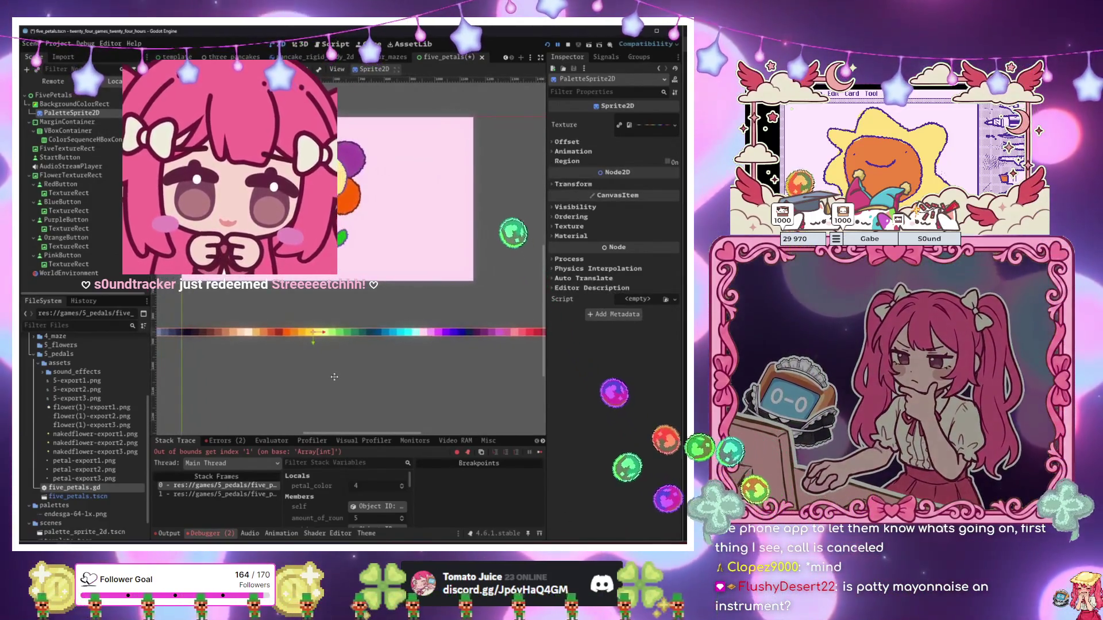
pyautogui.click(335, 376)
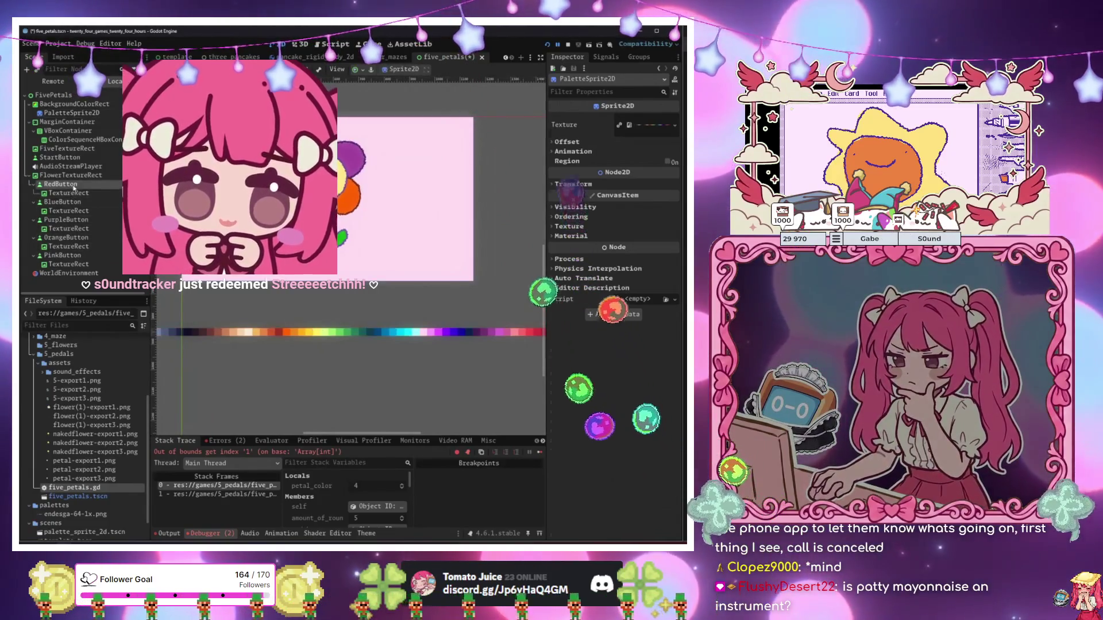
pyautogui.click(69, 193)
pyautogui.click(643, 446)
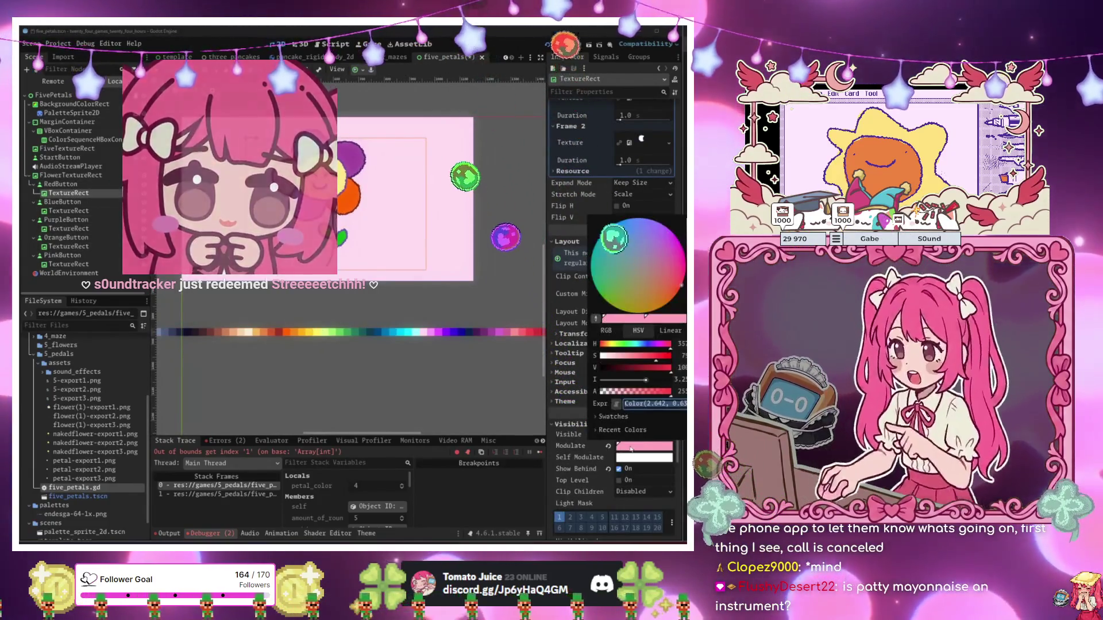
pyautogui.moveTo(646, 380); pyautogui.dragTo(665, 383)
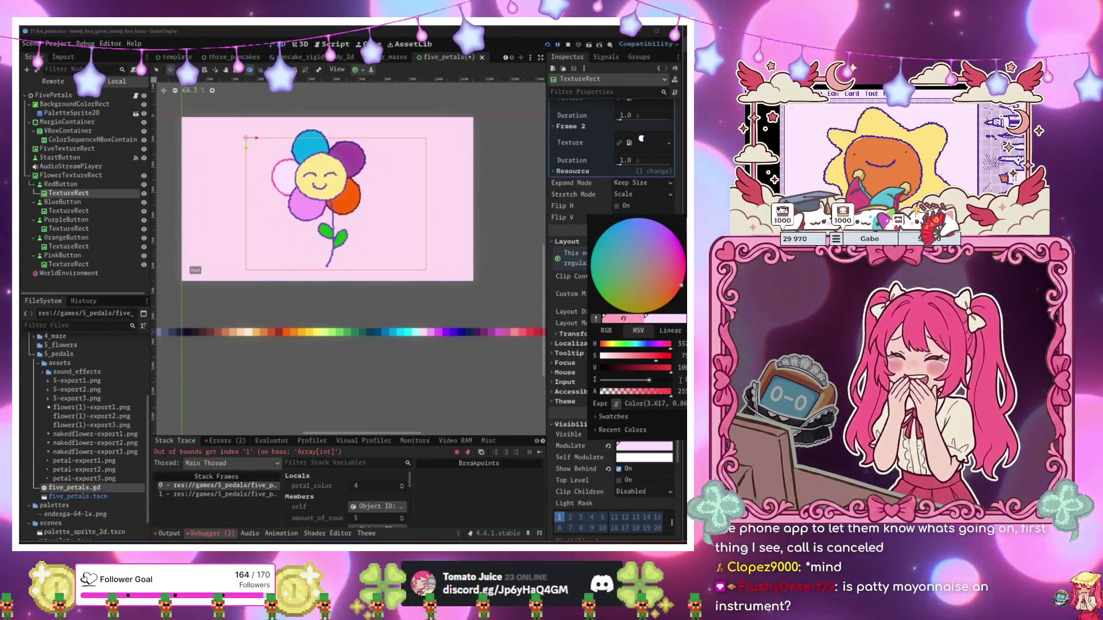
pyautogui.press('Escape')
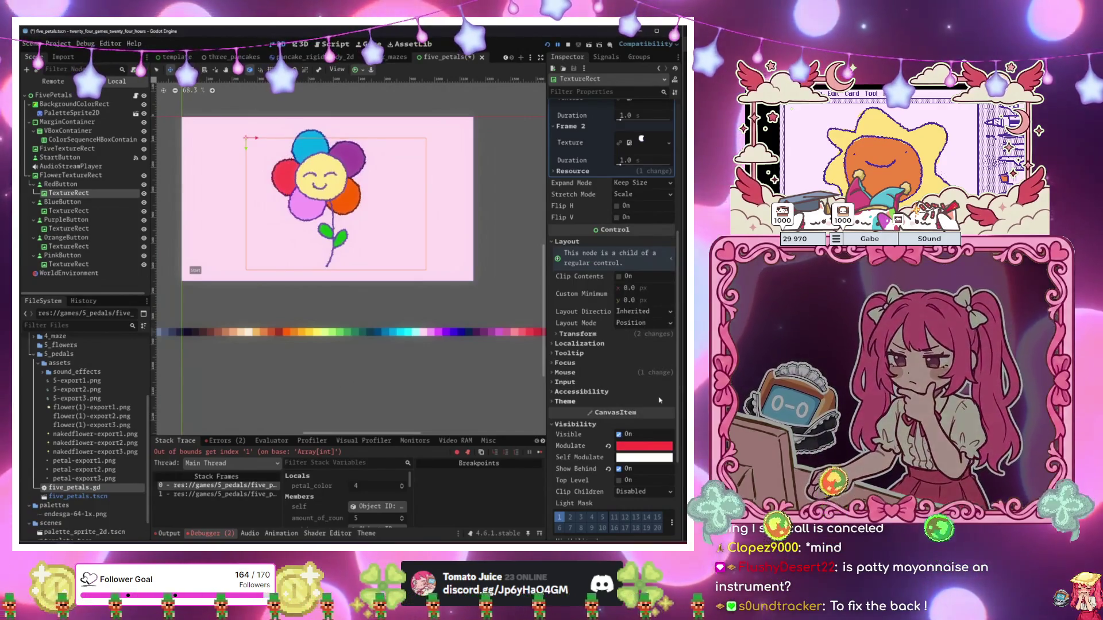
pyautogui.click(80, 53)
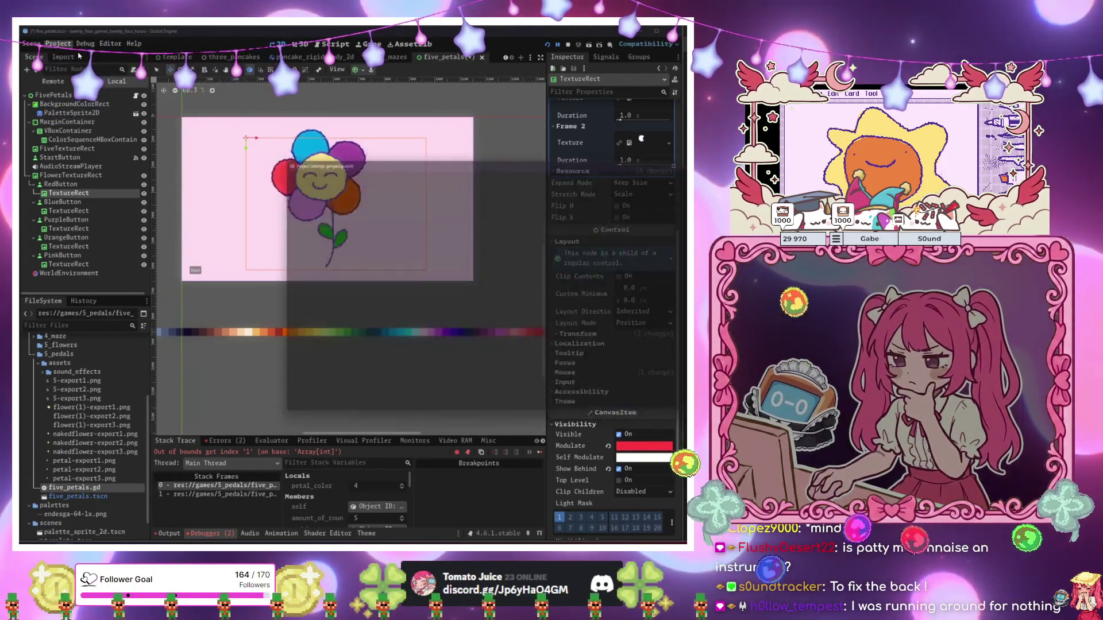
# Tick Rendering > Viewport > HDR 2D in Project Settings, then close the settings.
pyautogui.write('r')
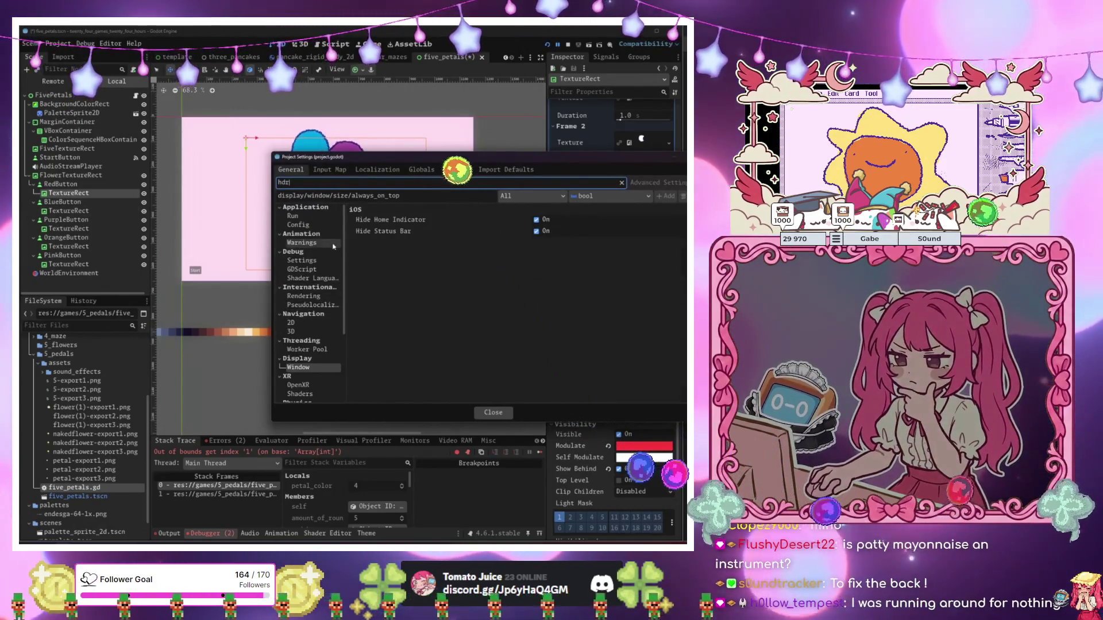
pyautogui.click(304, 216)
pyautogui.click(313, 226)
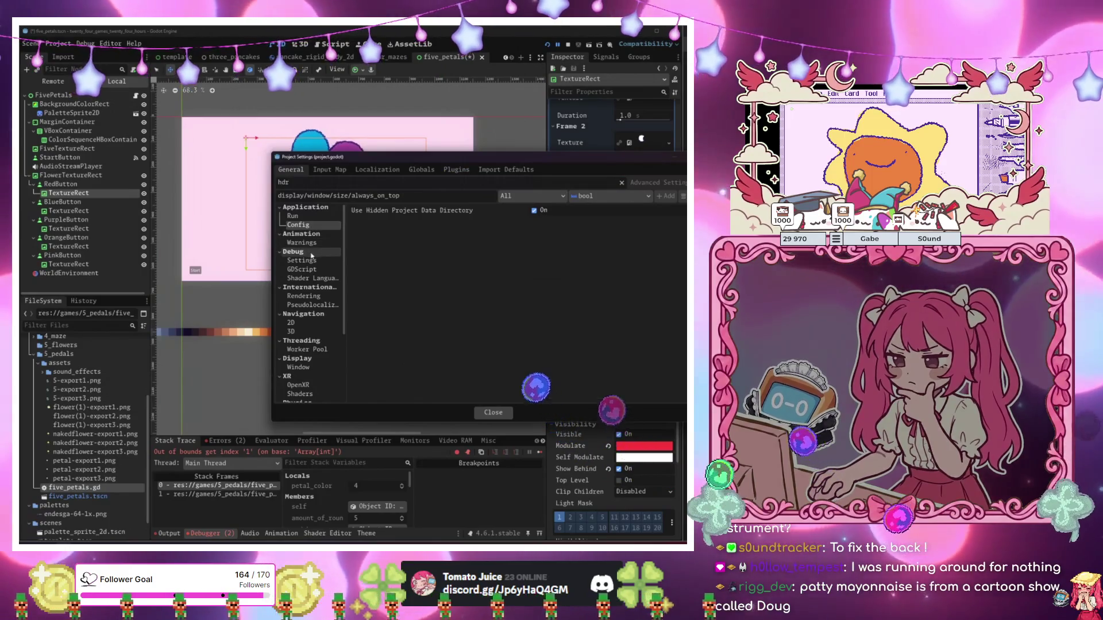
pyautogui.click(303, 243)
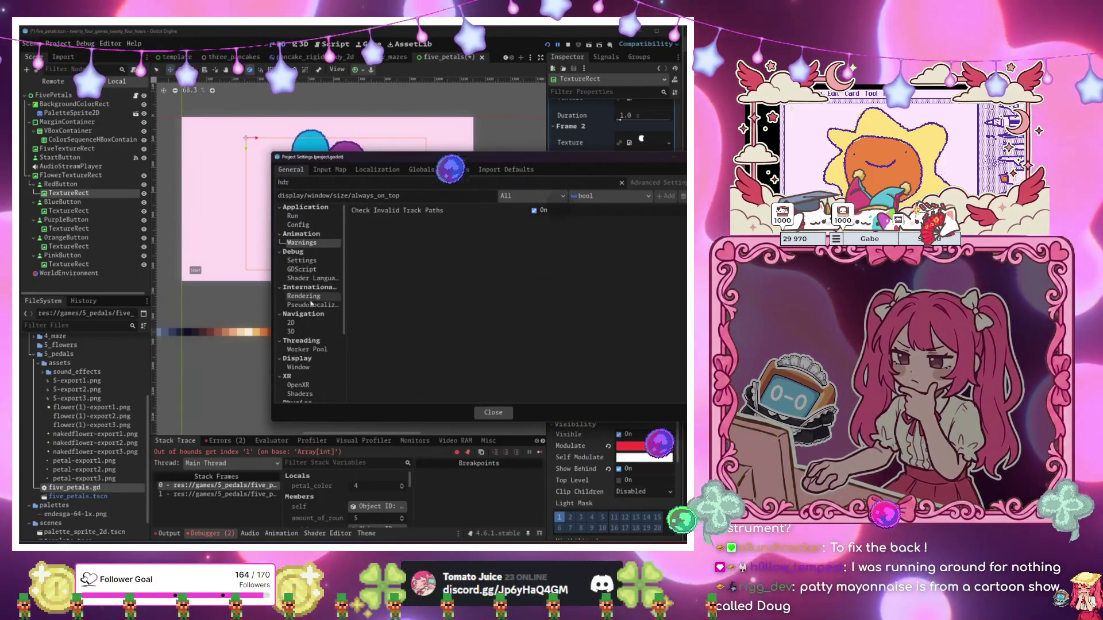
pyautogui.scroll(-3, 310, 305)
pyautogui.scroll(-3, 305, 298)
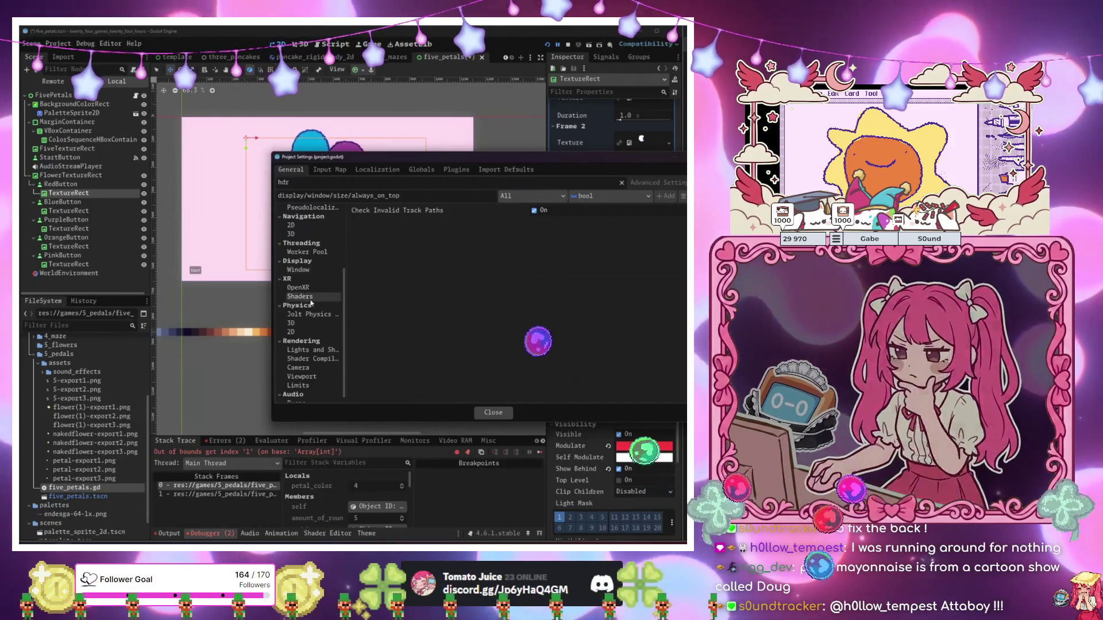
pyautogui.click(313, 342)
pyautogui.click(313, 351)
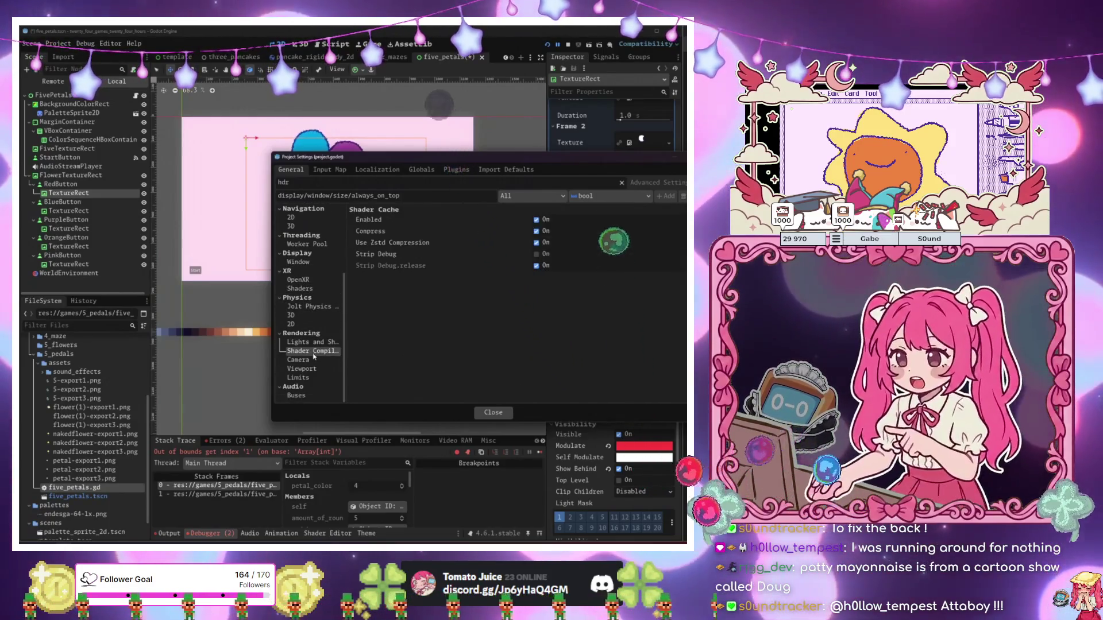
pyautogui.click(305, 359)
pyautogui.click(313, 369)
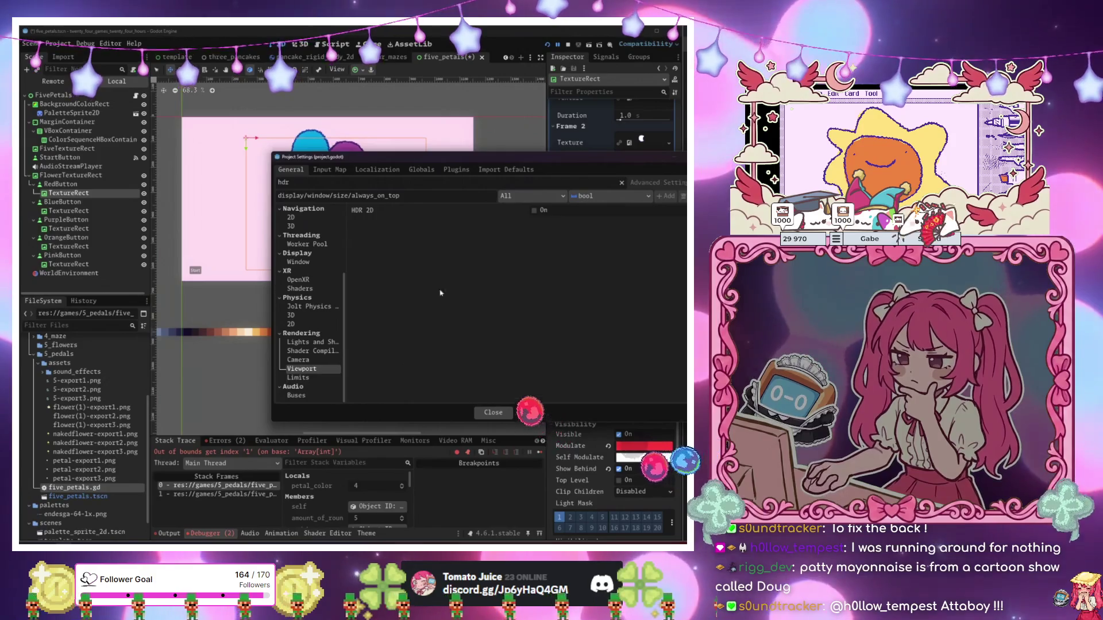
pyautogui.click(535, 213)
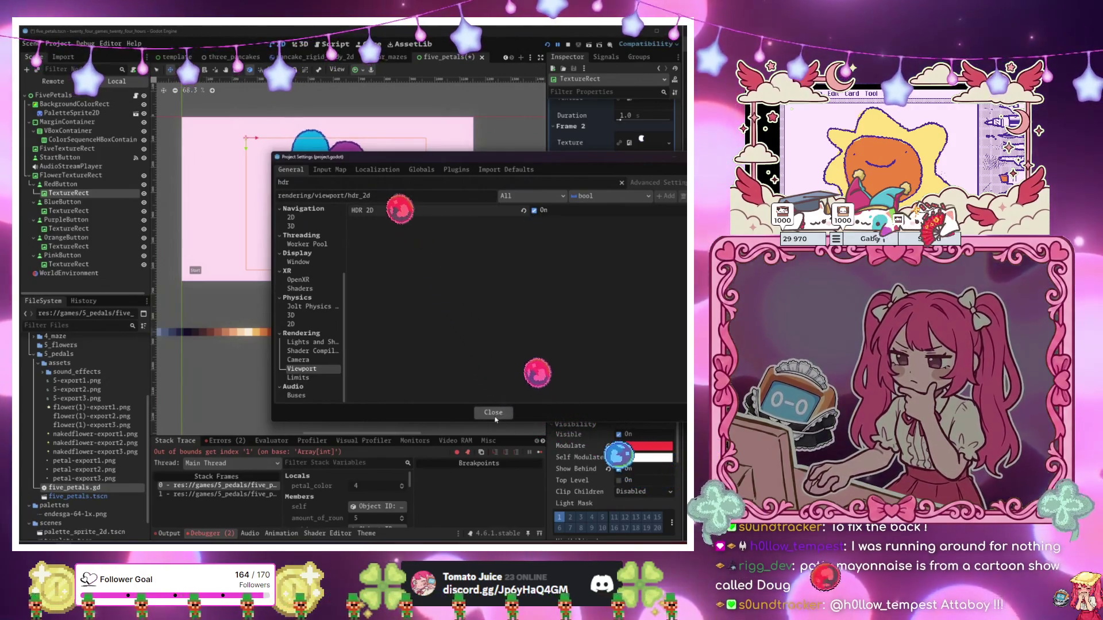
pyautogui.click(492, 412)
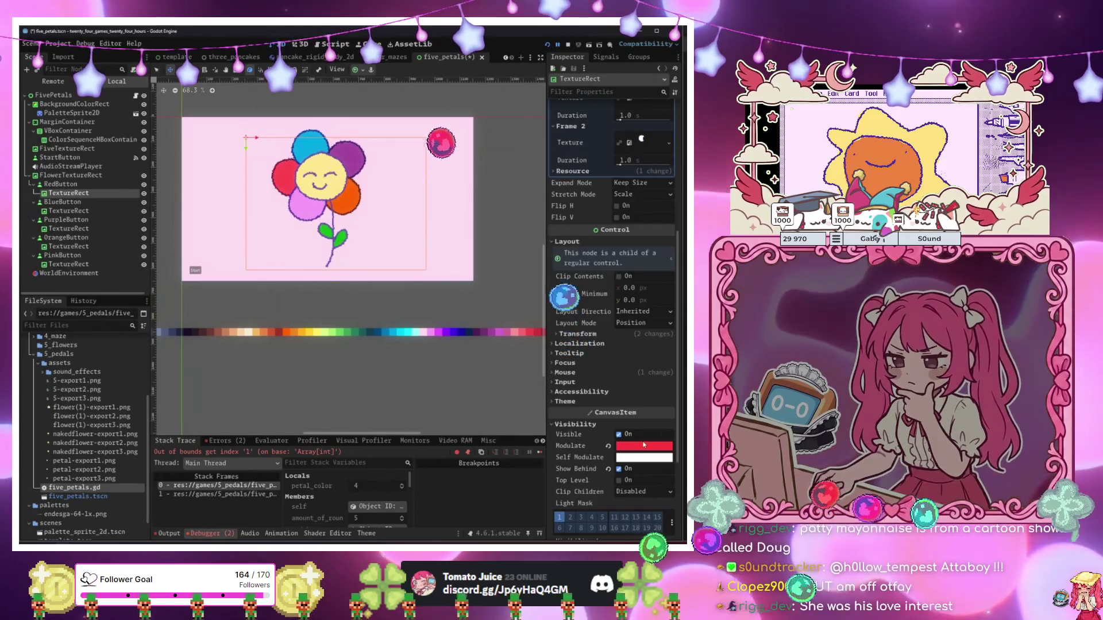
# Boost the red petal's modulate colour intensity so it glows.
pyautogui.click(644, 445)
pyautogui.click(640, 380)
pyautogui.moveTo(641, 382); pyautogui.dragTo(648, 384)
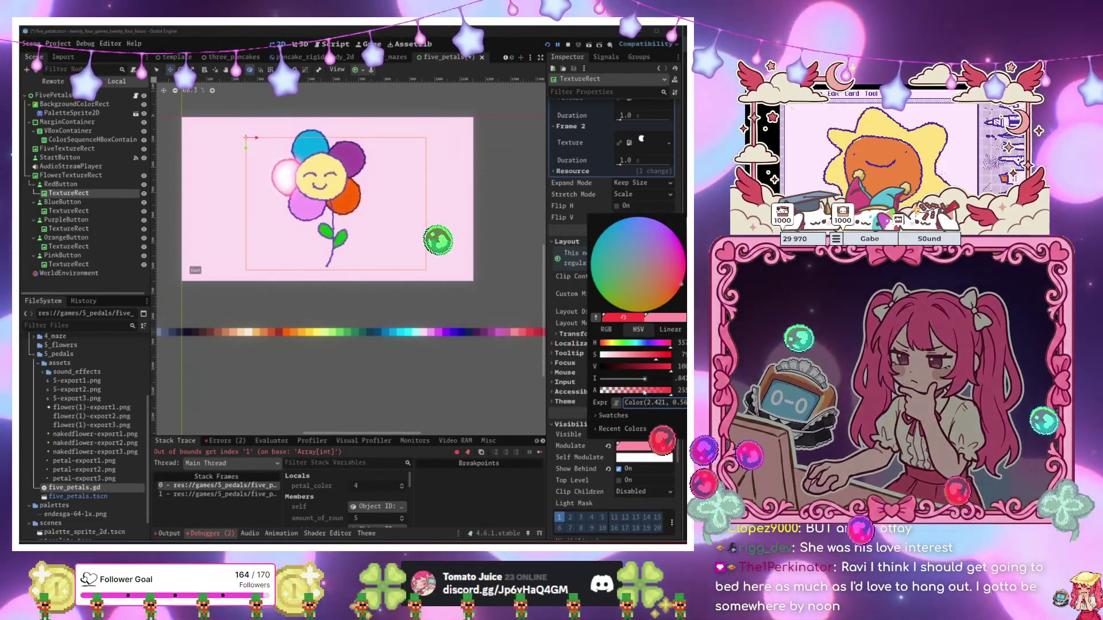
pyautogui.moveTo(645, 380); pyautogui.dragTo(643, 383)
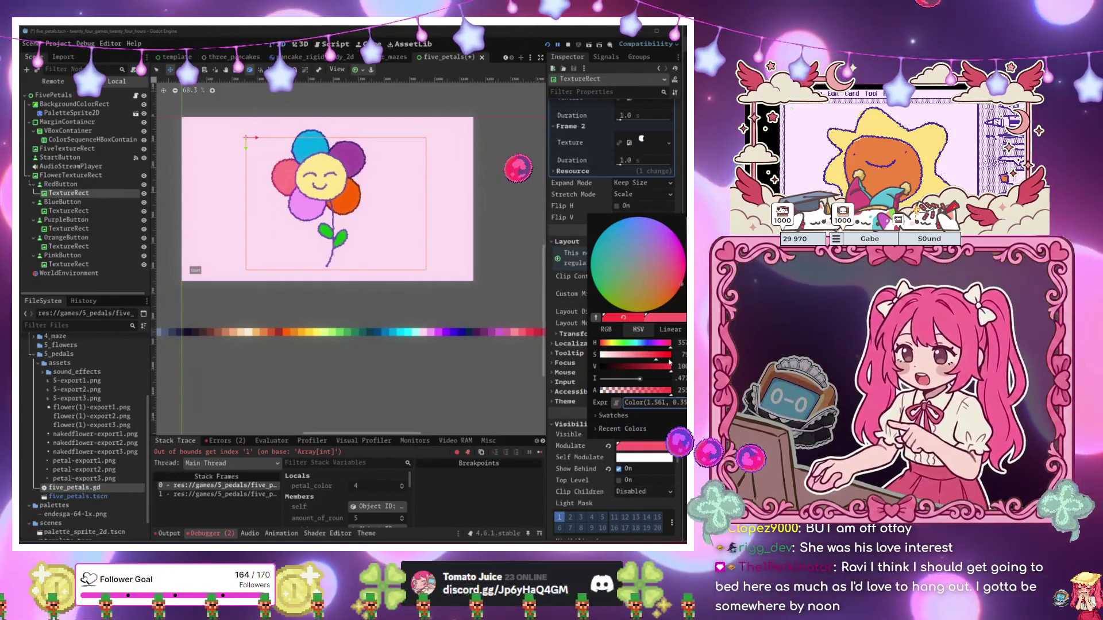
pyautogui.click(433, 353)
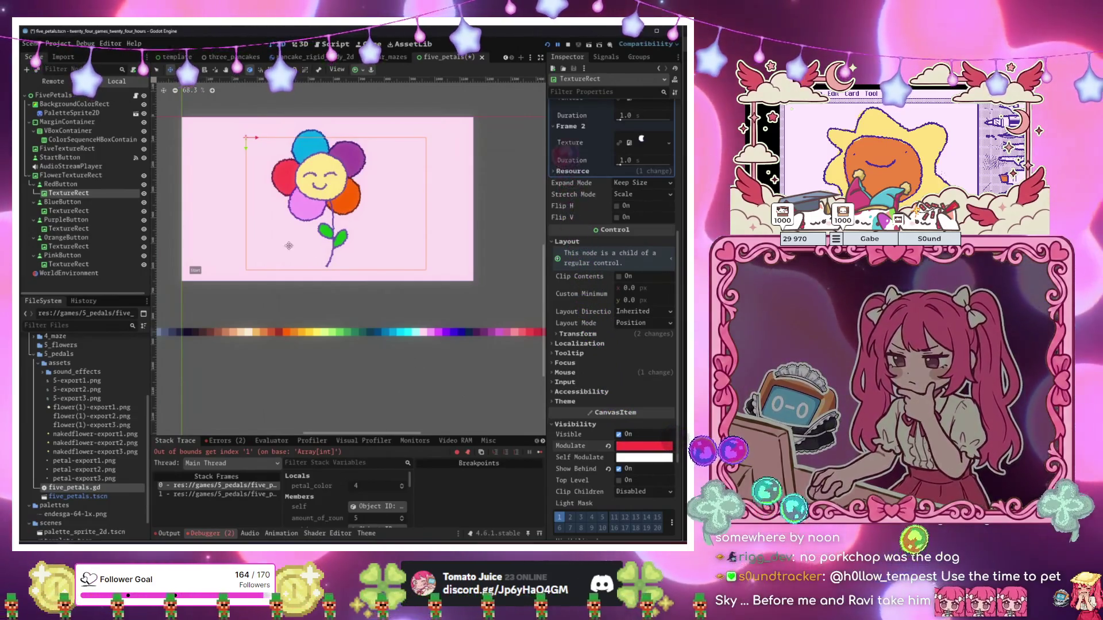
# Sample yellow-orange ffaf1d from the palette strip as the orange petal's modulate.
pyautogui.click(75, 249)
pyautogui.click(632, 318)
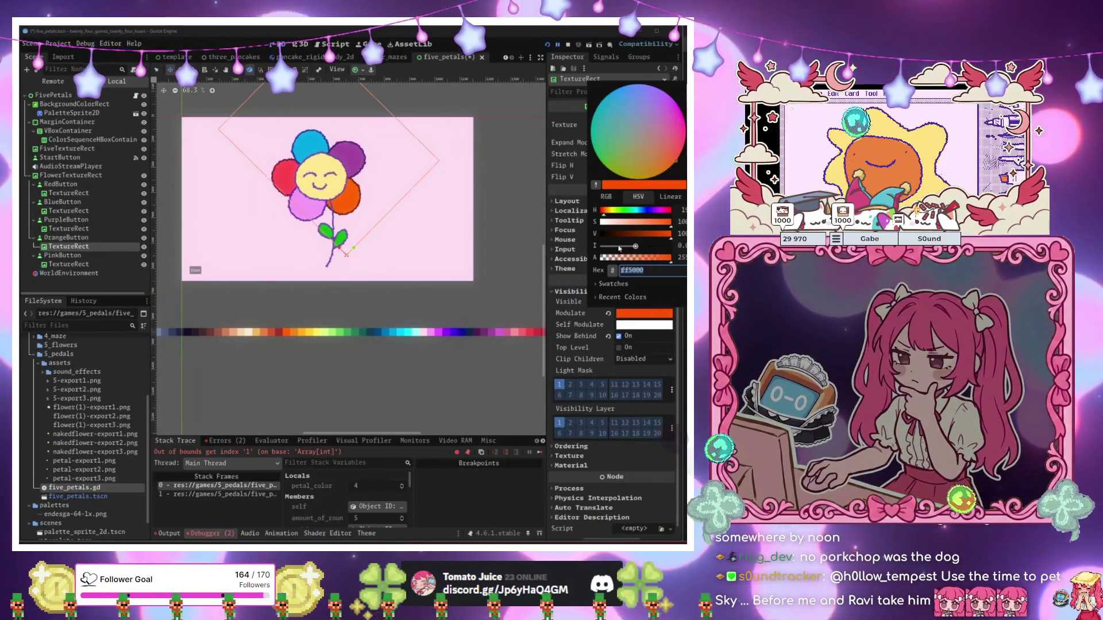
pyautogui.click(597, 186)
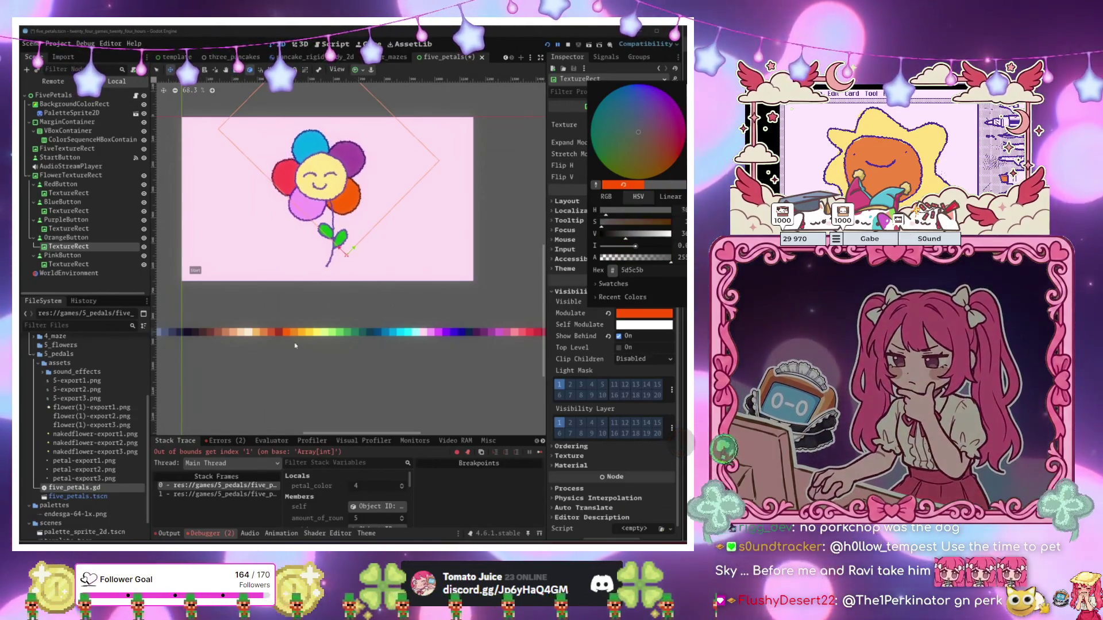
pyautogui.click(301, 332)
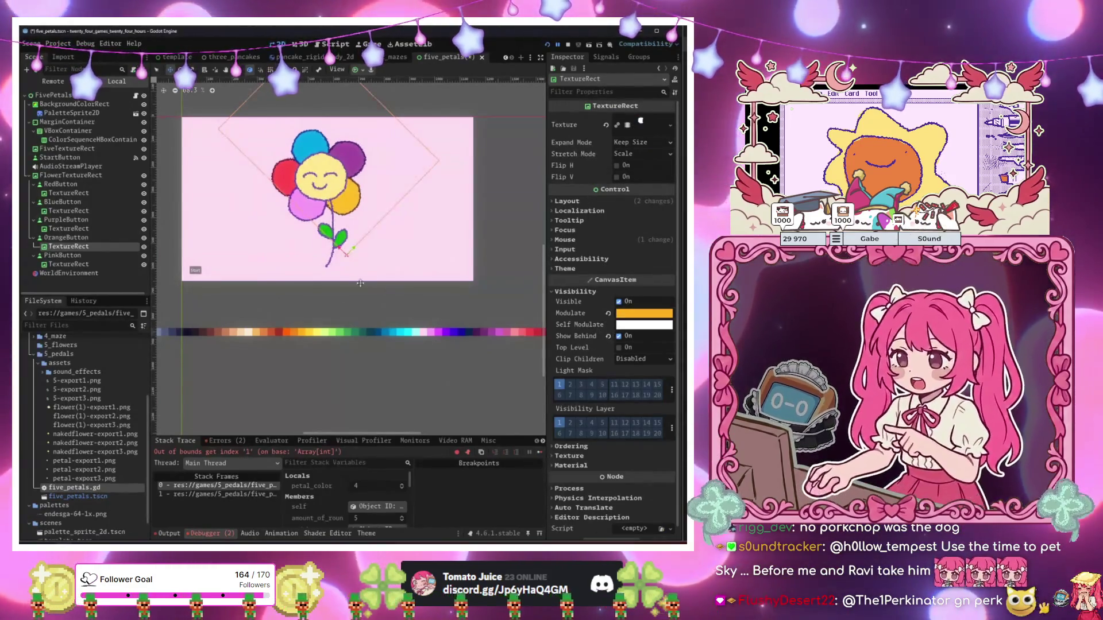
pyautogui.click(633, 319)
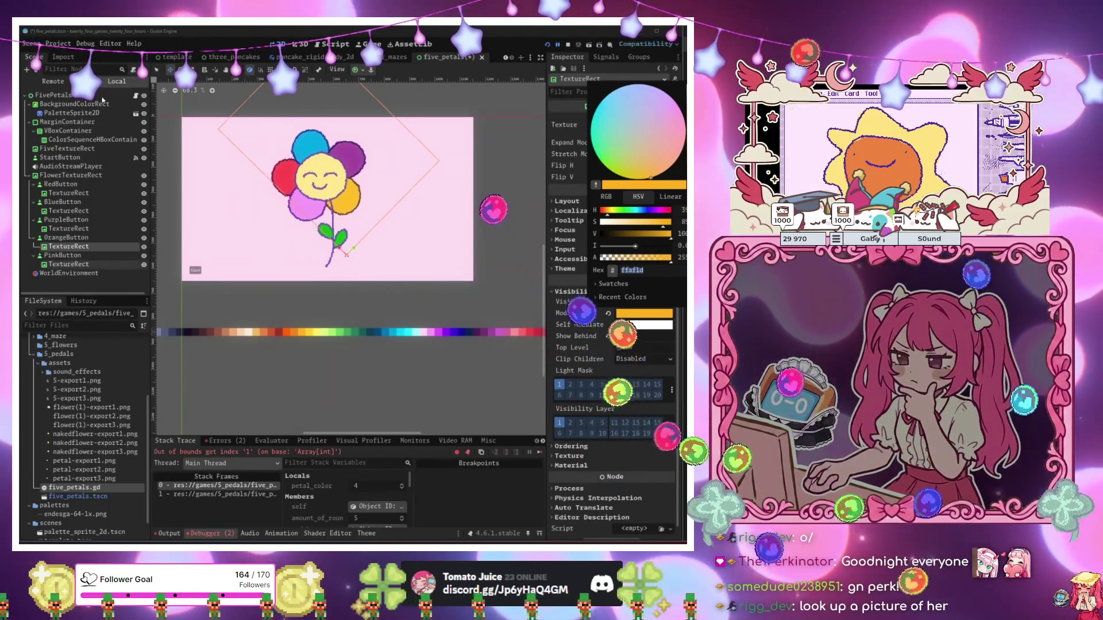
pyautogui.click(128, 98)
# Replace ff5000 with ffaf1d in the colors array of five_petals.gd.
pyautogui.click(136, 96)
pyautogui.scroll(10, 305, 205)
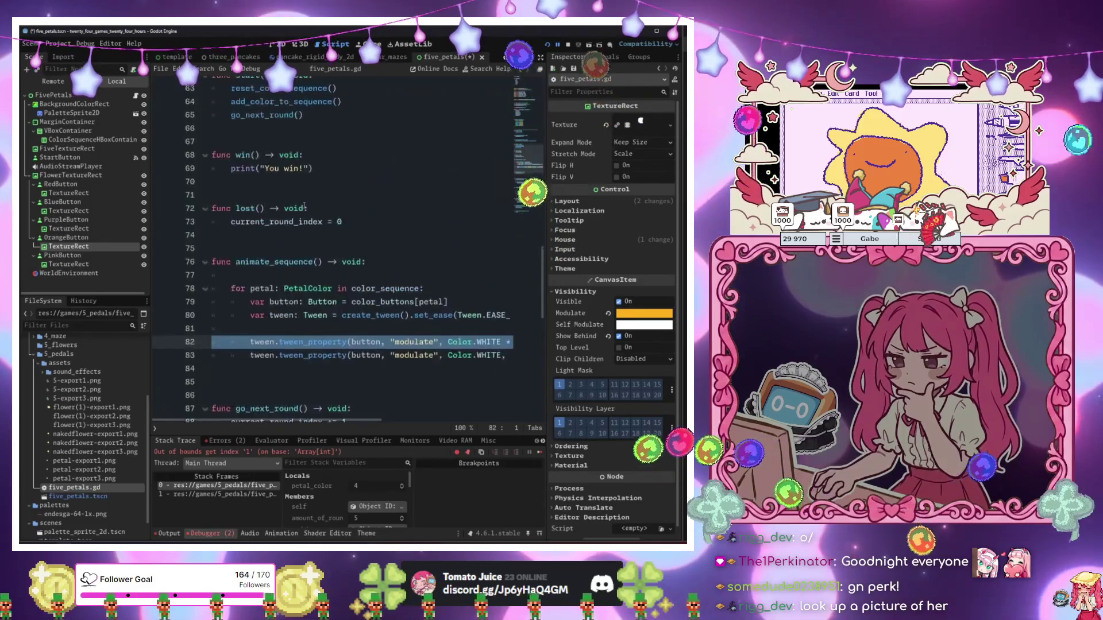
pyautogui.scroll(8, 303, 182)
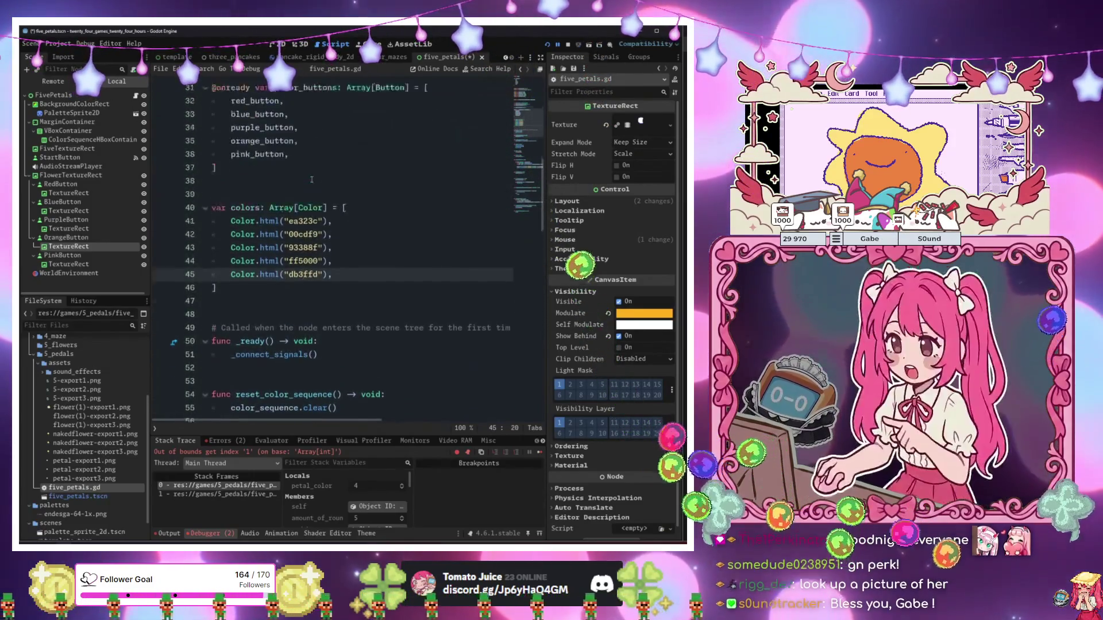
pyautogui.scroll(-3, 314, 188)
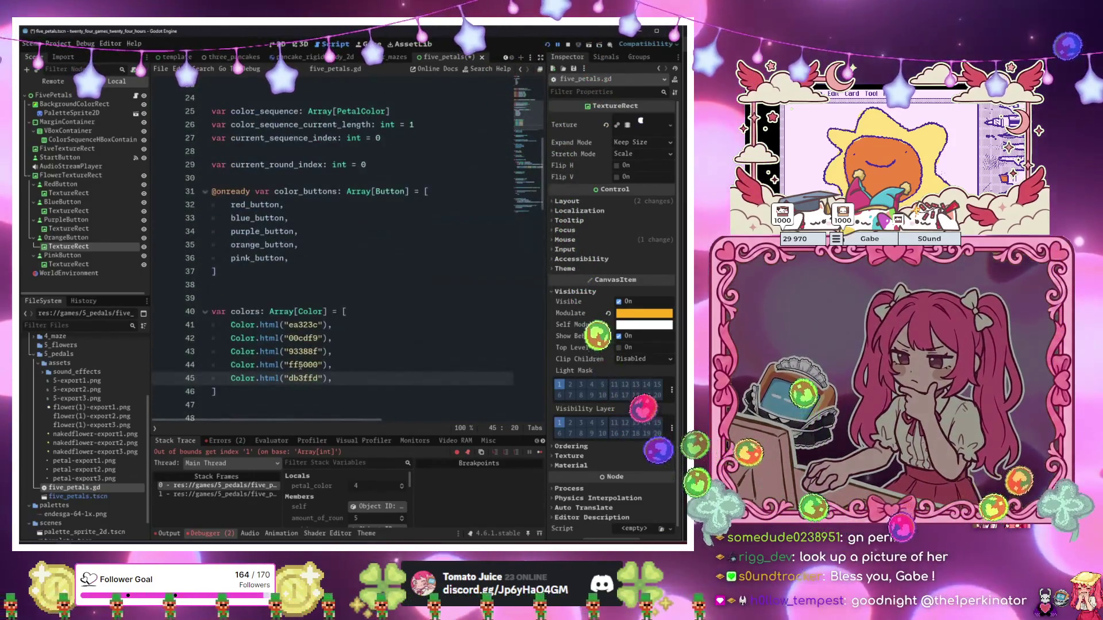
pyautogui.doubleClick(311, 364)
pyautogui.write('ffaf1d')
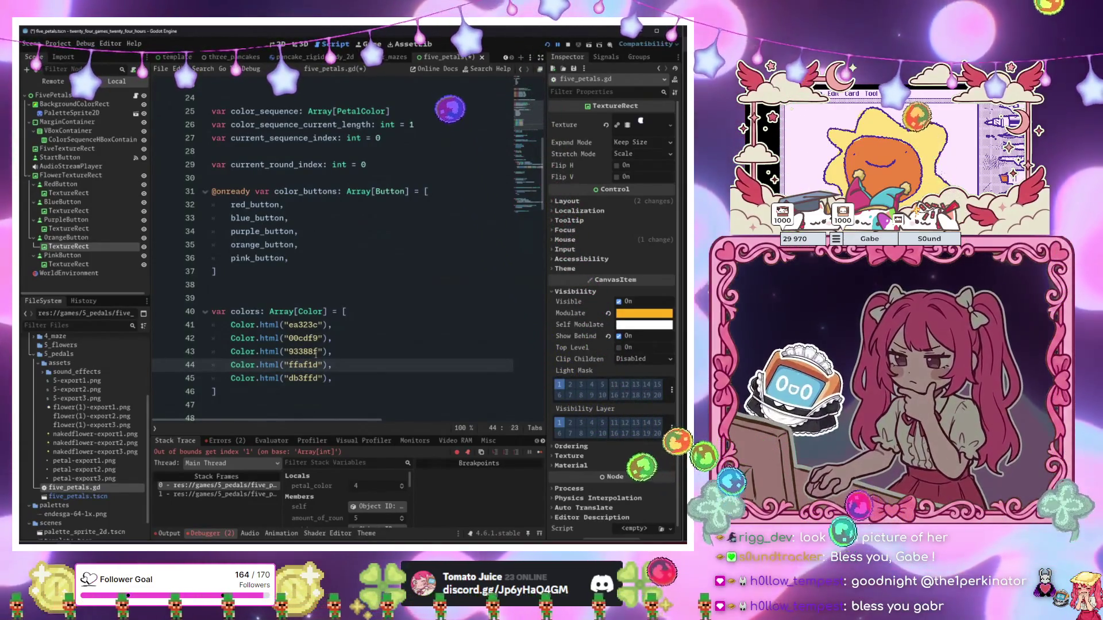
# Check the ColorSequenceHBoxContainer node, then return to the second tween_property line.
pyautogui.scroll(-2, 356, 365)
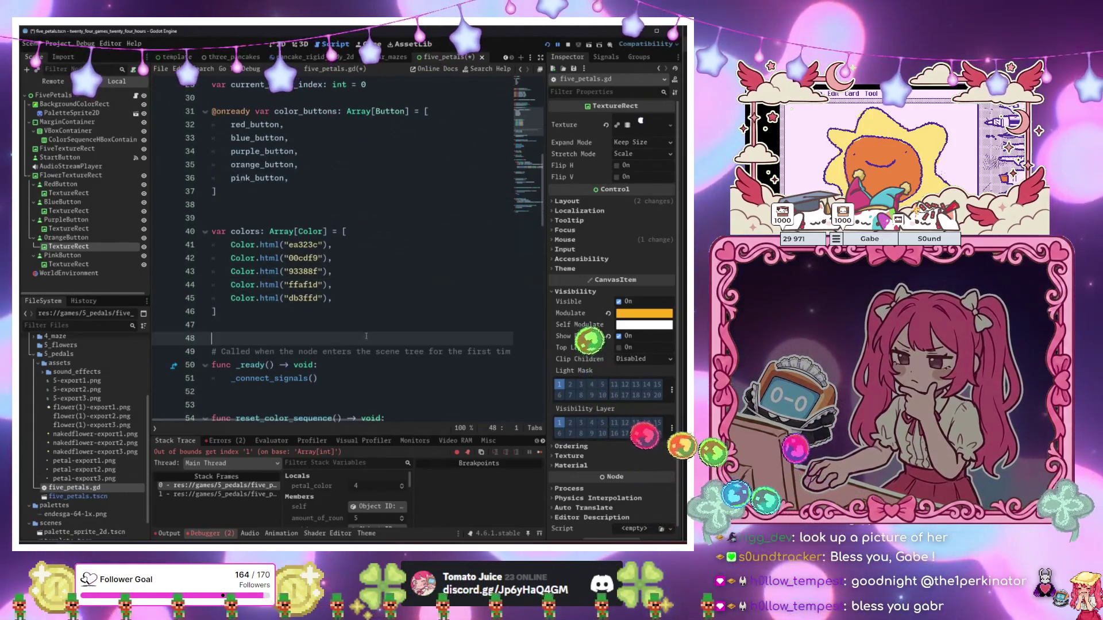
pyautogui.press('Down')
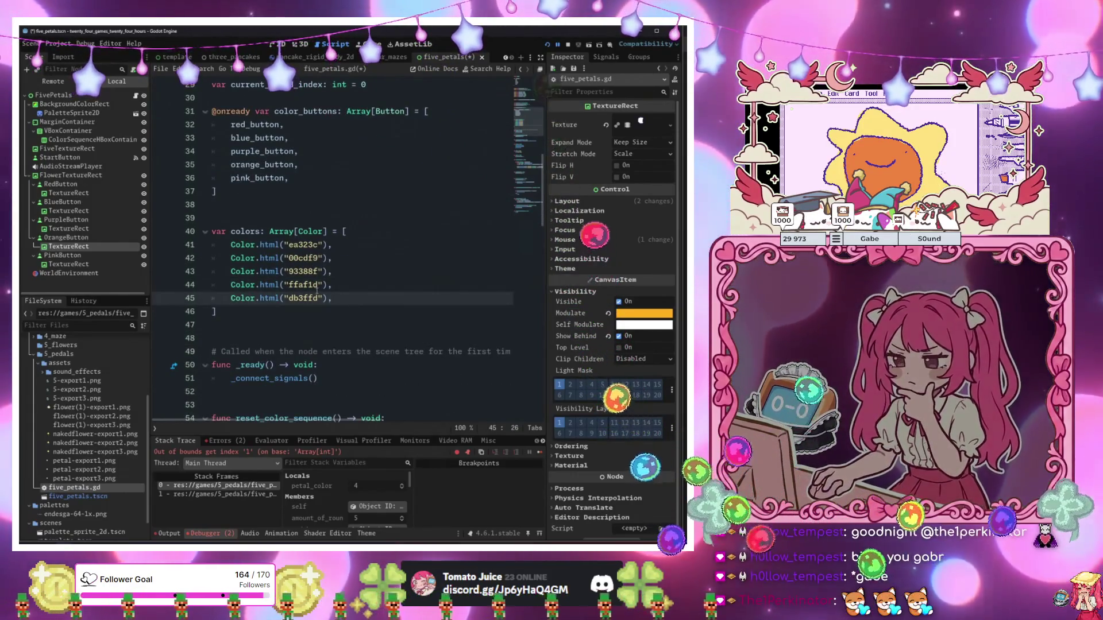
pyautogui.scroll(5, 292, 213)
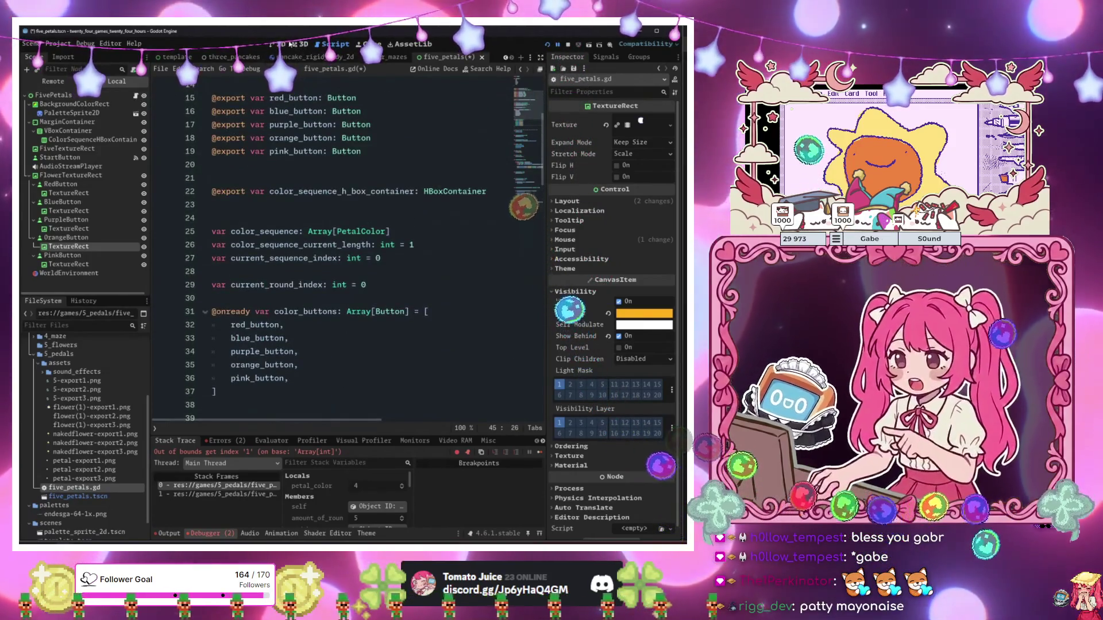
pyautogui.hotkey('ctrl', 'F1')
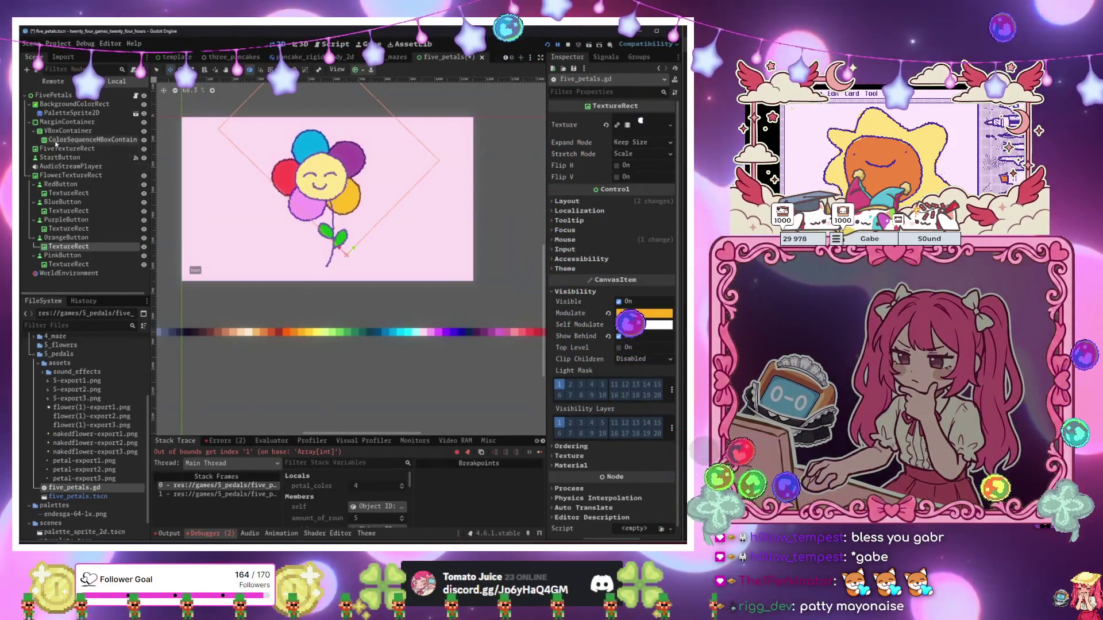
pyautogui.click(92, 139)
pyautogui.click(136, 95)
pyautogui.scroll(-15, 297, 302)
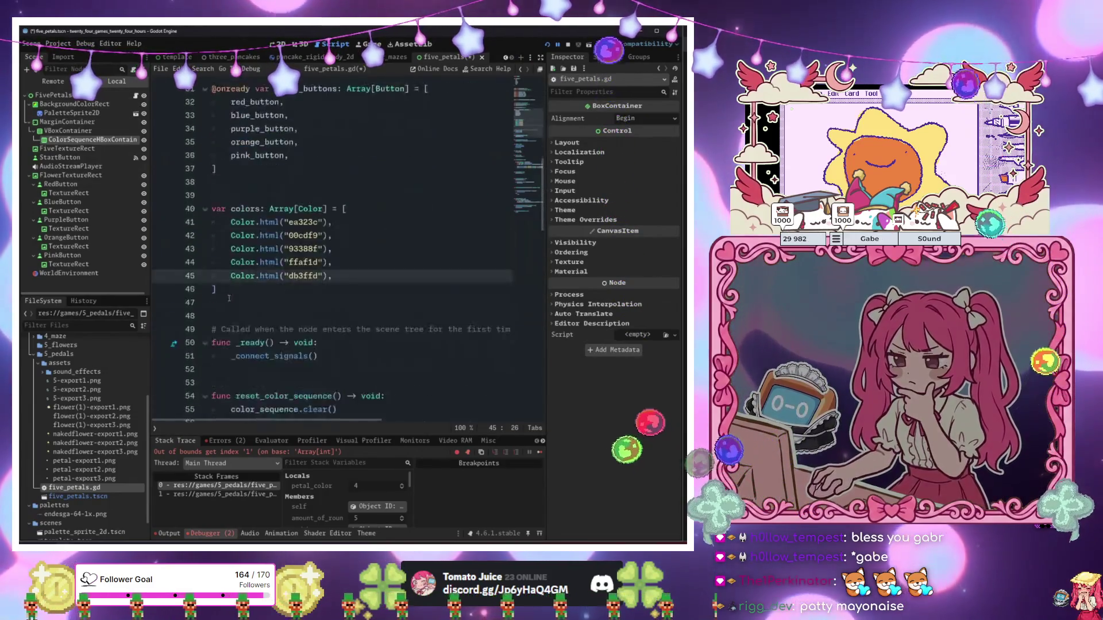
pyautogui.scroll(-1, 322, 313)
pyautogui.click(350, 325)
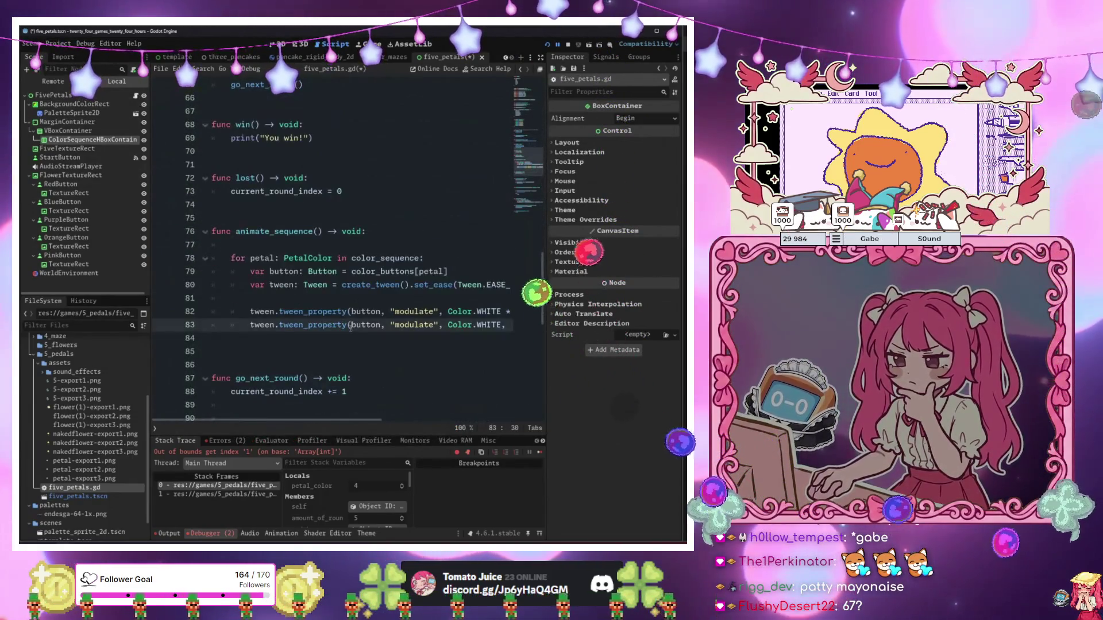
# Add an indented 'await tween.finished' after the tween_property calls and run the game.
pyautogui.click(351, 339)
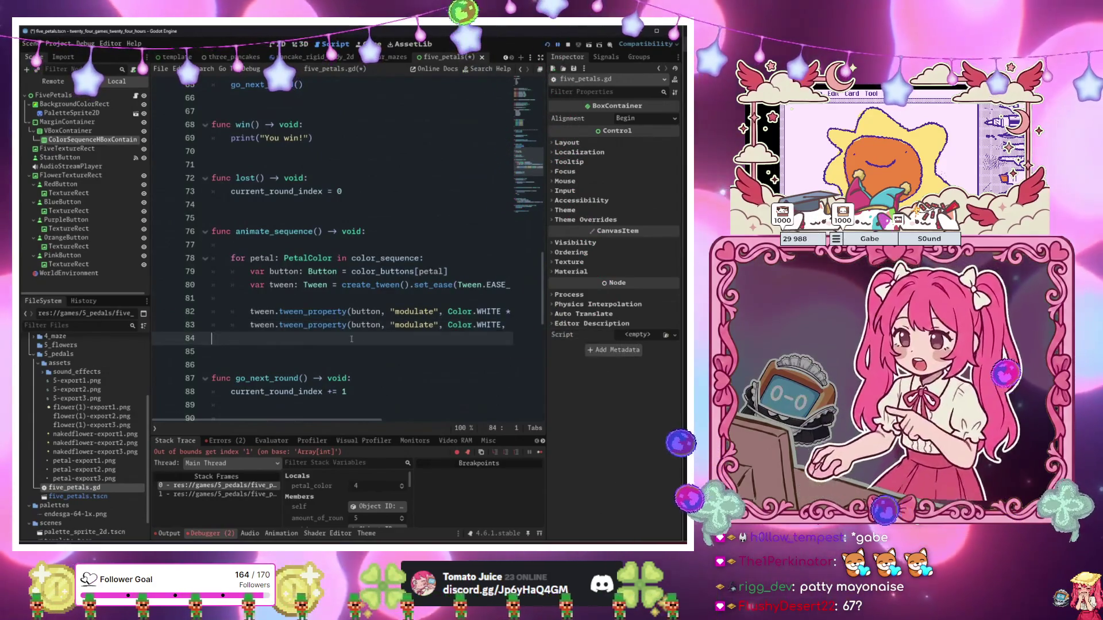
pyautogui.press('Tab')
pyautogui.press('Tab')
pyautogui.hscroll(3, 357, 338)
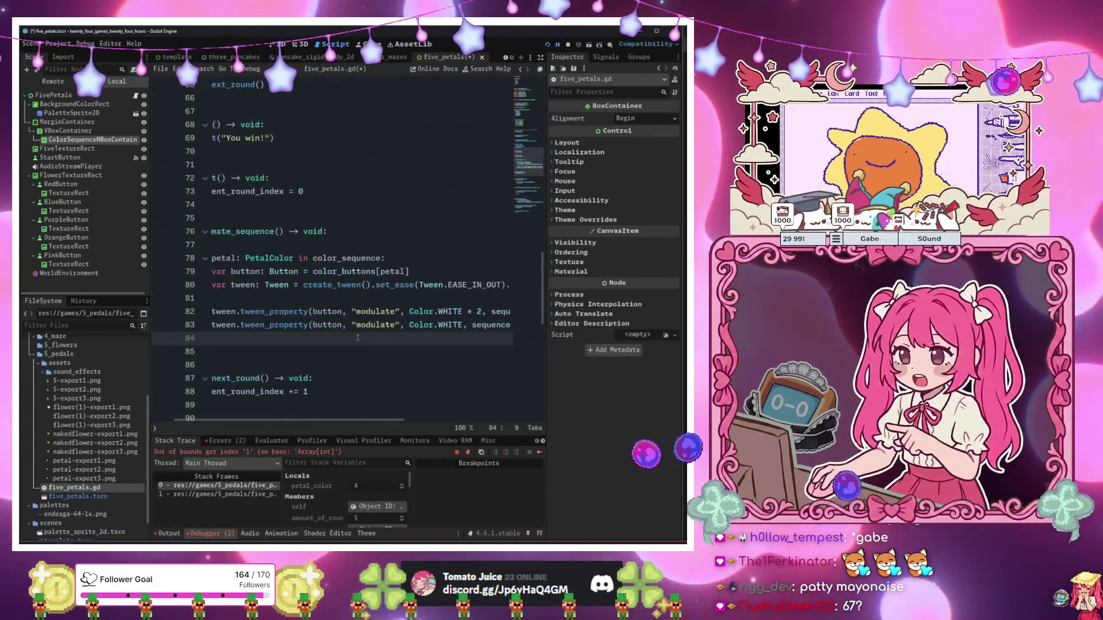
pyautogui.press('Return')
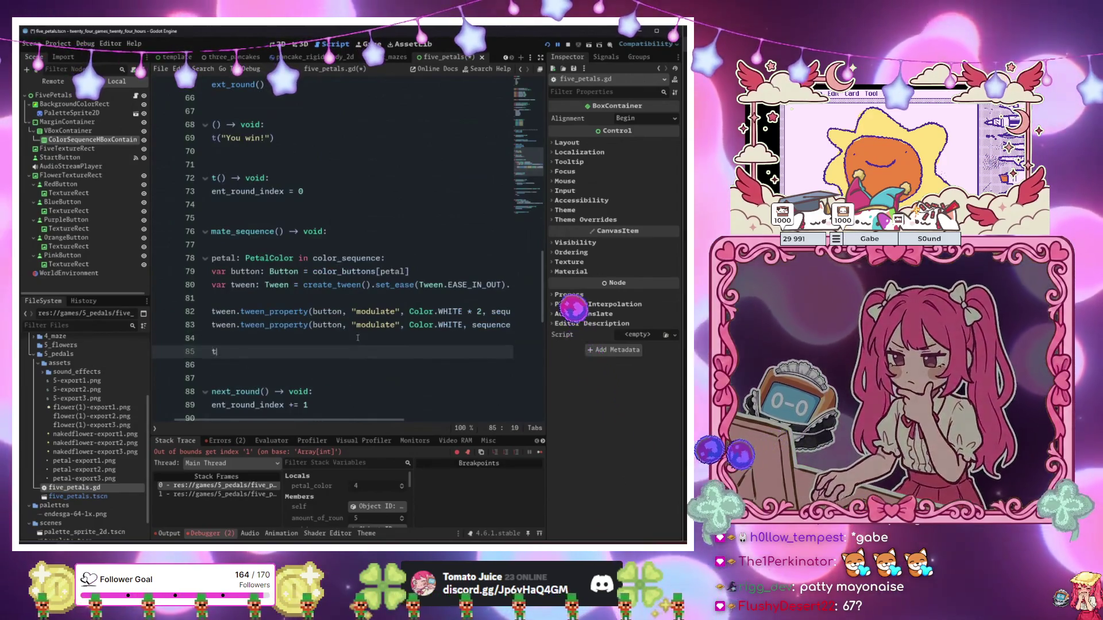
pyautogui.write('twe')
pyautogui.press('BackSpace')
pyautogui.press('BackSpace')
pyautogui.press('BackSpace')
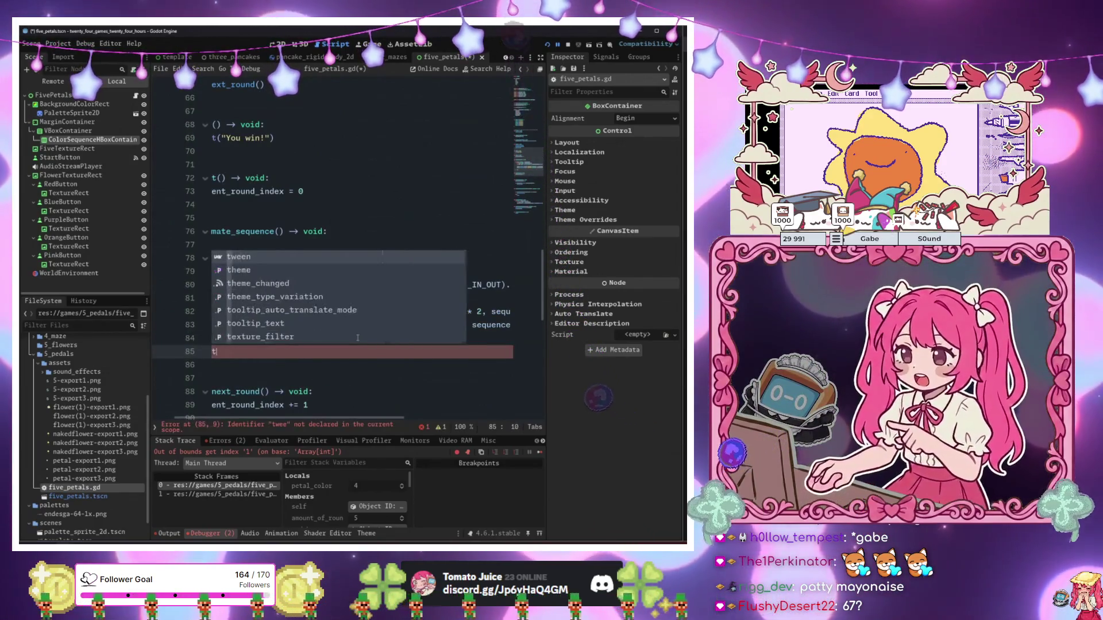
pyautogui.write('await tween')
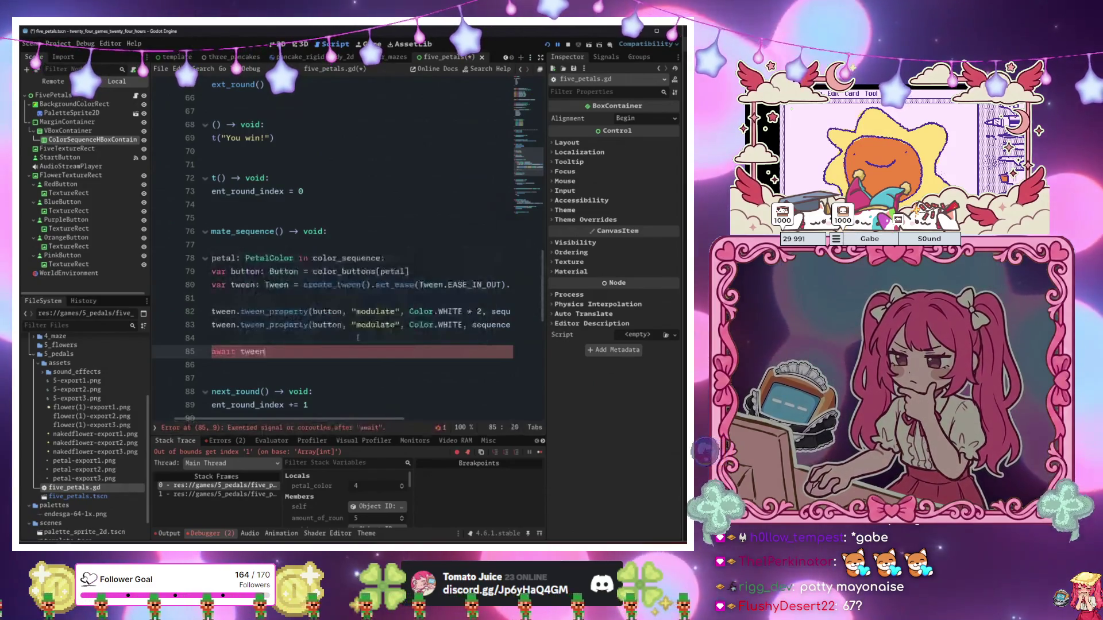
pyautogui.write('.finished')
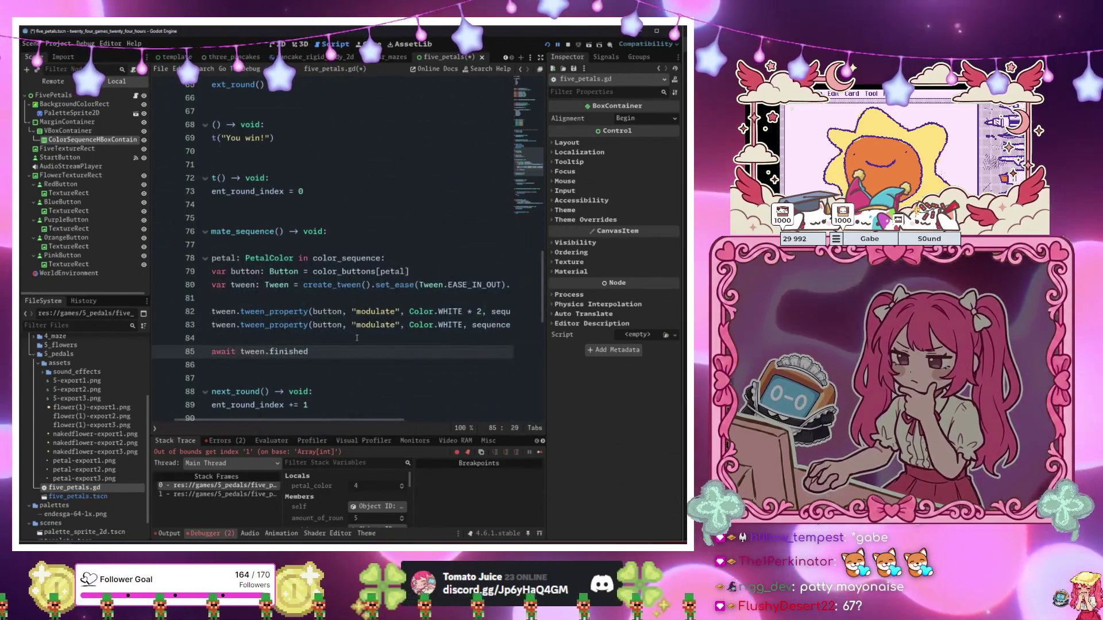
pyautogui.moveTo(345, 311); pyautogui.dragTo(331, 315)
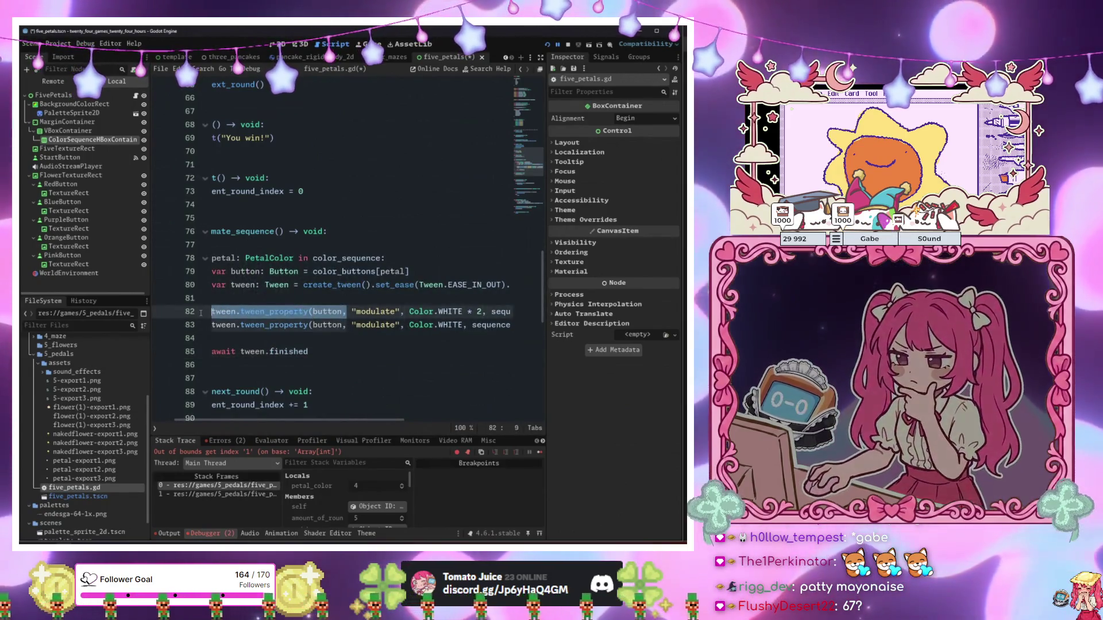
pyautogui.press('F6')
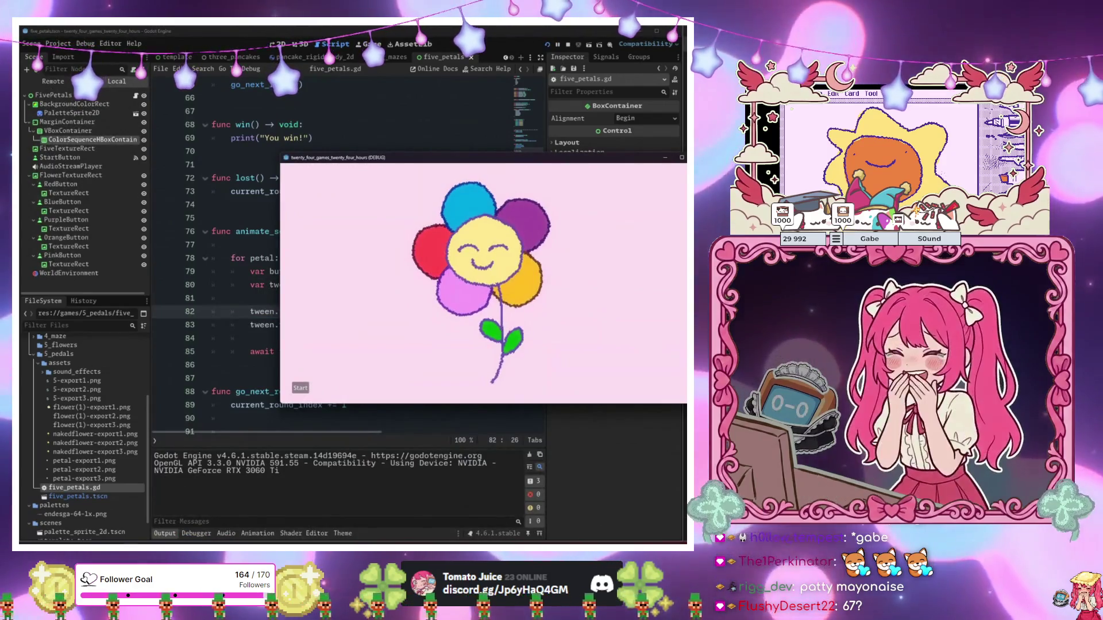
# Stop the running five_petals test game with F8.
pyautogui.press('F8')
pyautogui.scroll(-6, 302, 228)
pyautogui.scroll(-4, 303, 229)
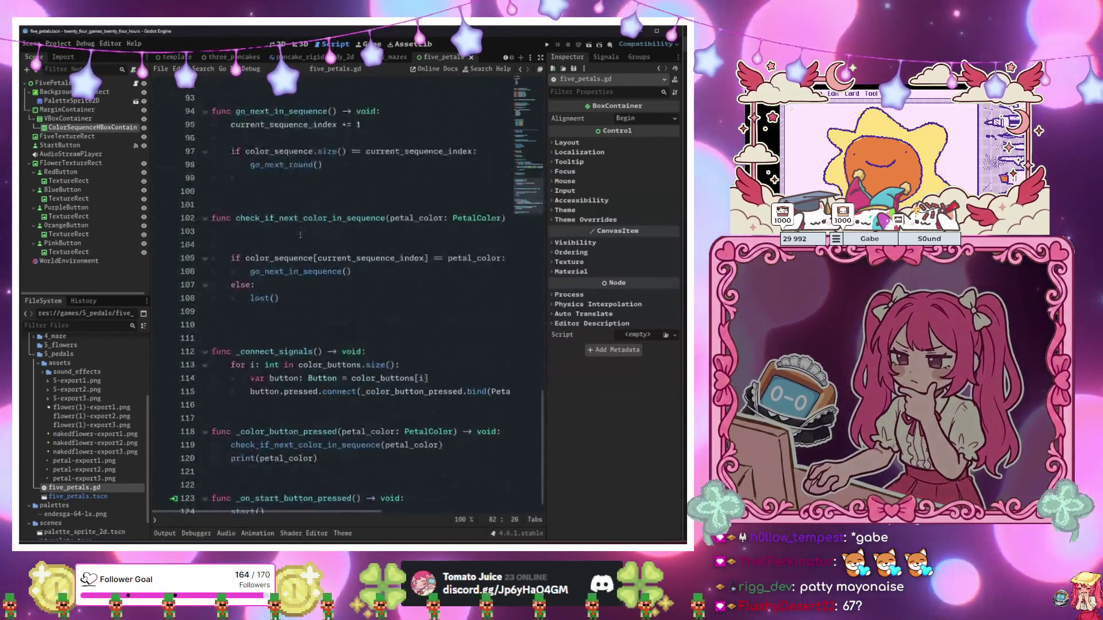
# Insert a new line after current_round_index = 0 in lost().
pyautogui.click(293, 489)
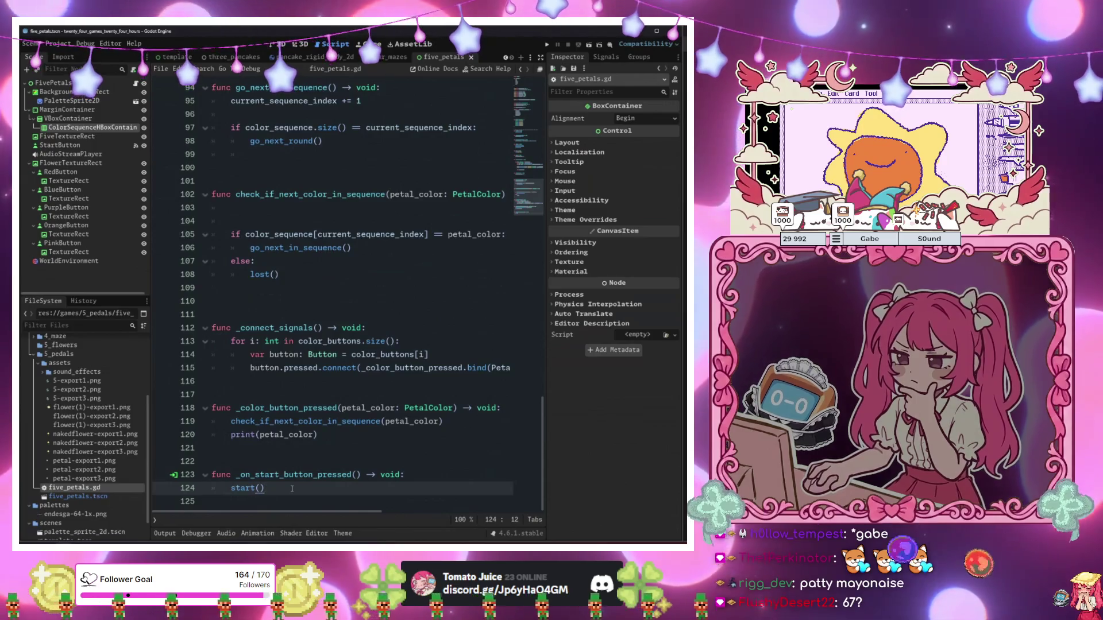
pyautogui.scroll(12, 345, 344)
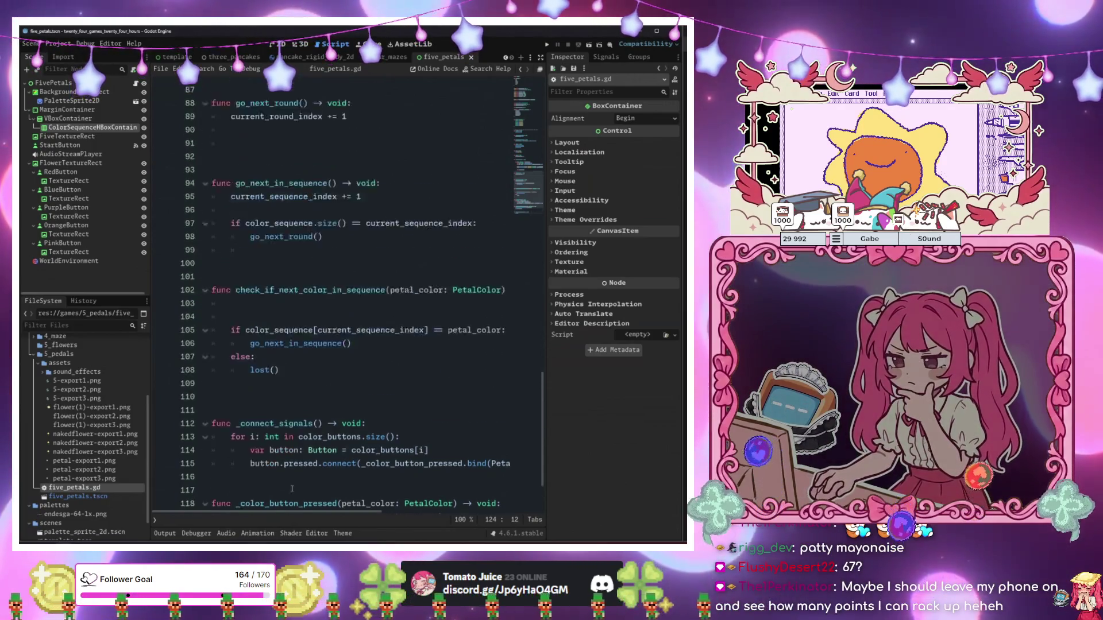
pyautogui.click(369, 291)
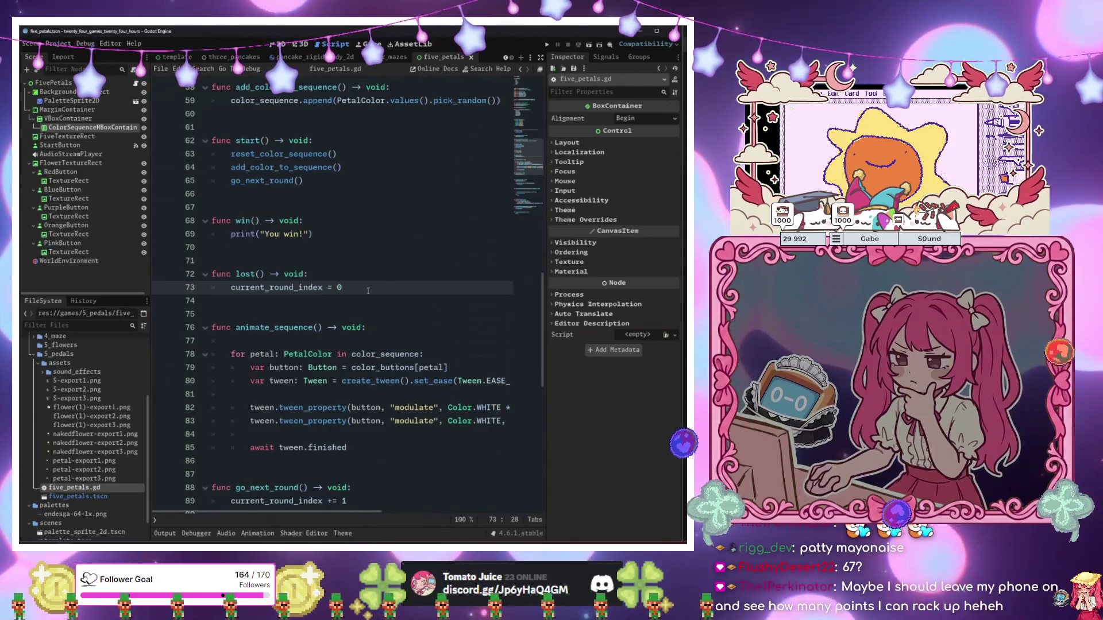
pyautogui.press('Return')
pyautogui.press('Return')
# Write the header 'for button: Button in color_buttons:' and begin its body with 'dis'.
pyautogui.write('for ')
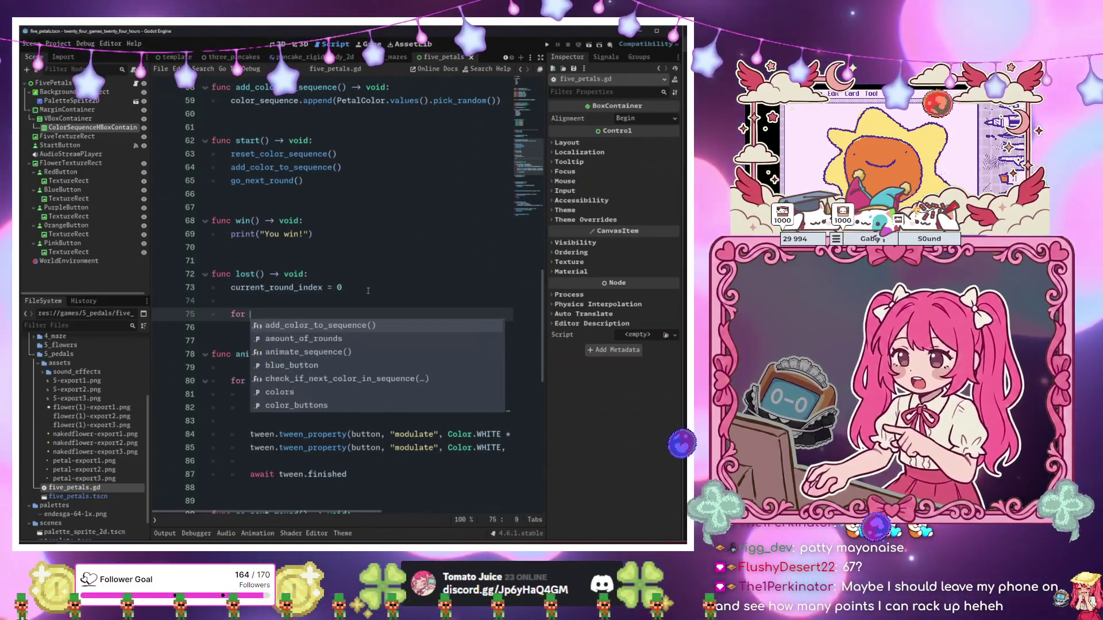
pyautogui.write('button')
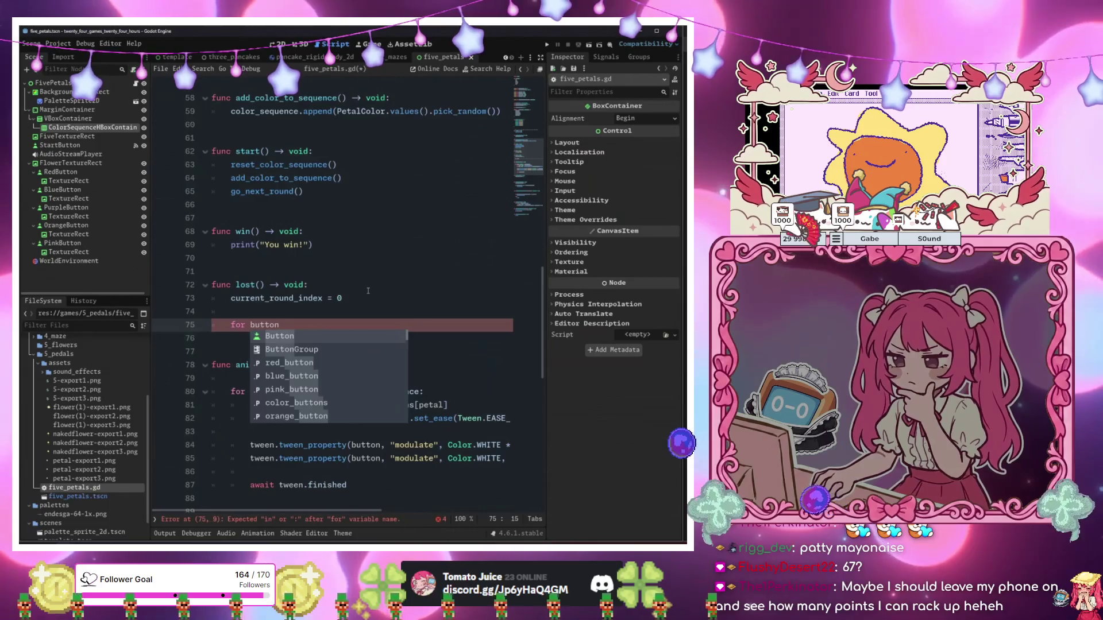
pyautogui.write(': Button in ')
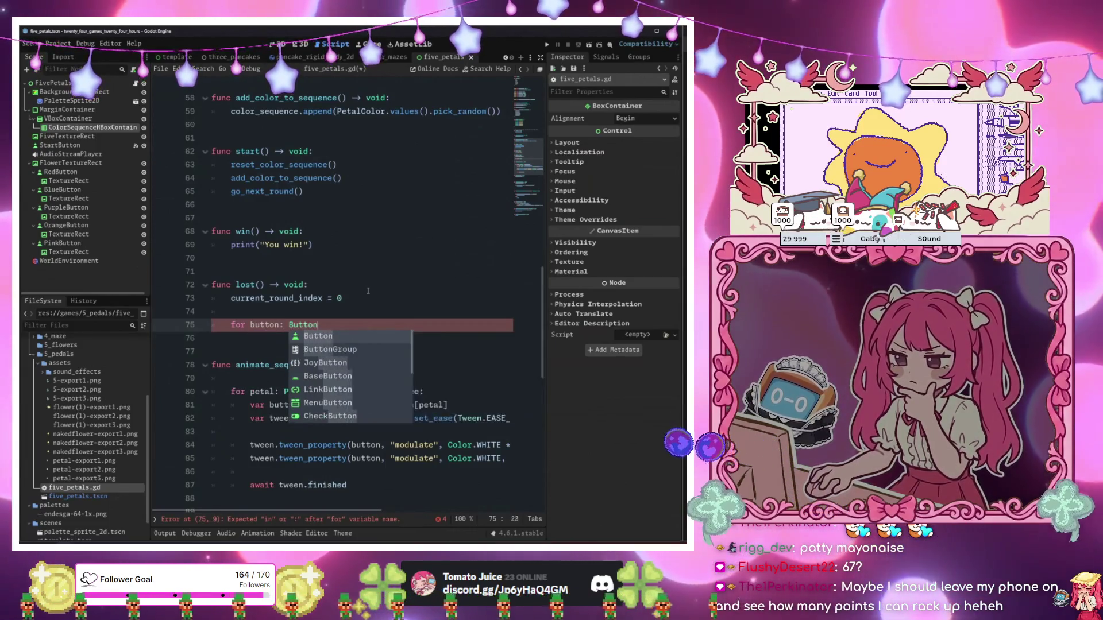
pyautogui.write('color_')
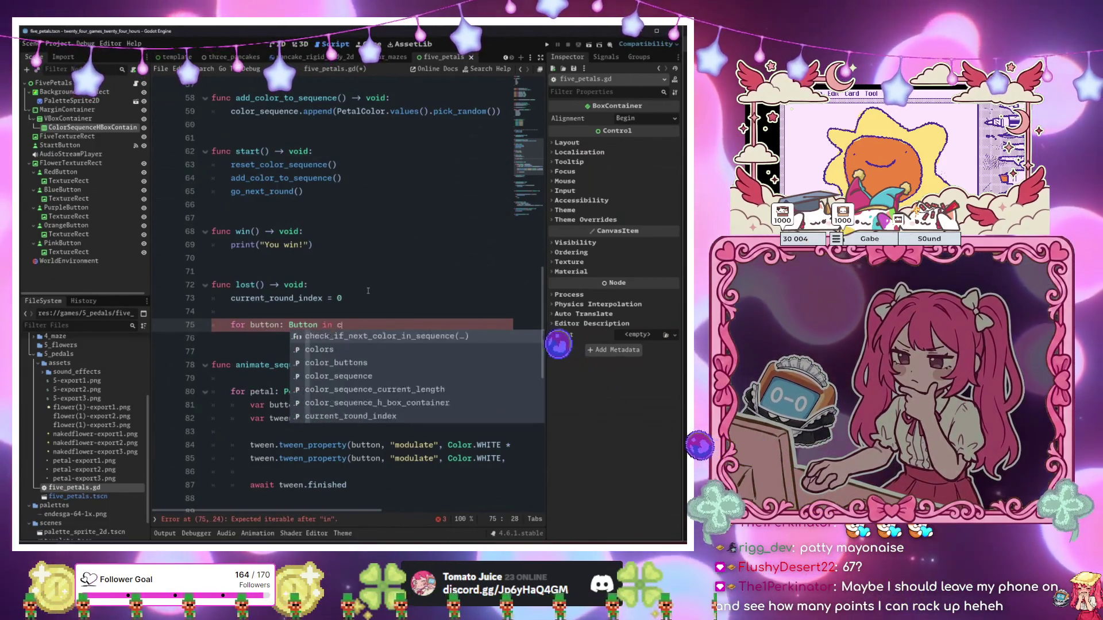
pyautogui.press('Return')
pyautogui.write(':')
pyautogui.press('Return')
pyautogui.write('dis')
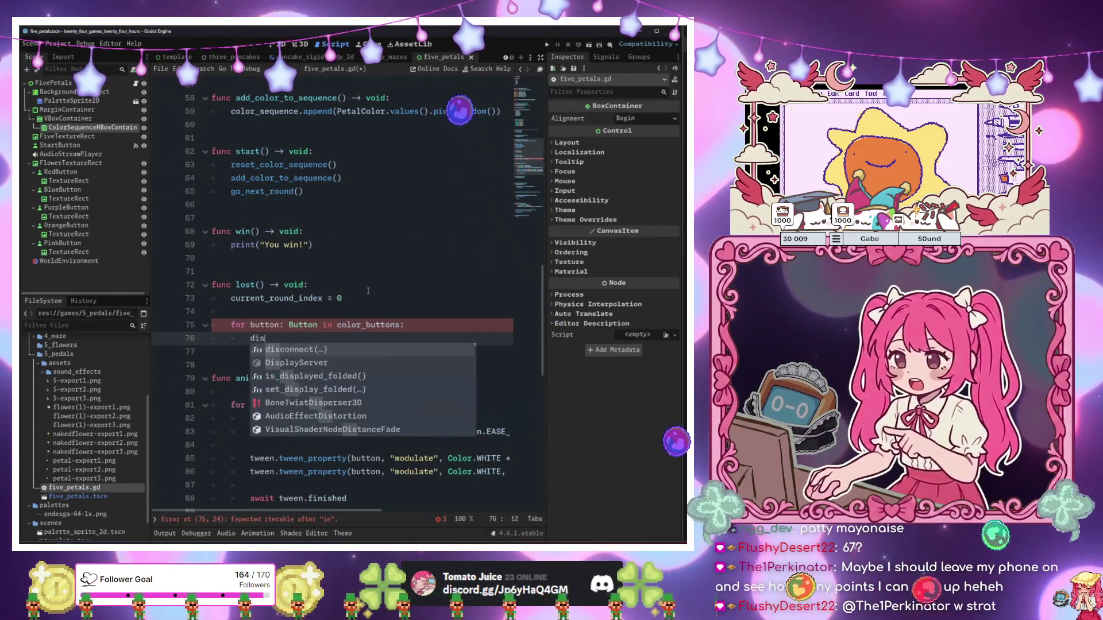